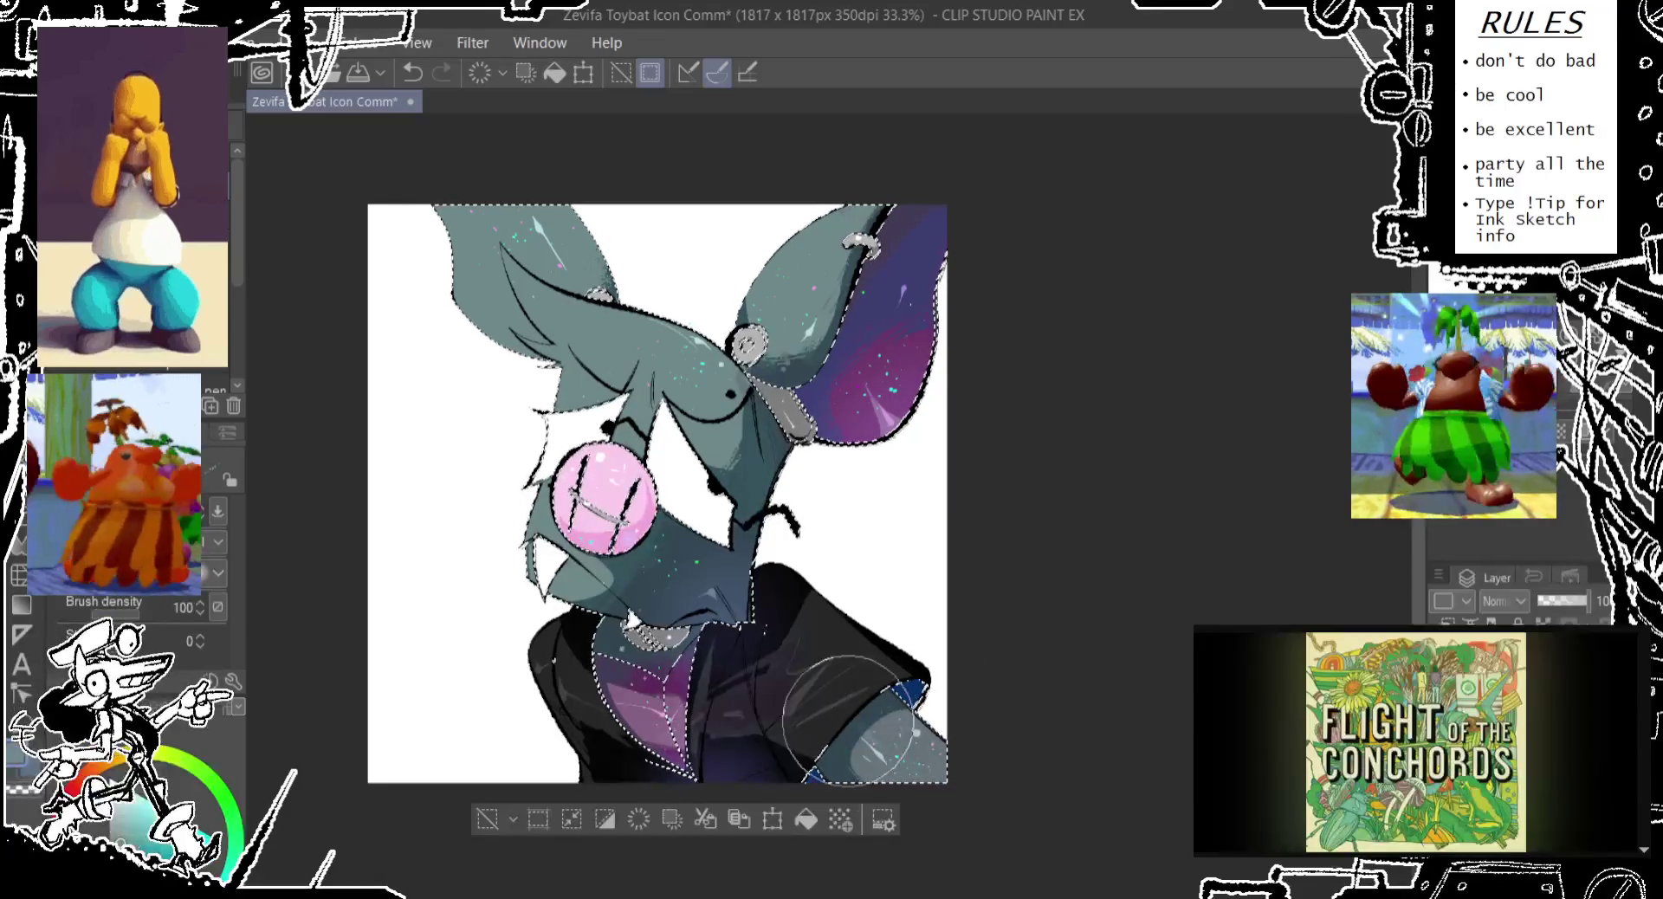
Compare the teal-green tint, leave it undone so the bat stays grey, and deselect
key("ctrl+z")
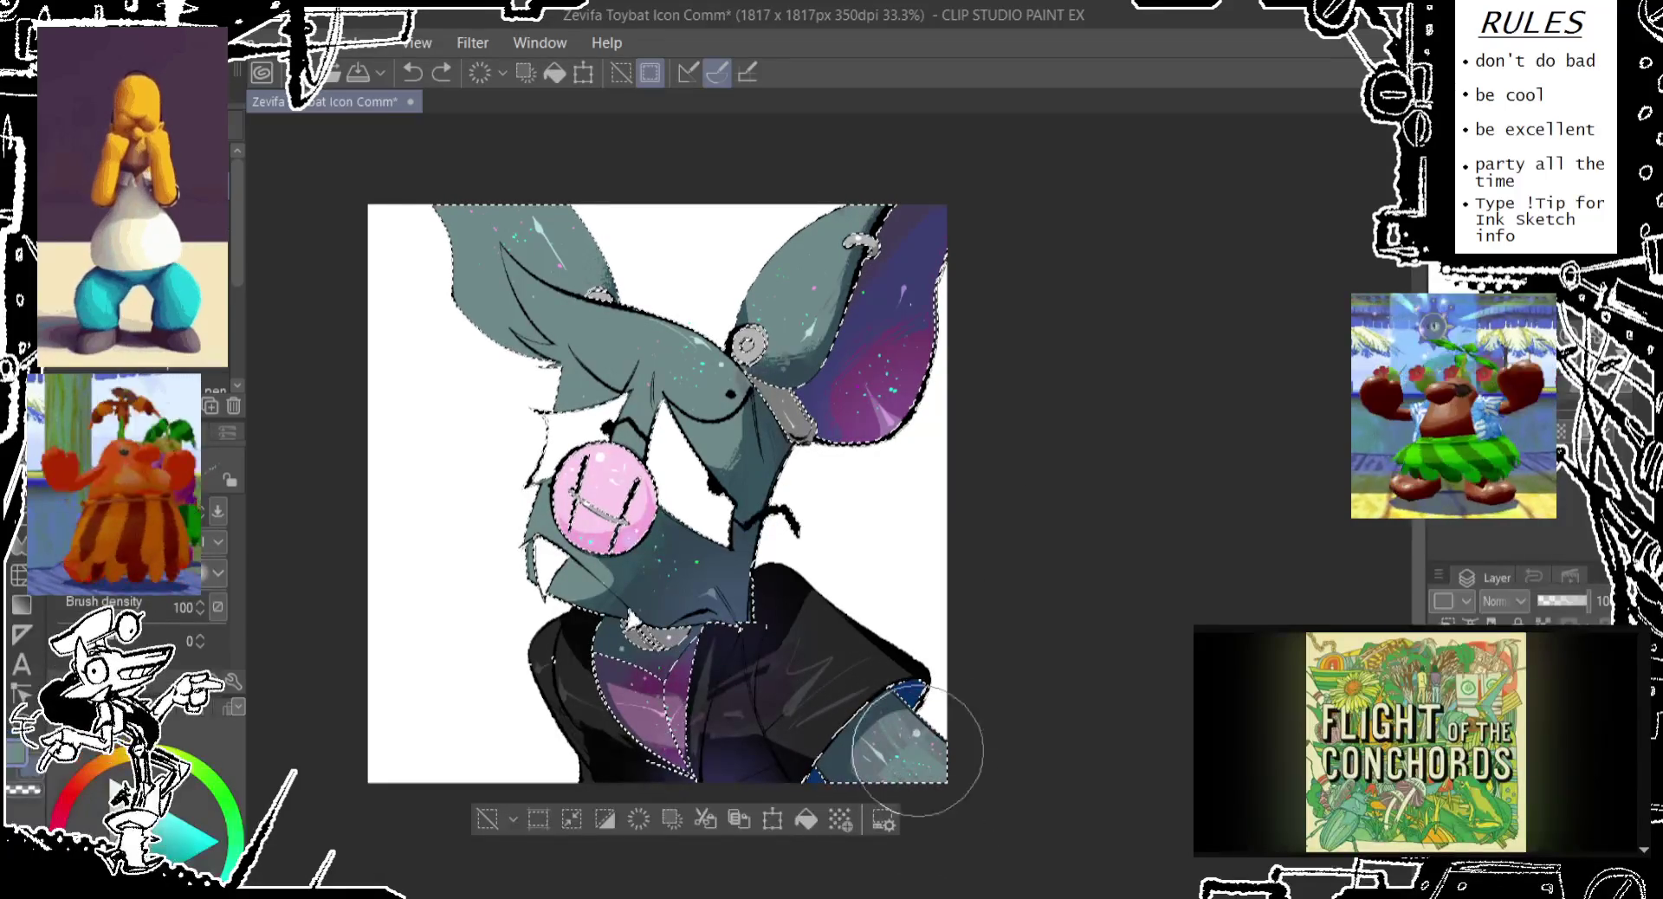
key("ctrl+y")
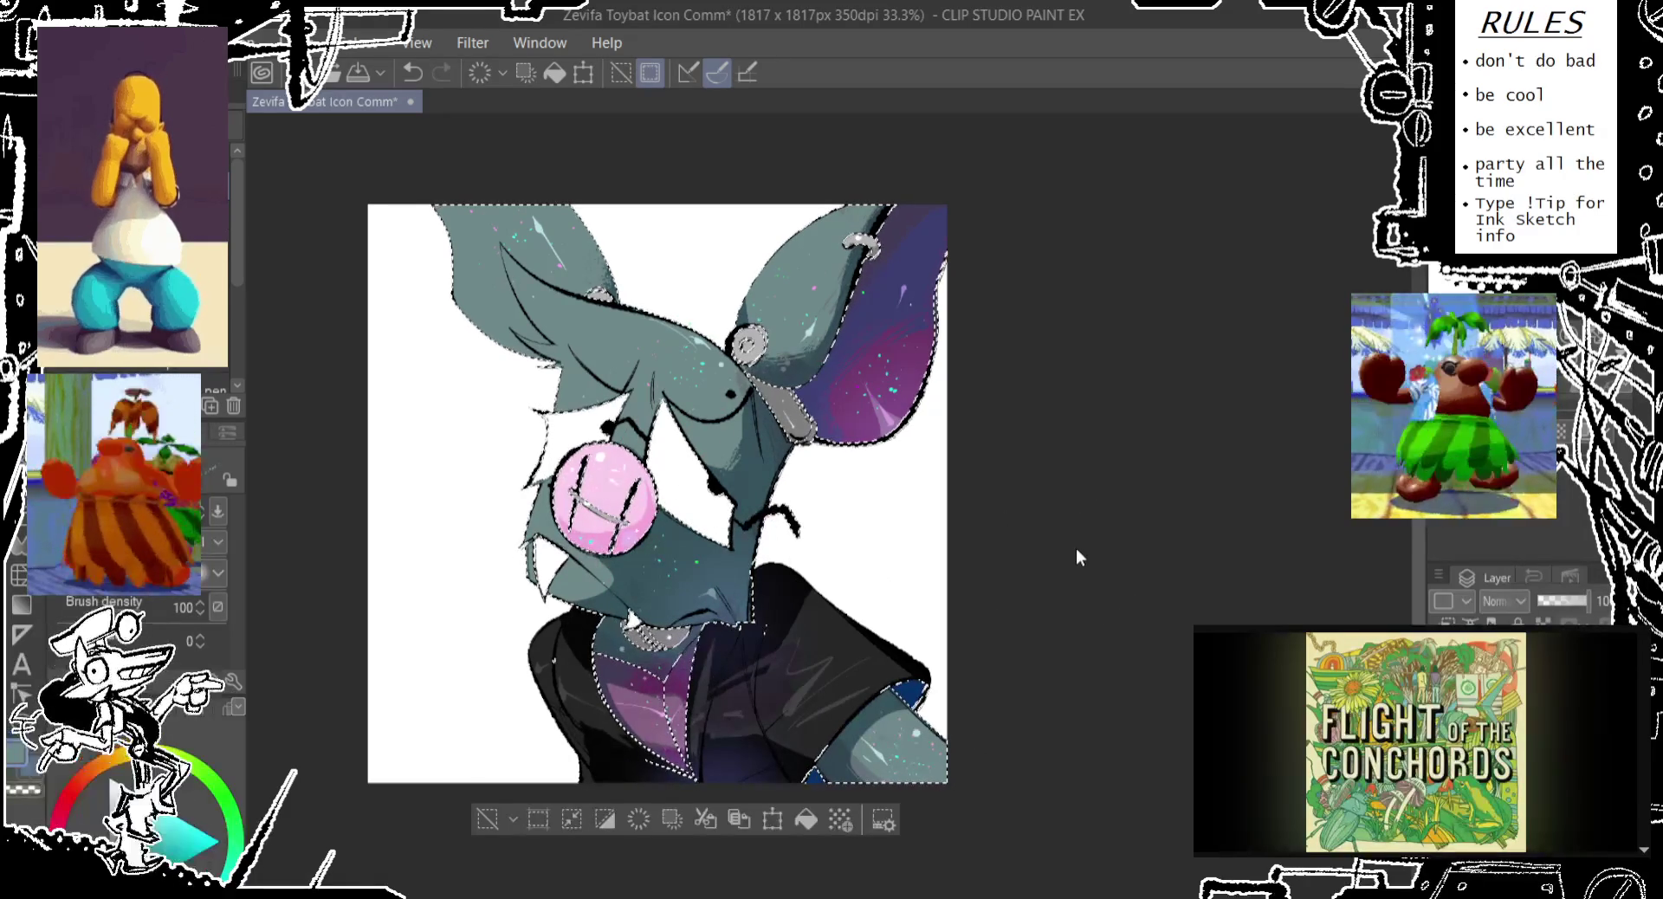
key("ctrl+z")
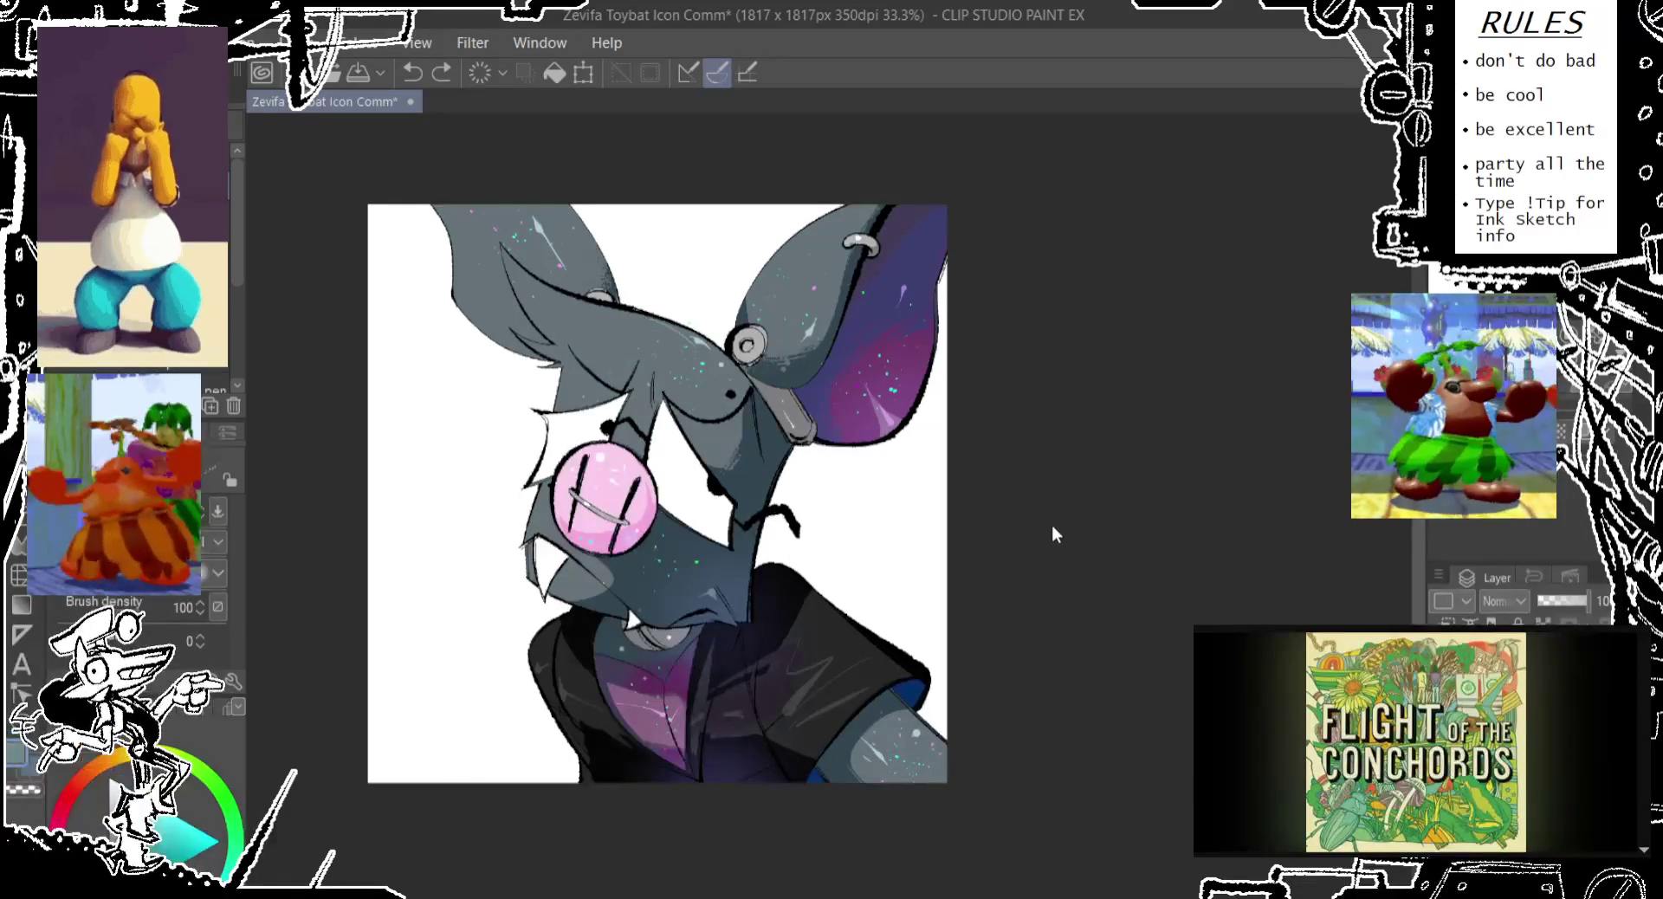
left_click_drag(1047, 476, 1051, 459)
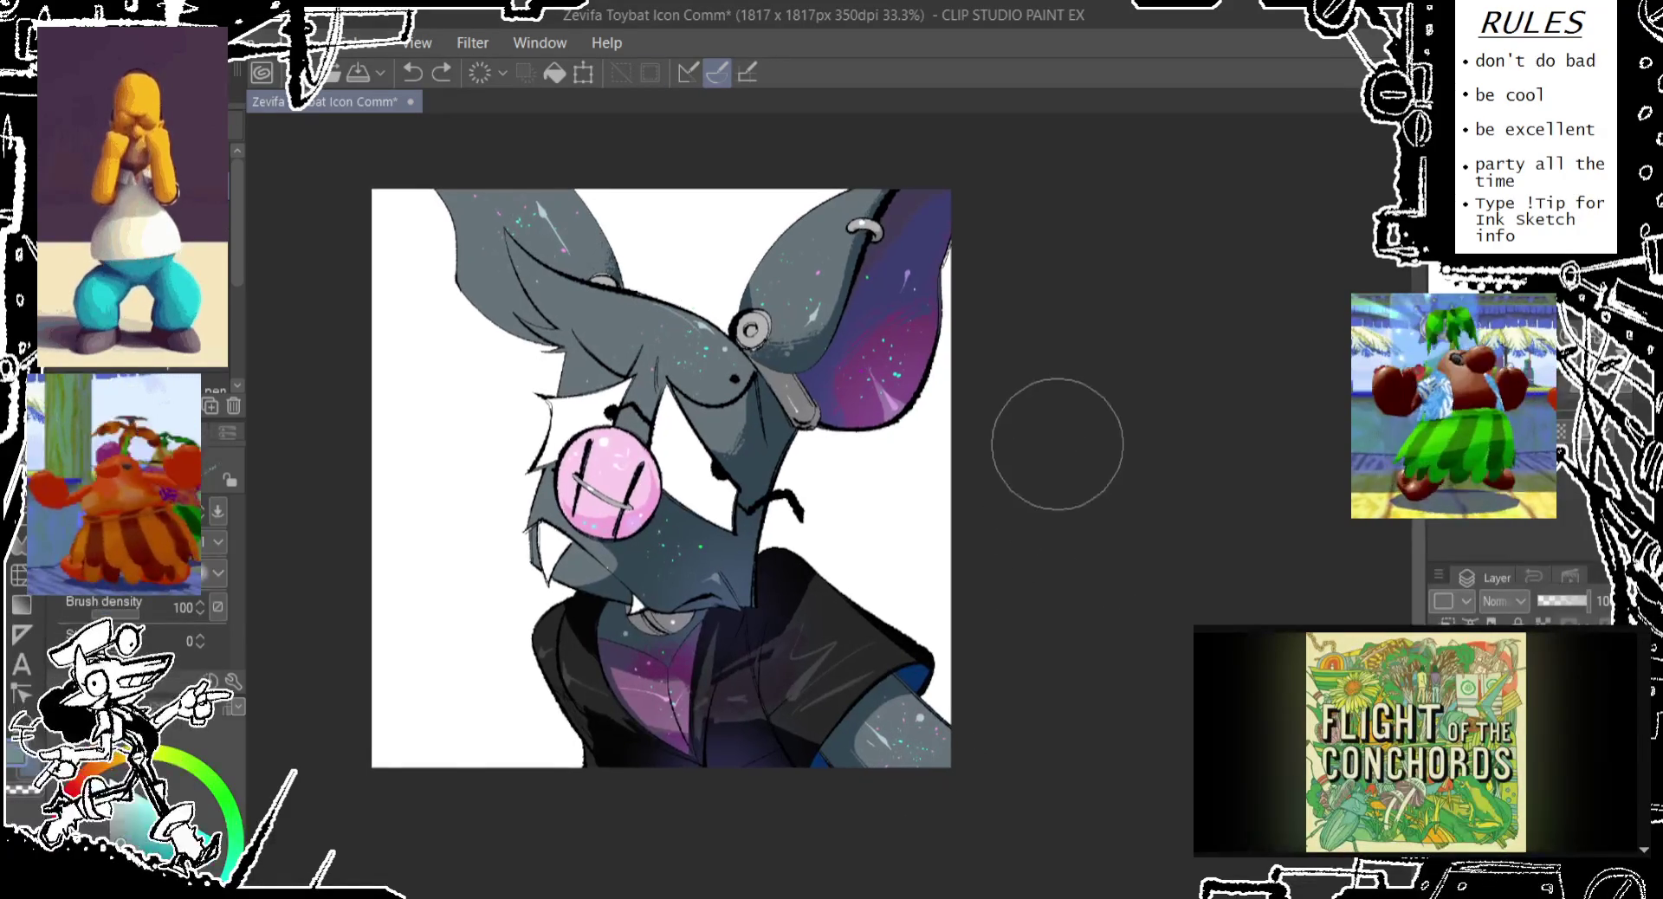
key("ctrl+y")
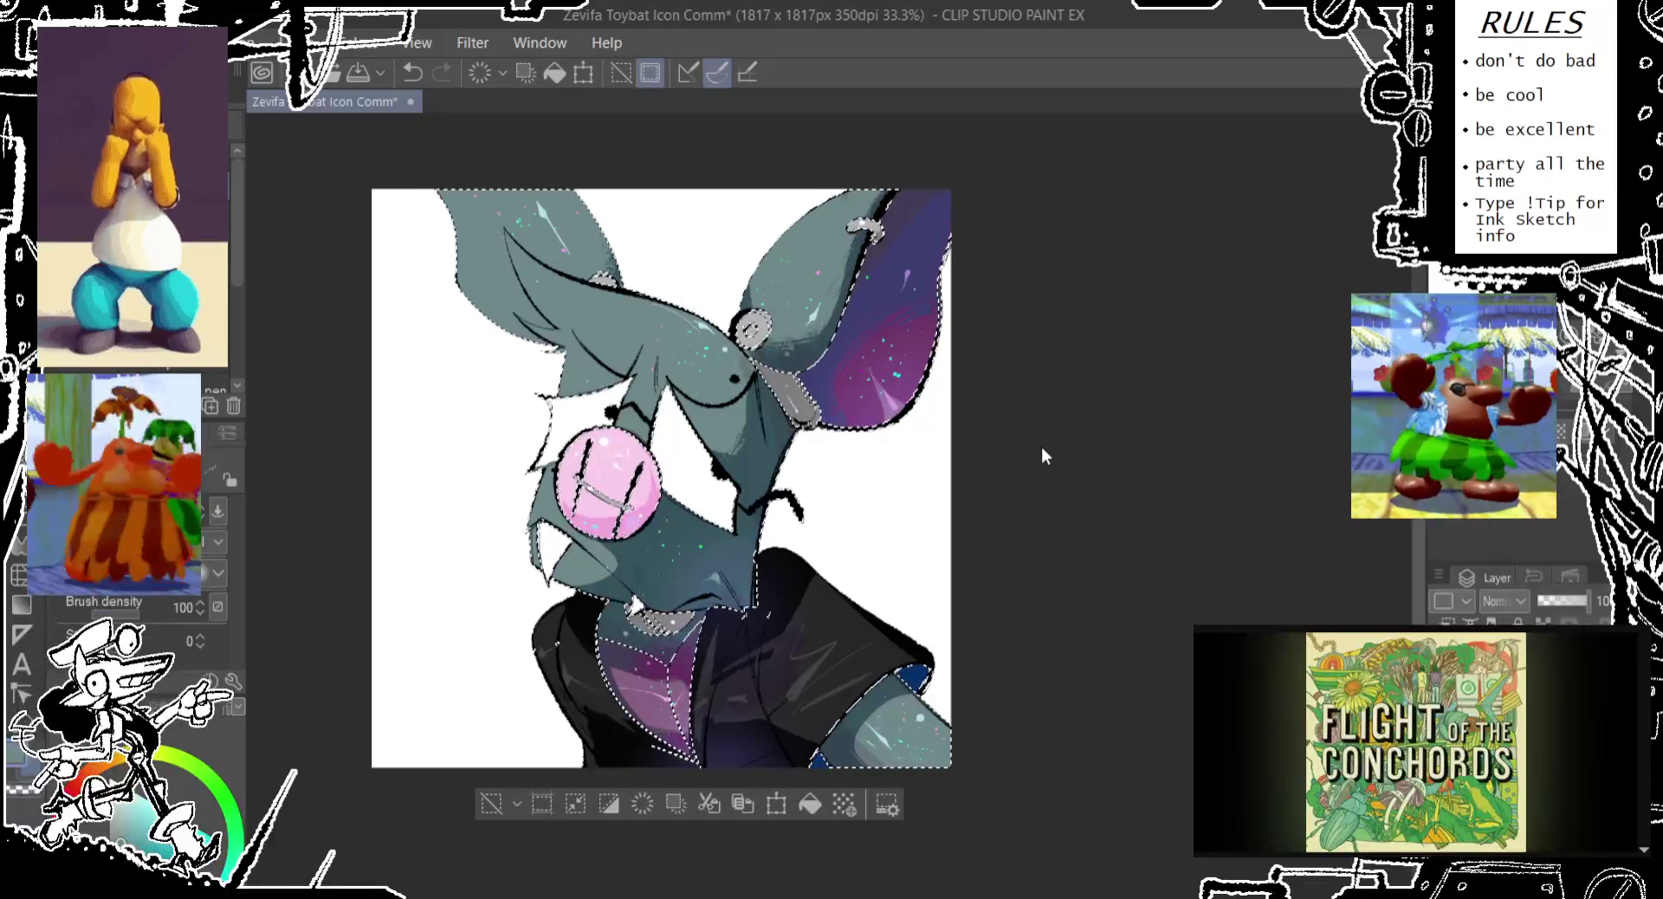
key("ctrl+z")
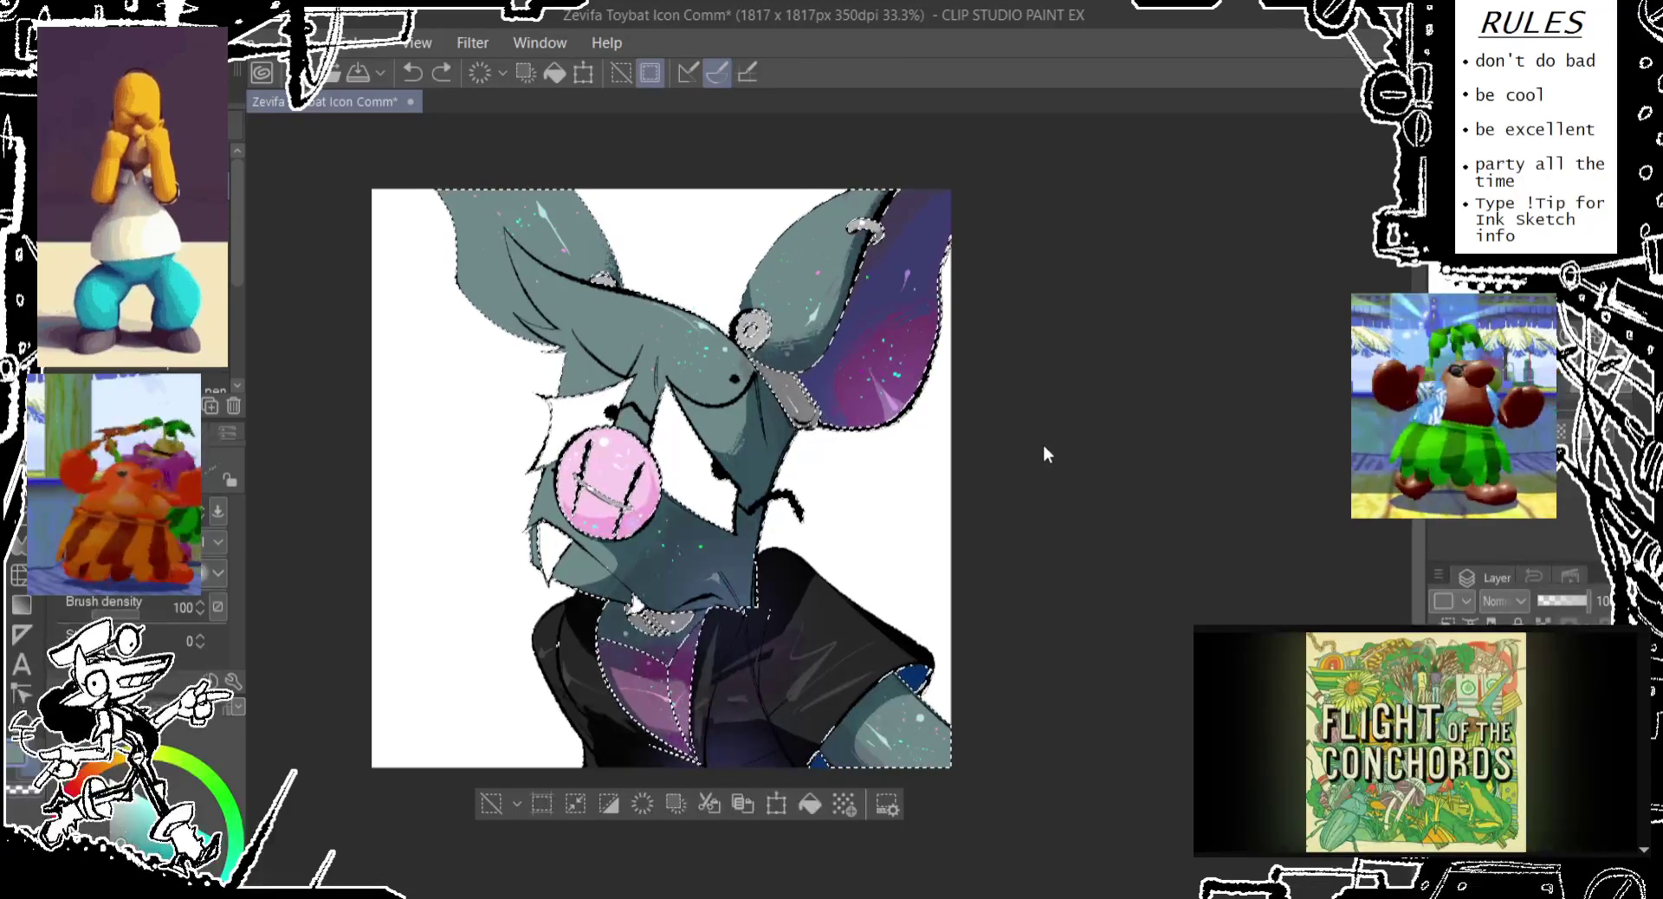
key("ctrl+z")
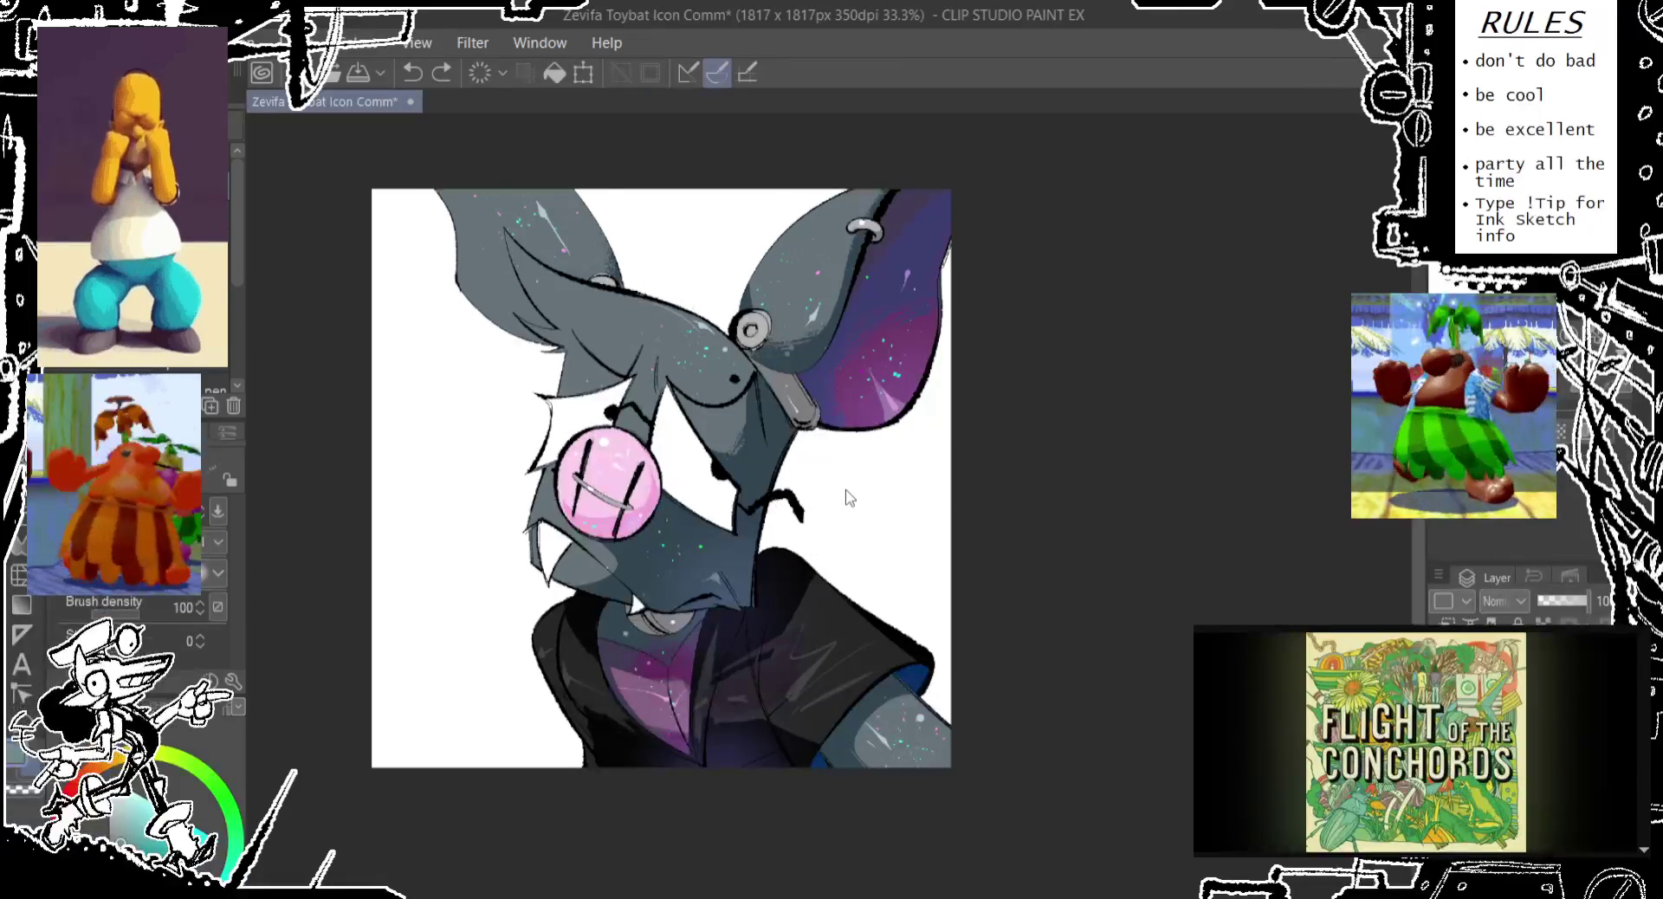
key("ctrl+d")
Touch up the ear's top-right edge with bluish strokes and tint the line art dark blue
scroll(953, 450, "up", 1)
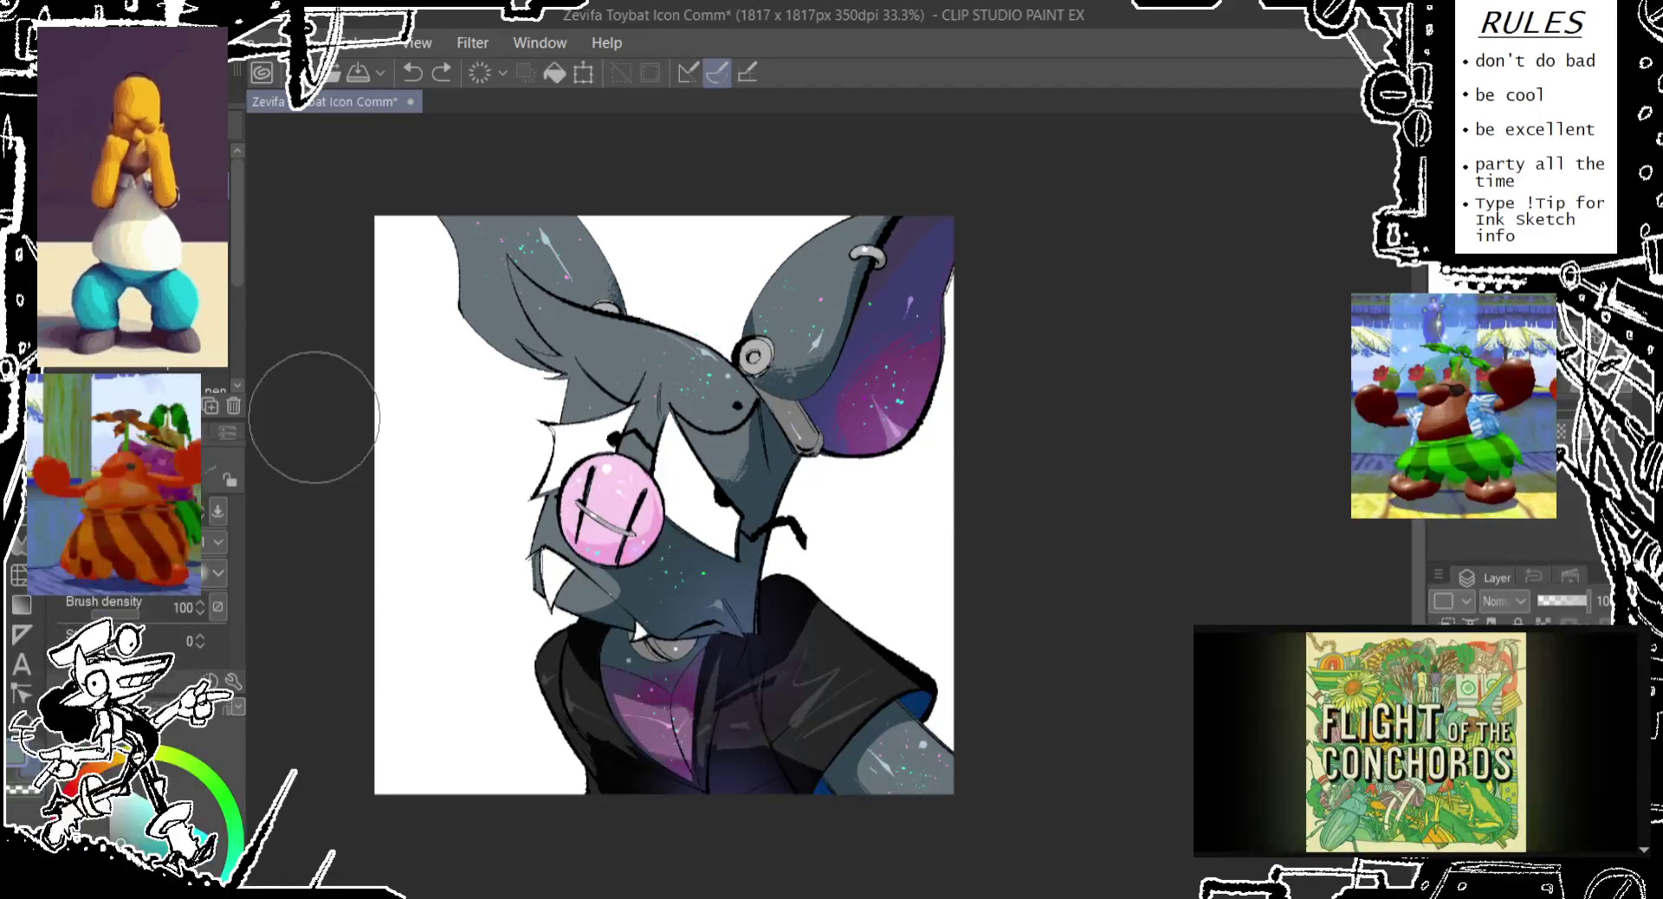
scroll(129, 606, "down", 1)
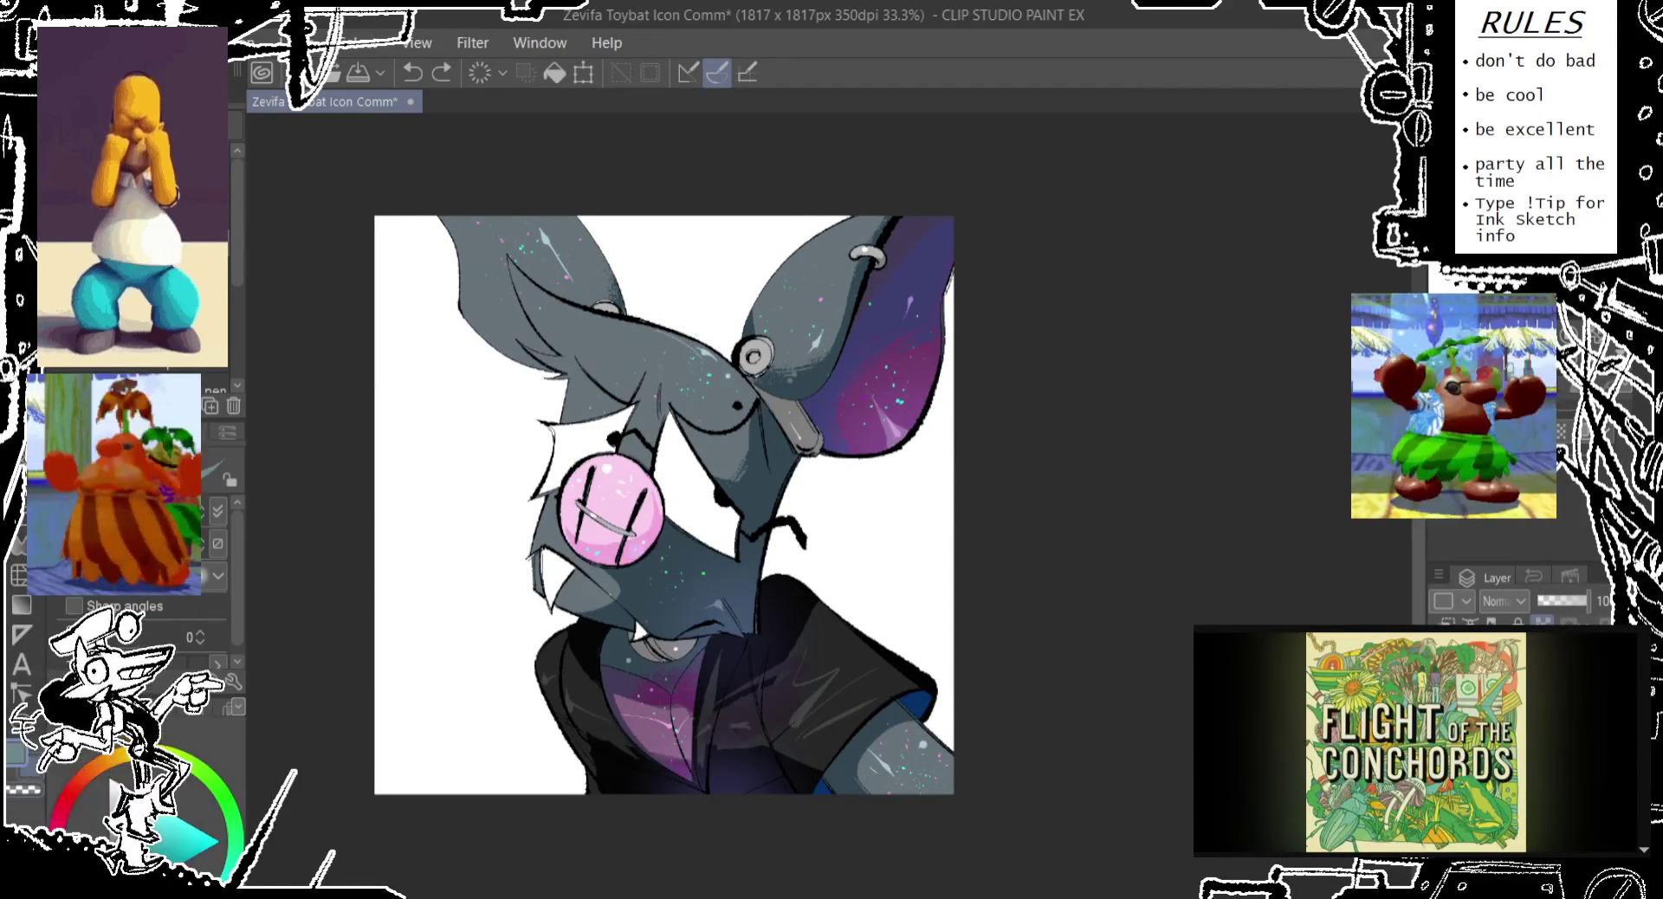
left_click(879, 412)
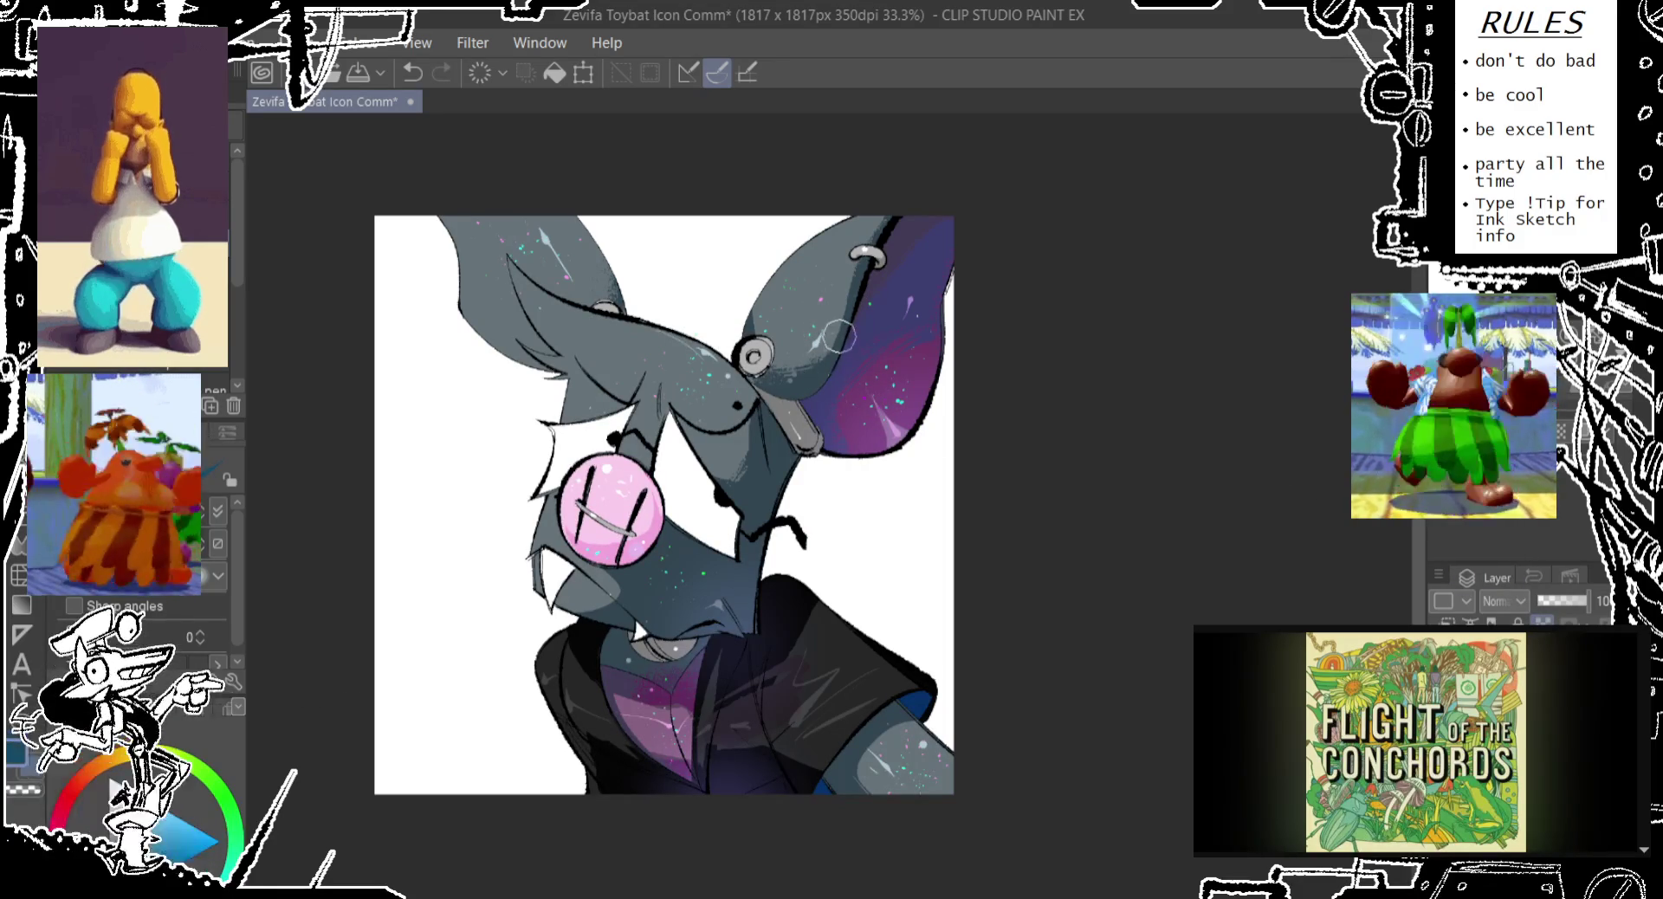
key("ctrl+z")
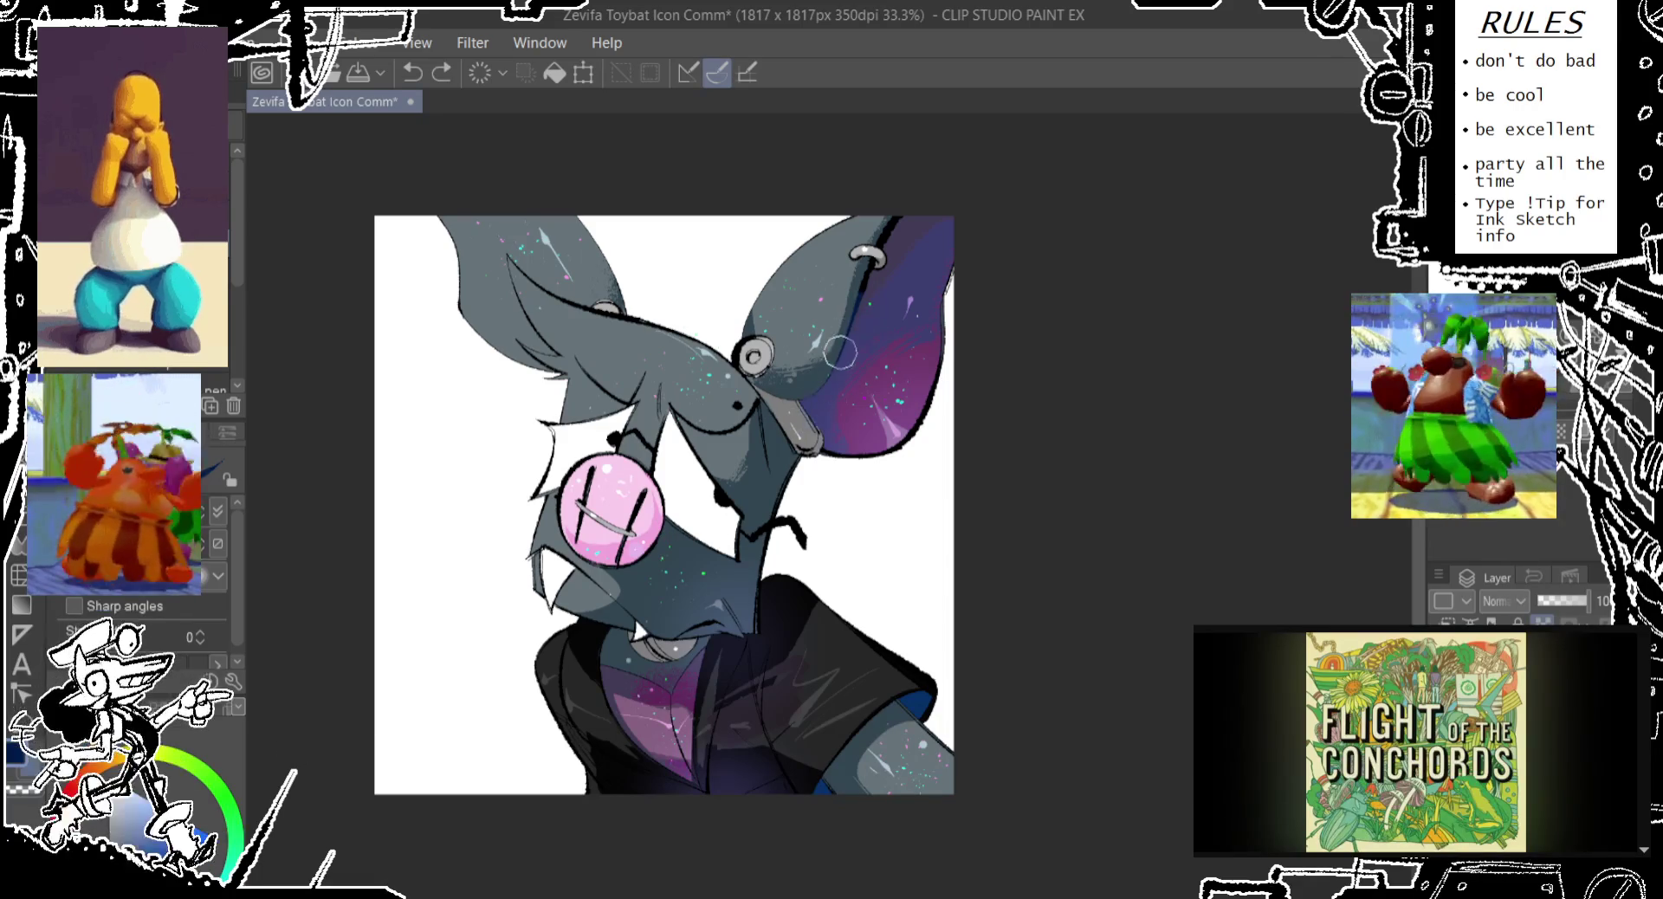
left_click_drag(850, 313, 862, 286)
left_click_drag(875, 216, 905, 246)
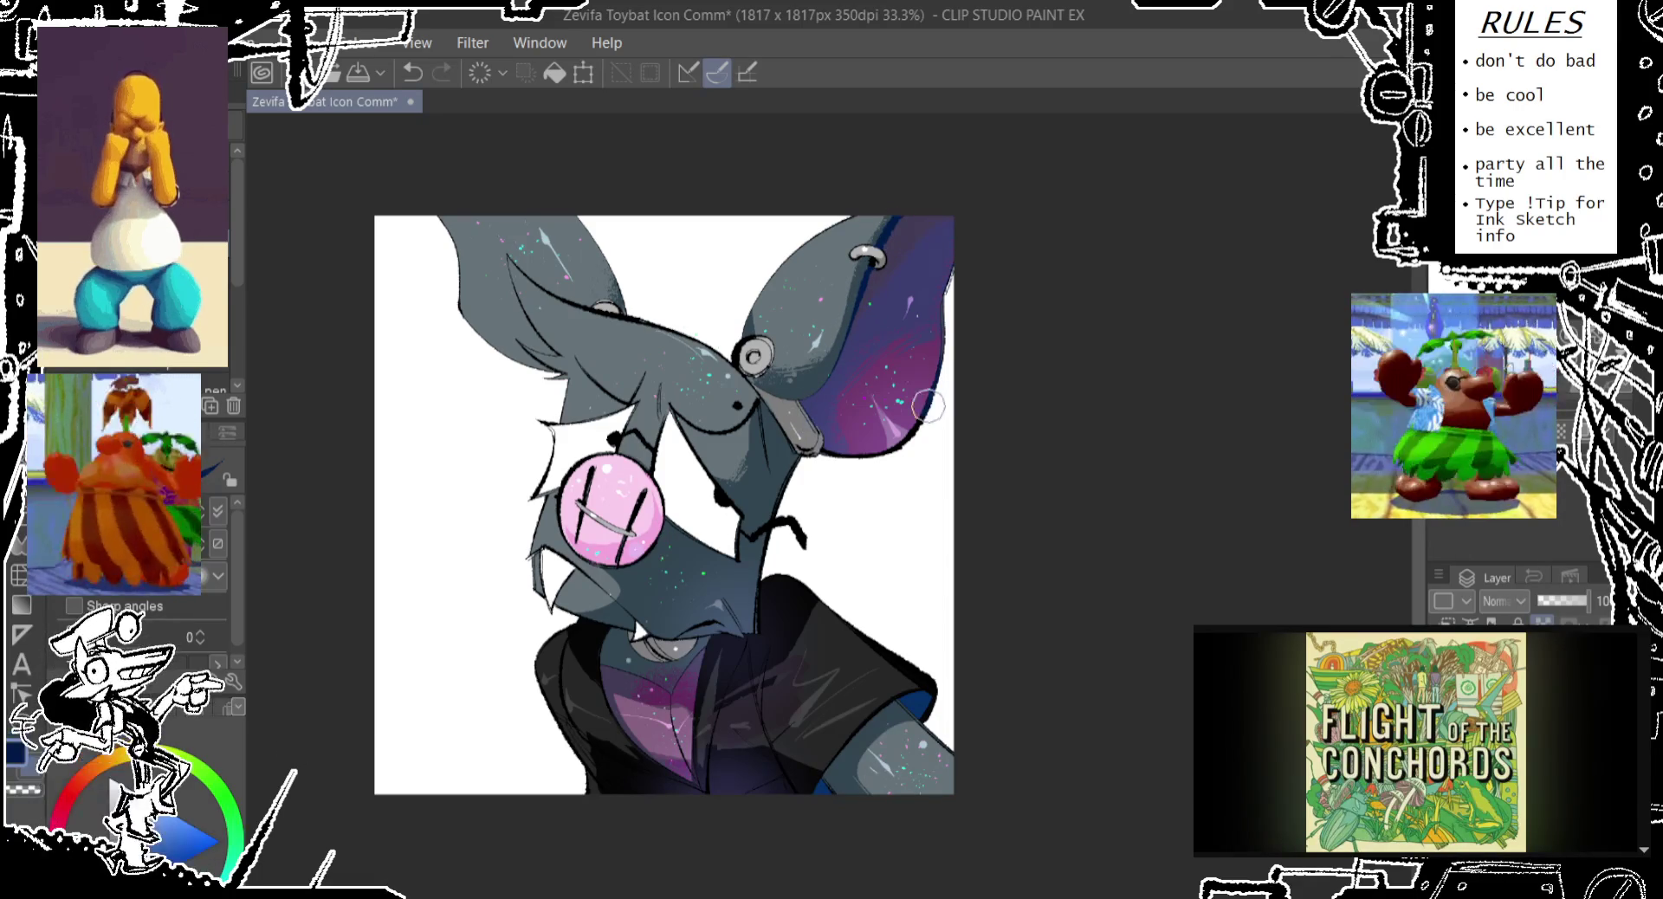
left_click(554, 73)
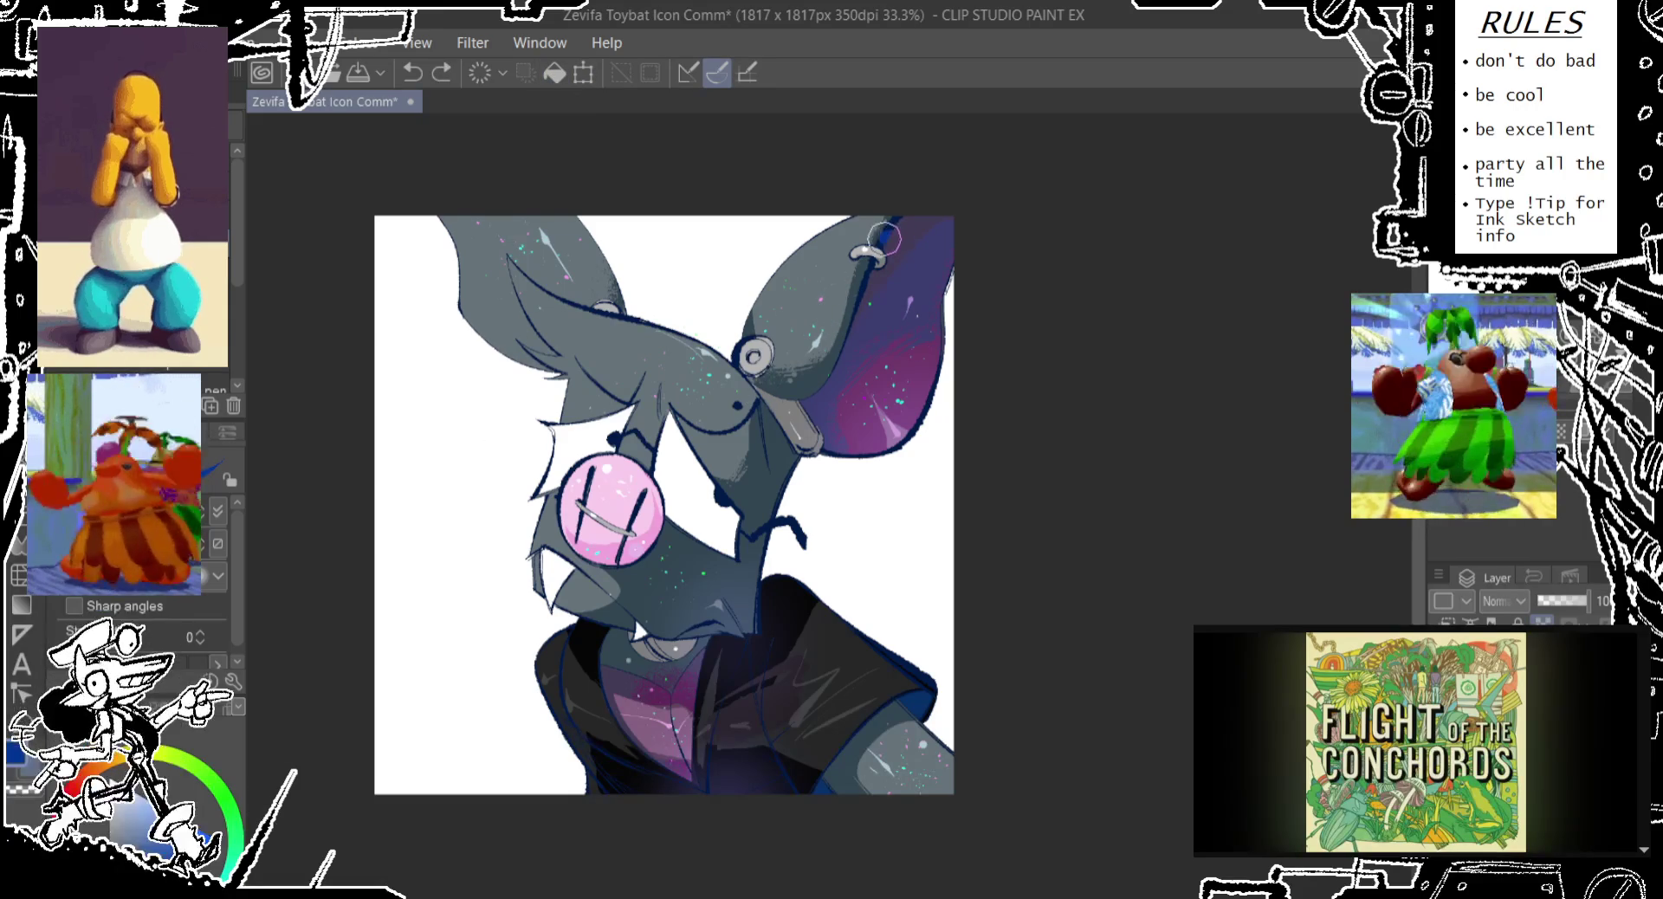
Draw a dark-blue line on the ear's top edge and ink black strokes by the cheek and fang
left_click_drag(883, 242, 896, 218)
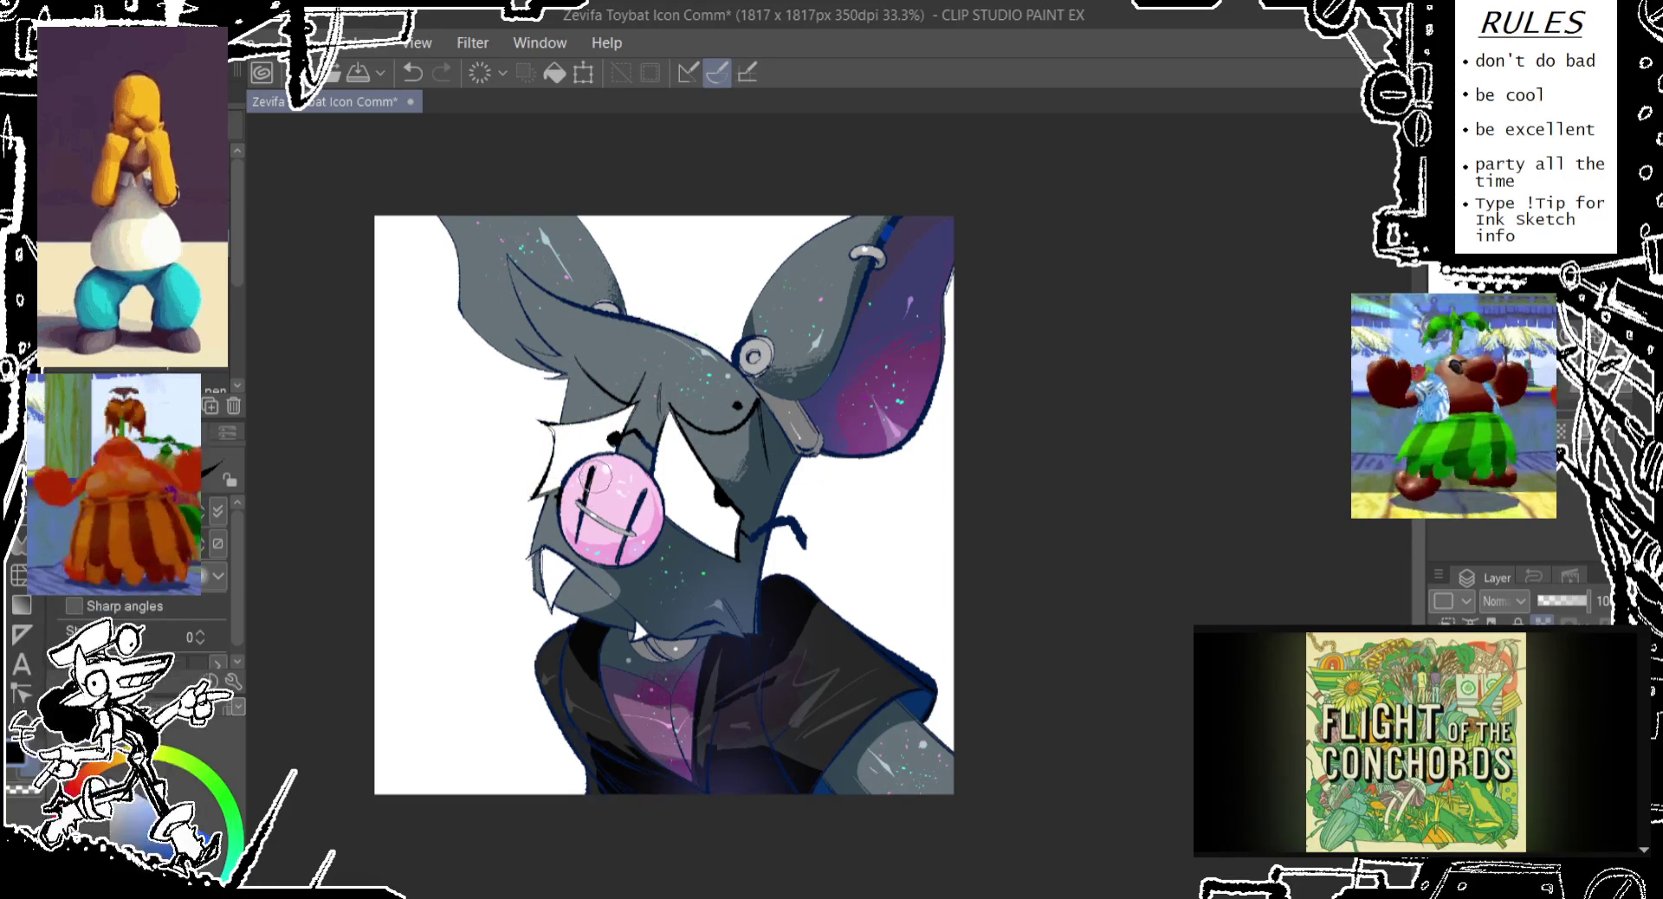
left_click_drag(617, 497, 613, 457)
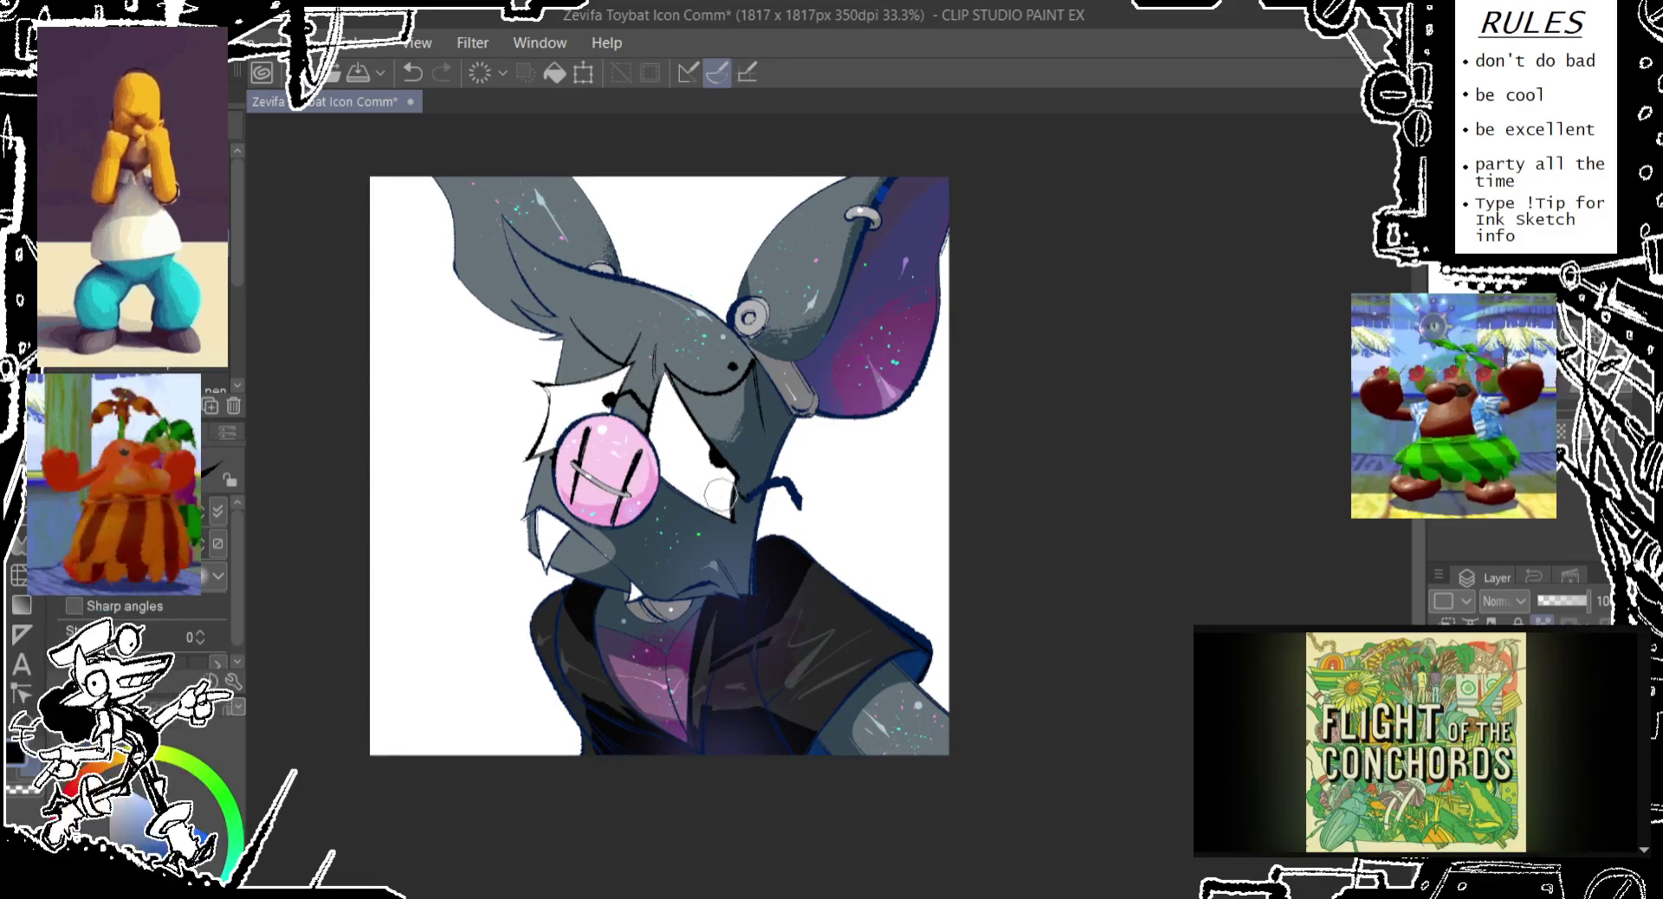
left_click_drag(736, 499, 798, 504)
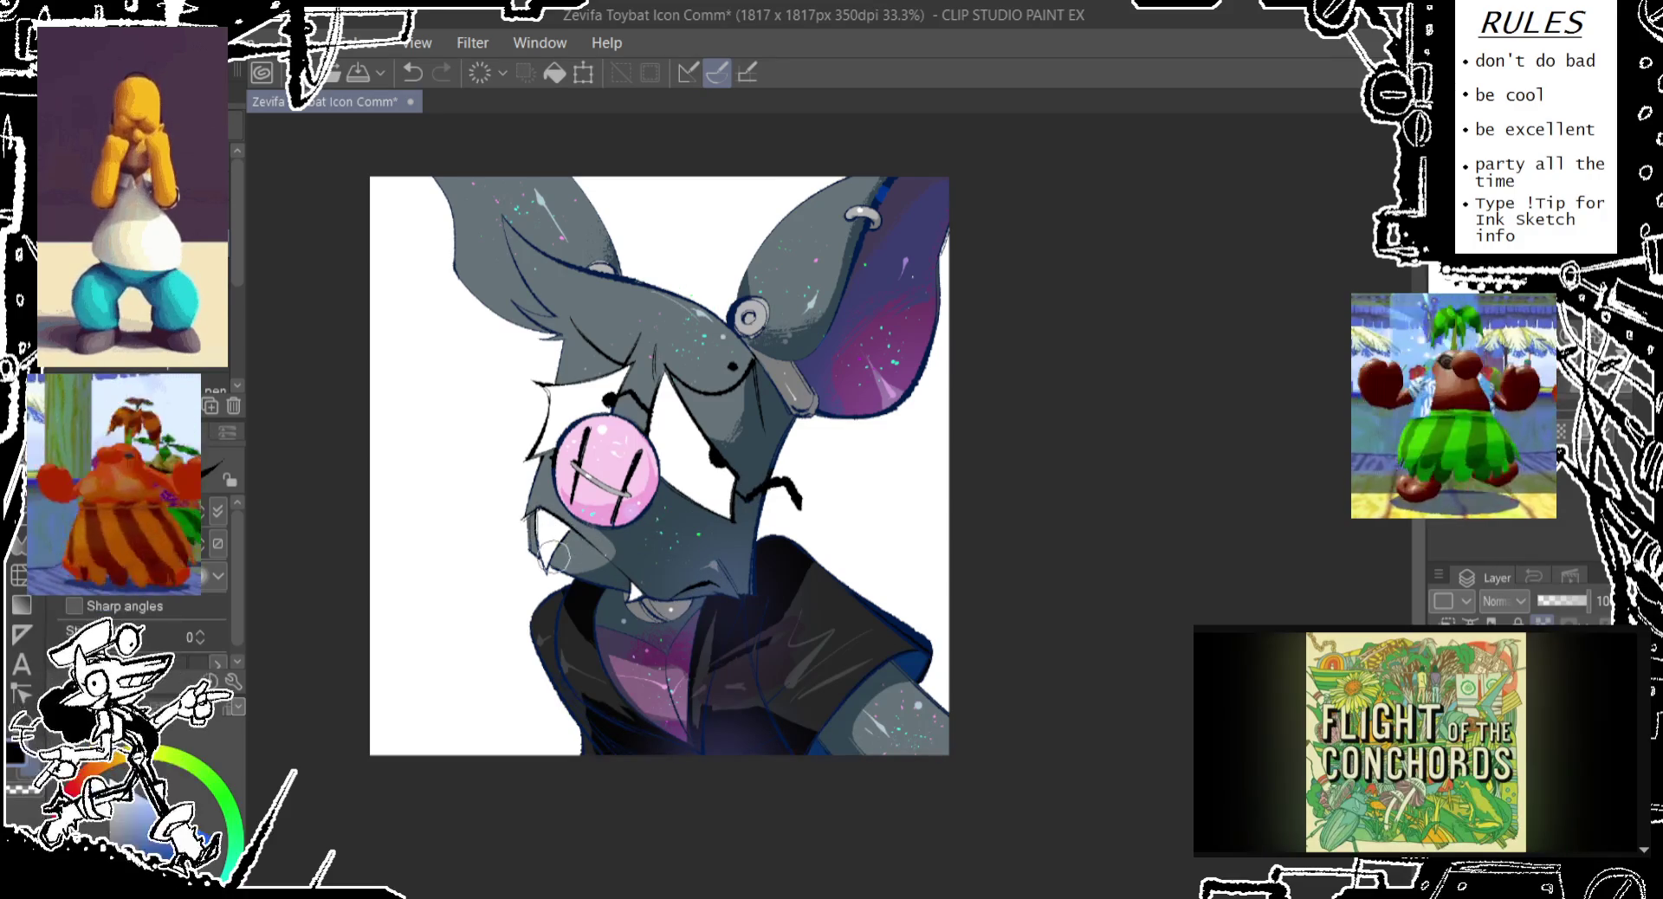
left_click_drag(526, 518, 546, 567)
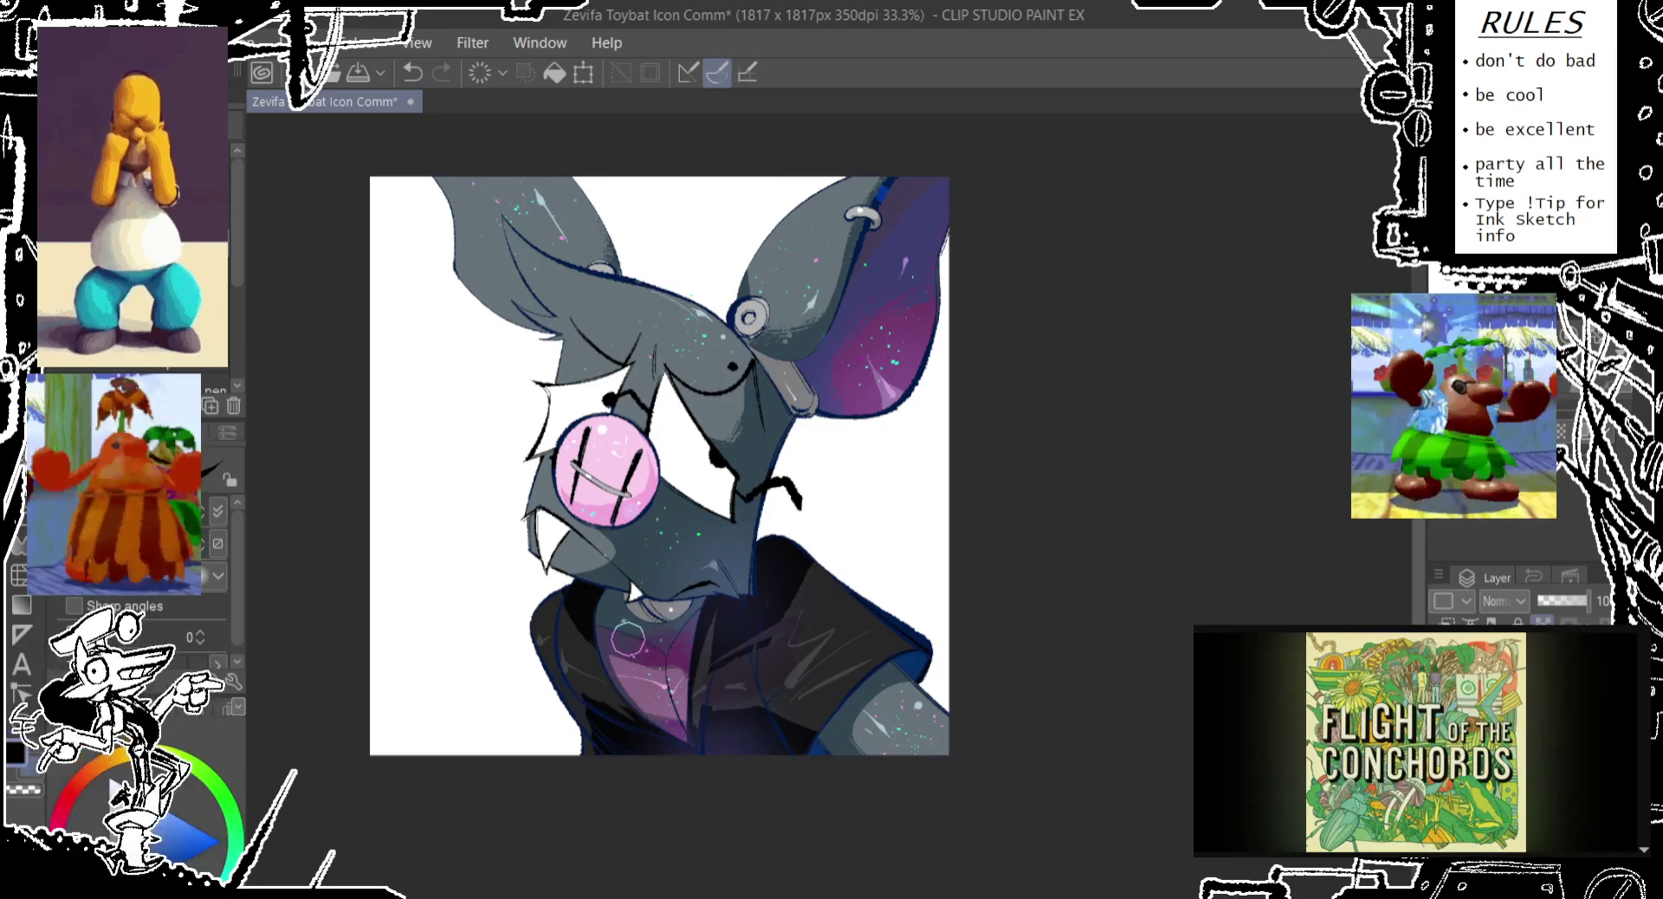
left_click(670, 682, "alt")
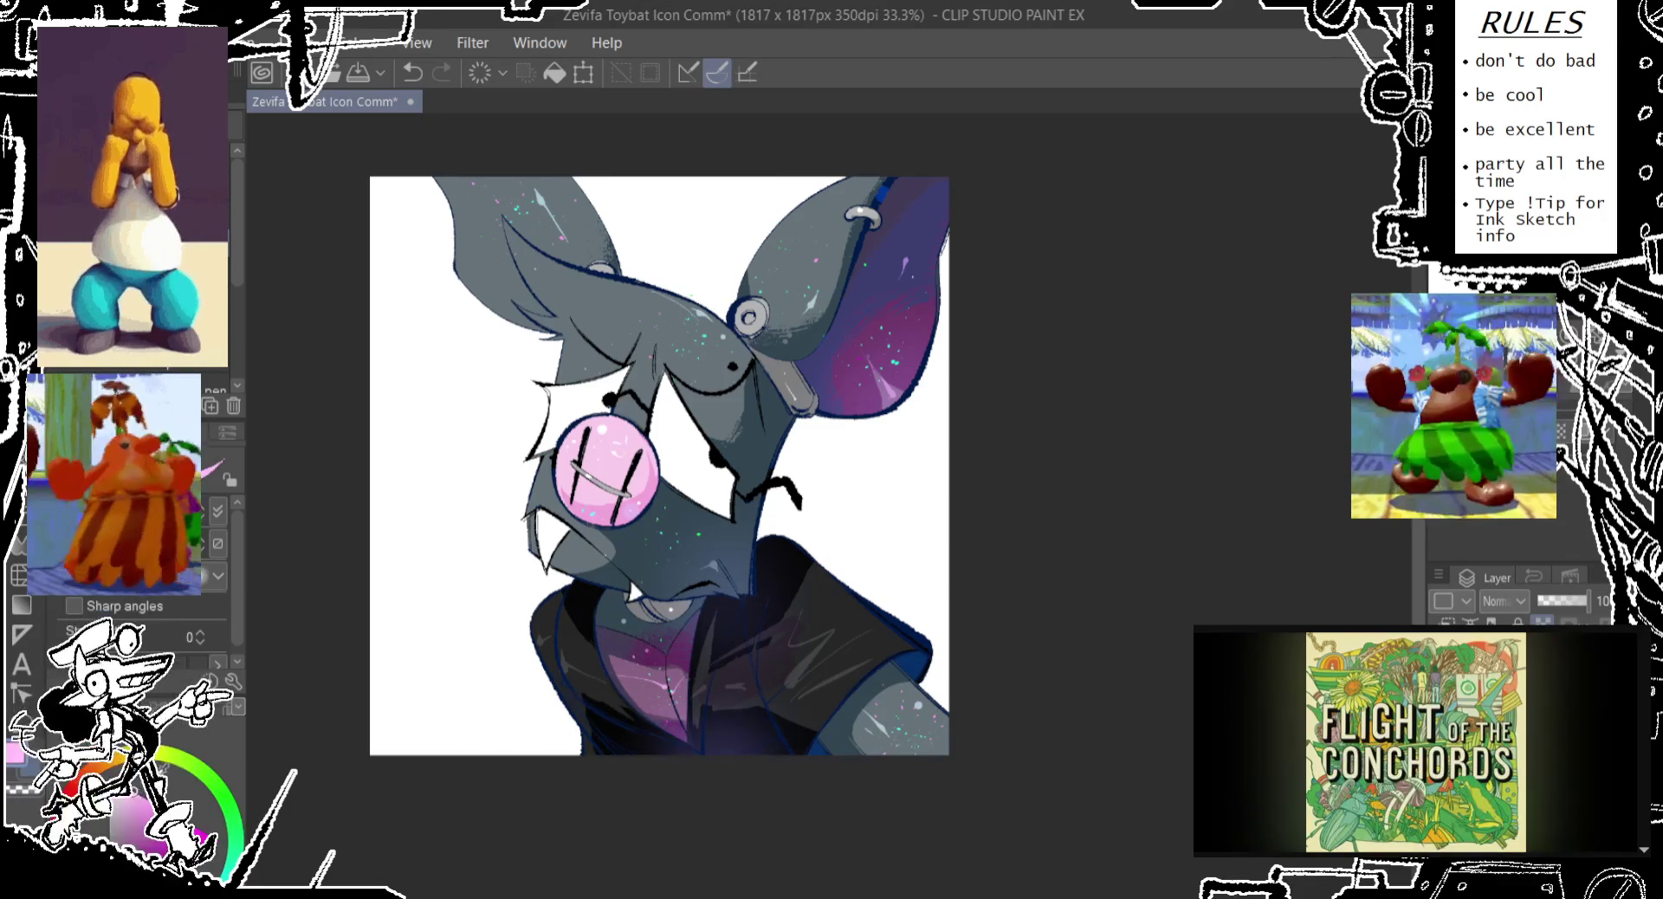
Paint light pink highlights on the shirt and the lower ear edge
mouse_move(674, 700)
left_mouse_down()
mouse_move(671, 655)
mouse_move(697, 684)
mouse_move(658, 715)
left_mouse_up()
left_click_drag(654, 658, 703, 737)
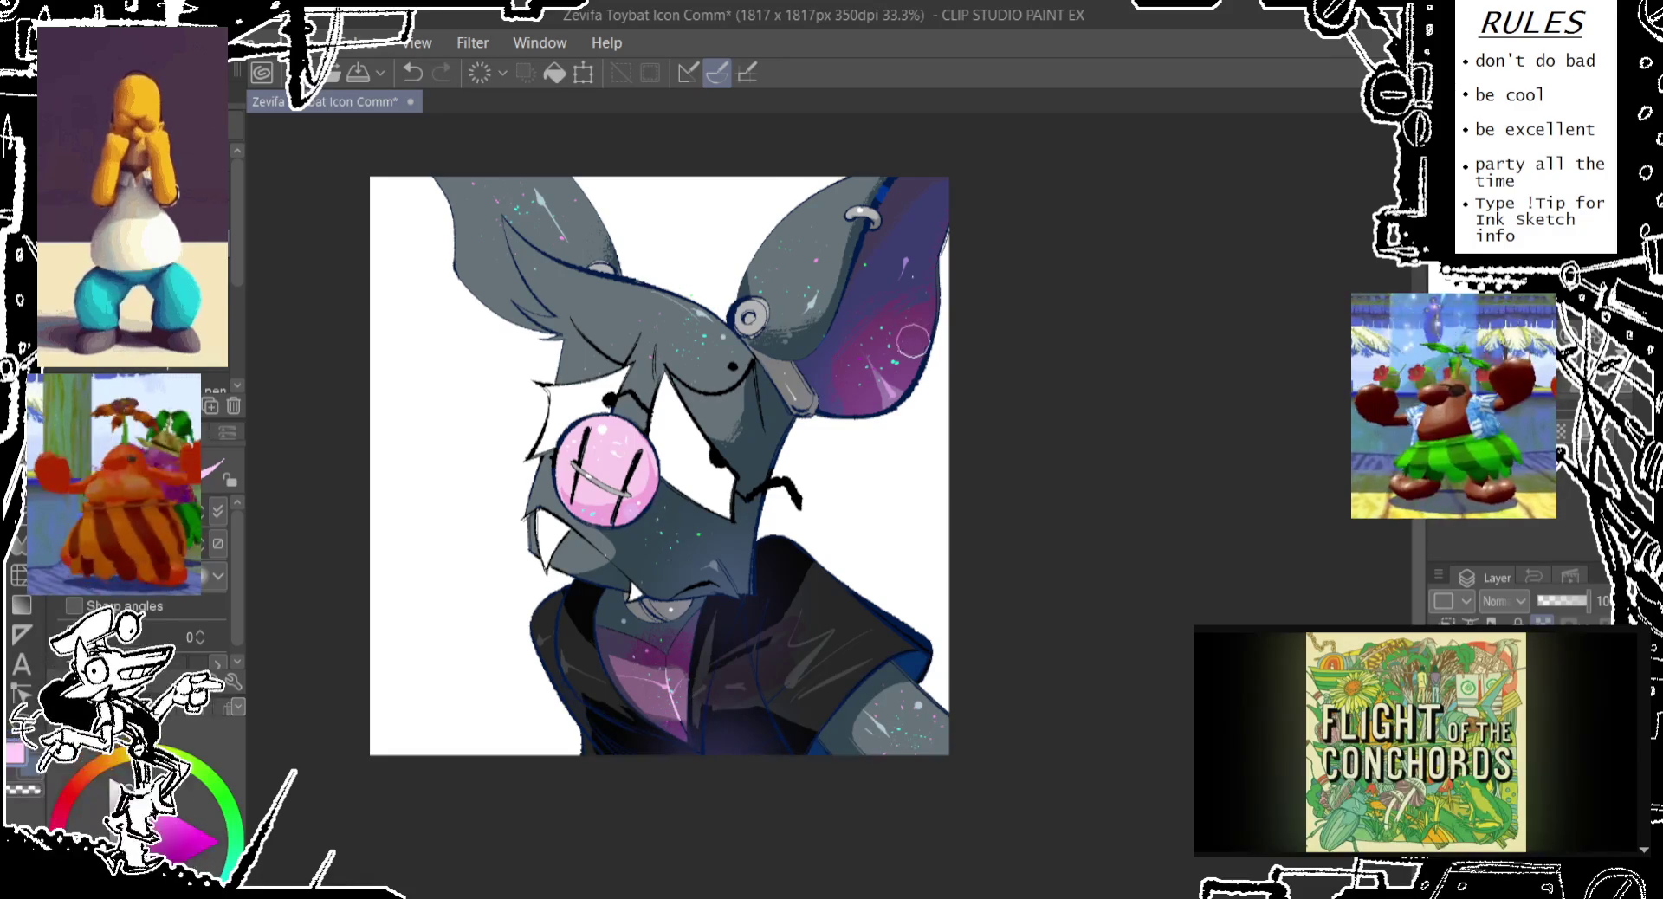
key("ctrl+z")
left_click_drag(892, 394, 909, 426)
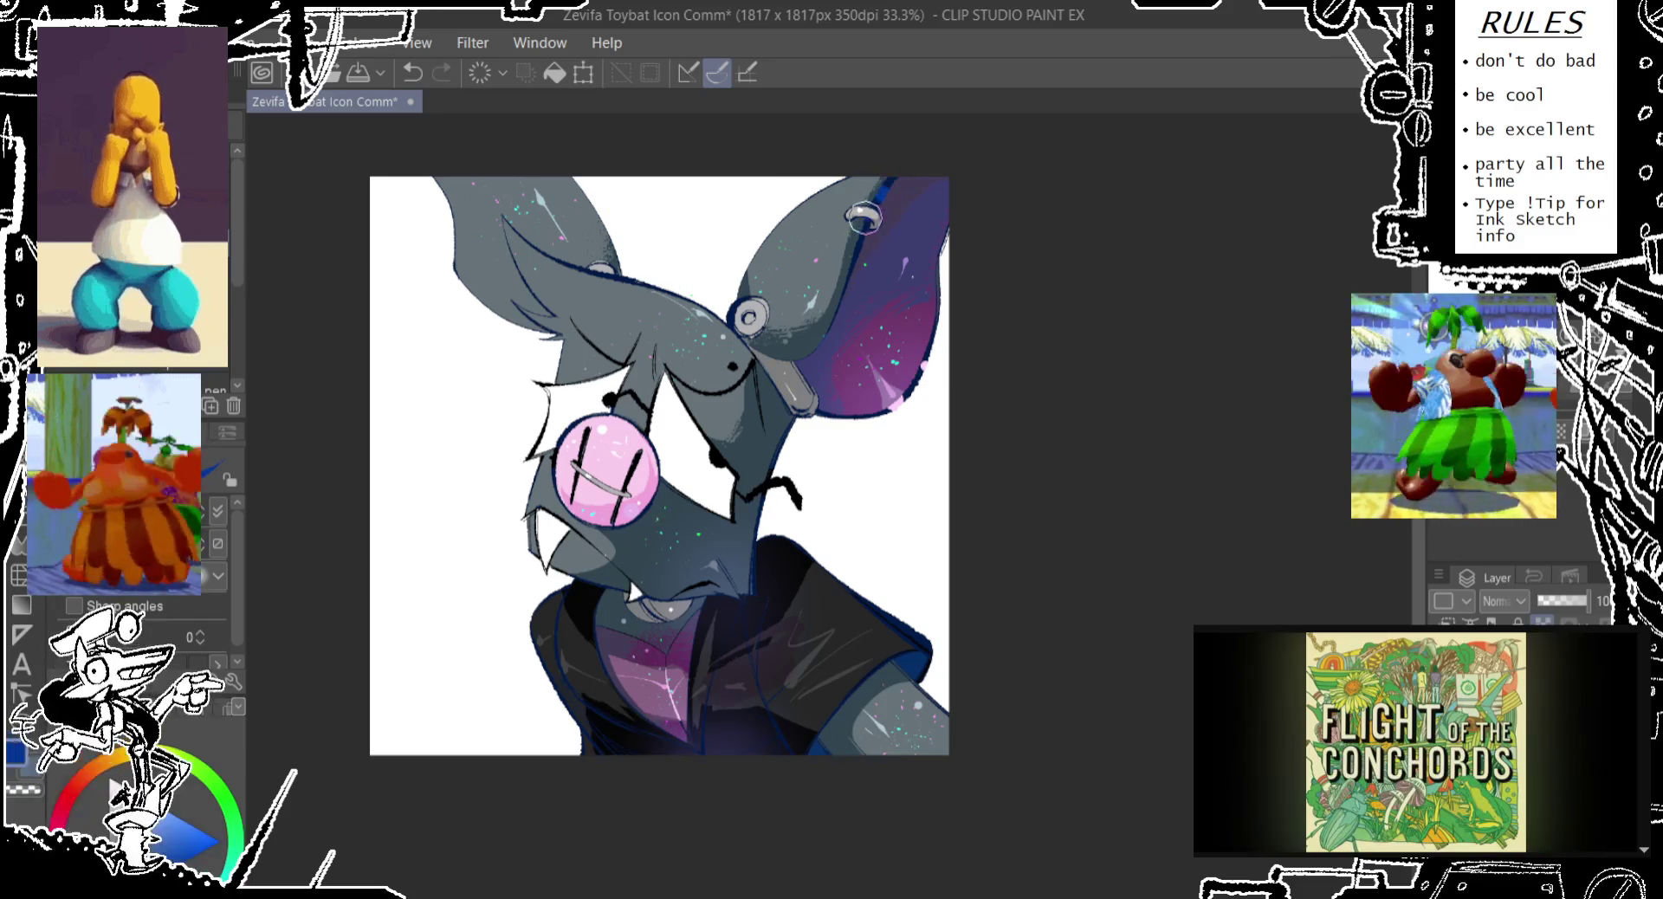
key("ctrl+z")
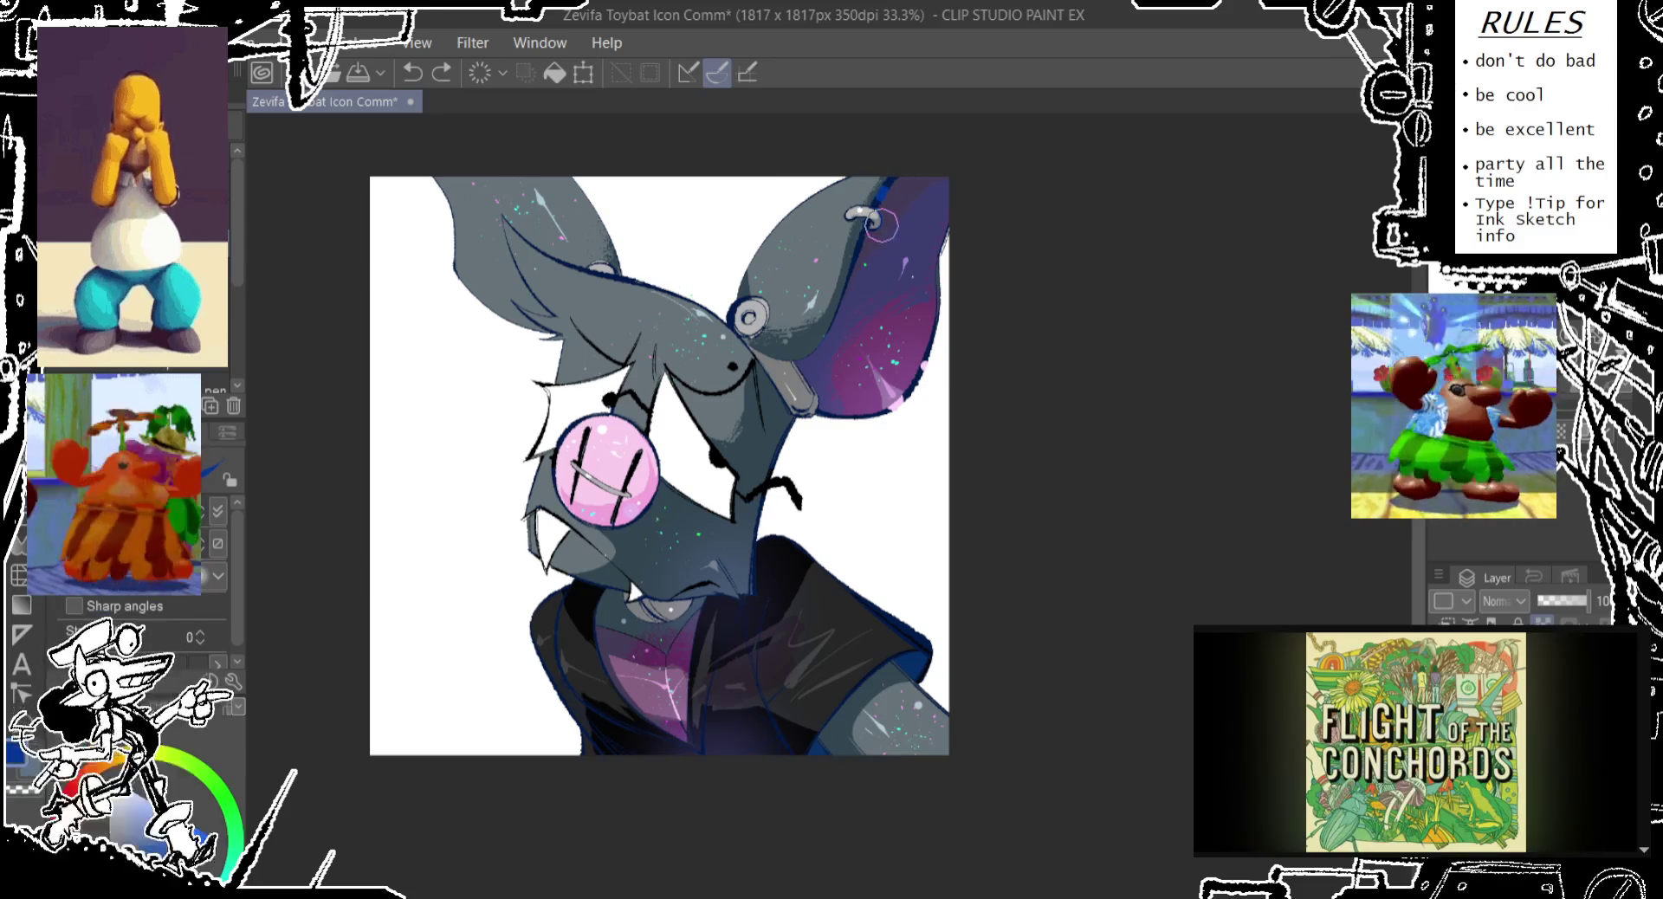
key("ctrl+y")
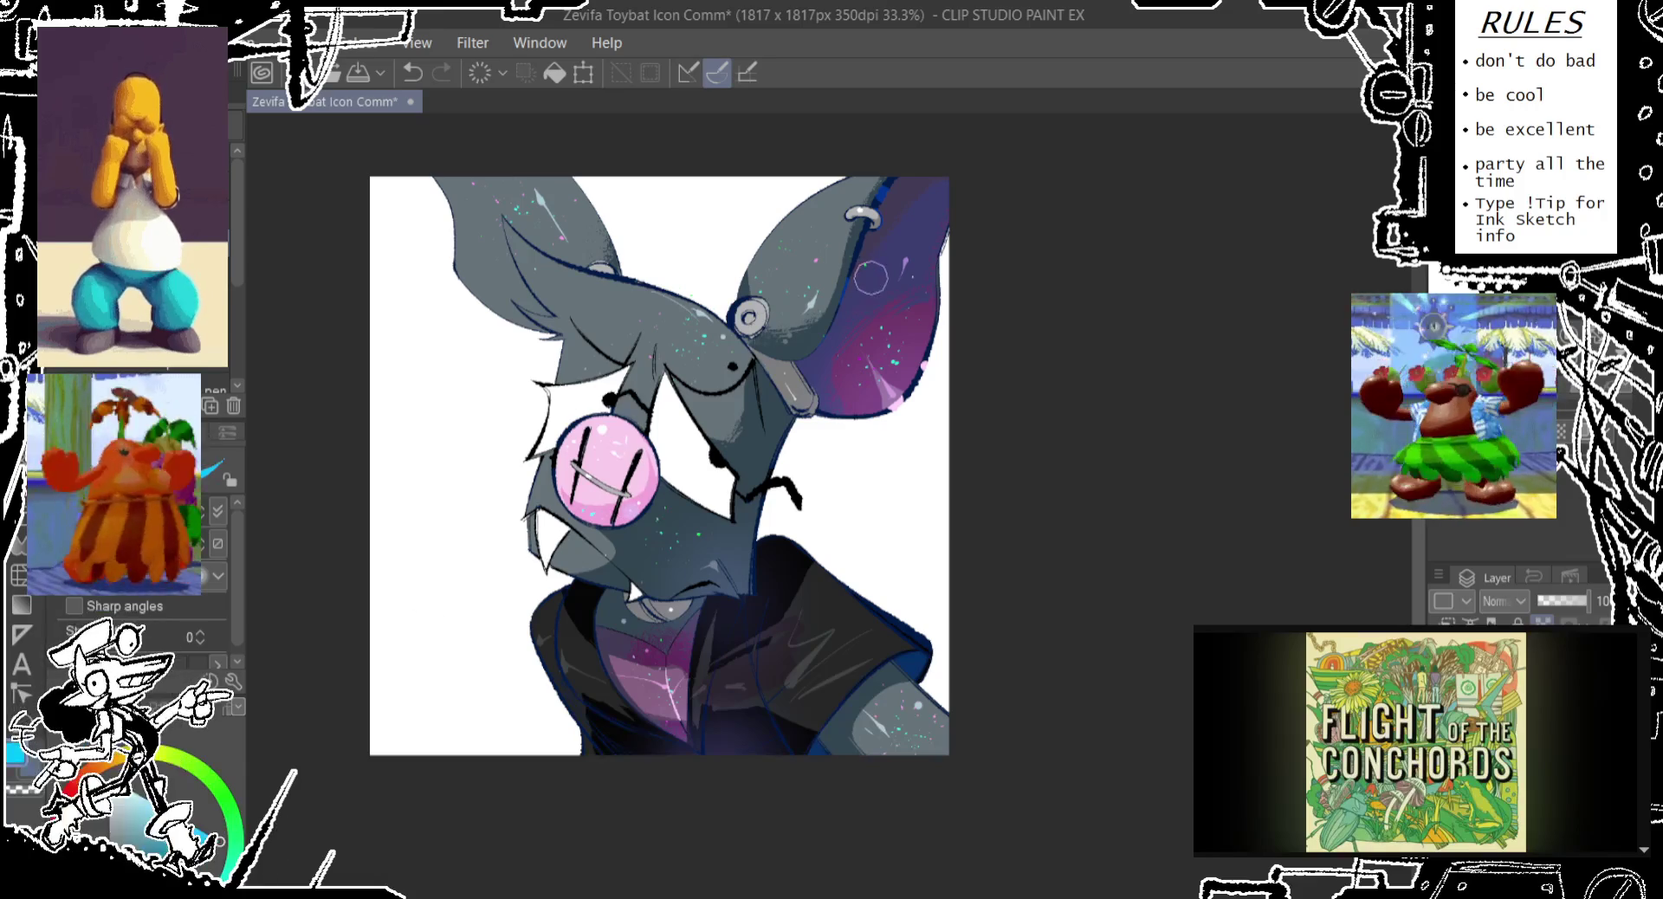
Paint cyan rim-light lines along the ear's lower and upper-right edges and near the mouth
left_click_drag(844, 299, 788, 368)
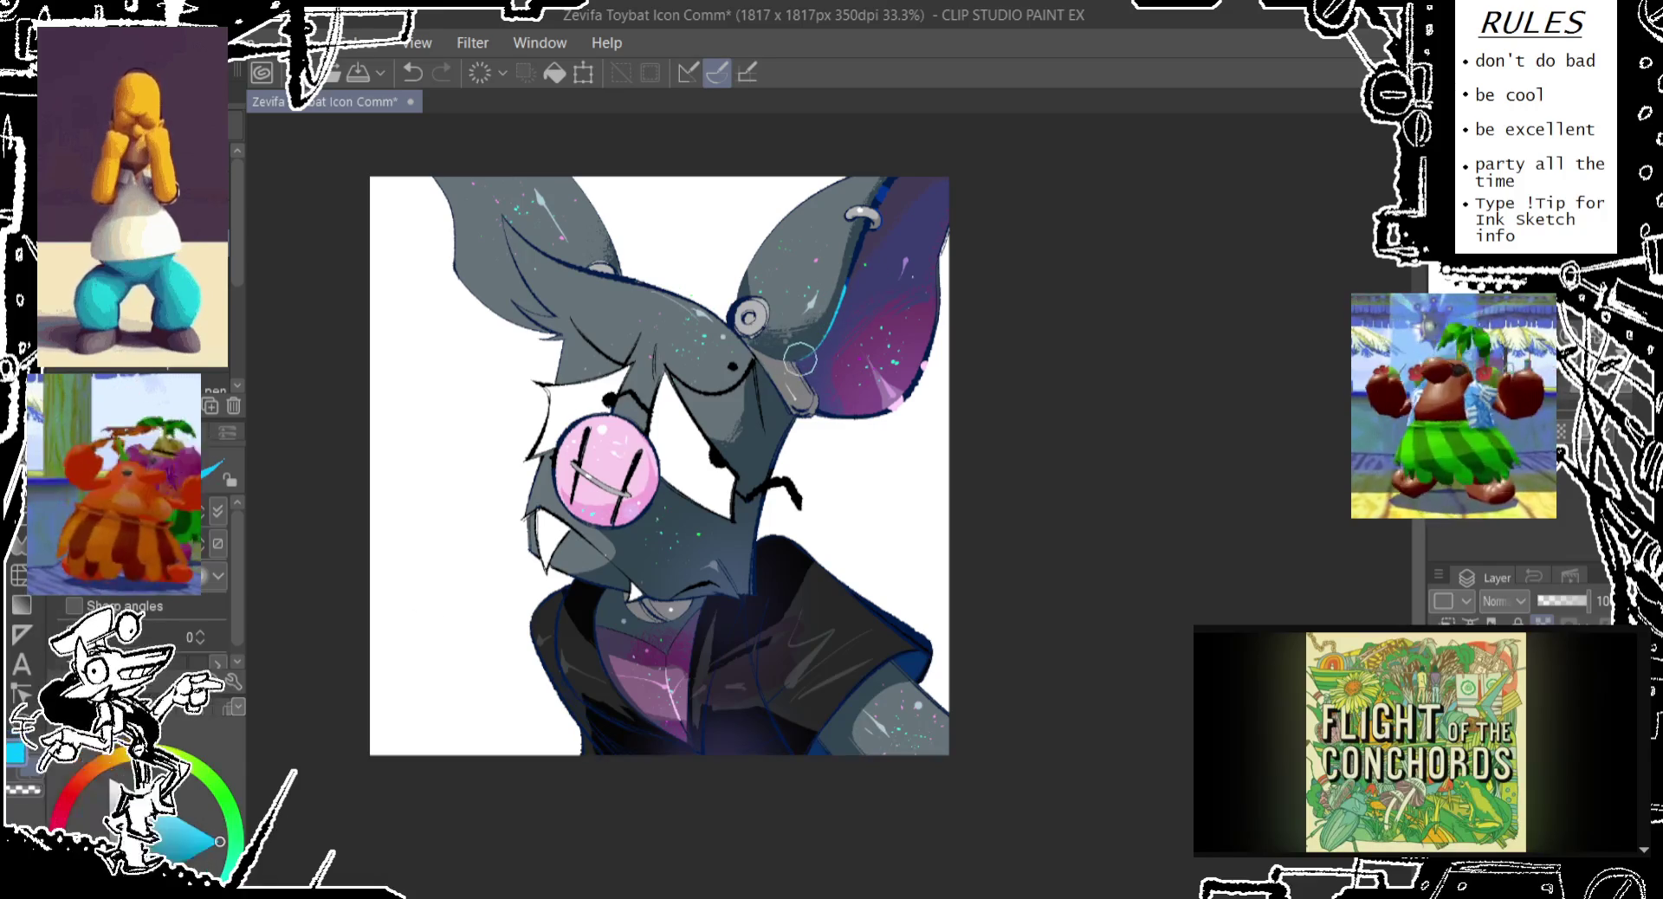
left_click_drag(892, 182, 875, 216)
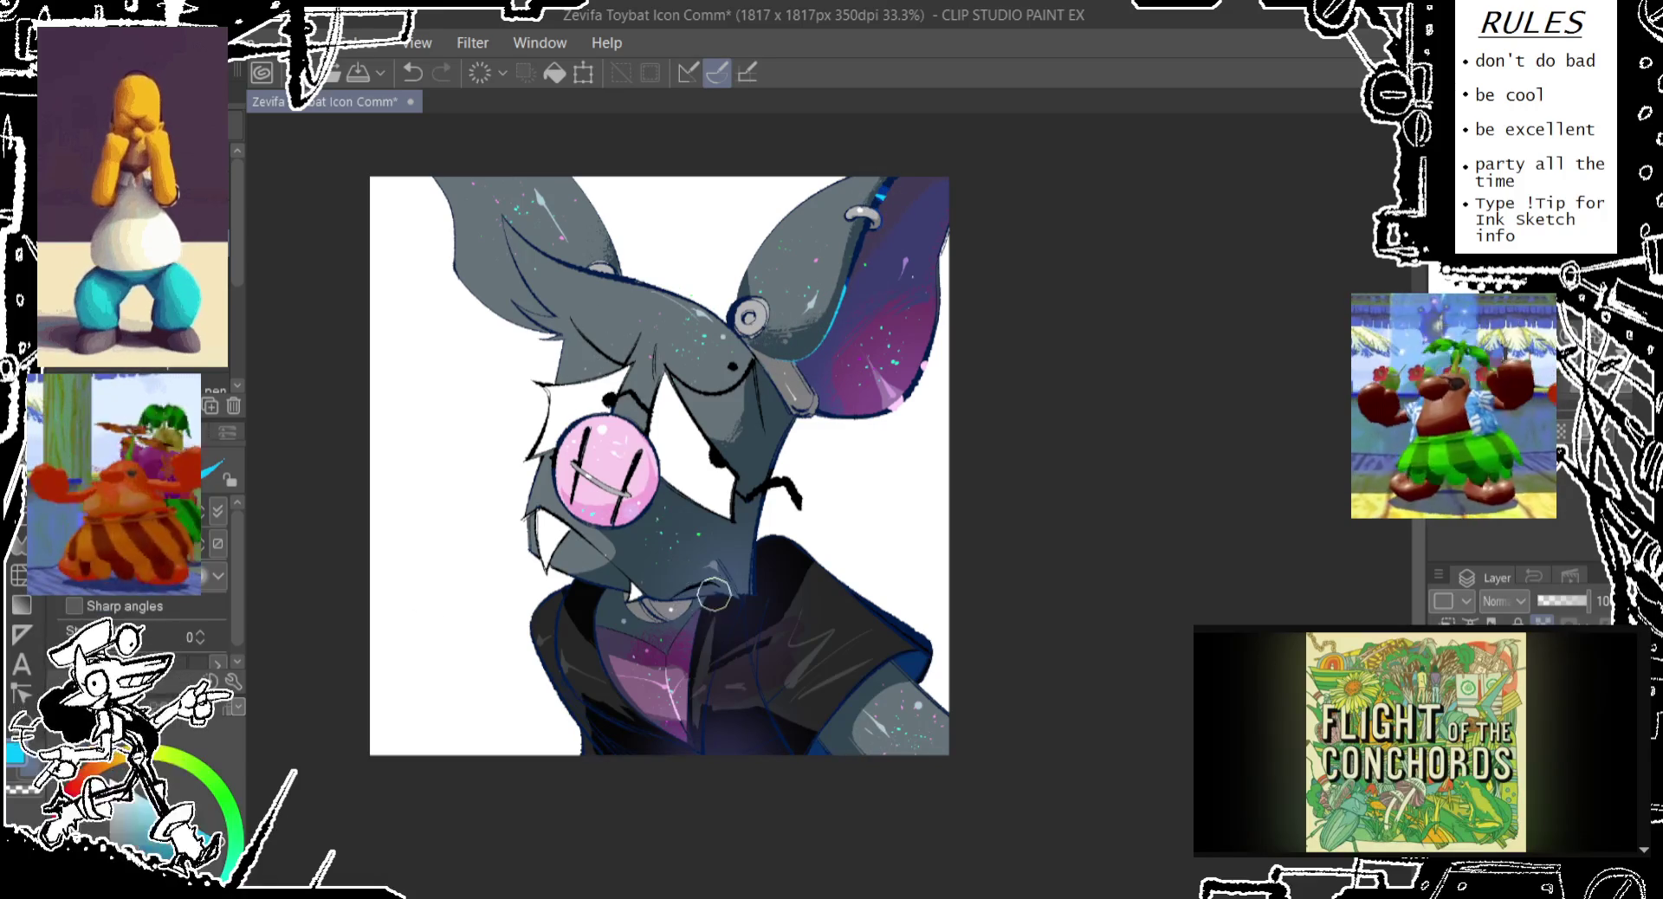
key("ctrl+z")
left_click_drag(720, 596, 748, 602)
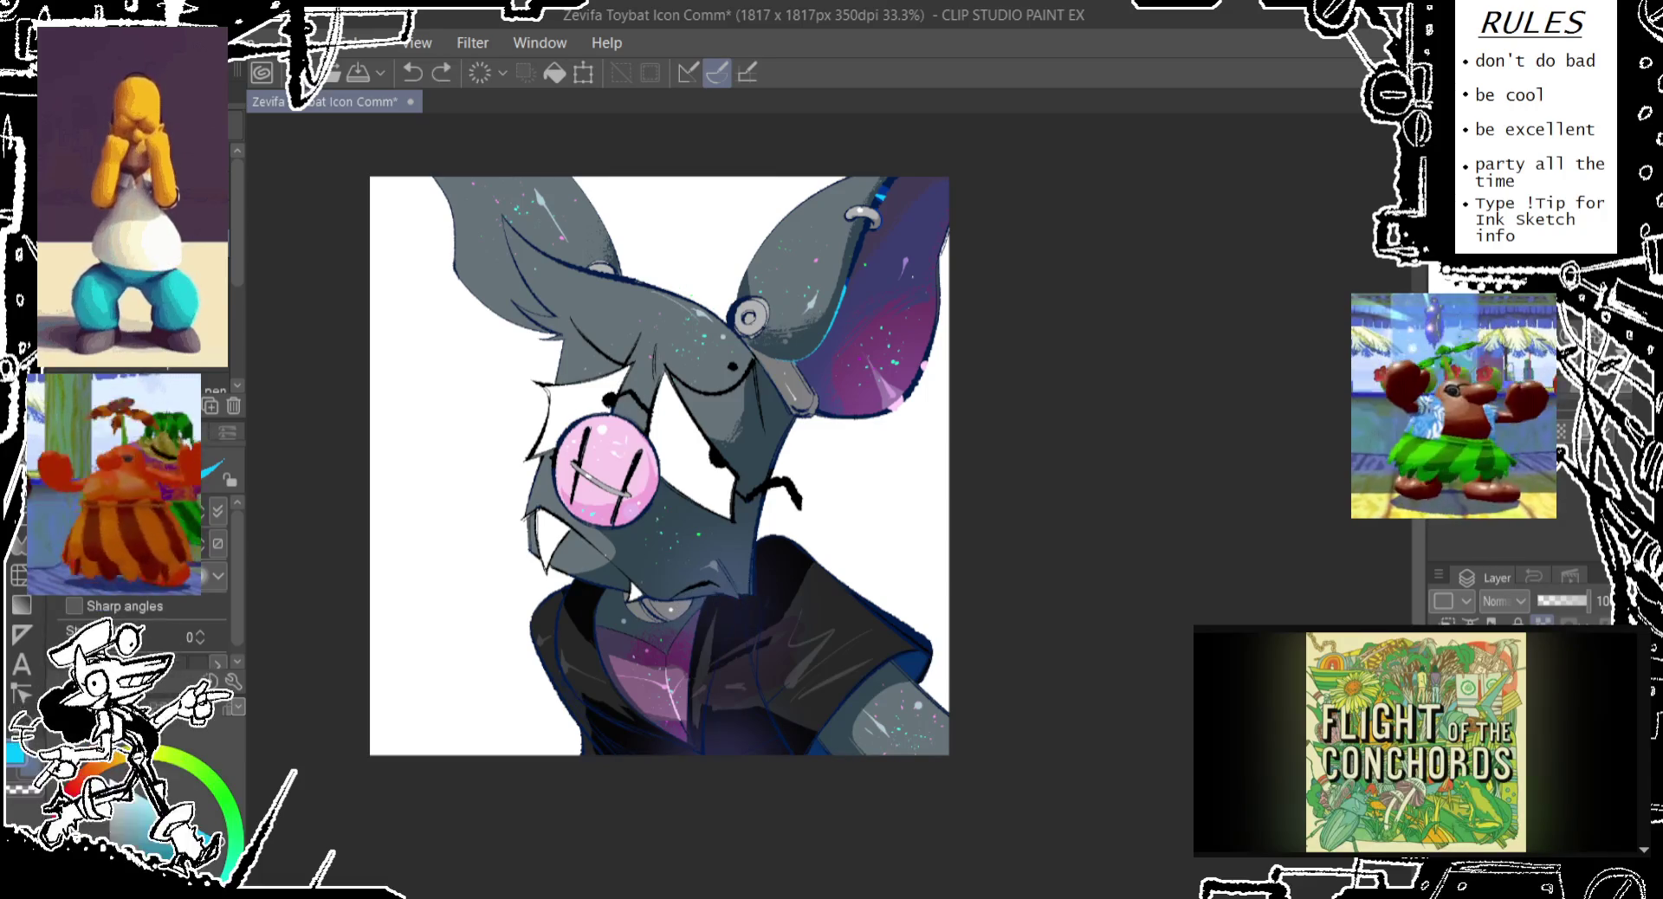
left_click_drag(704, 594, 676, 591)
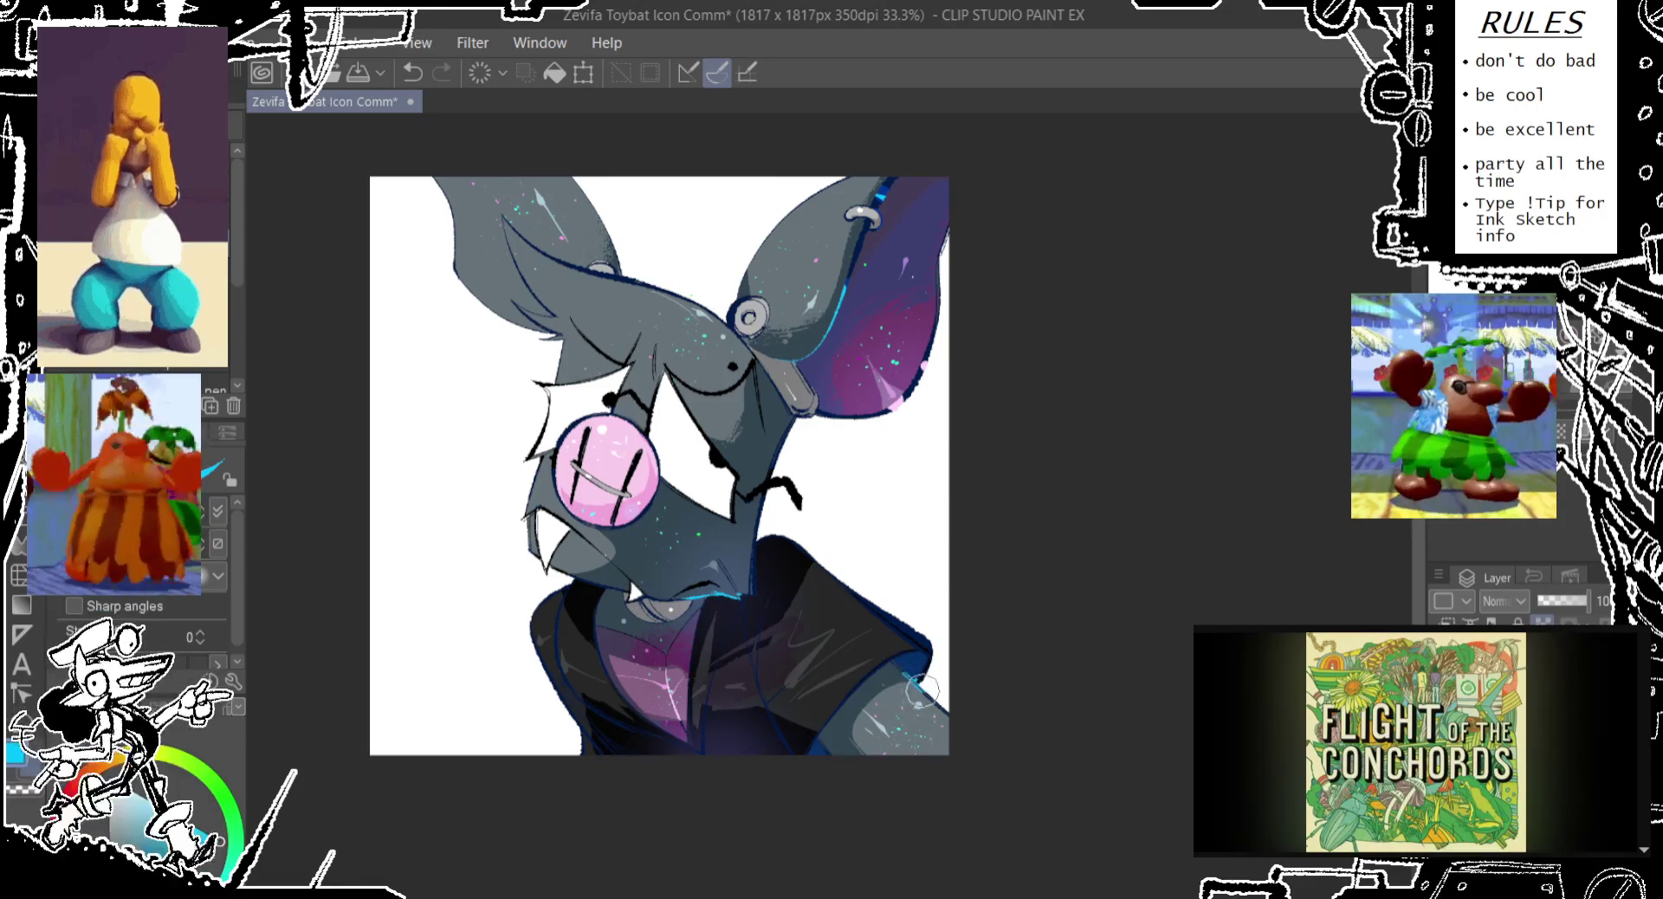
key("ctrl+z")
Add cyan highlights along the shoulder's right edge and a longer stroke under the right eyebrow
left_click_drag(900, 675, 950, 728)
key("ctrl+z")
key("ctrl+y")
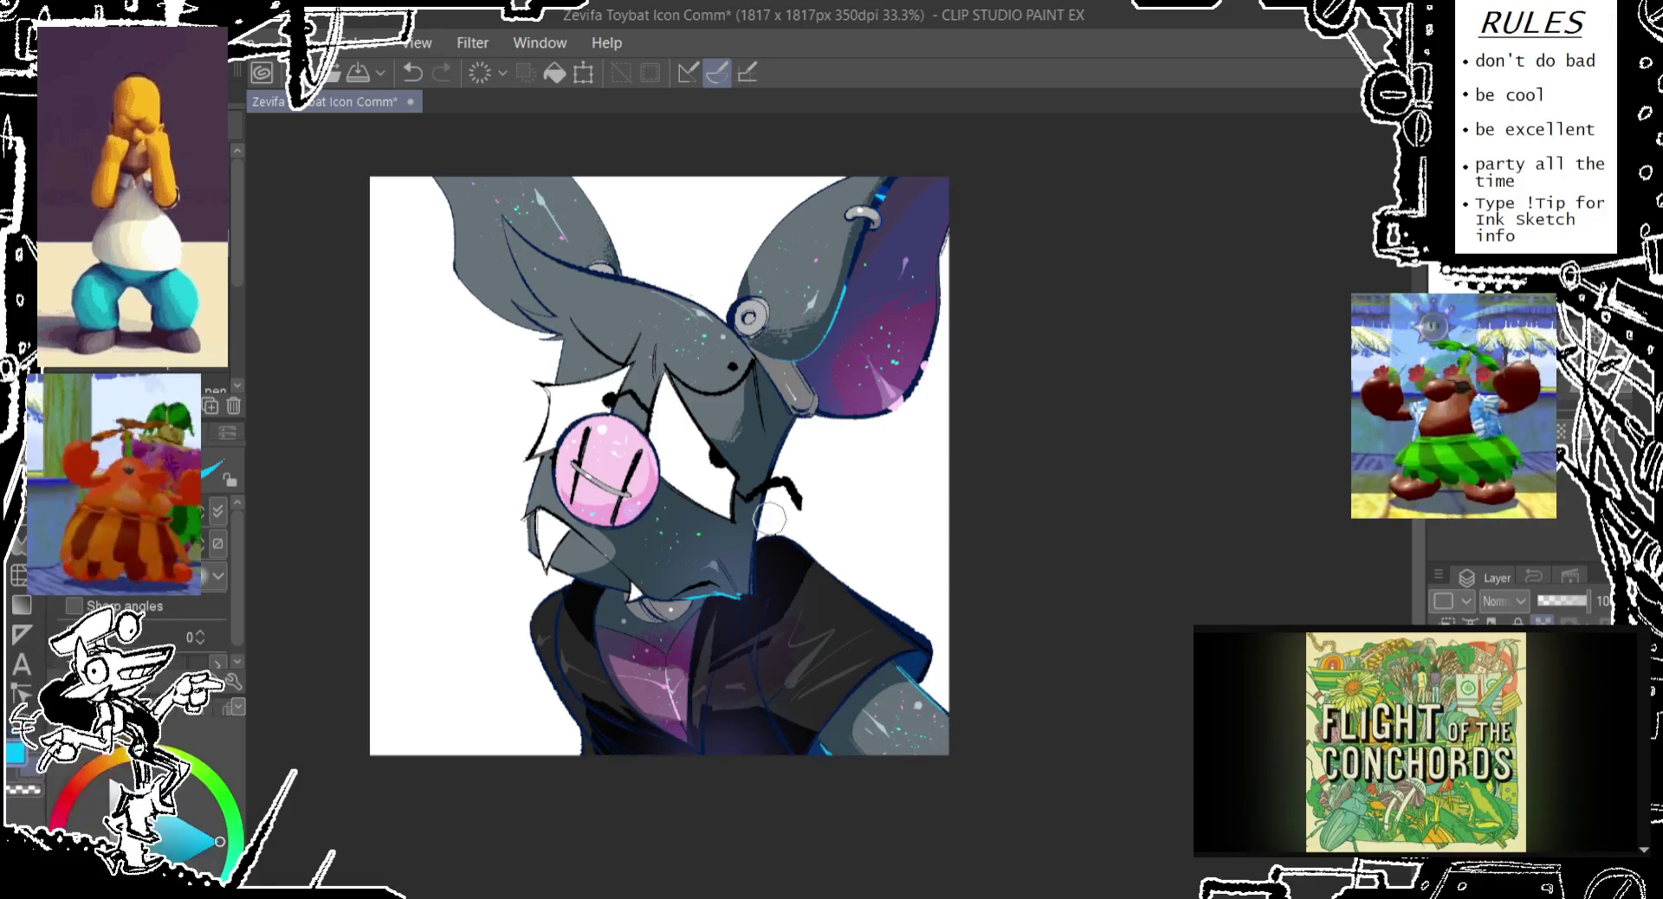
mouse_move(745, 501)
left_mouse_down()
mouse_move(779, 486)
mouse_move(797, 505)
left_mouse_up()
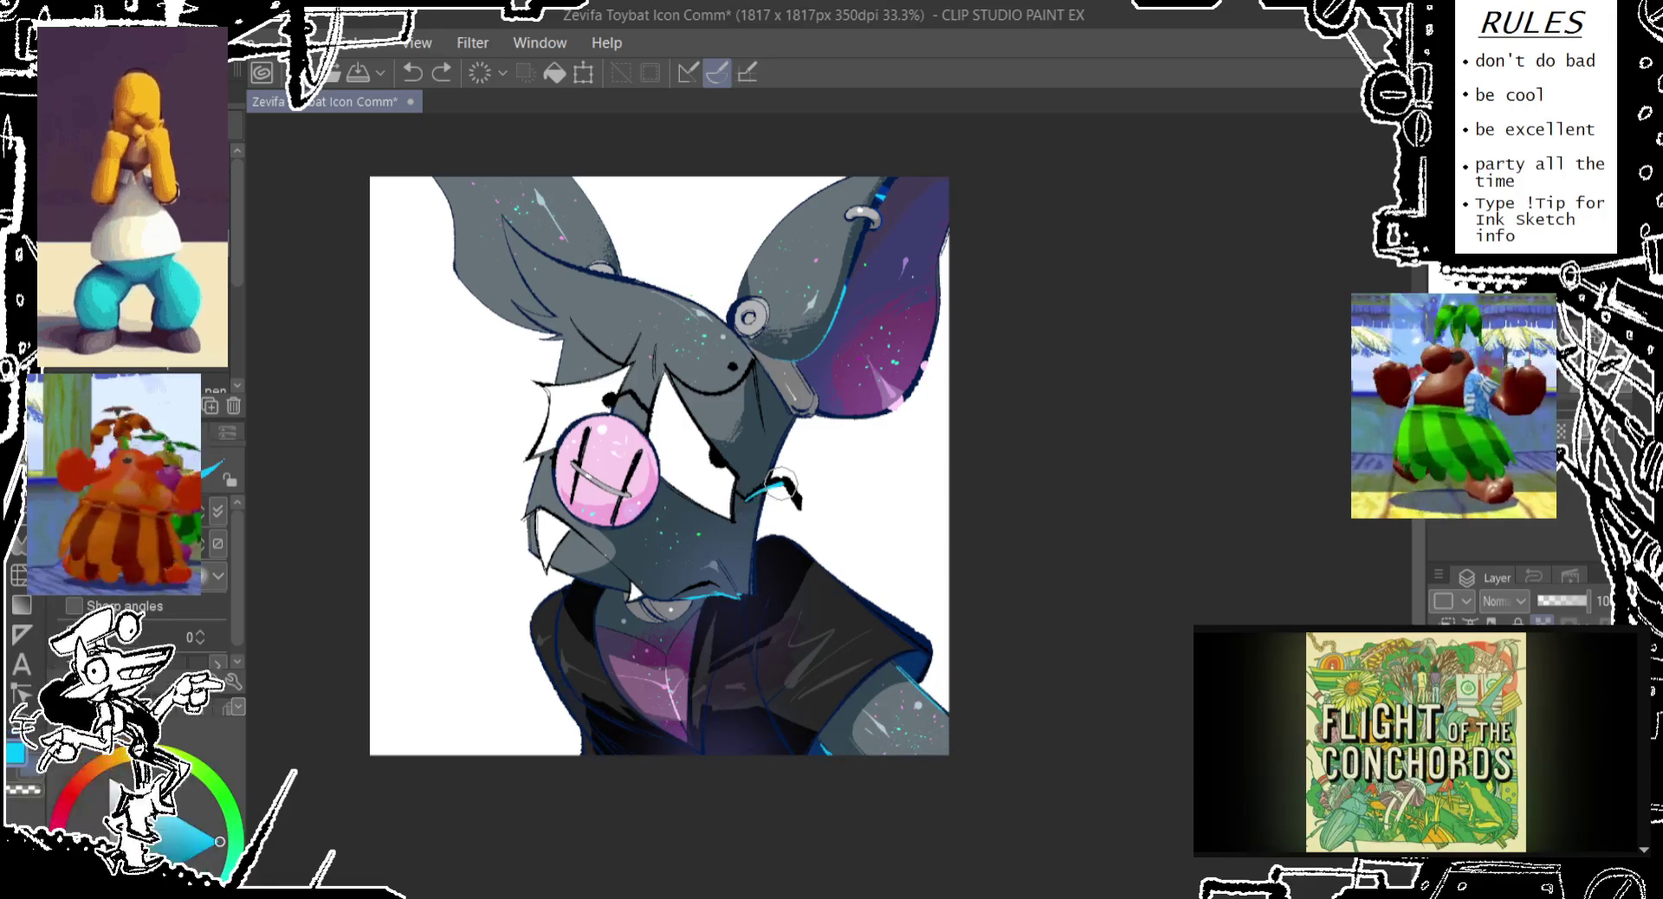
key("ctrl+z")
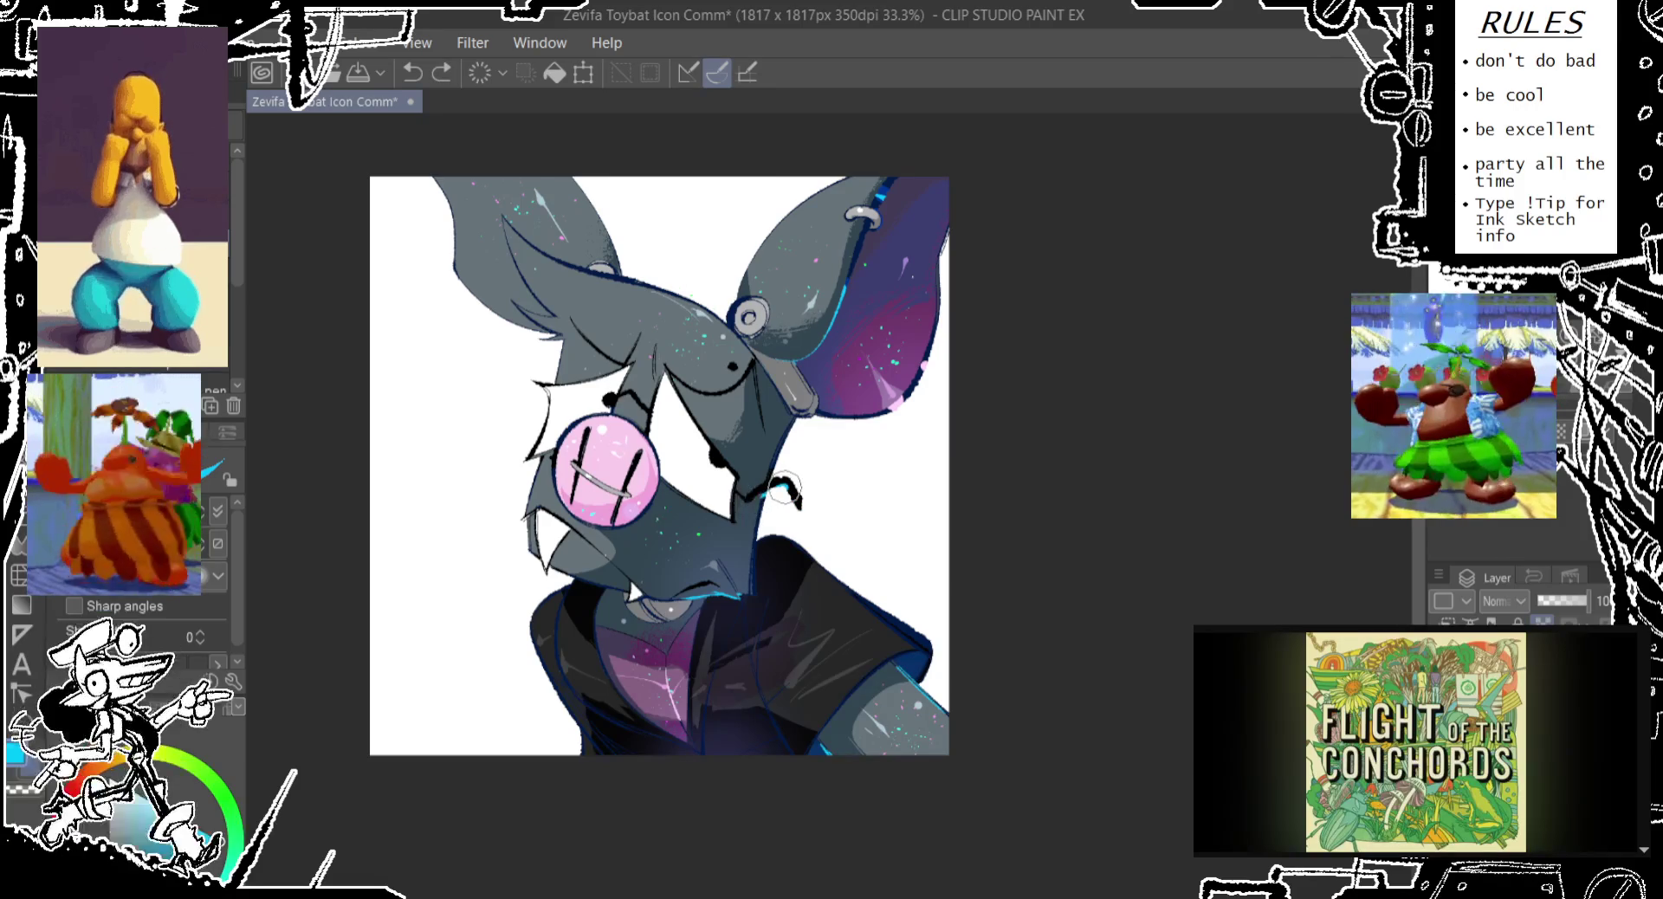
mouse_move(744, 501)
left_mouse_down()
mouse_move(784, 486)
mouse_move(800, 507)
left_mouse_up()
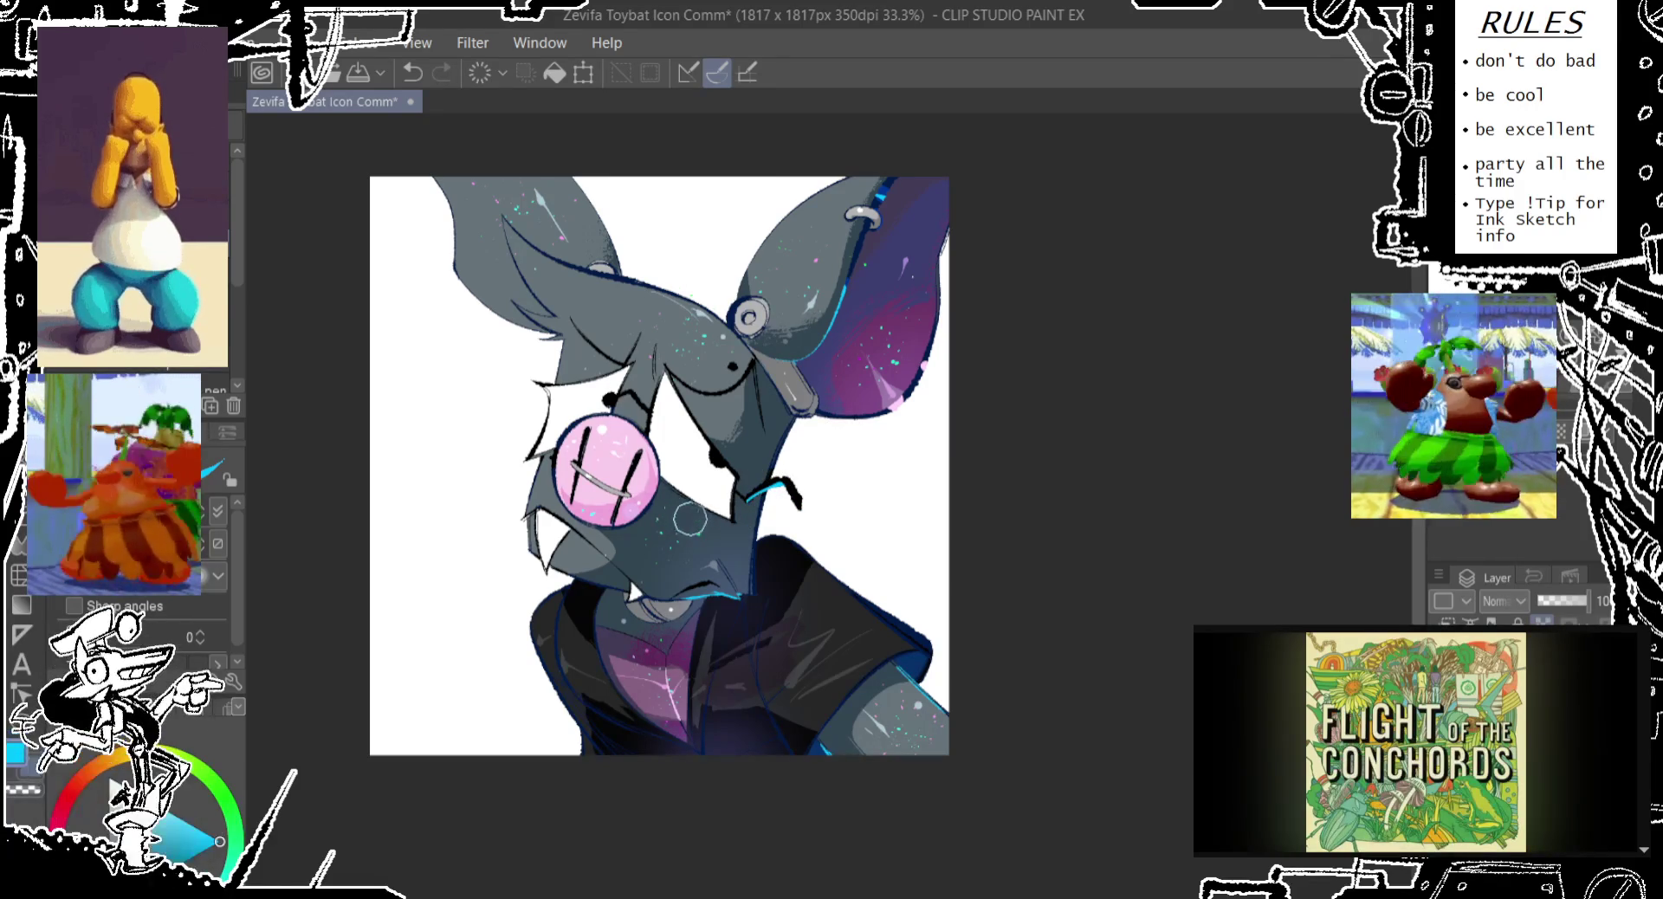
Paint a cyan rim line along the snout's top edge, retrying until it fits
left_click_drag(651, 468, 747, 523)
key("ctrl+z")
left_click_drag(651, 467, 750, 533)
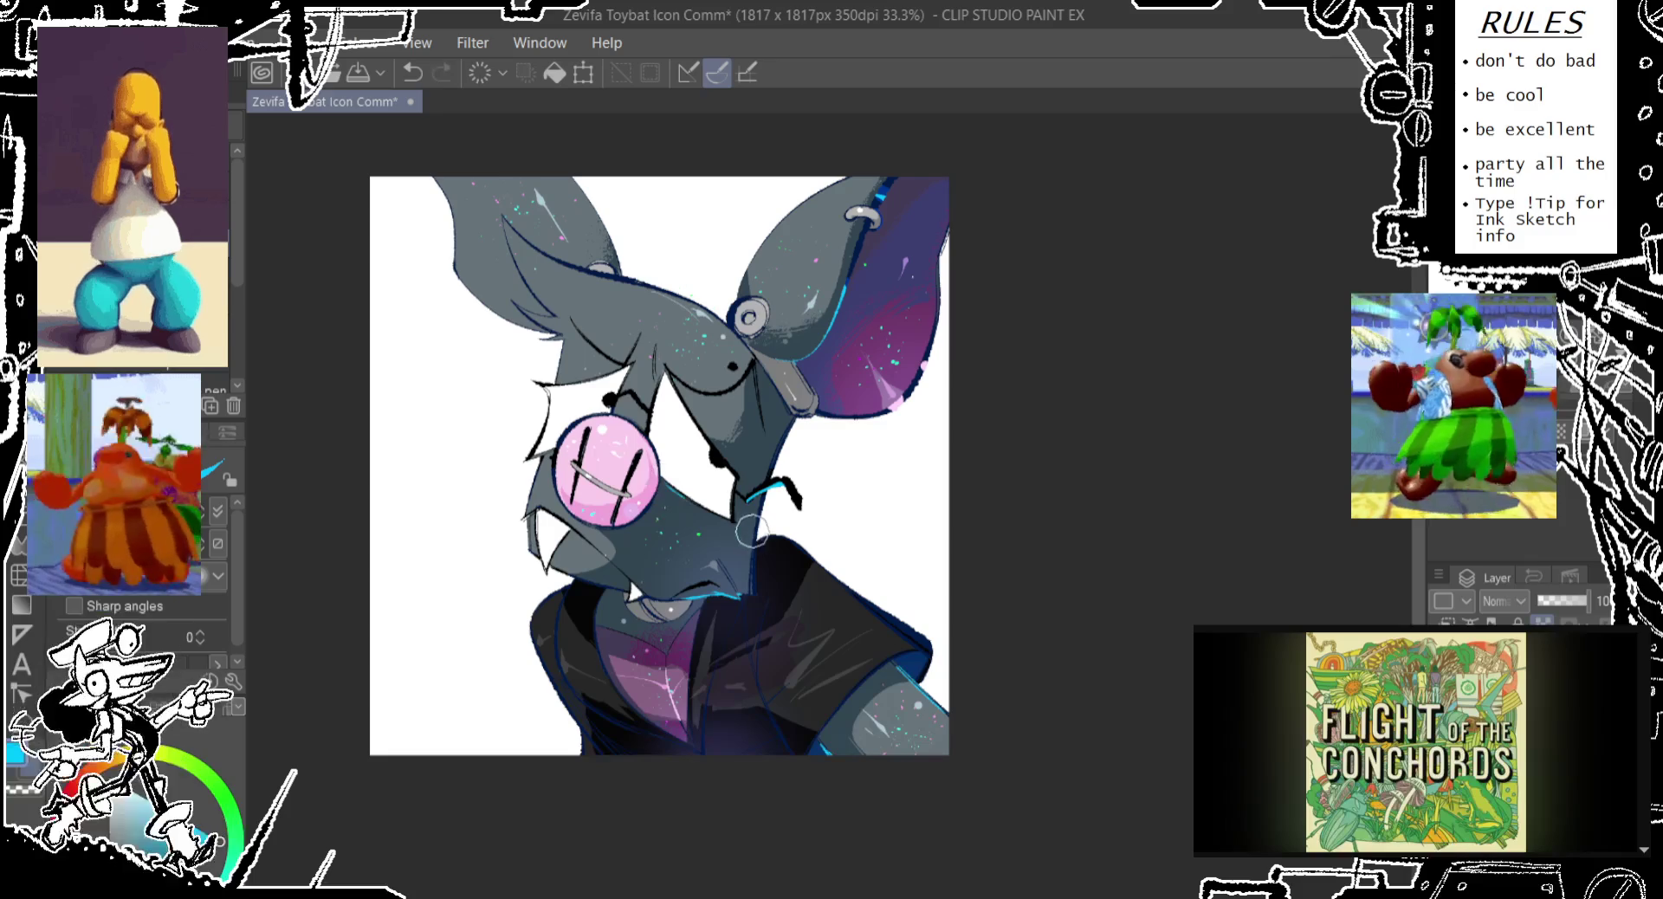
key("ctrl+z")
left_click_drag(651, 467, 748, 528)
key("ctrl+z")
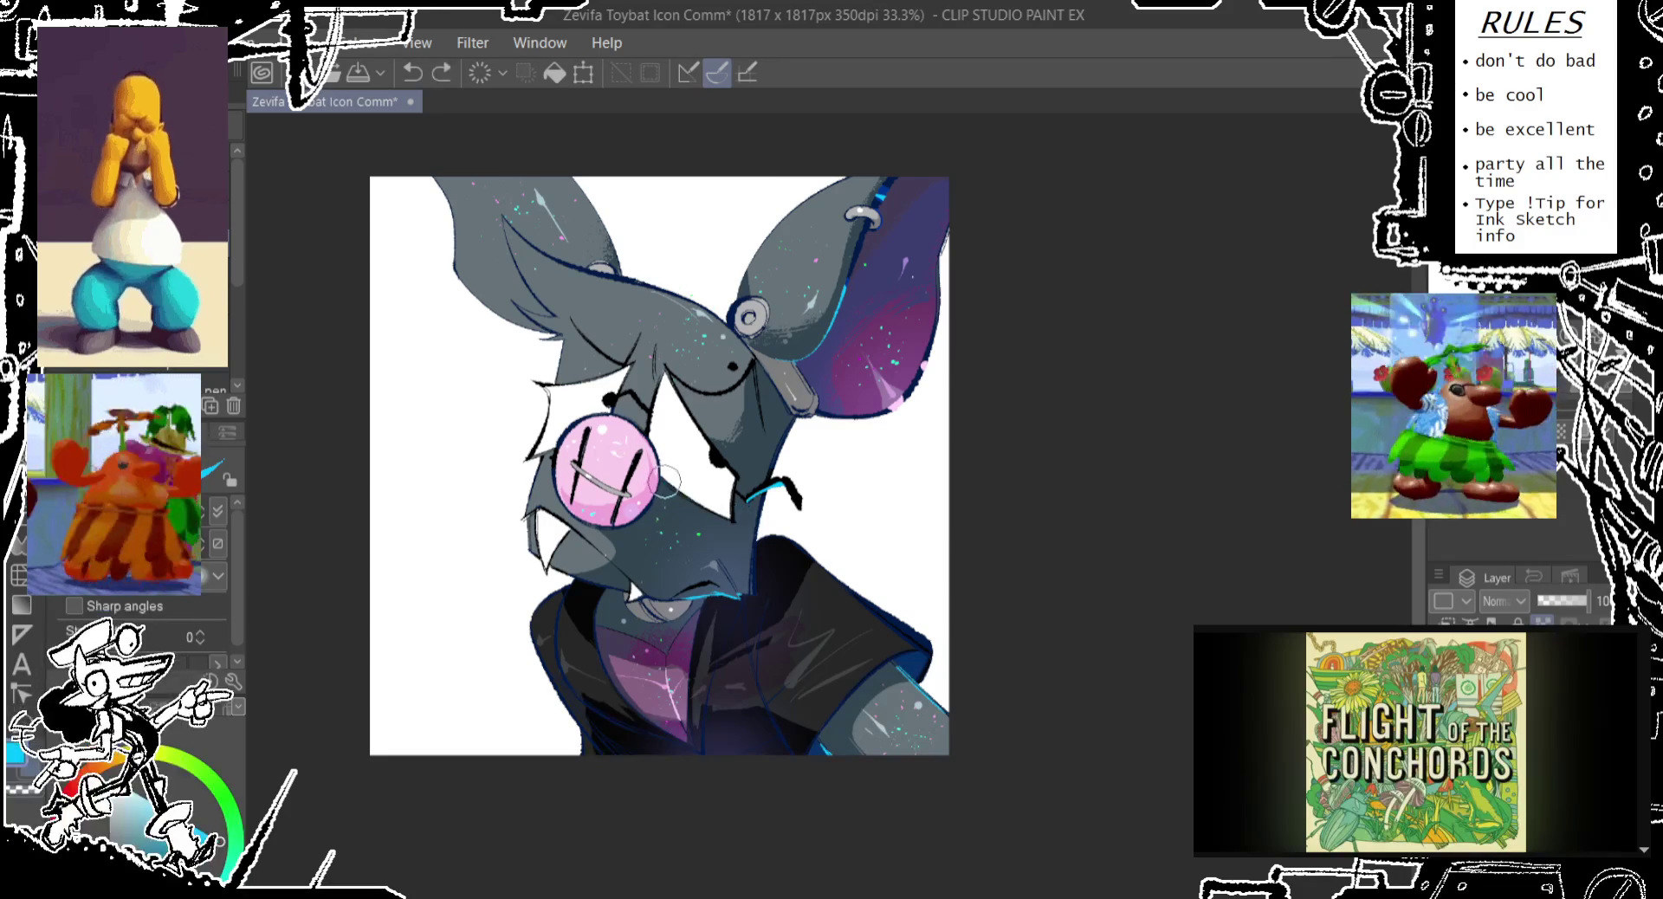
left_click_drag(651, 467, 743, 526)
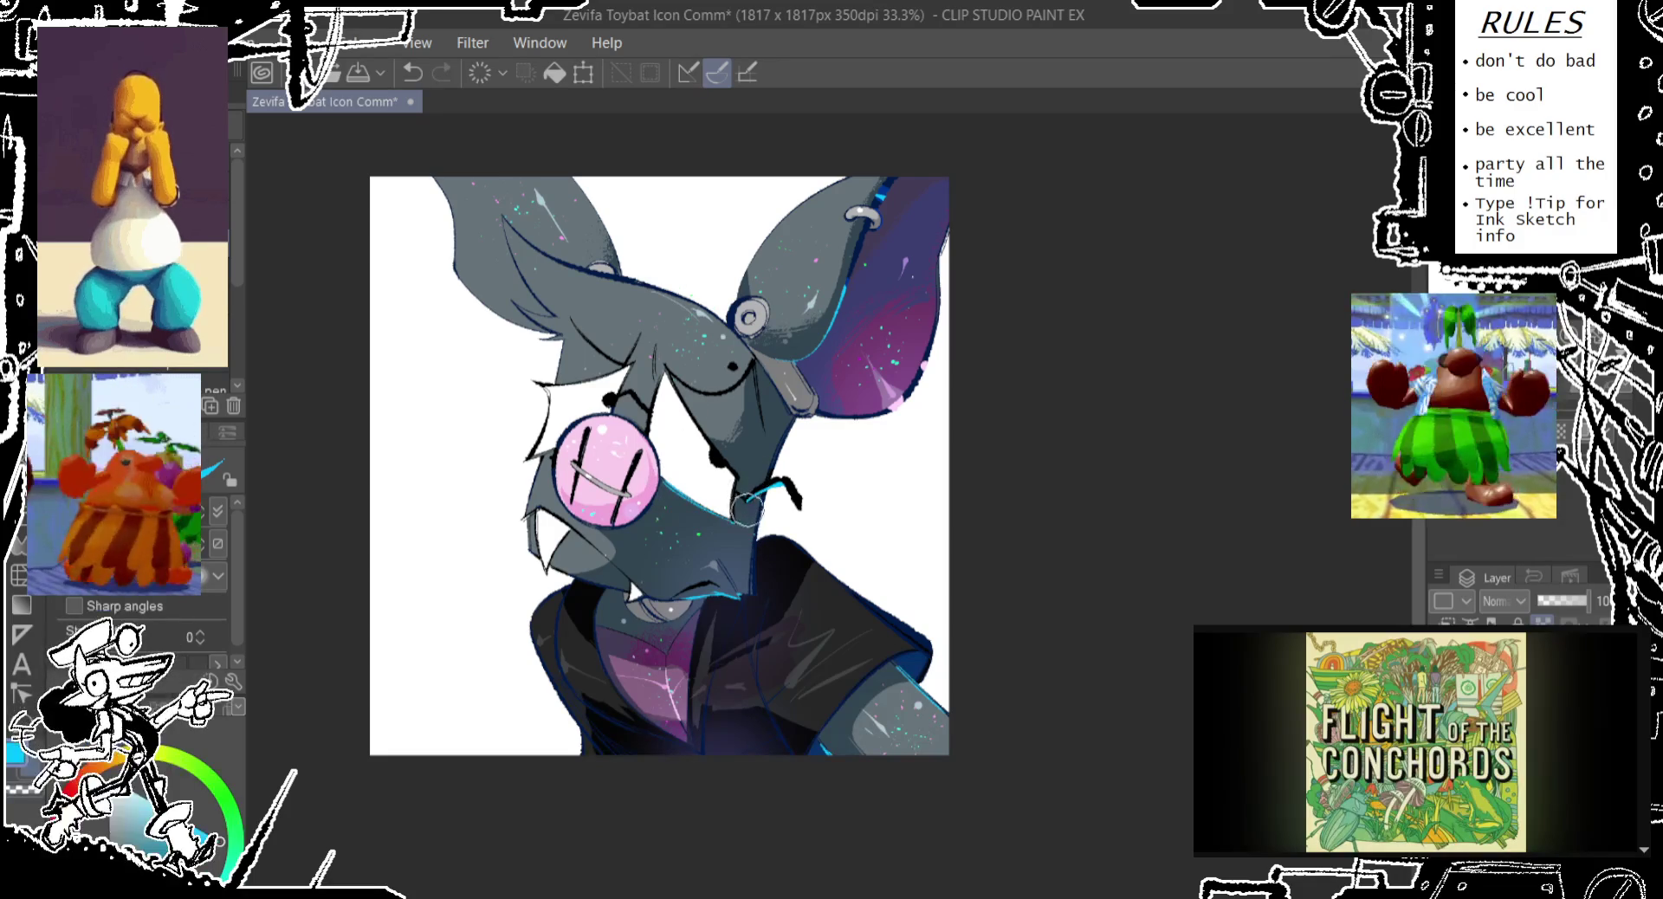
mouse_move(732, 519)
left_mouse_down()
mouse_move(580, 470)
mouse_move(757, 448)
left_mouse_up()
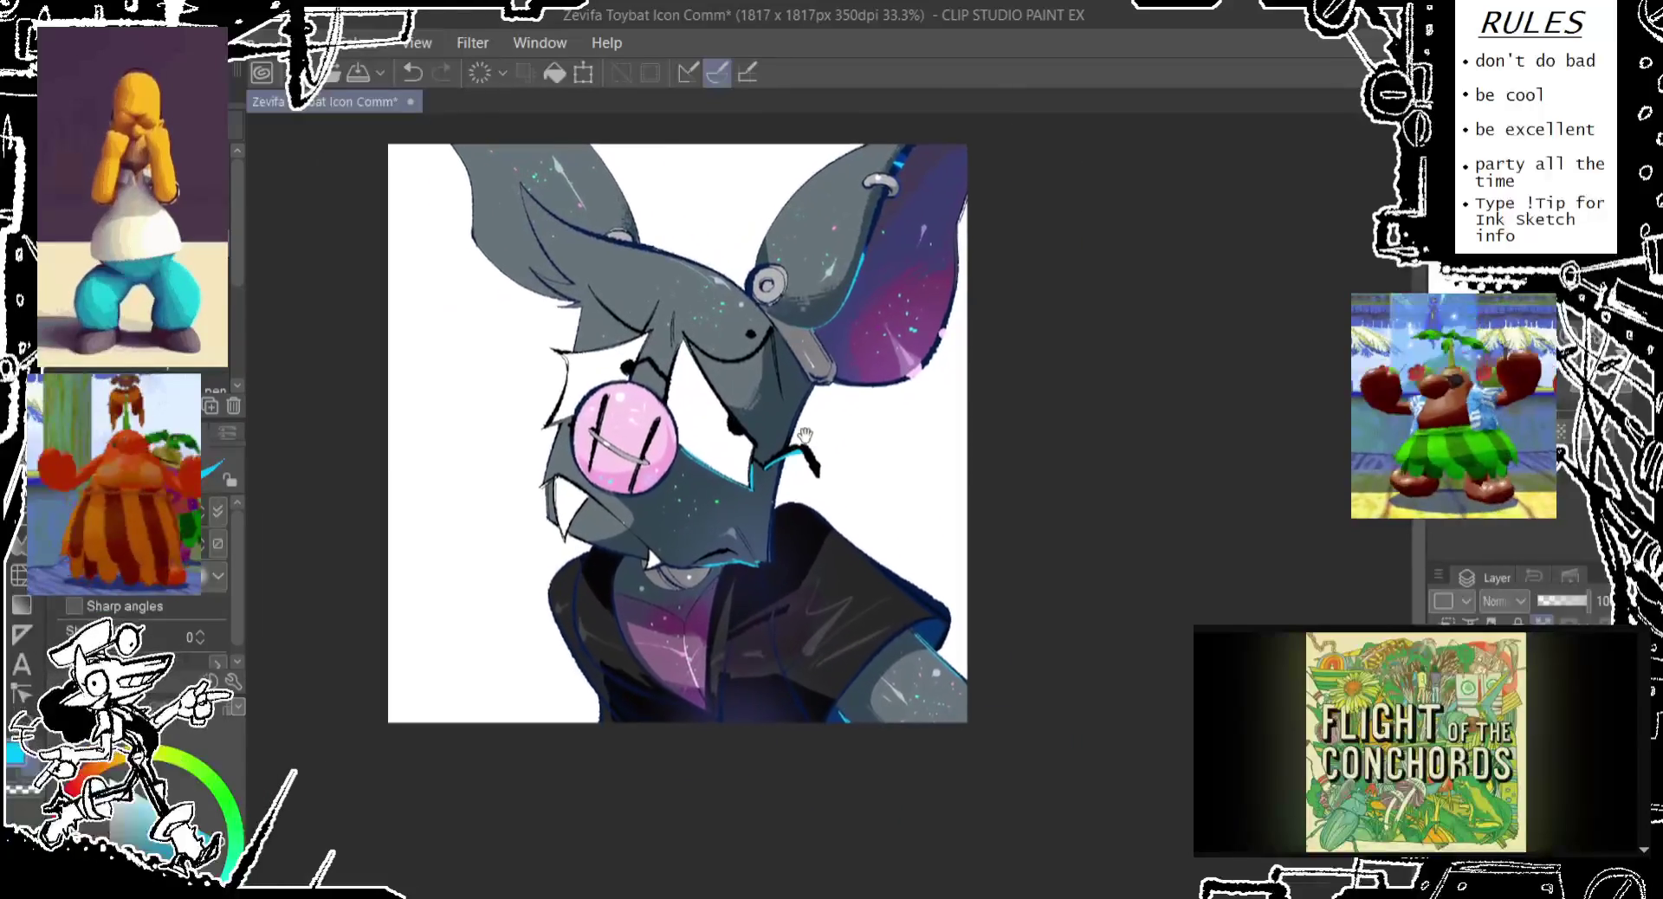
mouse_move(757, 448)
left_mouse_down()
mouse_move(809, 450)
mouse_move(645, 461)
mouse_move(851, 412)
mouse_move(713, 435)
mouse_move(824, 426)
mouse_move(850, 405)
mouse_move(701, 460)
mouse_move(775, 479)
mouse_move(696, 482)
mouse_move(713, 454)
mouse_move(806, 525)
mouse_move(706, 510)
mouse_move(798, 503)
left_mouse_up()
key("asciicircum")
key("asciicircum")
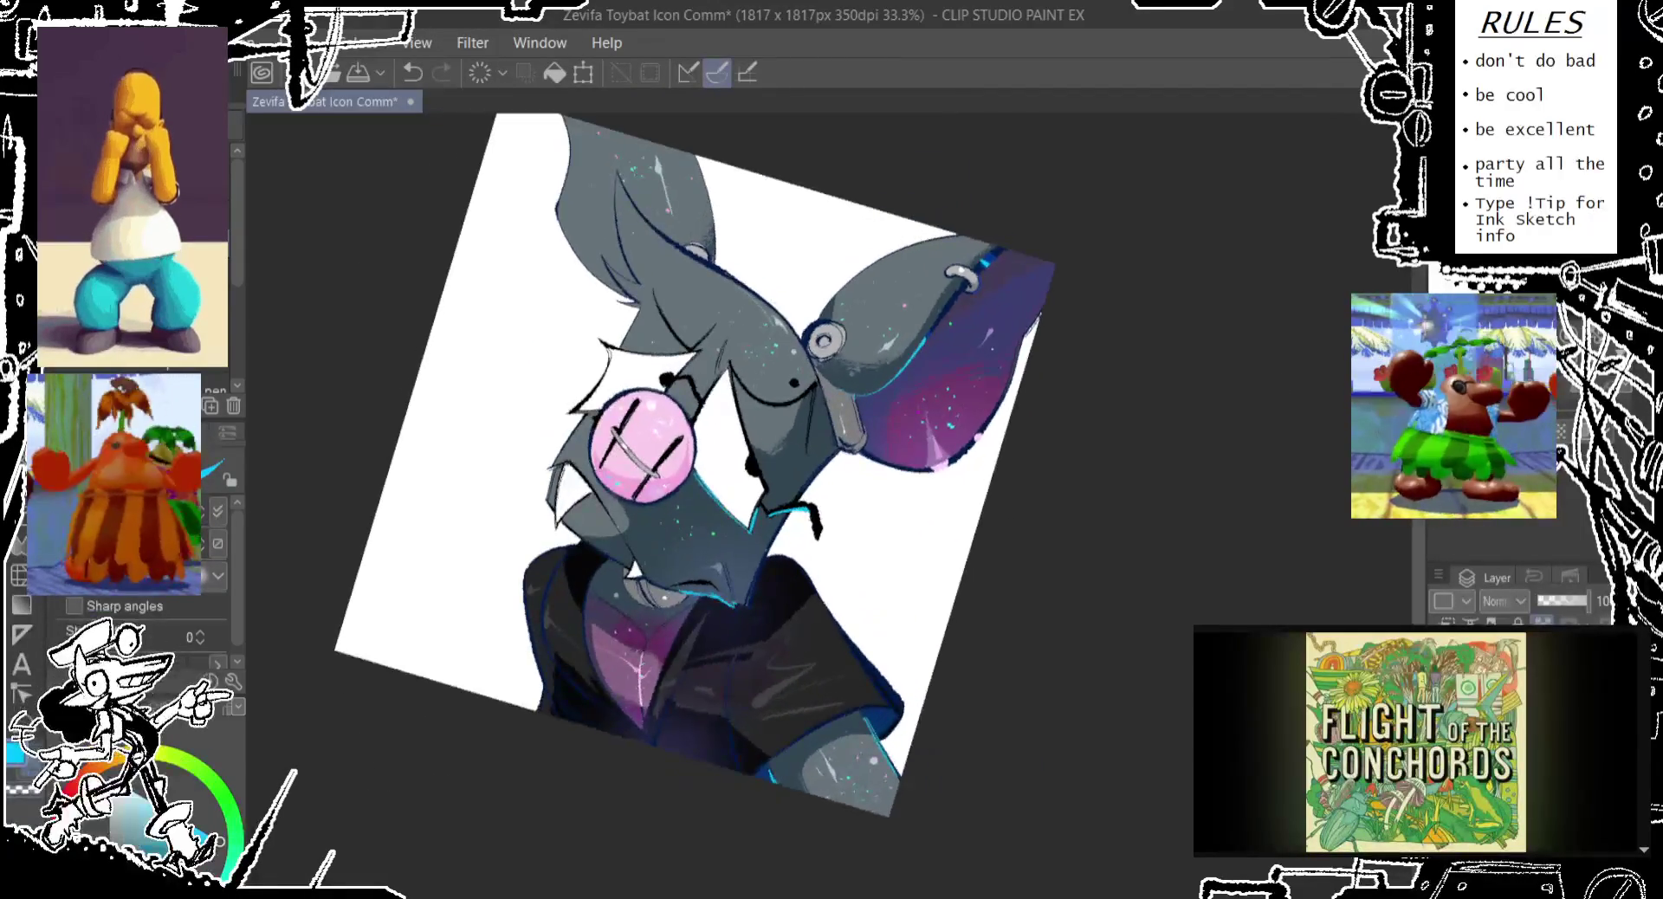
key("asciicircum")
key("minus")
key("minus")
key("asciicircum")
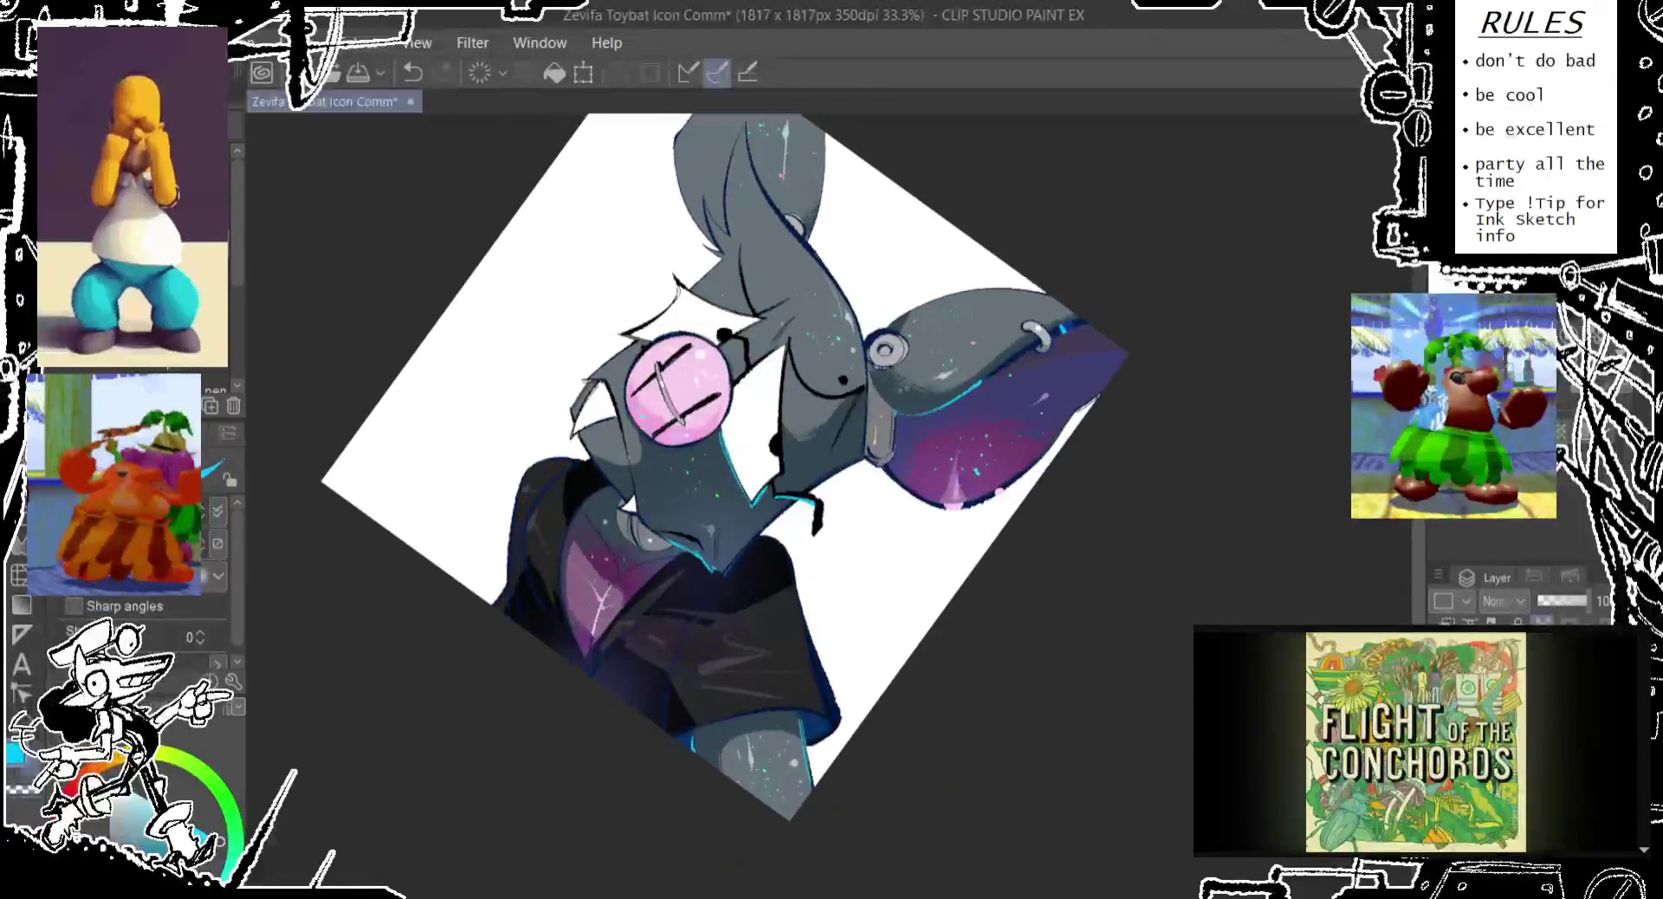
key("minus")
key("minus")
key("asciicircum")
key("minus")
key("minus")
key("minus")
key("minus")
key("asciicircum")
key("asciicircum")
key("minus")
key("minus")
key("asciicircum")
key("asciicircum")
key("asciicircum")
key("minus")
key("minus")
key("minus")
key("asciicircum")
key("asciicircum")
key("asciicircum")
key("asciicircum")
key("minus")
key("minus")
key("minus")
key("asciicircum")
key("asciicircum")
key("asciicircum")
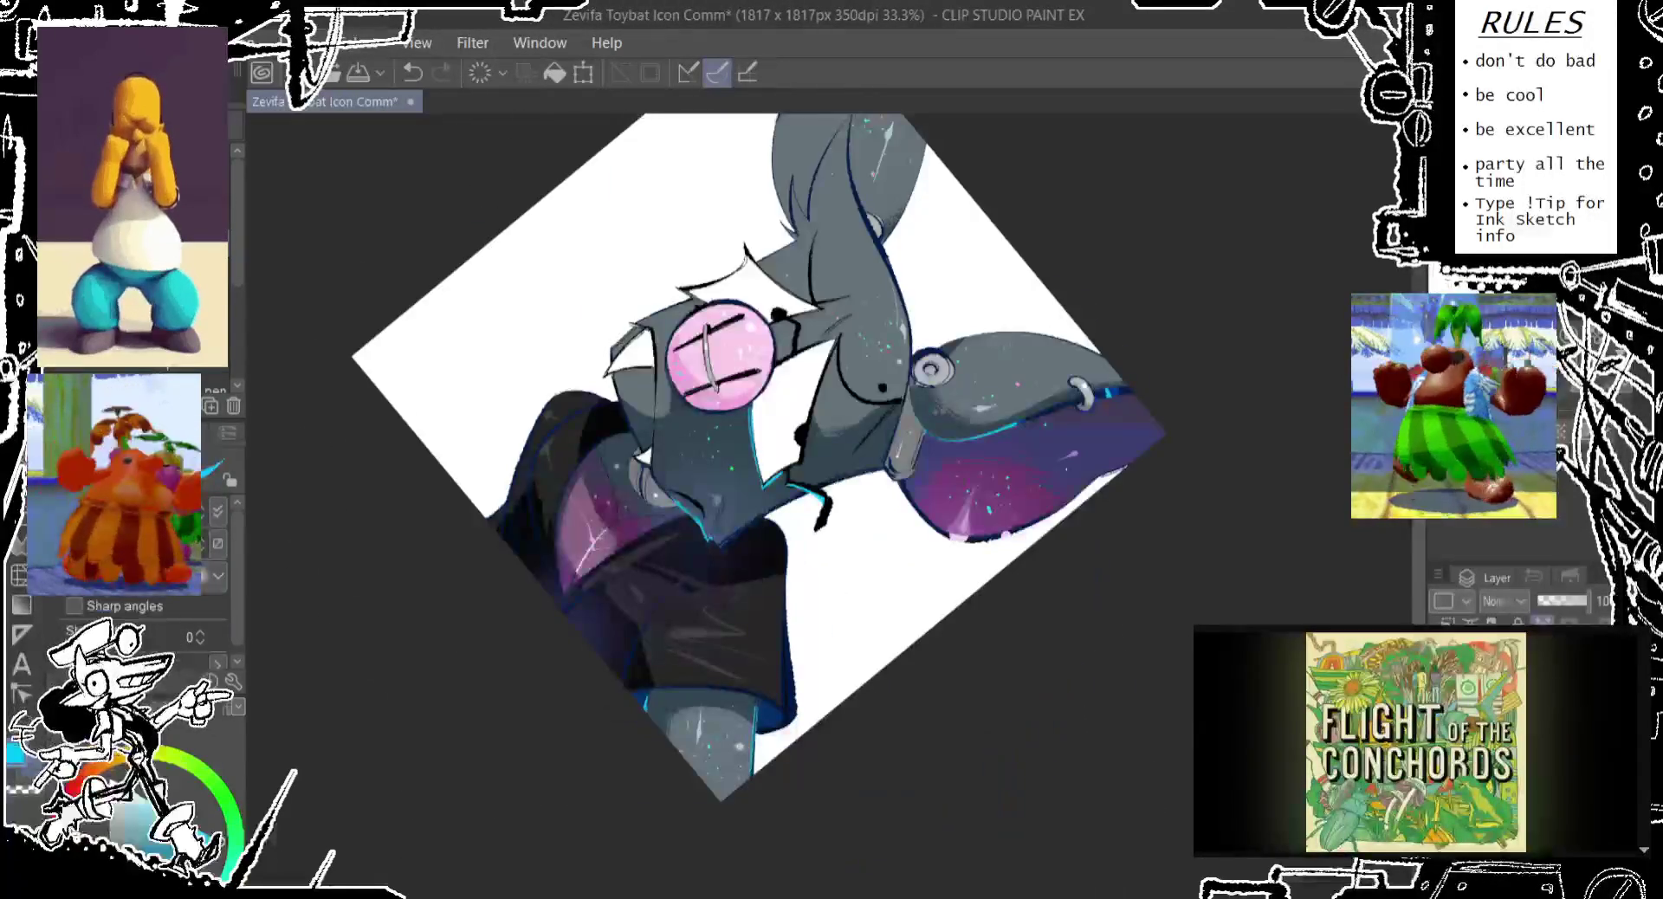
key("minus")
key("minus")
key("minus")
key("asciicircum")
key("asciicircum")
key("minus")
key("minus")
key("minus")
key("asciicircum")
key("asciicircum")
key("asciicircum")
key("asciicircum")
key("asciicircum")
key("asciicircum")
key("minus")
key("asciicircum")
key("asciicircum")
key("asciicircum")
key("asciicircum")
key("asciicircum")
key("asciicircum")
key("asciicircum")
key("asciicircum")
key("asciicircum")
key("asciicircum")
key("asciicircum")
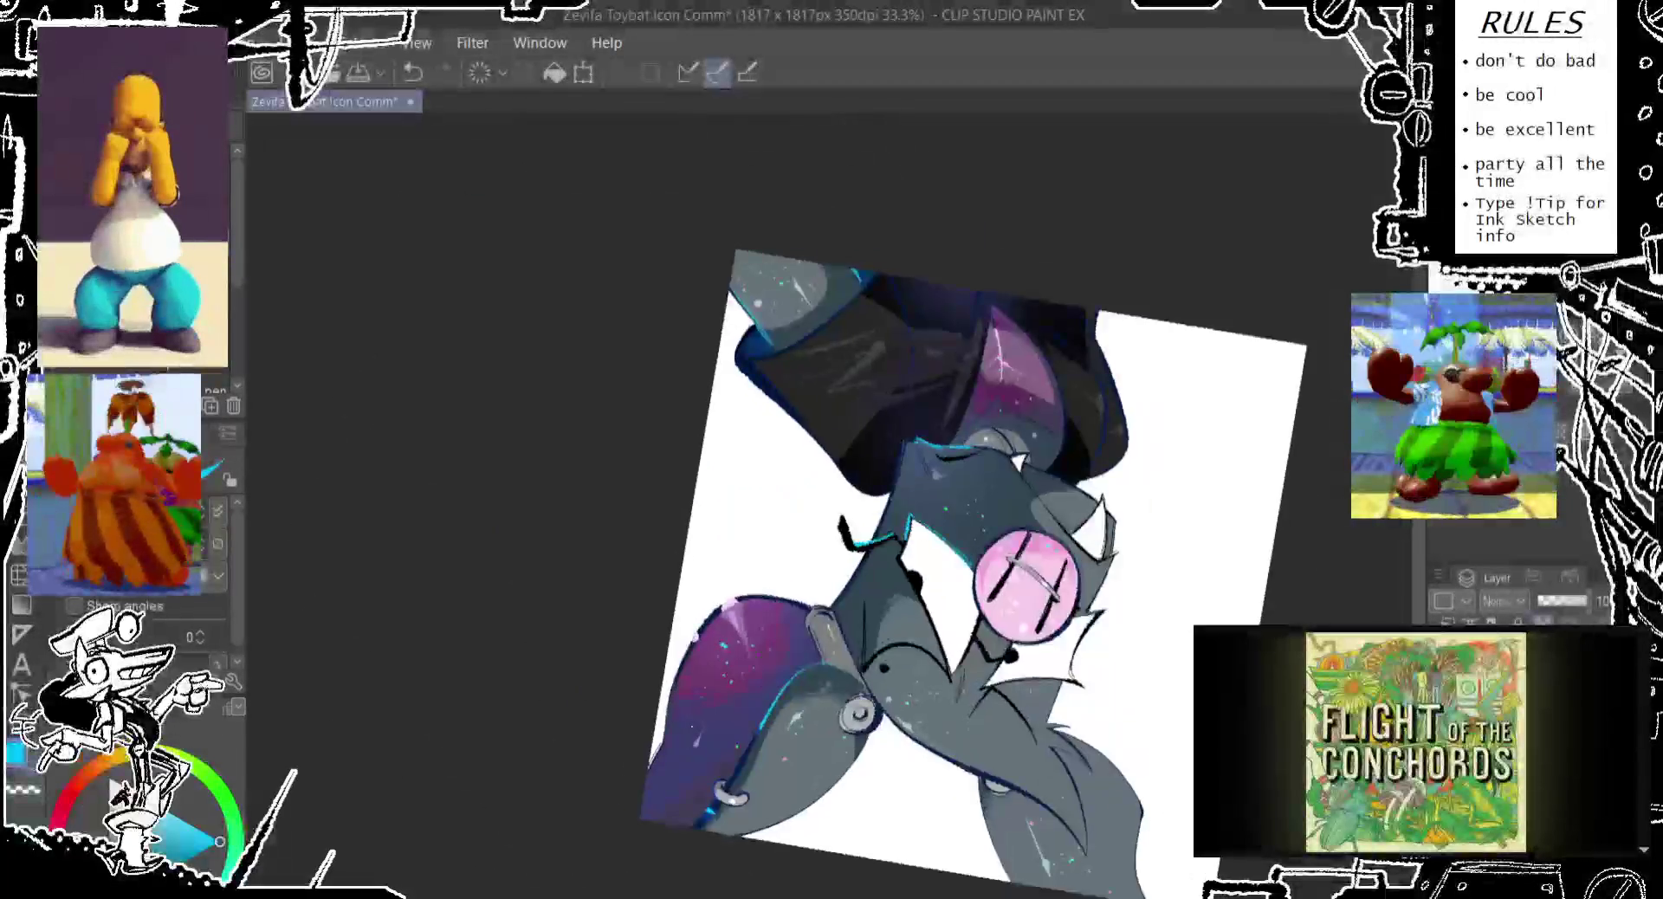
key("minus")
key("minus")
key("minus")
key("minus")
key("asciicircum")
key("asciicircum")
key("asciicircum")
key("minus")
key("minus")
key("minus")
key("minus")
key("minus")
key("minus")
key("minus")
key("minus")
key("minus")
key("asciicircum")
key("asciicircum")
key("asciicircum")
key("asciicircum")
key("asciicircum")
key("asciicircum")
key("minus")
key("minus")
key("minus")
key("asciicircum")
key("asciicircum")
key("asciicircum")
key("asciicircum")
key("asciicircum")
key("asciicircum")
key("asciicircum")
key("asciicircum")
key("minus")
key("minus")
key("minus")
key("asciicircum")
key("asciicircum")
key("asciicircum")
key("asciicircum")
key("asciicircum")
key("asciicircum")
key("asciicircum")
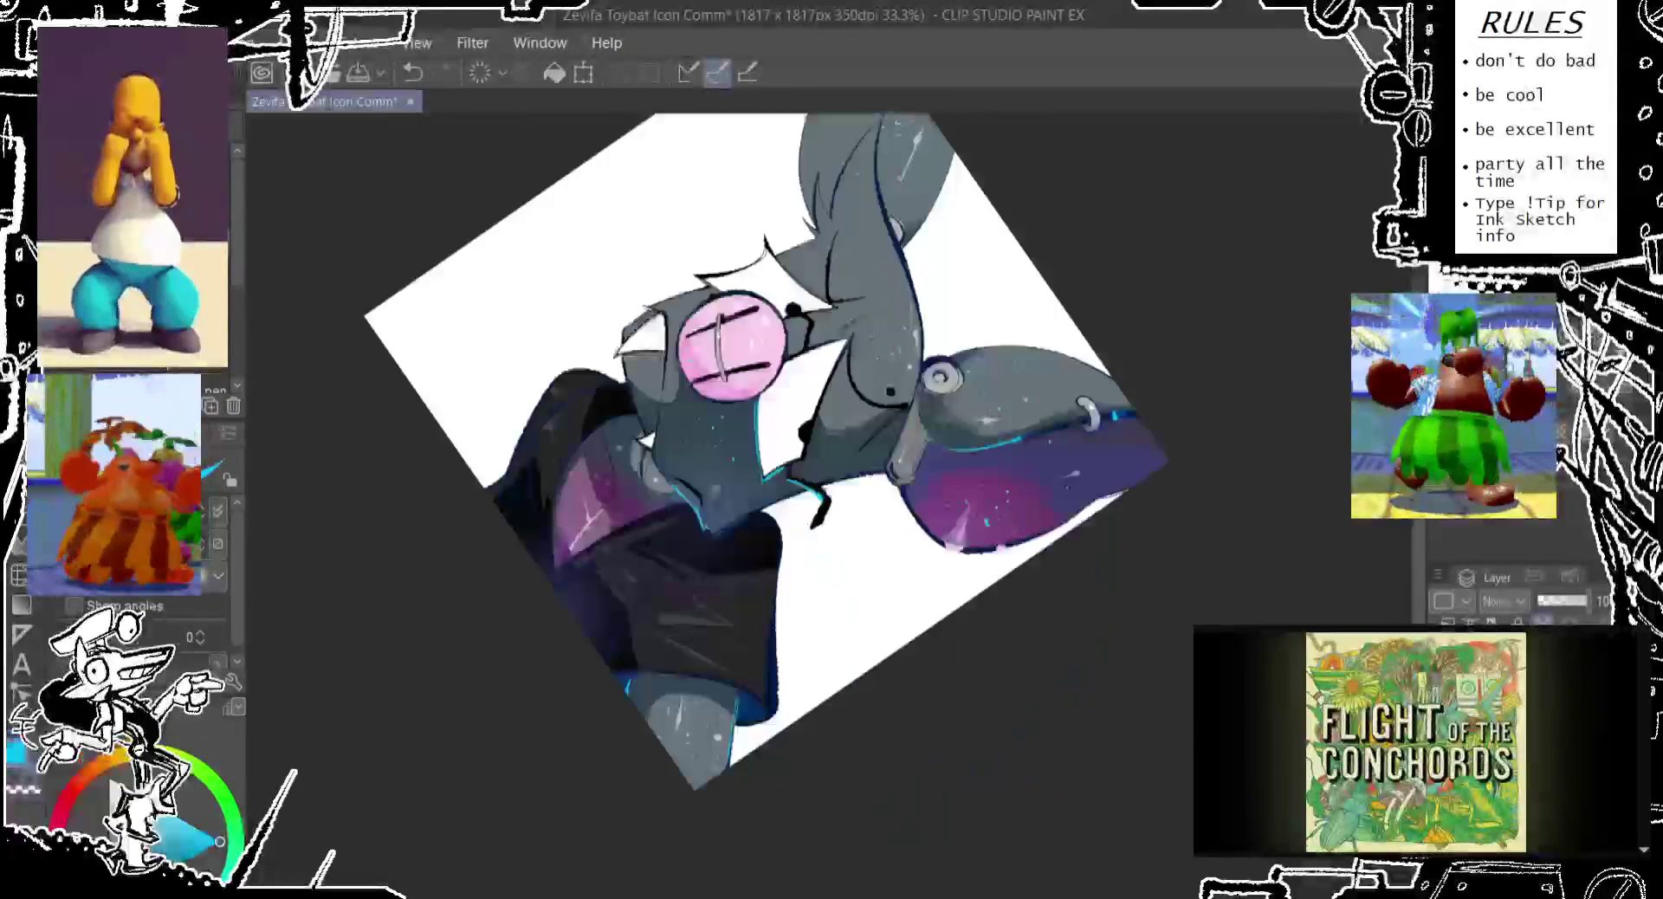
key("asciicircum")
key("asciicircum")
key("asciicircum")
key("asciicircum")
key("asciicircum")
key("asciicircum")
key("asciicircum")
key("asciicircum")
key("asciicircum")
key("asciicircum")
key("asciicircum")
key("asciicircum")
key("asciicircum")
key("asciicircum")
key("asciicircum")
key("asciicircum")
key("asciicircum")
key("asciicircum")
key("asciicircum")
key("asciicircum")
key("asciicircum")
key("asciicircum")
key("asciicircum")
key("asciicircum")
key("asciicircum")
key("asciicircum")
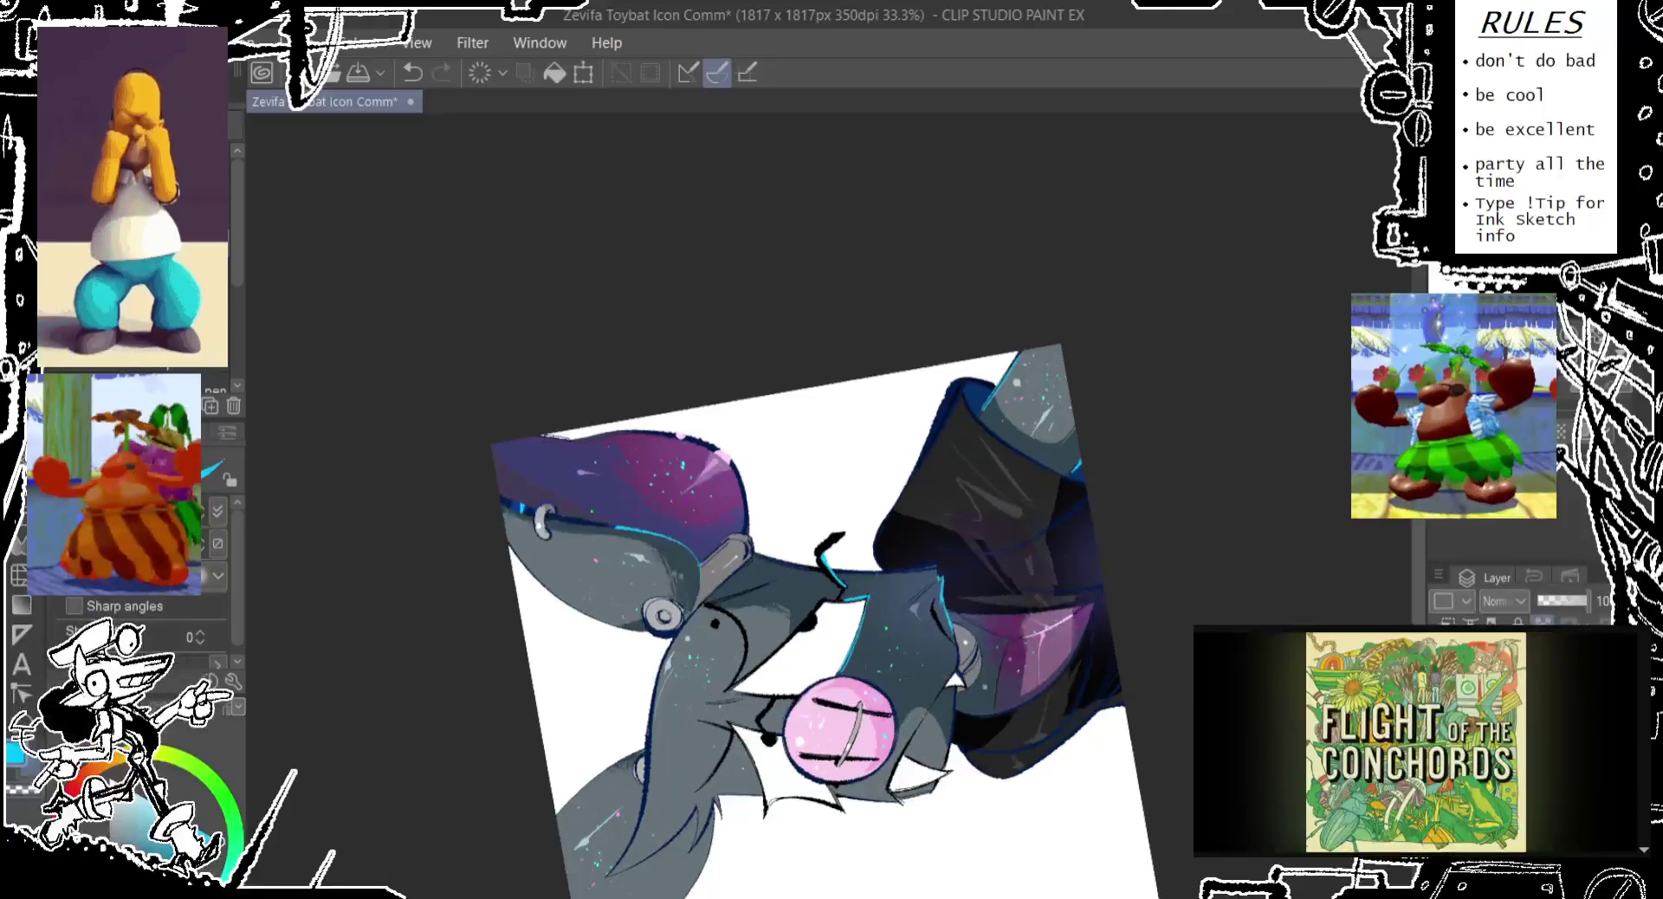
key("h")
key("h")
key("h")
key("h")
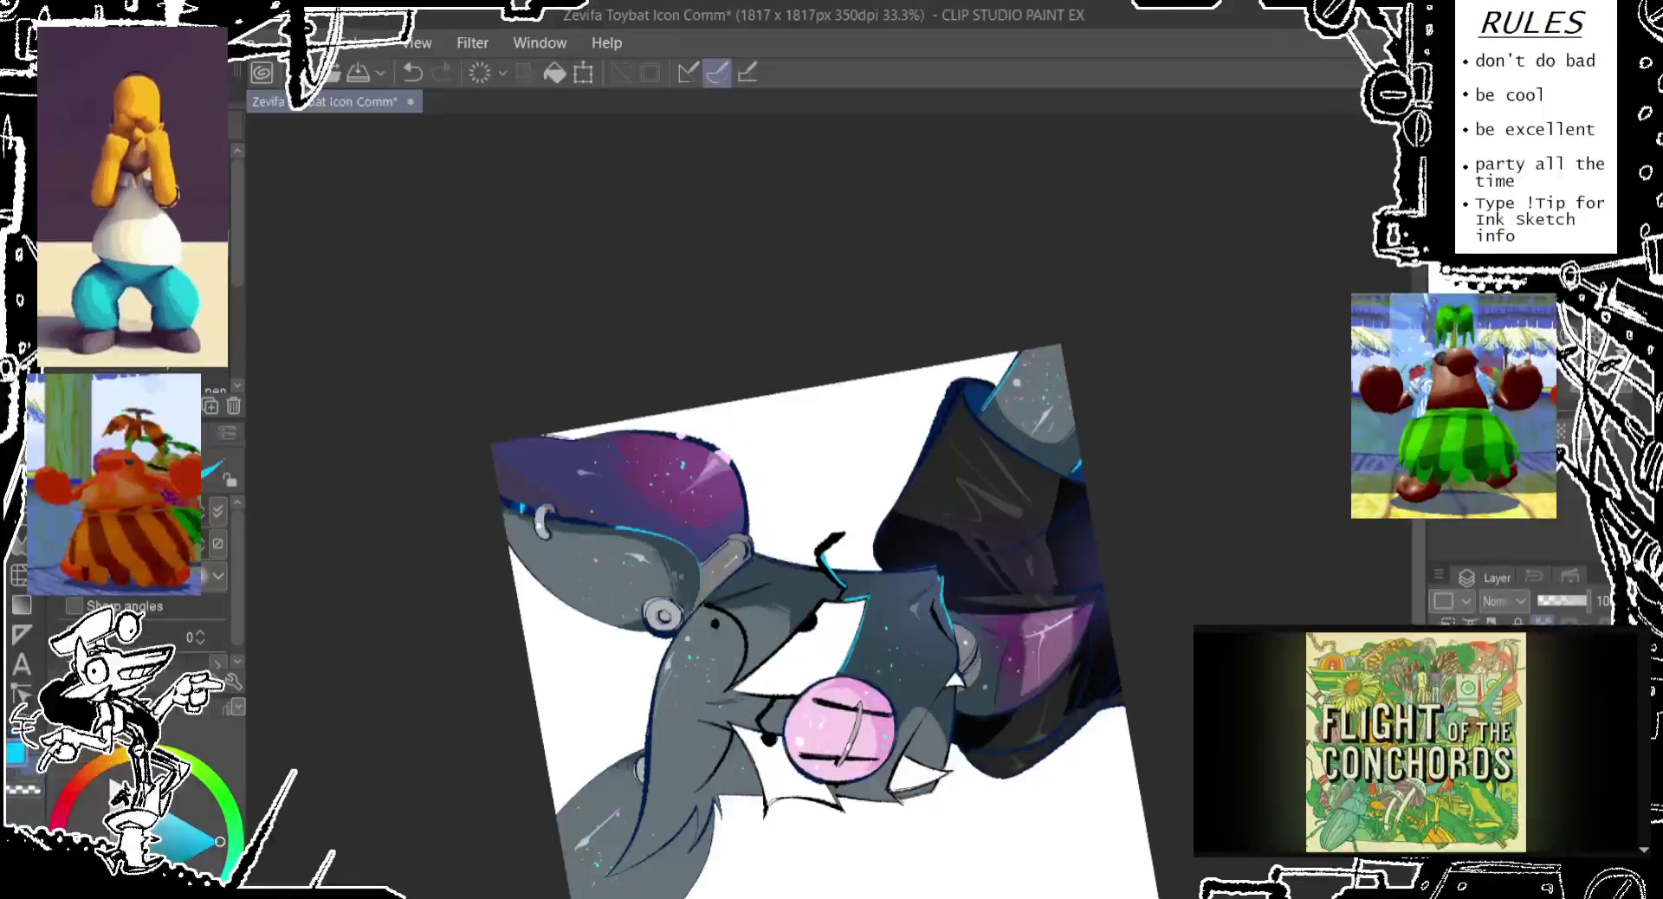
key("ctrl+@")
mouse_move(653, 611)
left_mouse_down()
mouse_move(575, 626)
mouse_move(554, 585)
mouse_move(527, 675)
mouse_move(558, 662)
left_mouse_up()
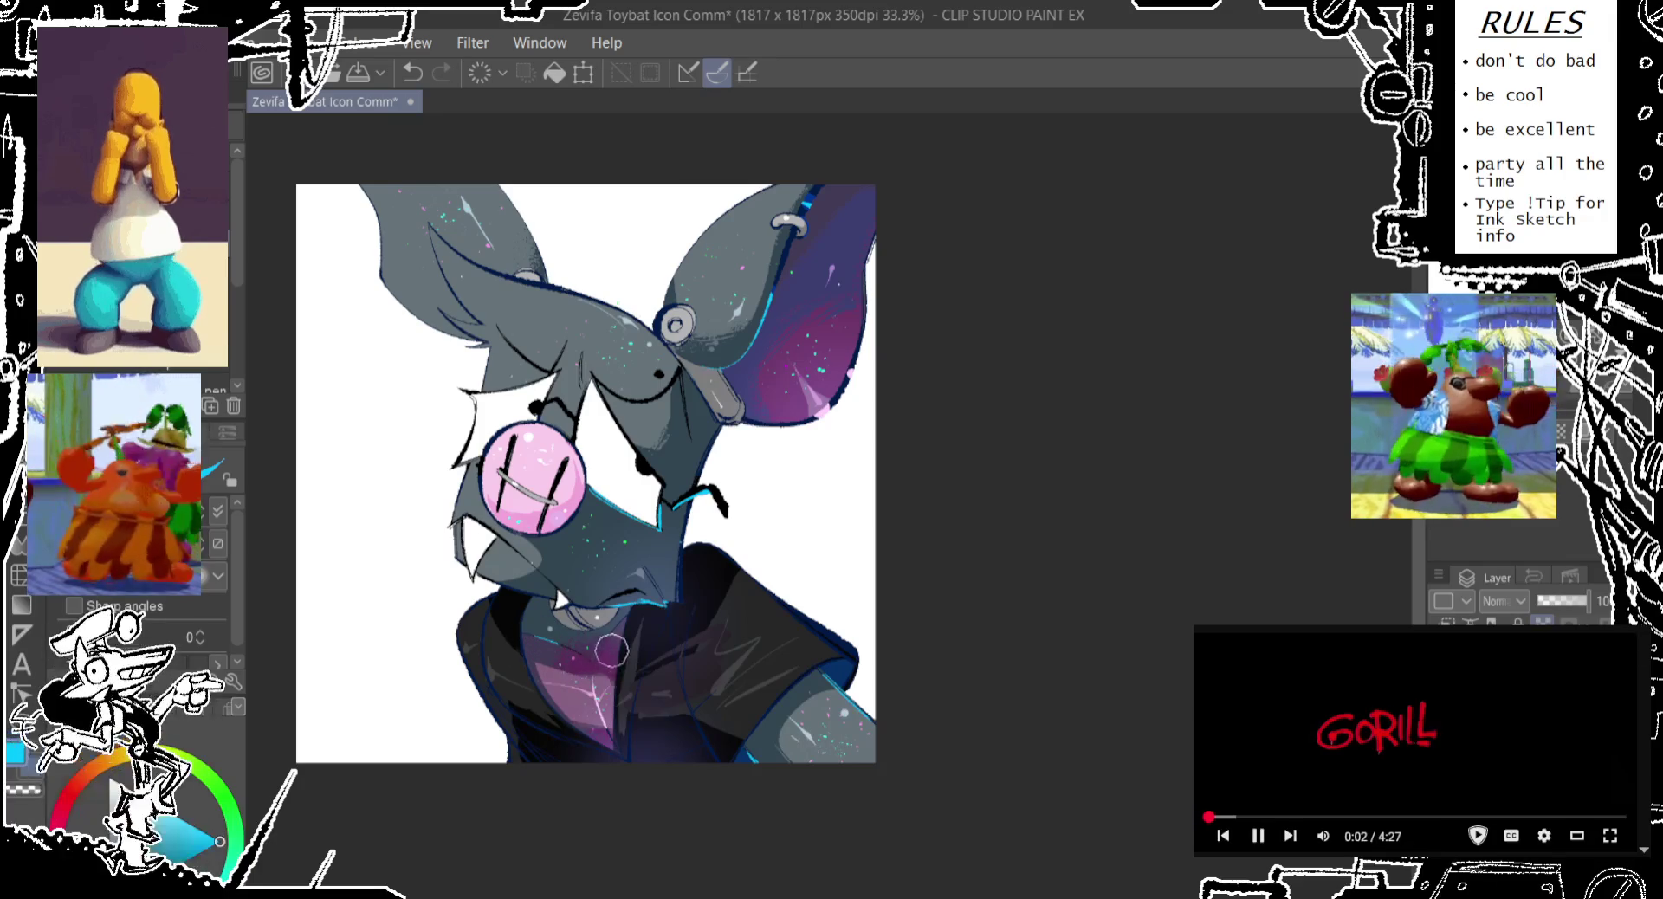
Paint white highlights on the pink lens's upper-left and upper-right rims
key("ctrl+z")
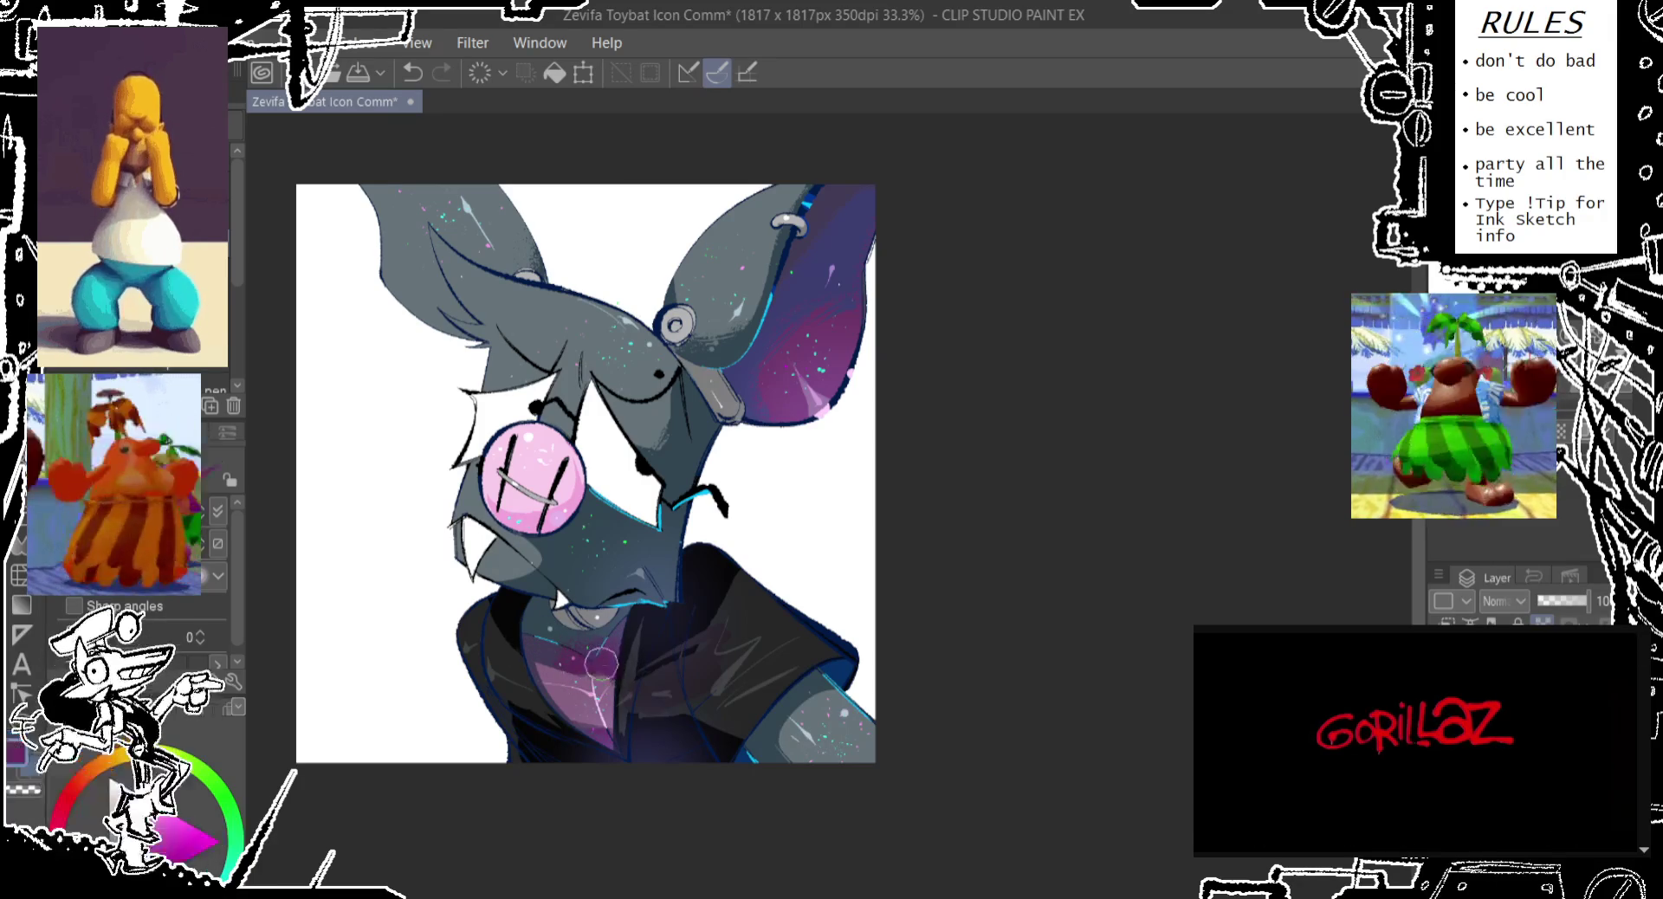
left_click(563, 651, "alt")
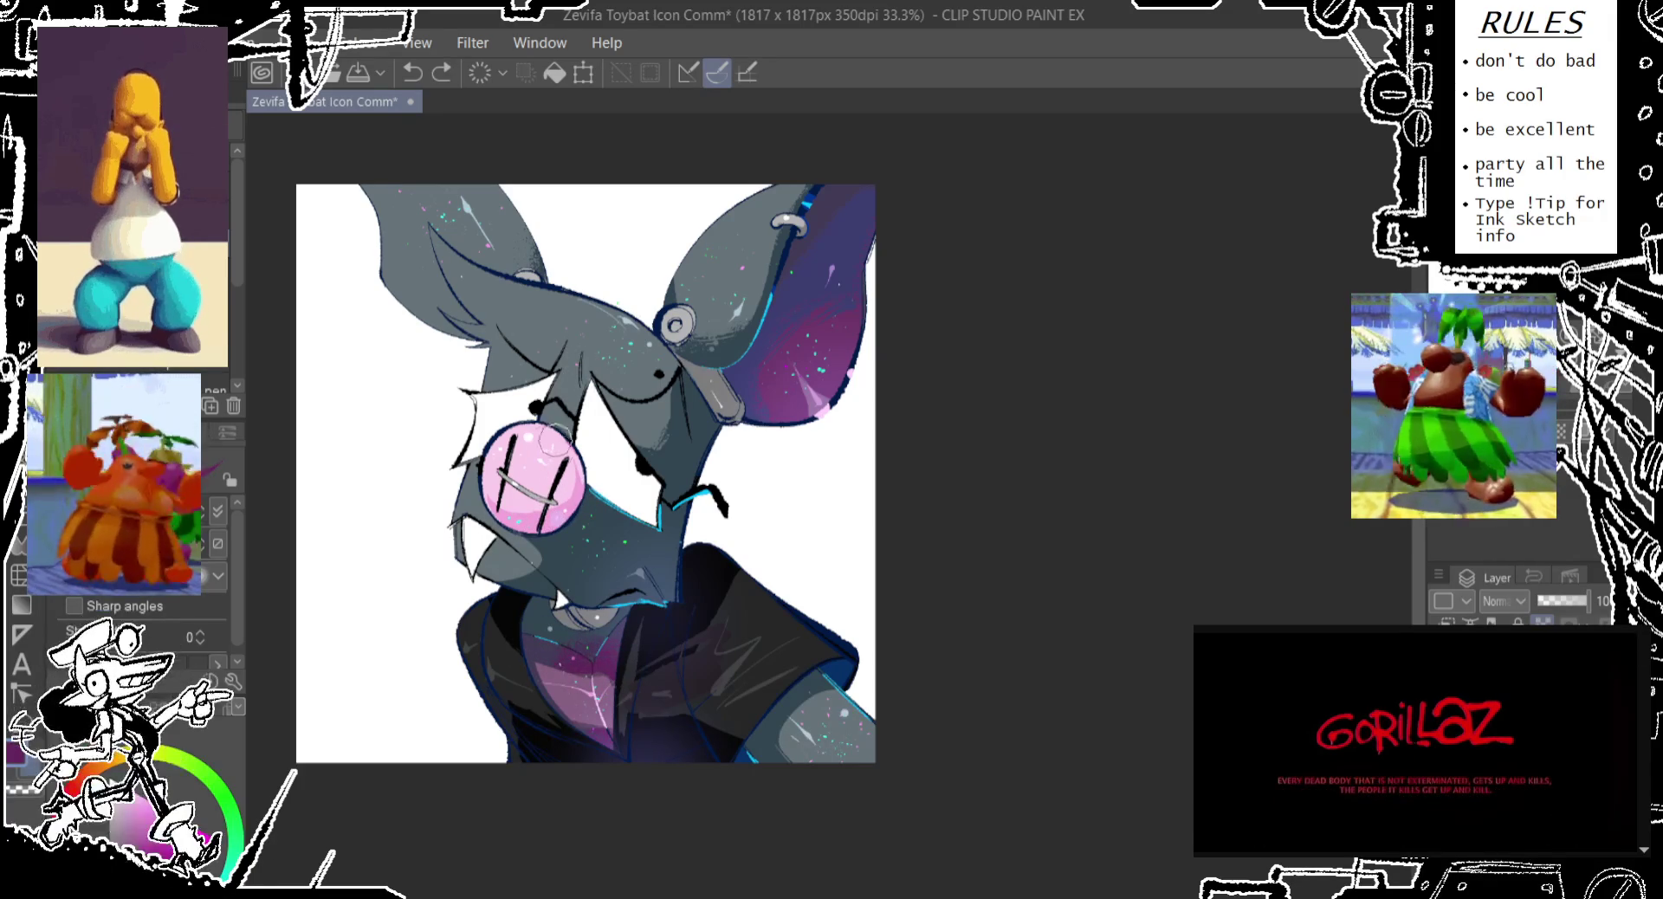
left_click_drag(541, 467, 511, 515)
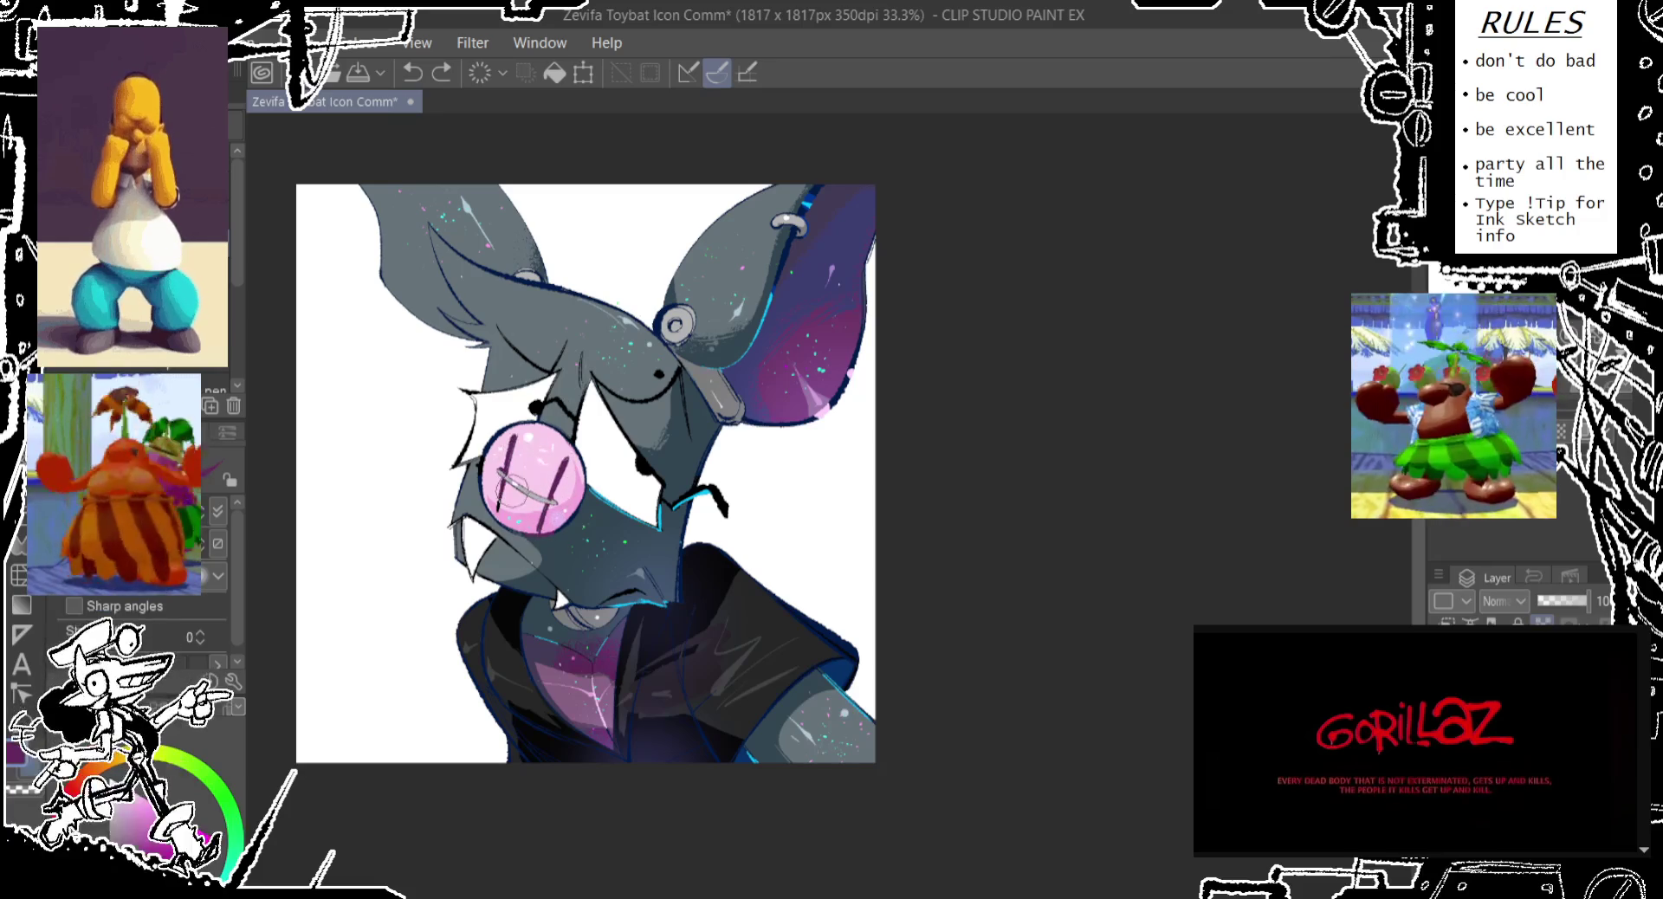
left_click(493, 446, "alt")
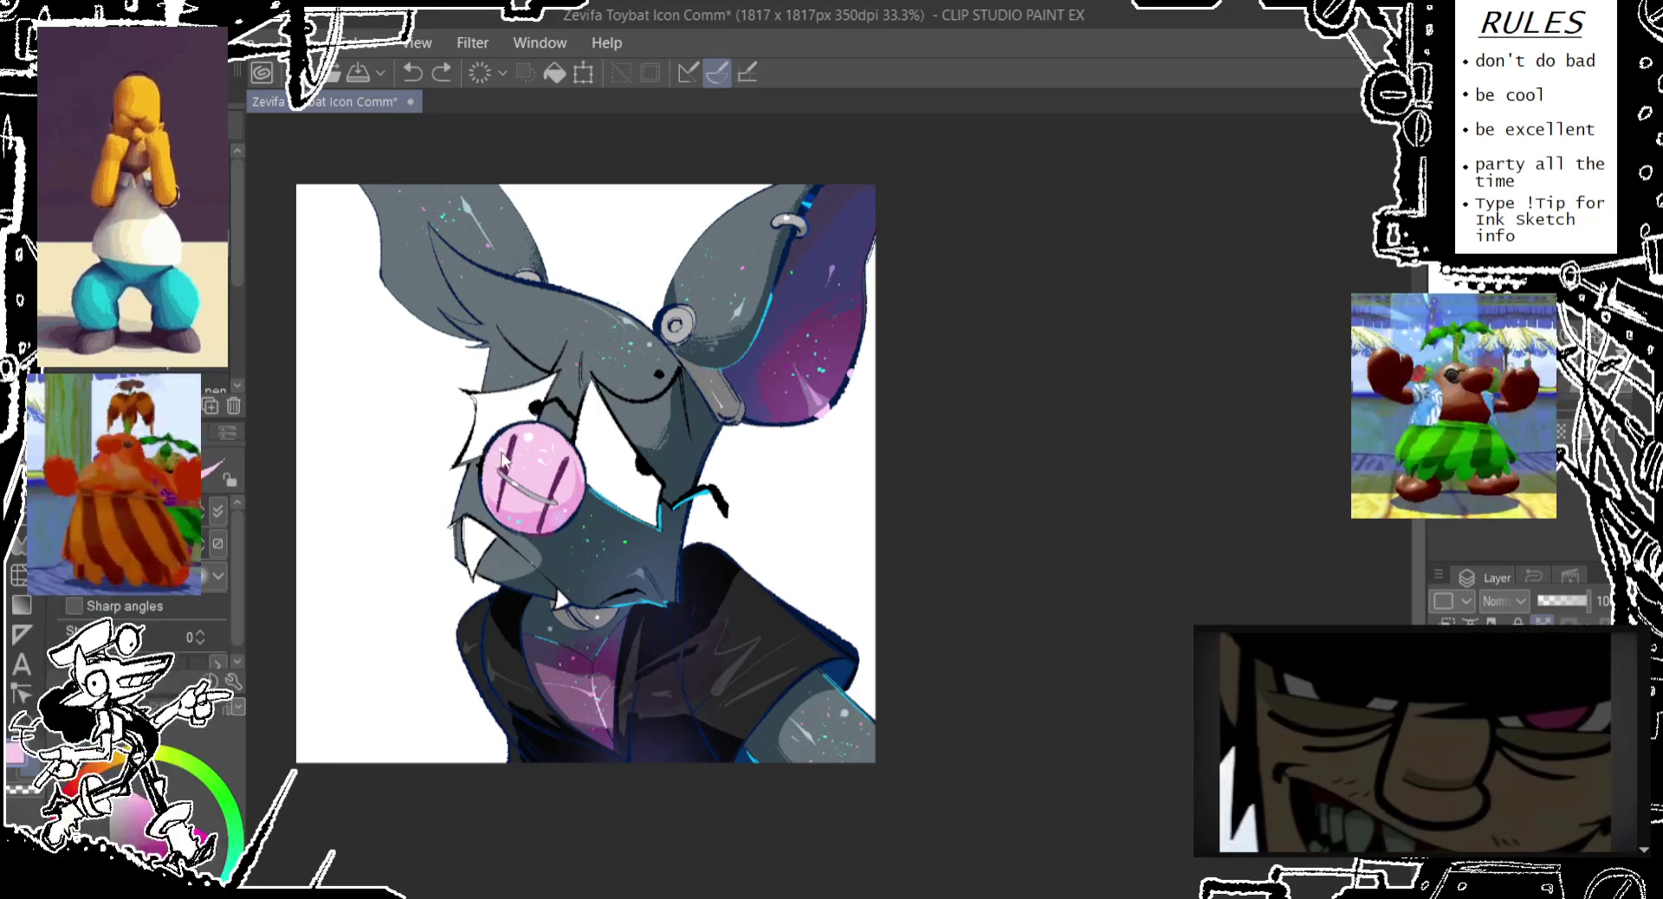
key("ctrl+z")
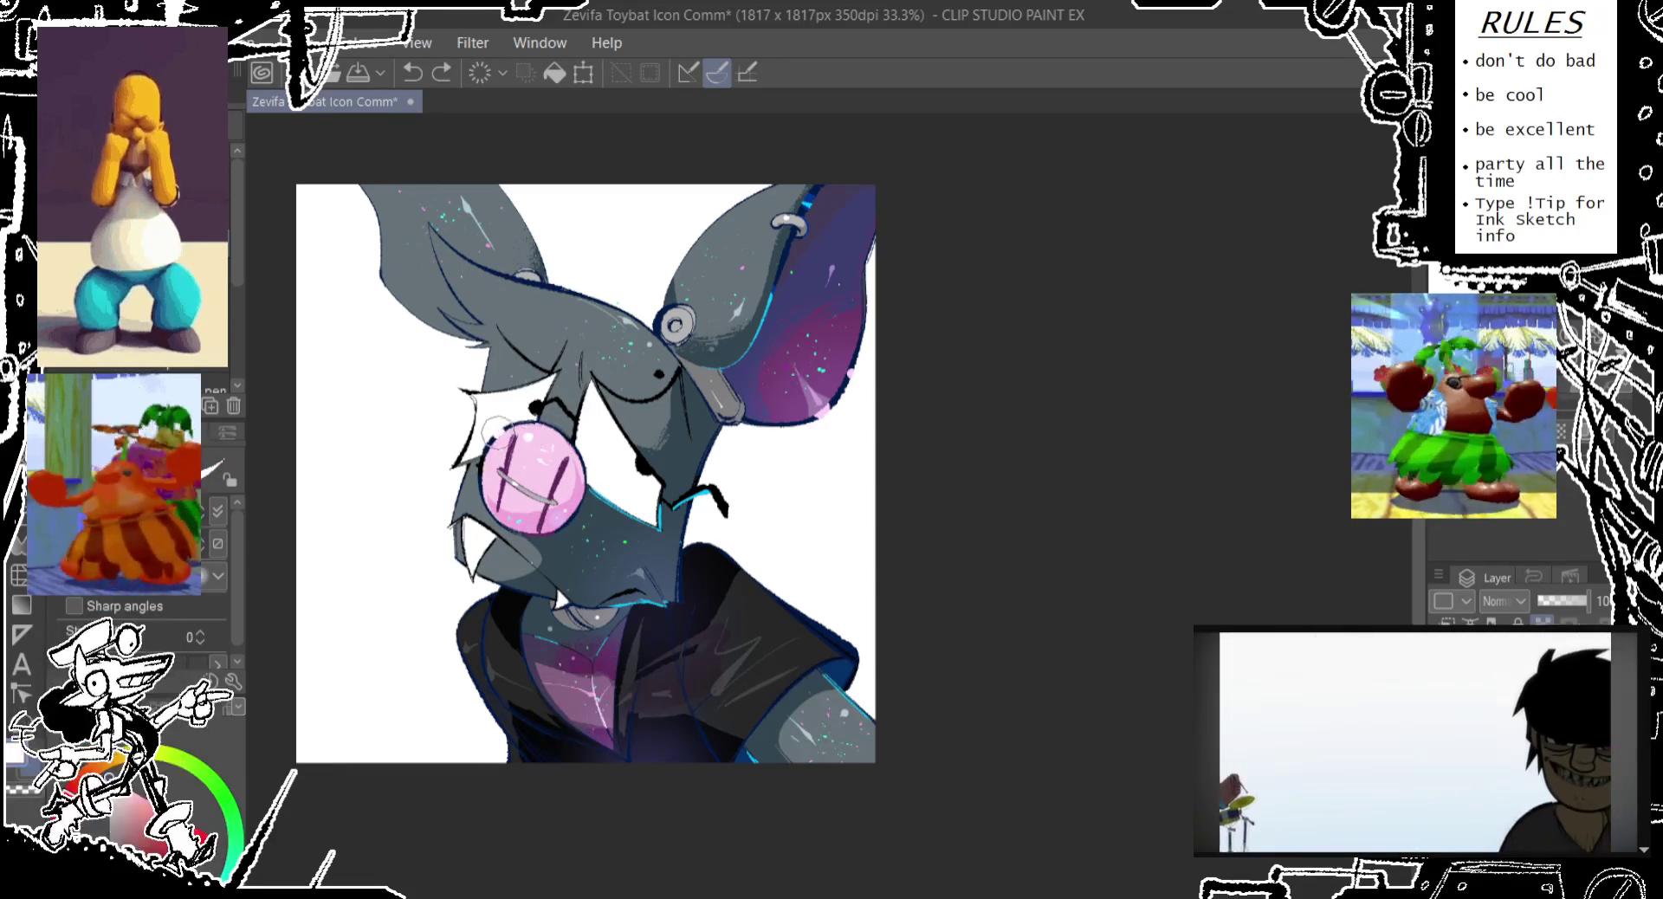
left_click_drag(538, 433, 527, 445)
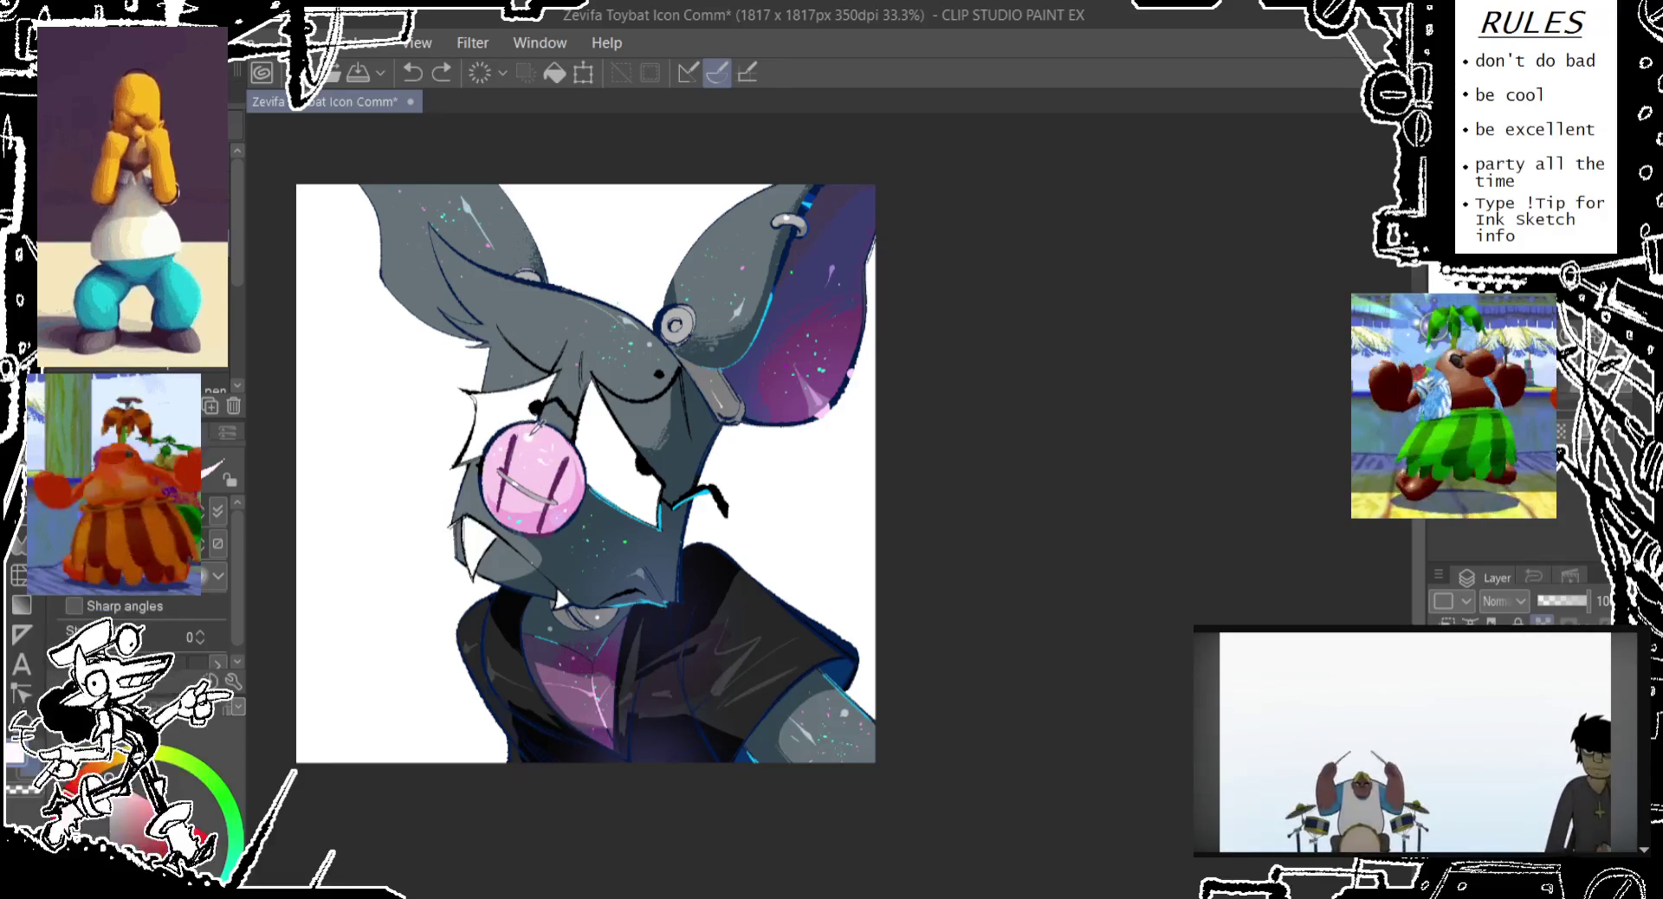
left_click_drag(560, 420, 548, 434)
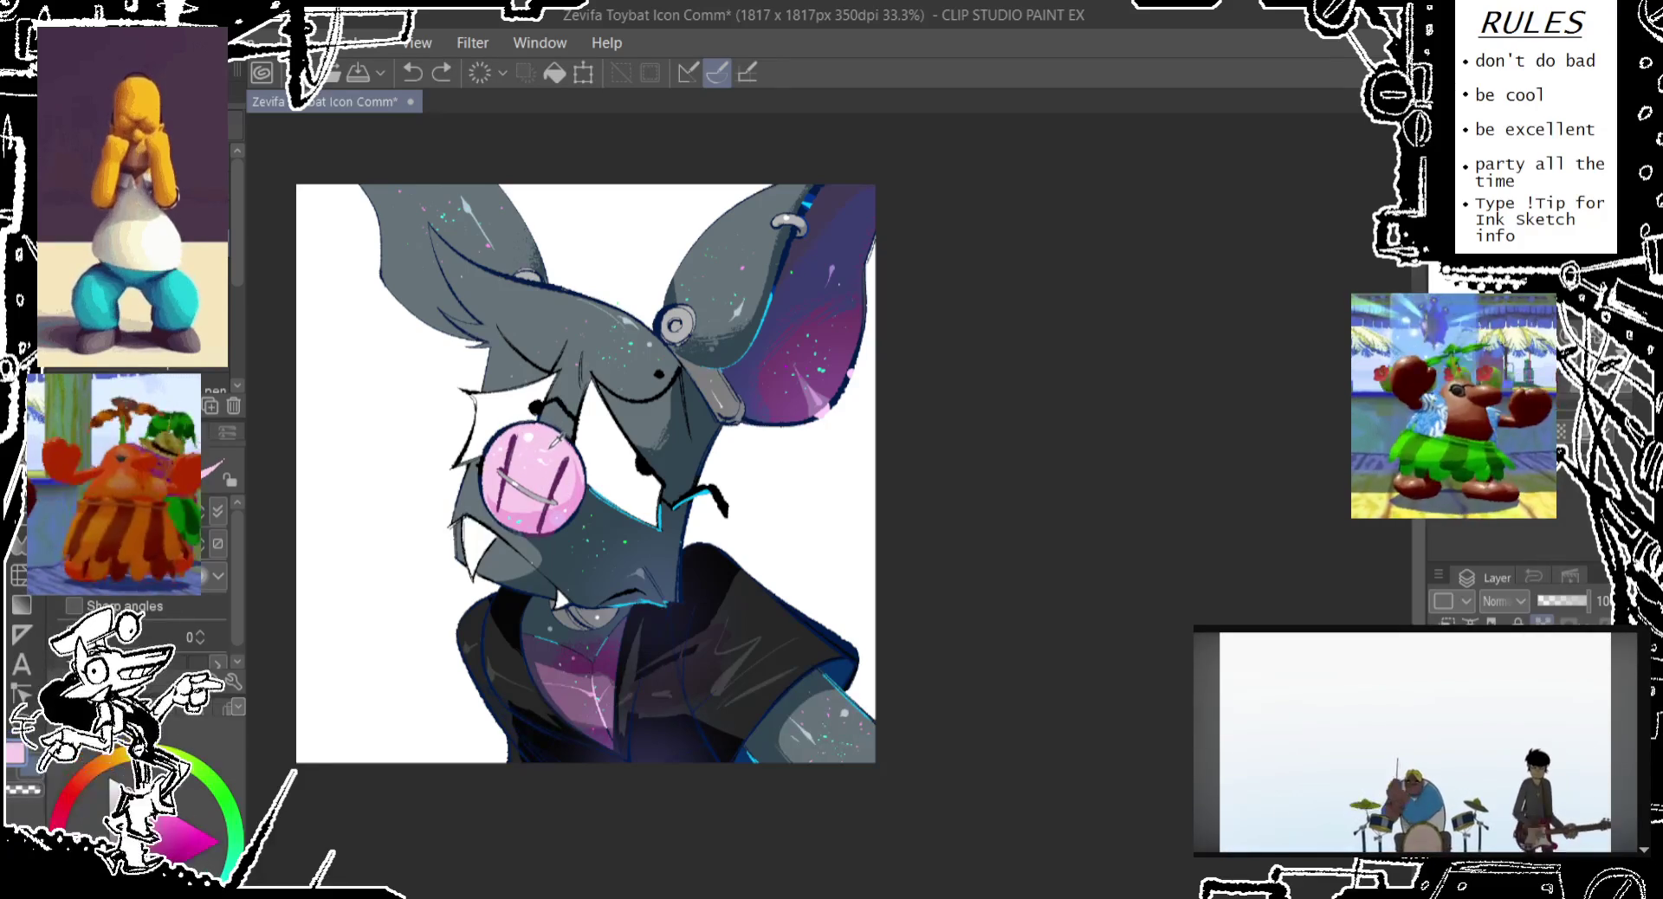
Add a cyan highlight on the lens's lower-right rim, then paint the ear piercing grey on an Add layer
left_click(526, 522, "alt")
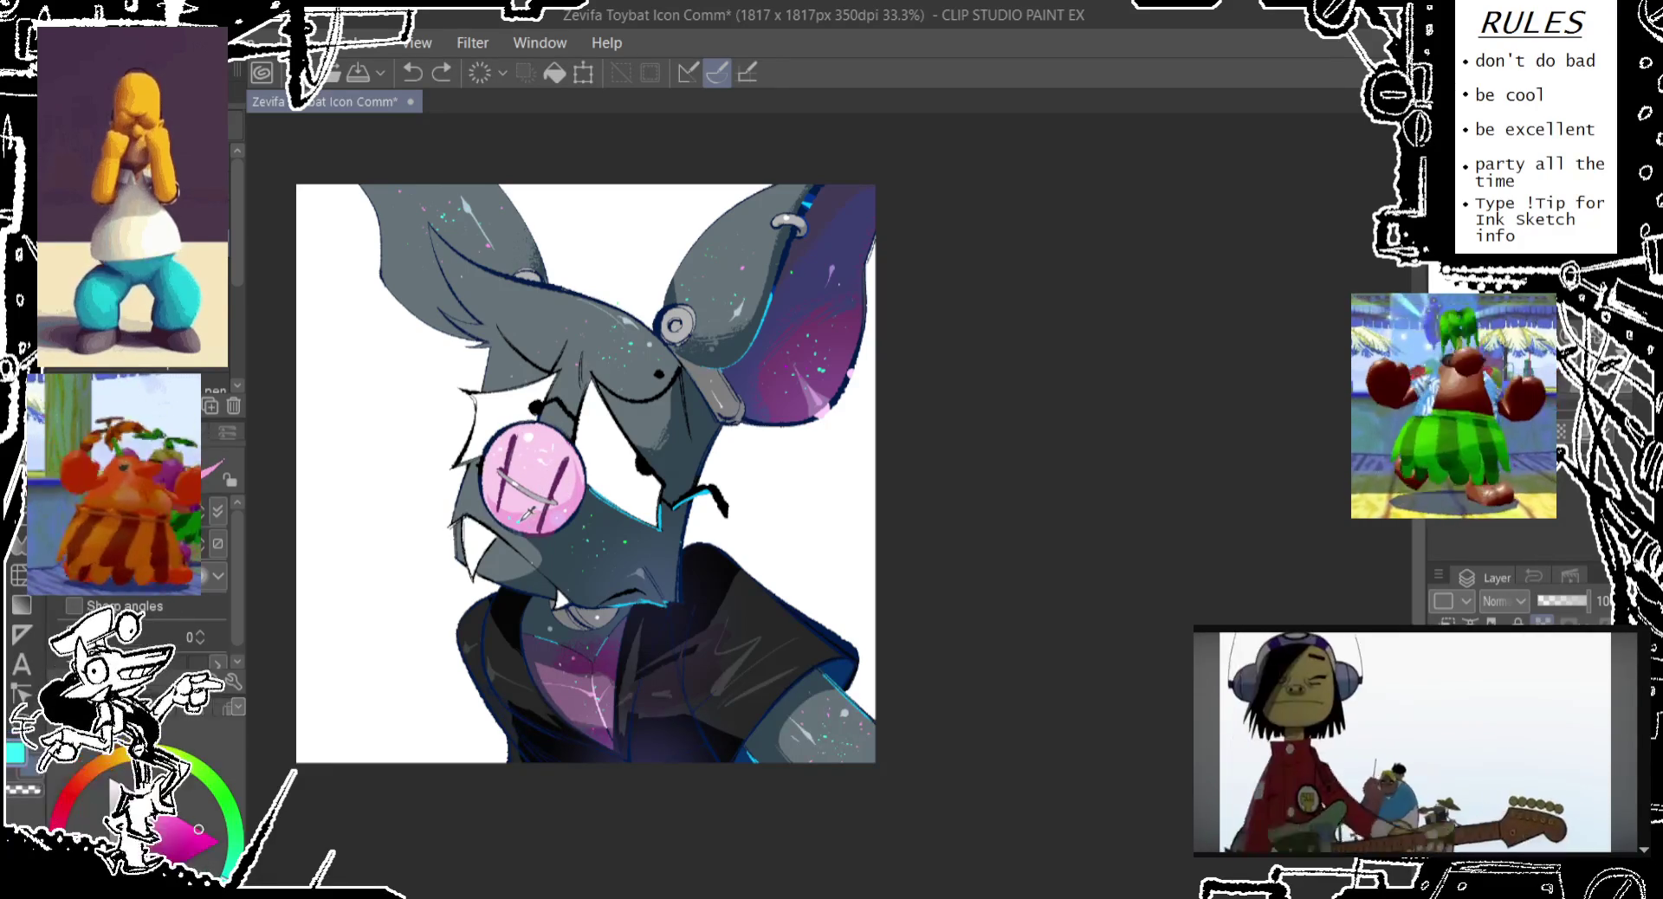
mouse_move(555, 526)
left_mouse_down()
mouse_move(579, 512)
mouse_move(569, 525)
left_mouse_up()
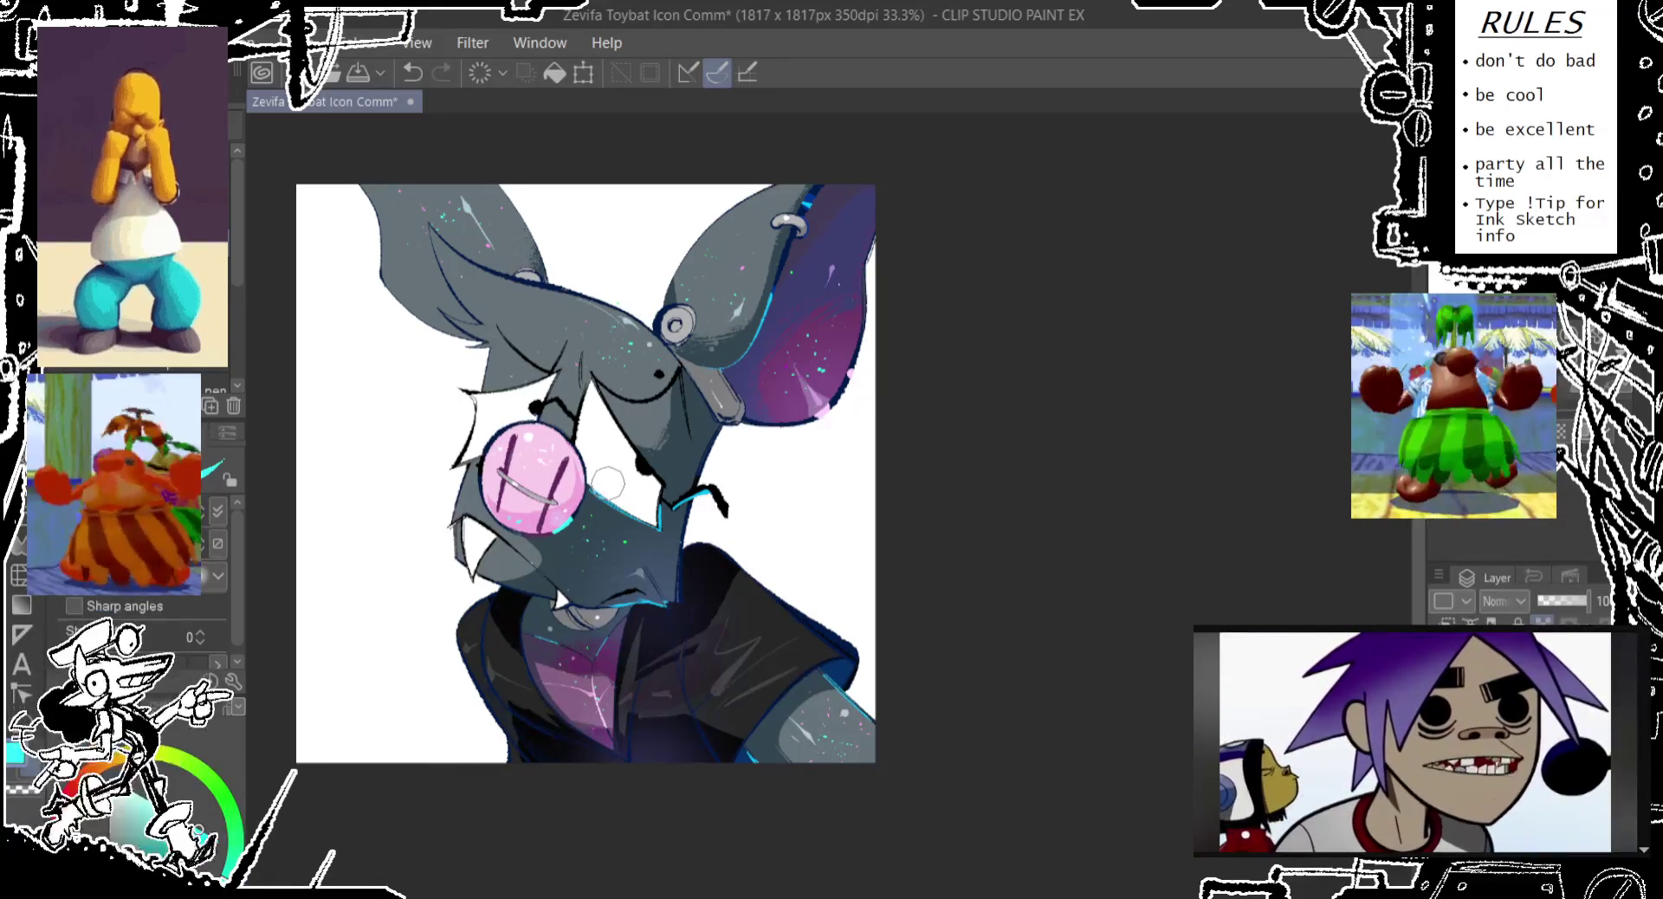
left_click(211, 856)
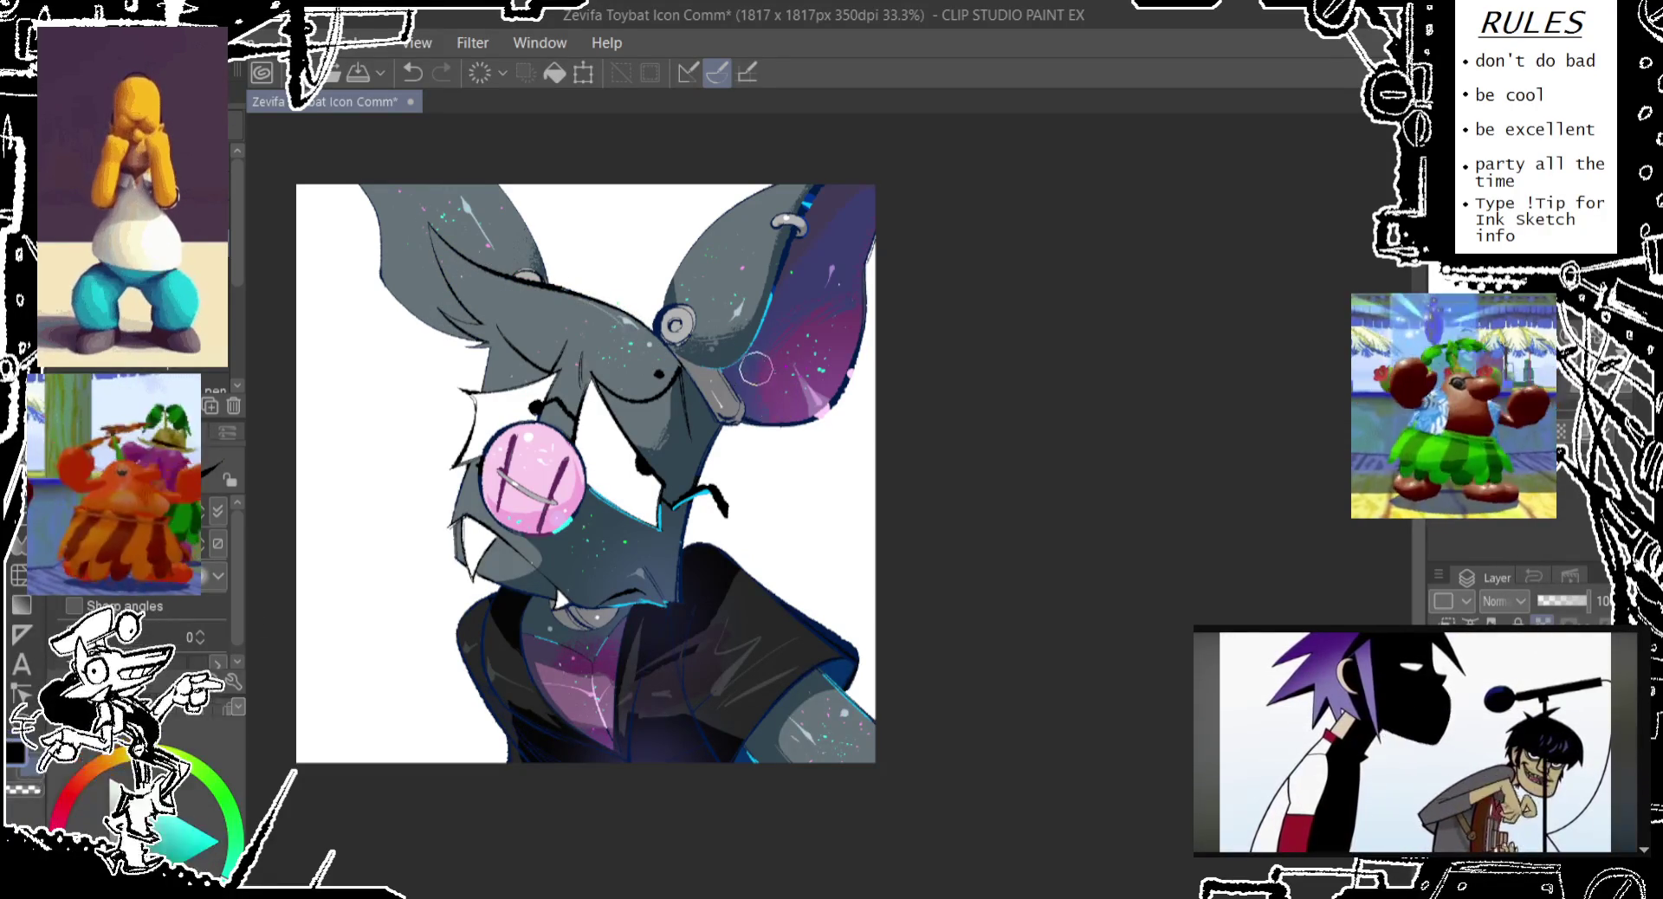
key("alt+bracketright")
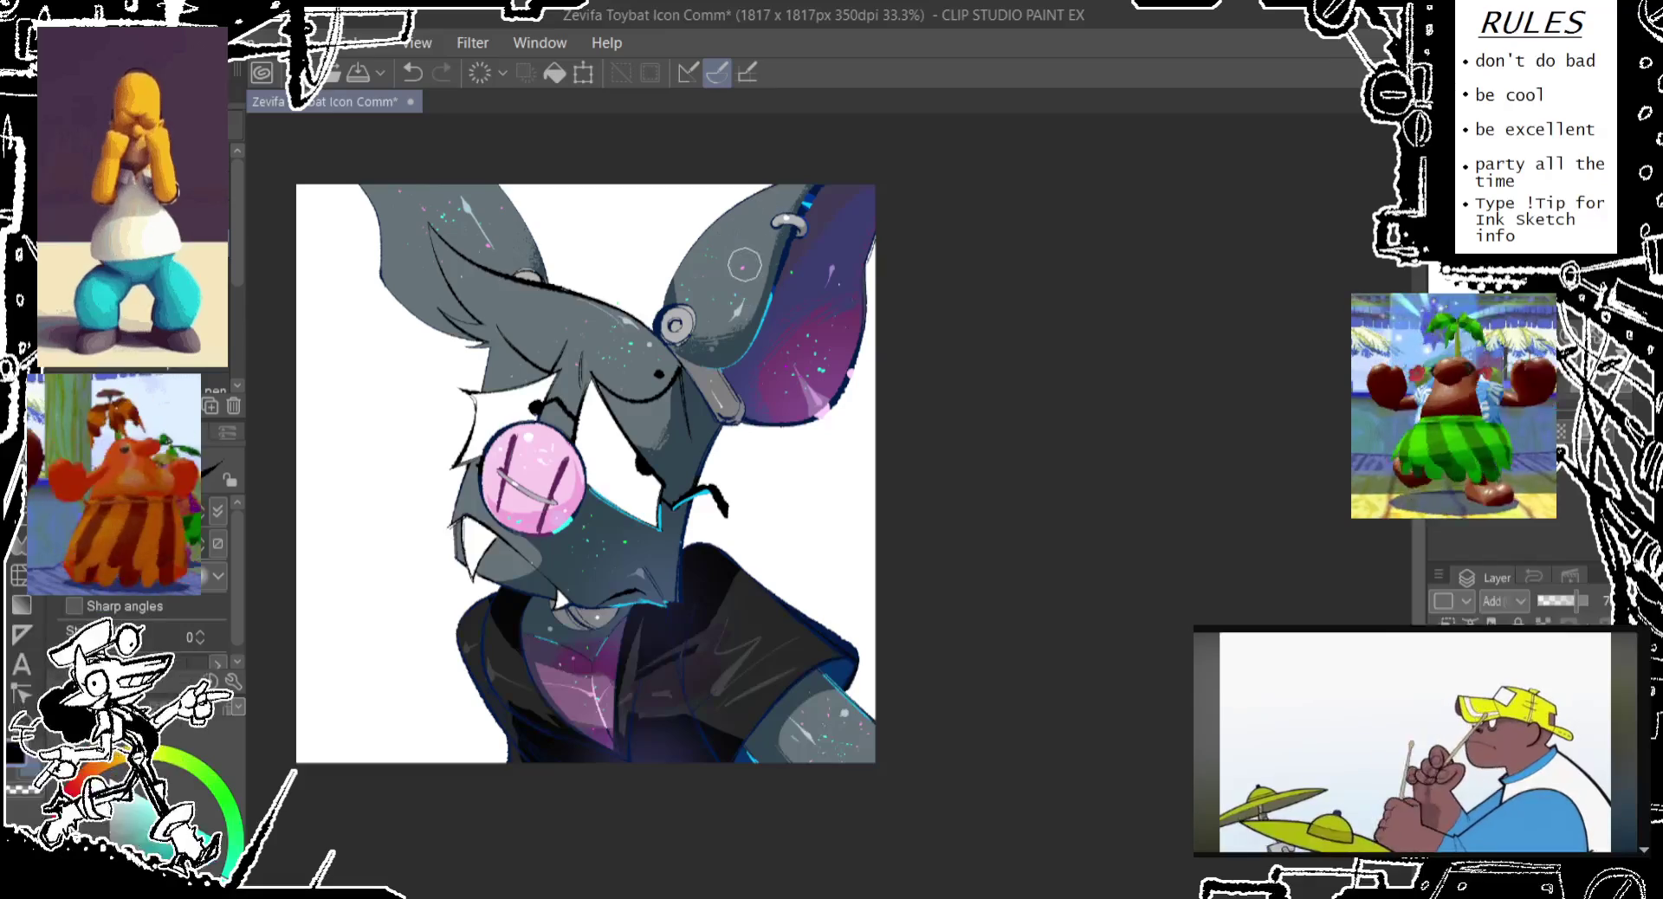
key("ctrl+z")
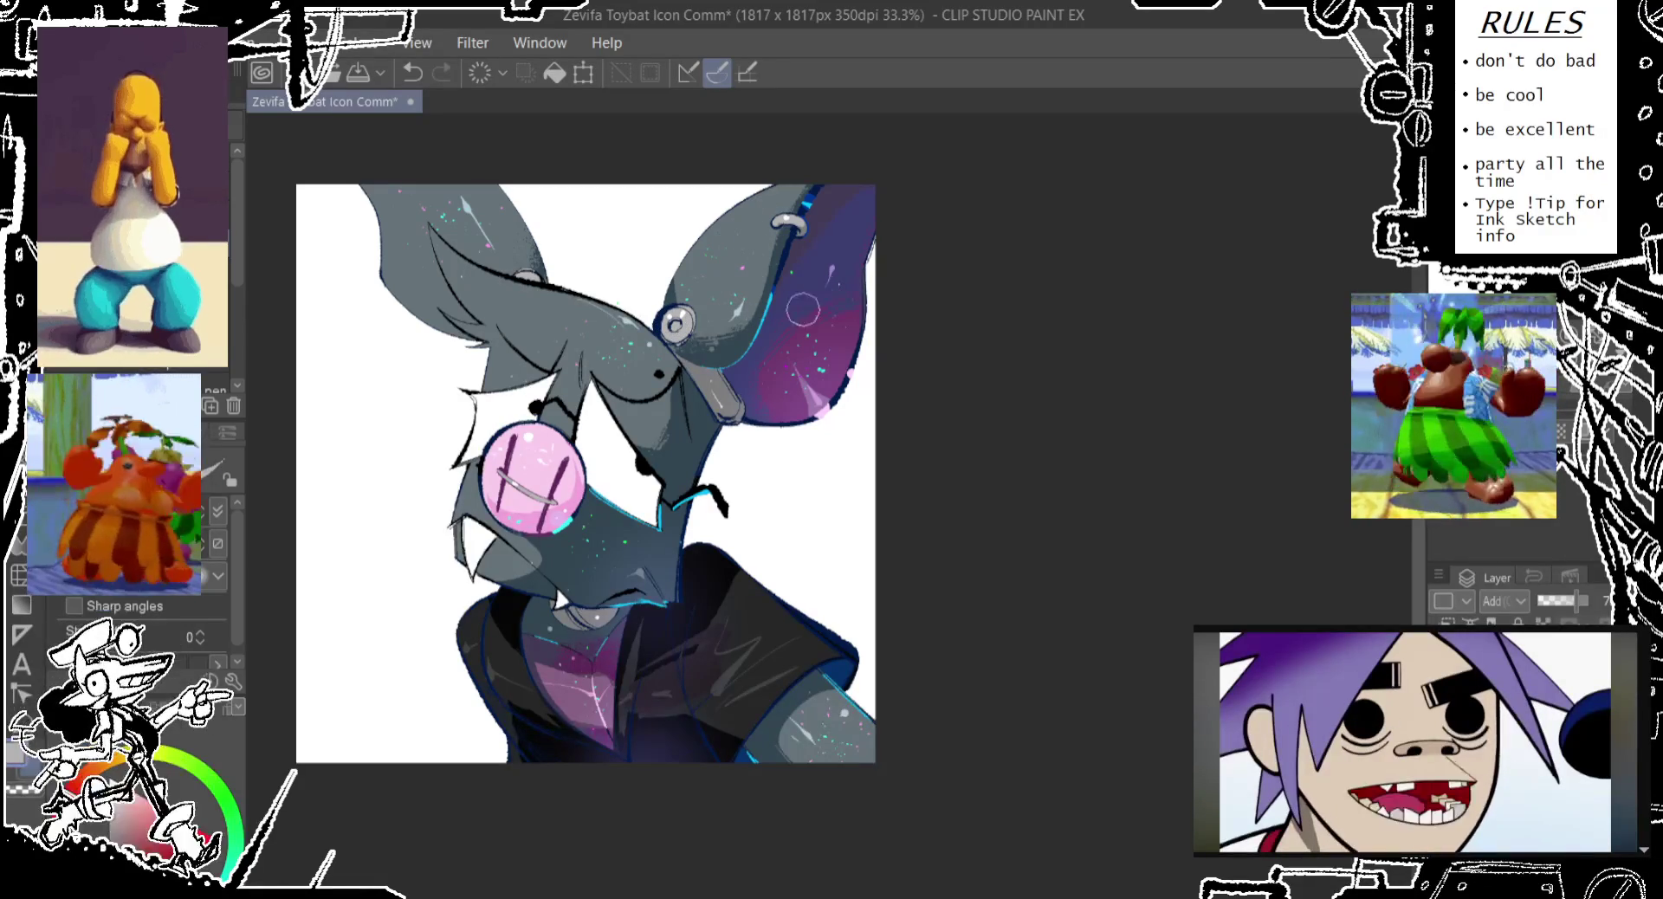
key("ctrl+z")
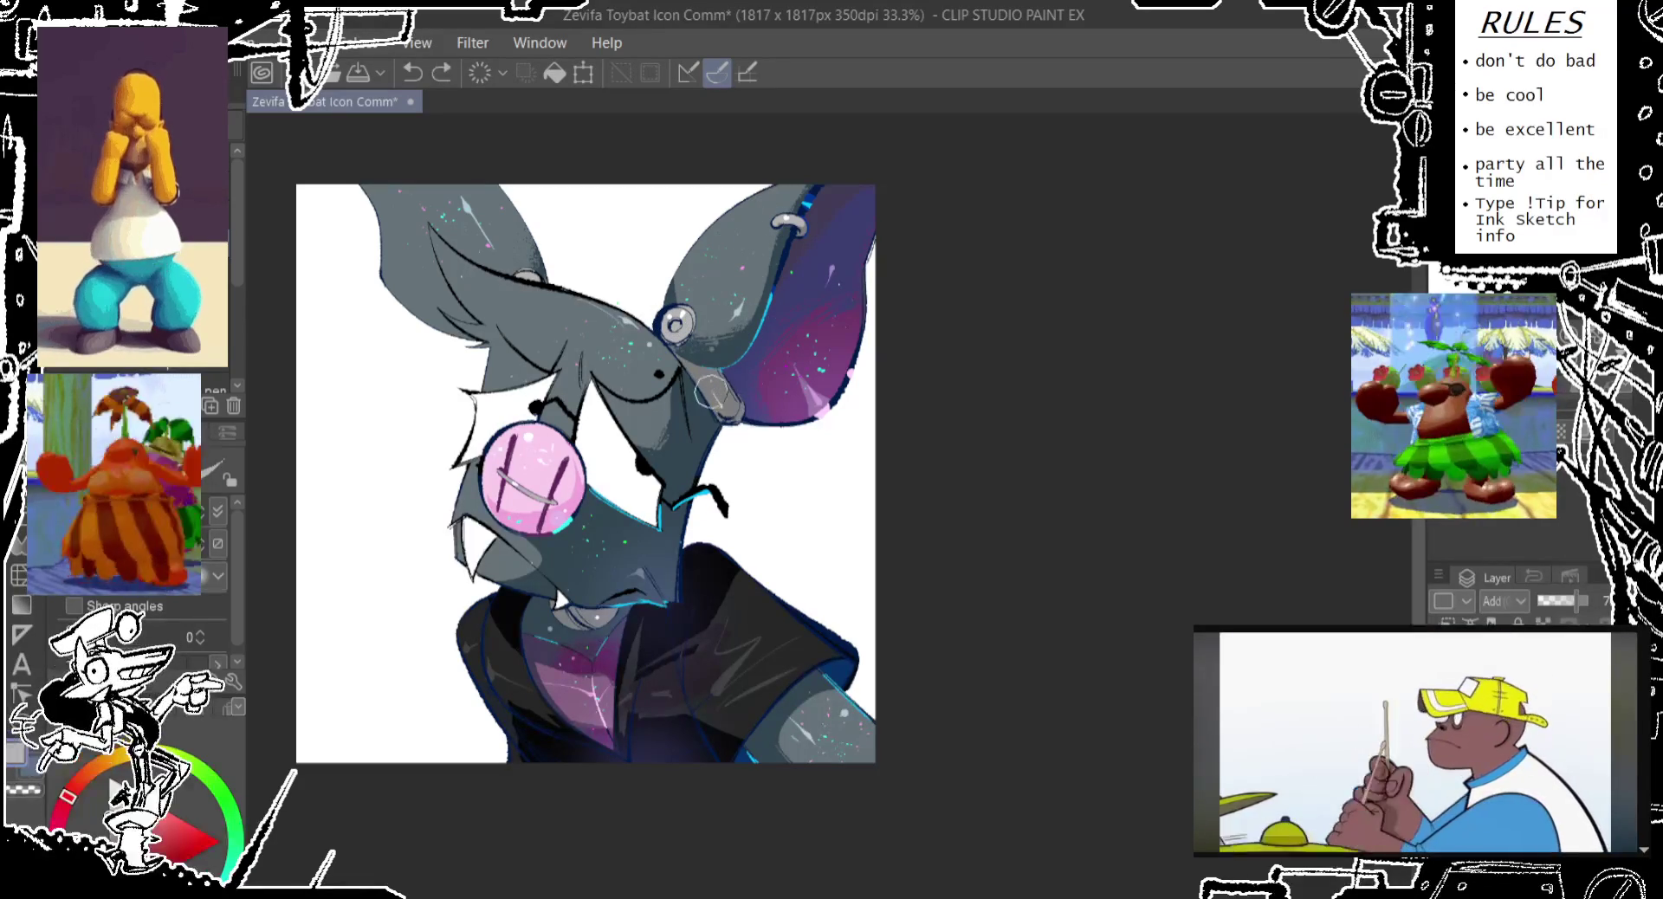
left_click_drag(710, 384, 729, 414)
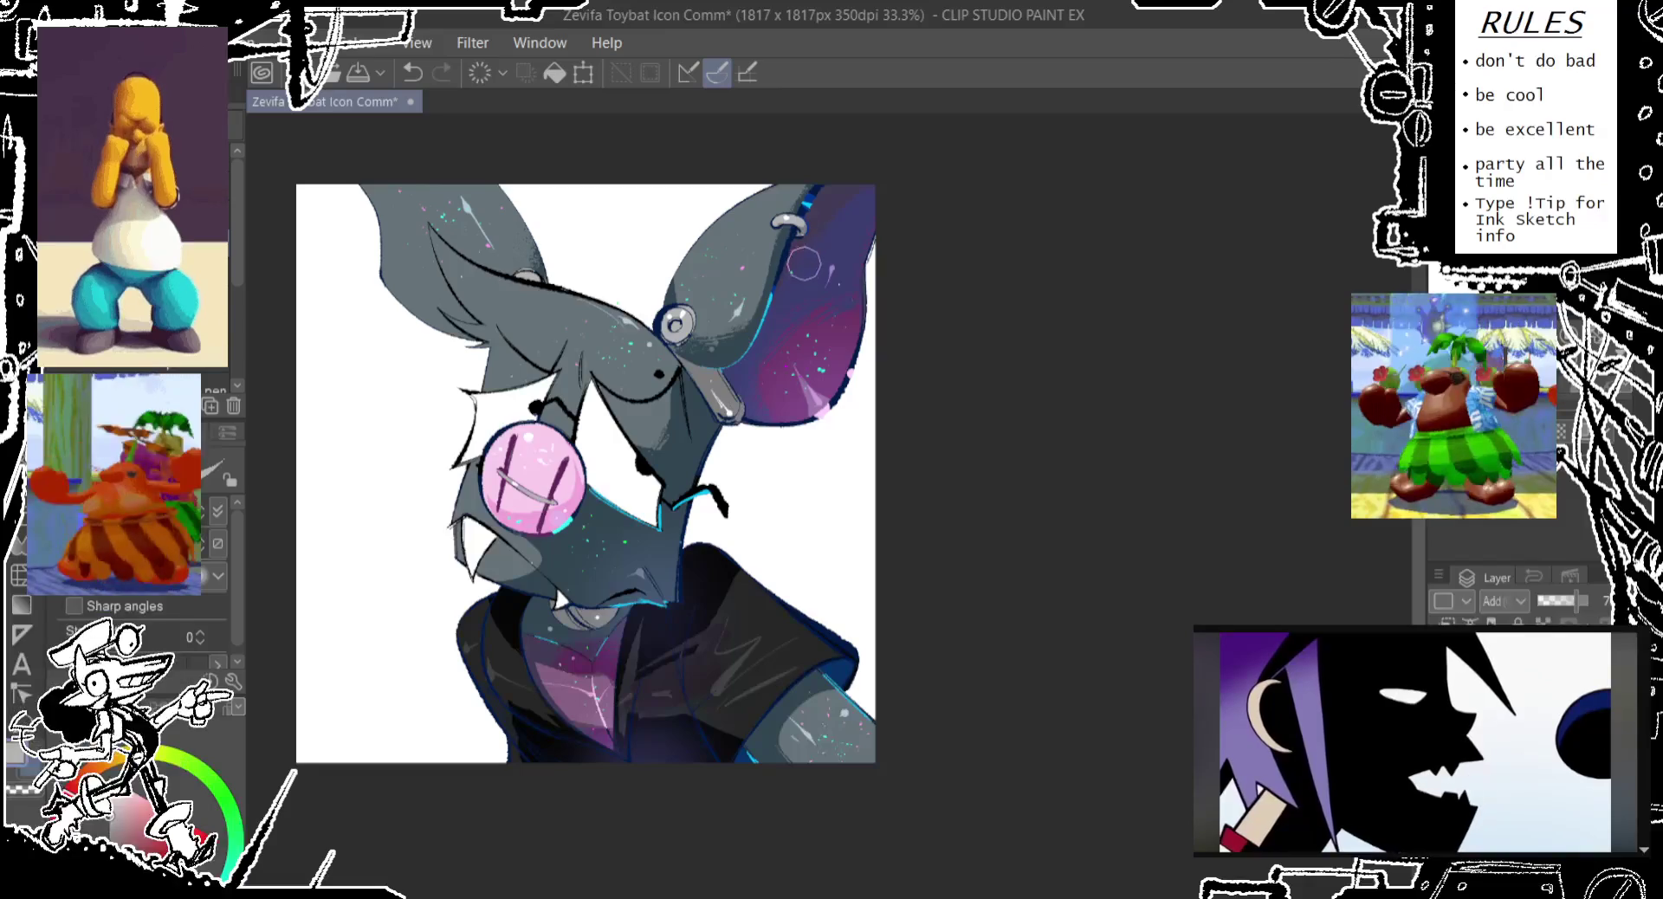
scroll(848, 355, "down", 1)
Paint a bright blue line down the lower front of the hoodie
scroll(753, 433, "down", 1)
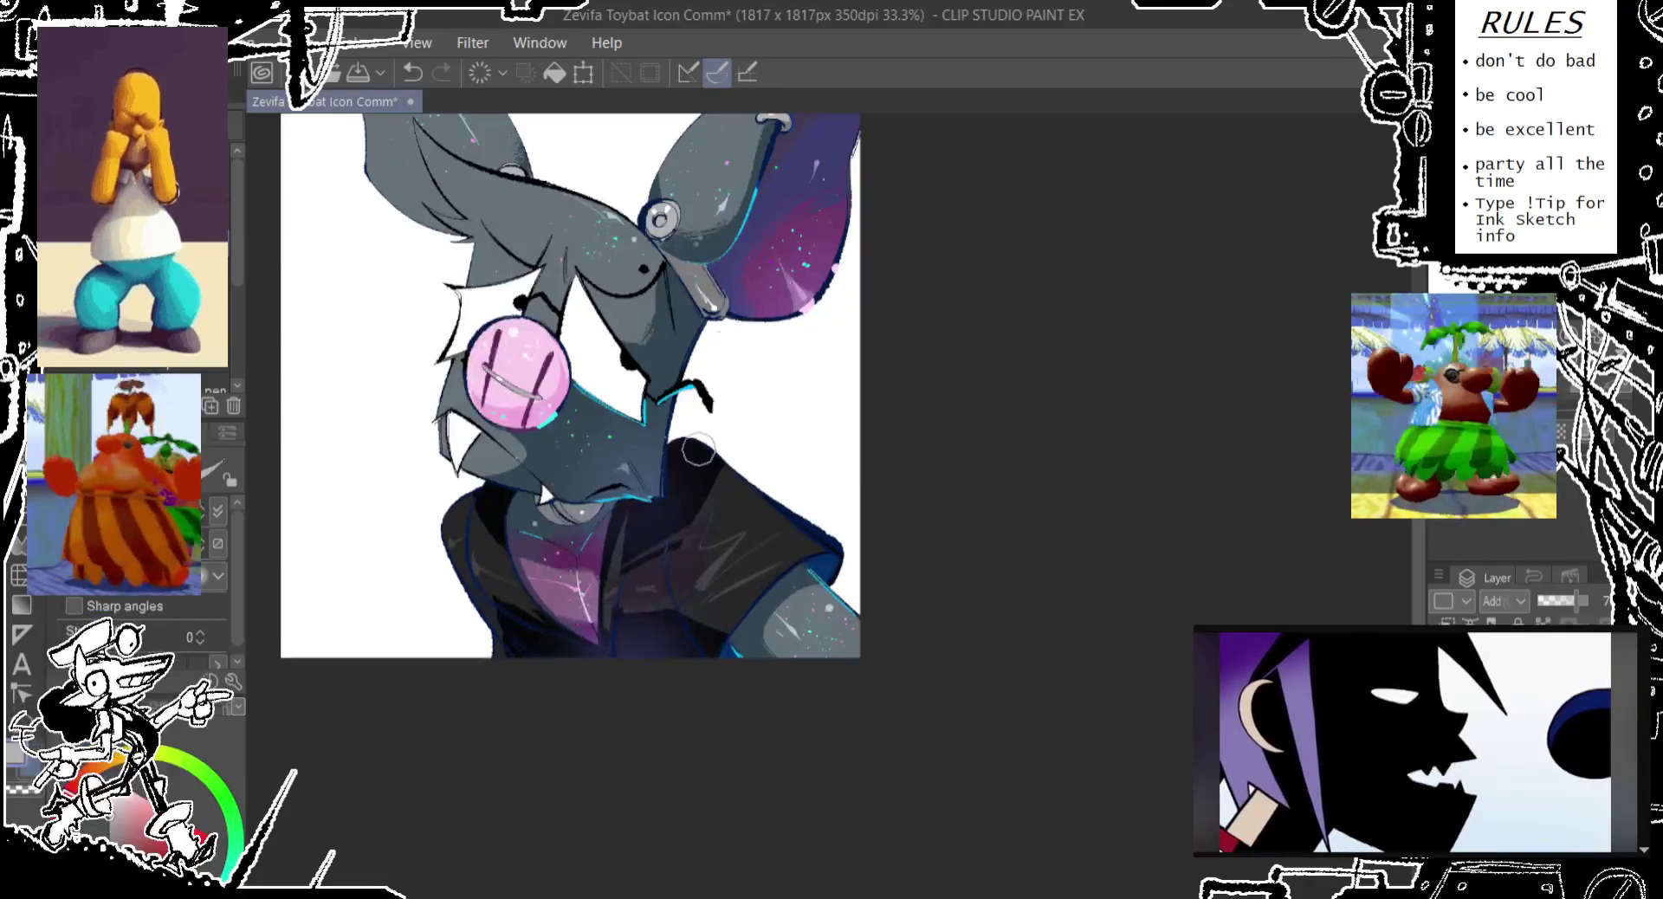
left_click(717, 631, "alt")
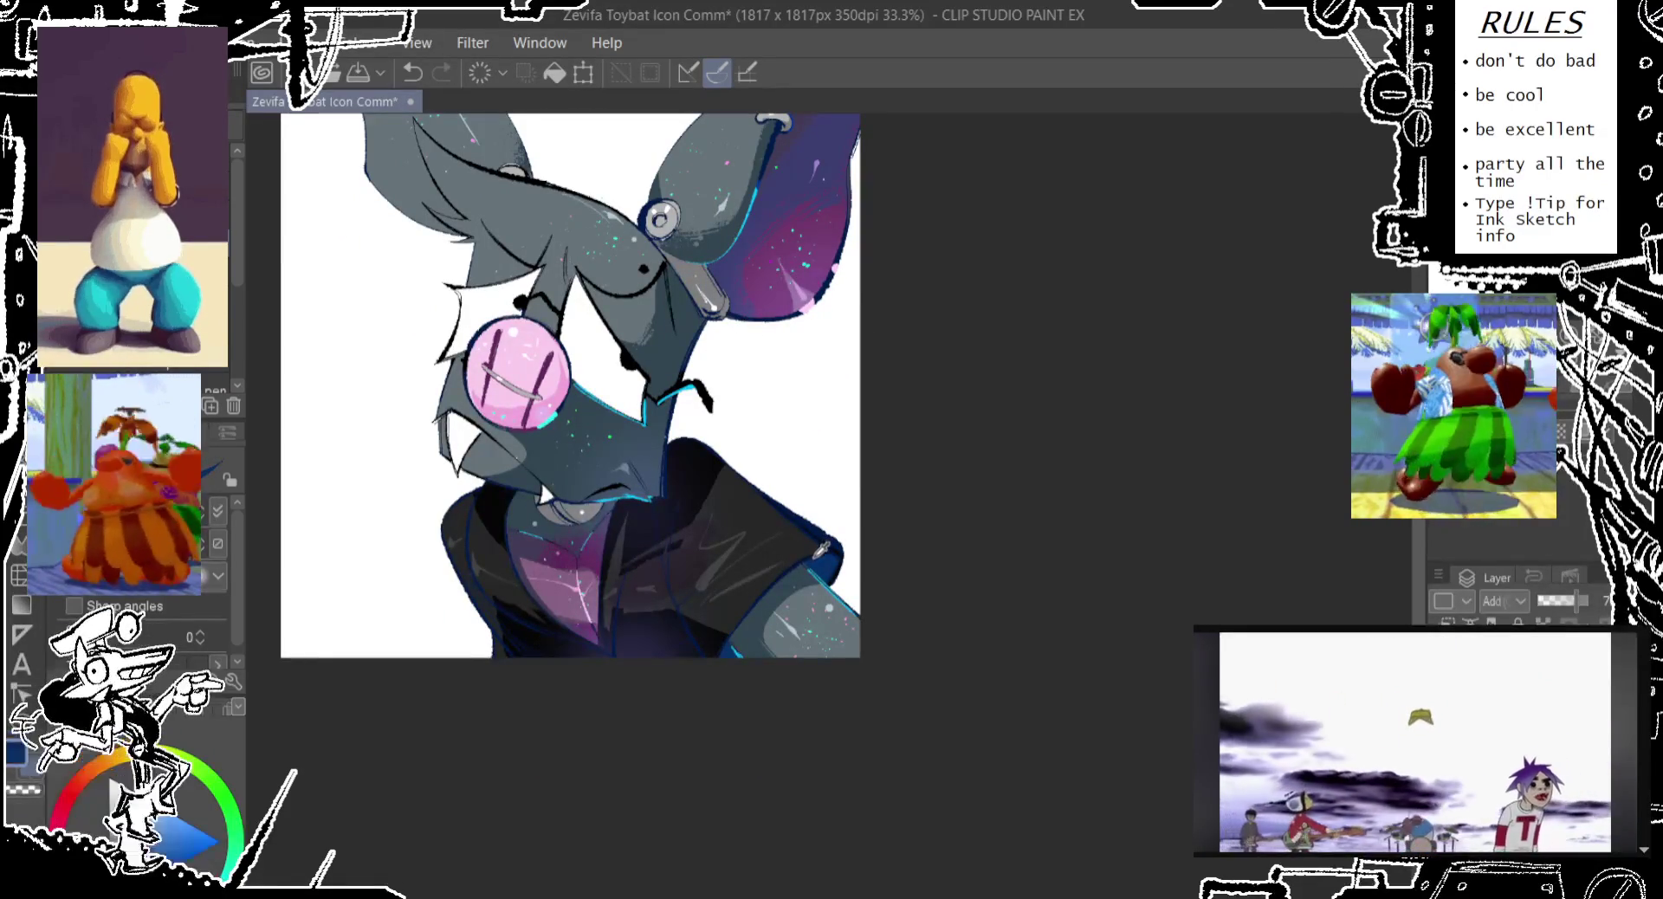
left_click_drag(623, 543, 609, 655)
key("ctrl+z")
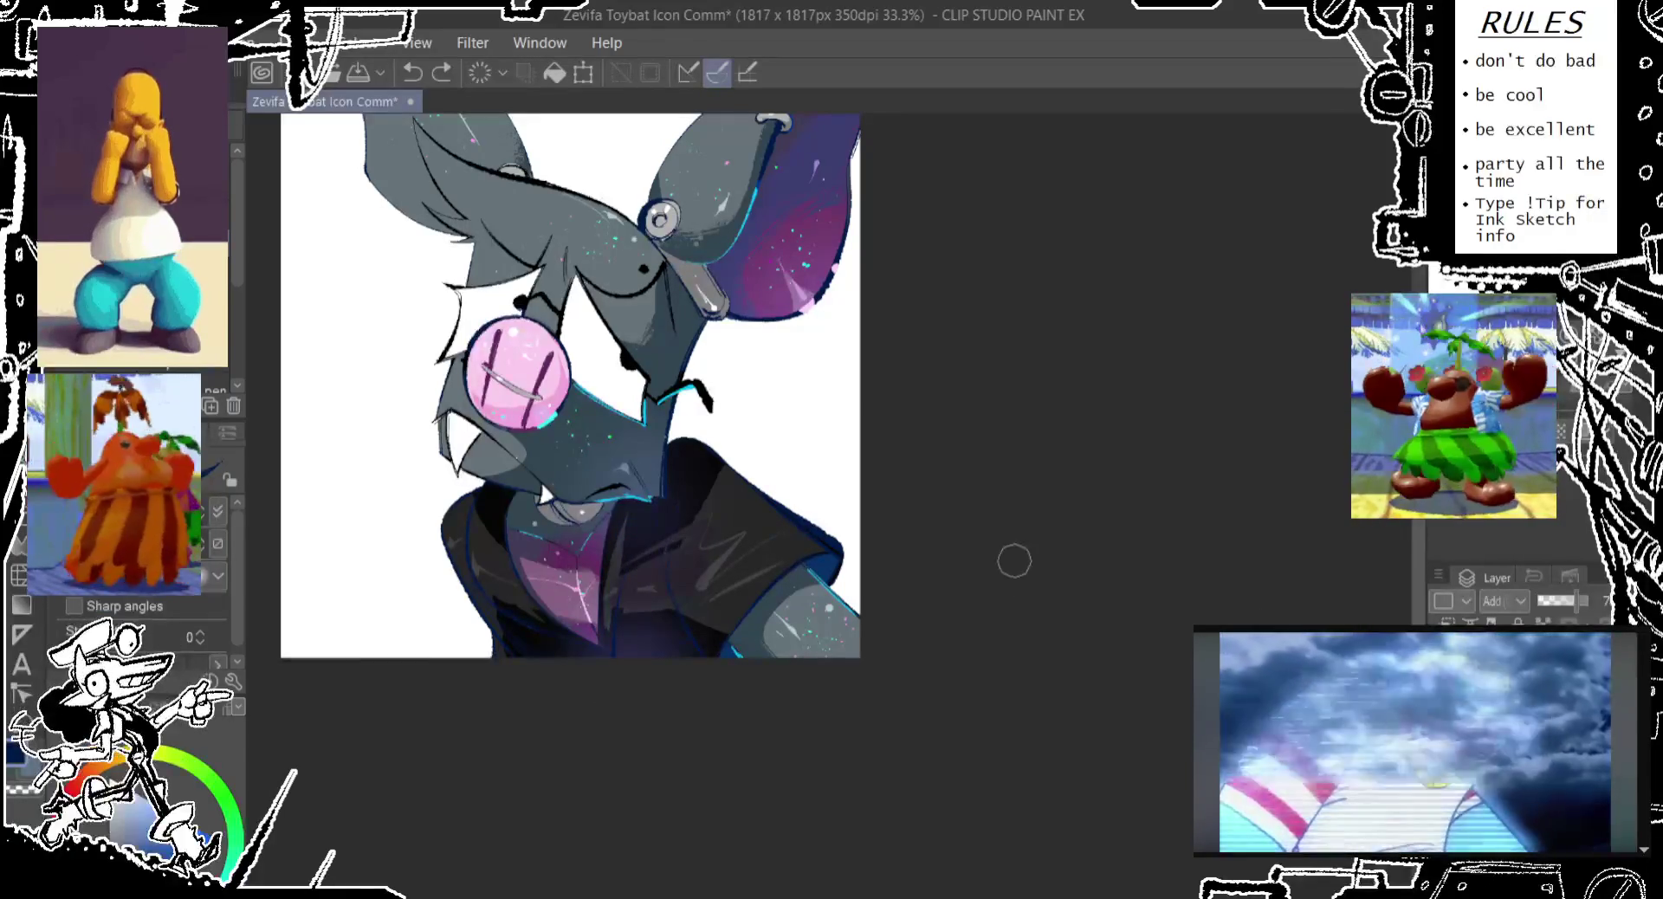
left_click_drag(632, 606, 611, 645)
key("ctrl+z")
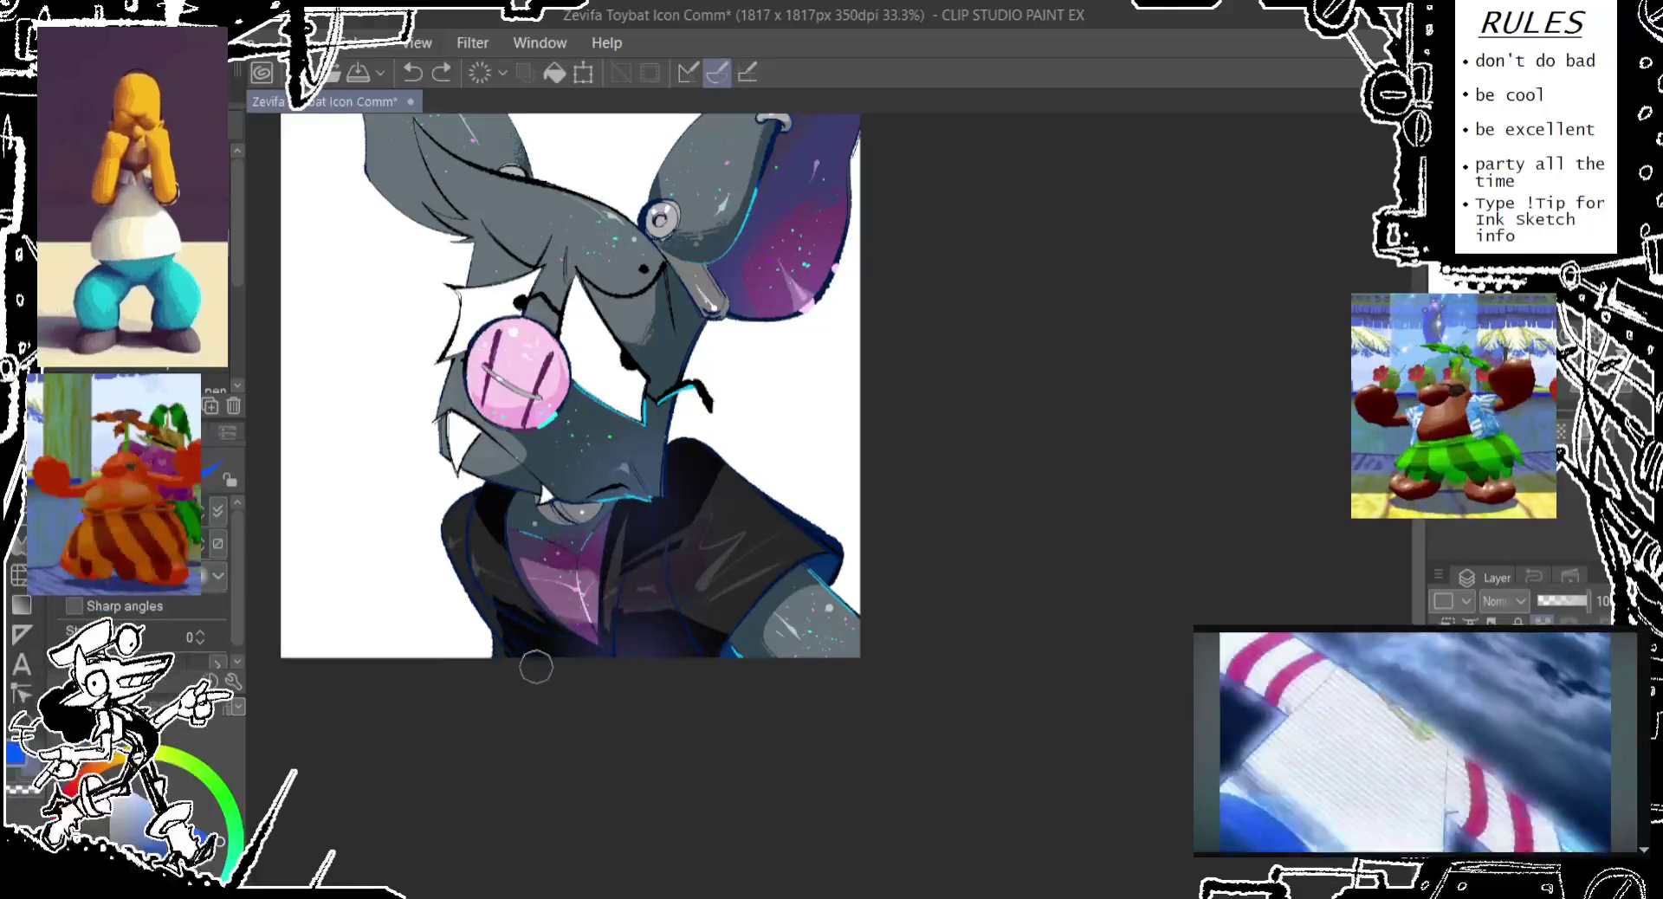
left_click_drag(633, 545, 610, 650)
left_click_drag(633, 545, 610, 654)
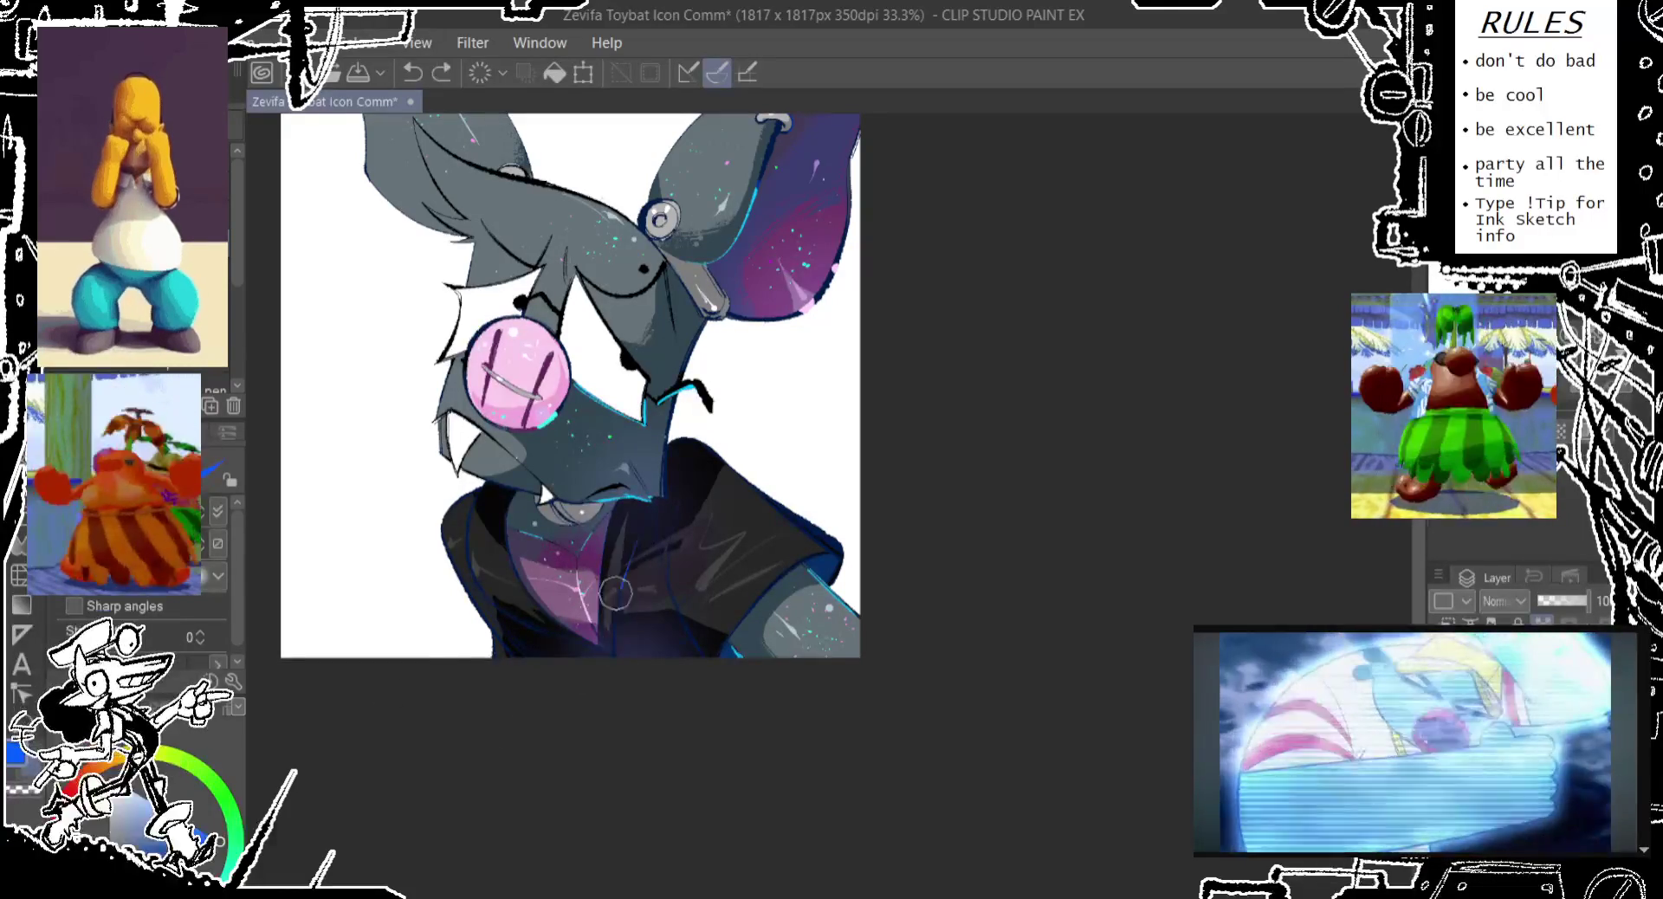
Add blue rim lines along the hoodie's right side, the hood's upper edge and lower-left edge
left_click_drag(681, 532, 705, 657)
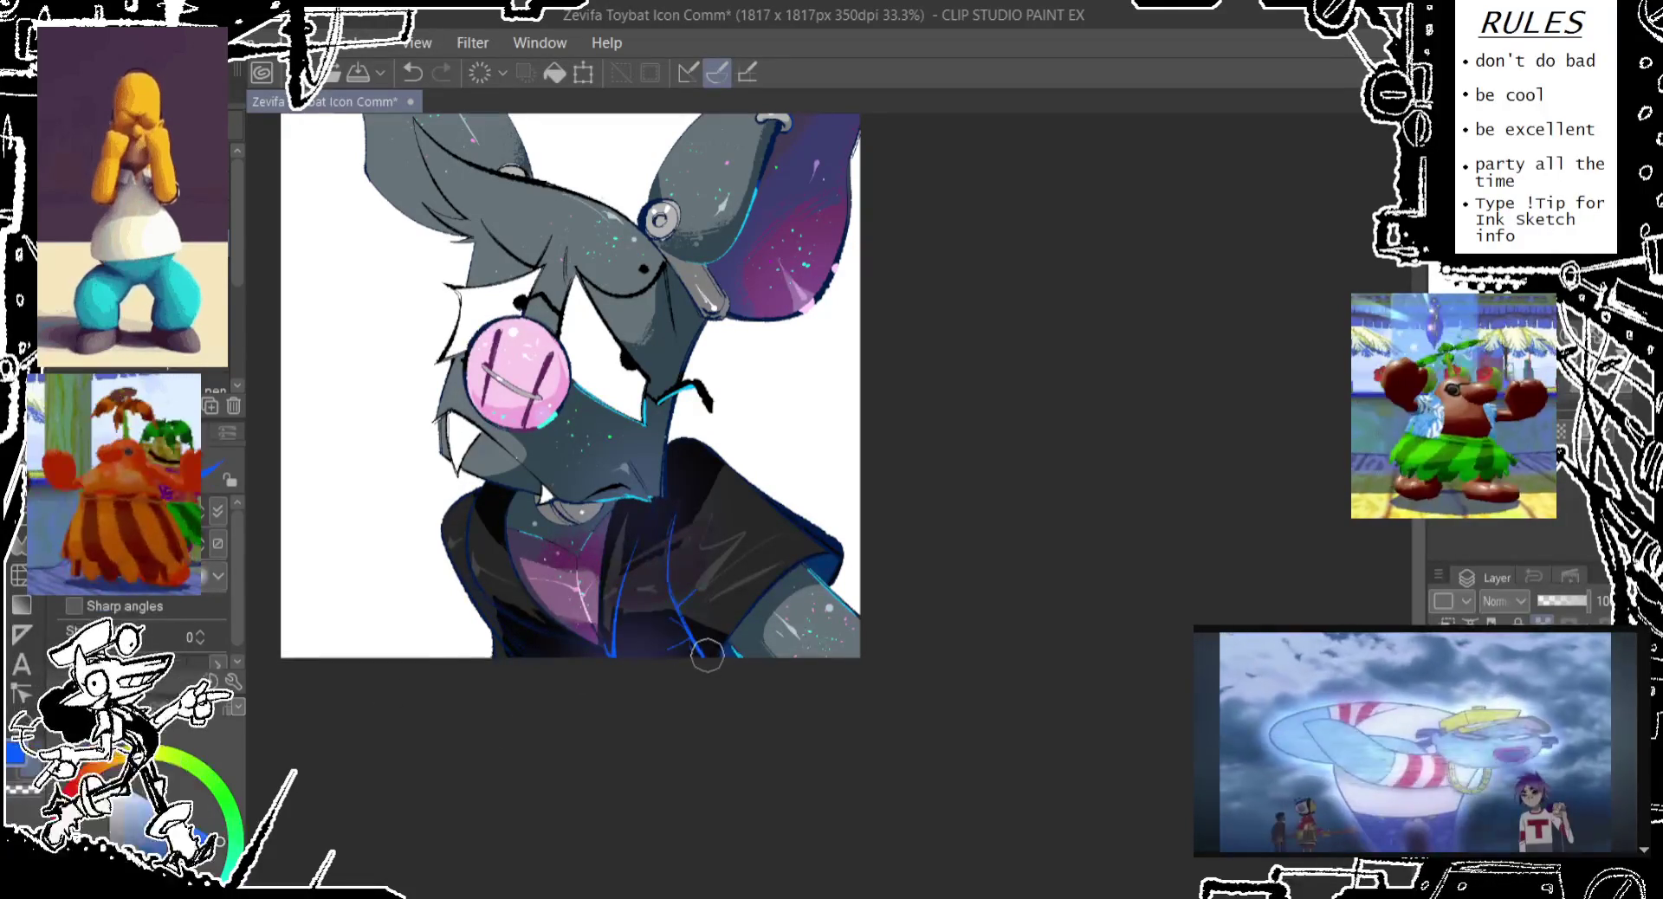
left_click_drag(701, 448, 663, 492)
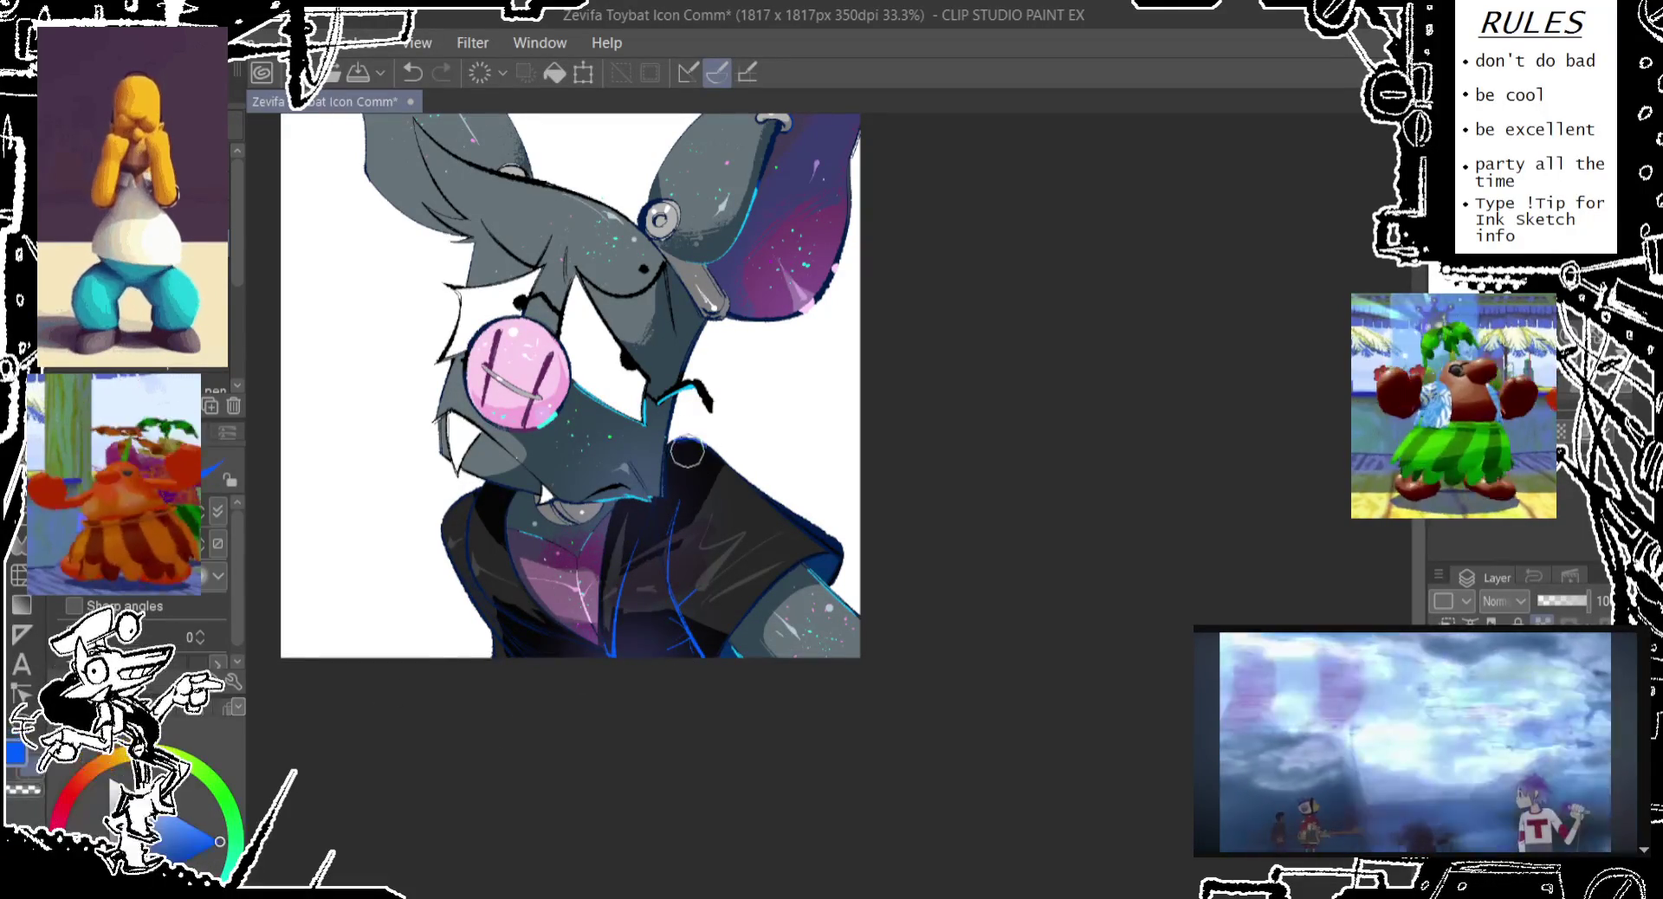
left_click_drag(472, 524, 589, 662)
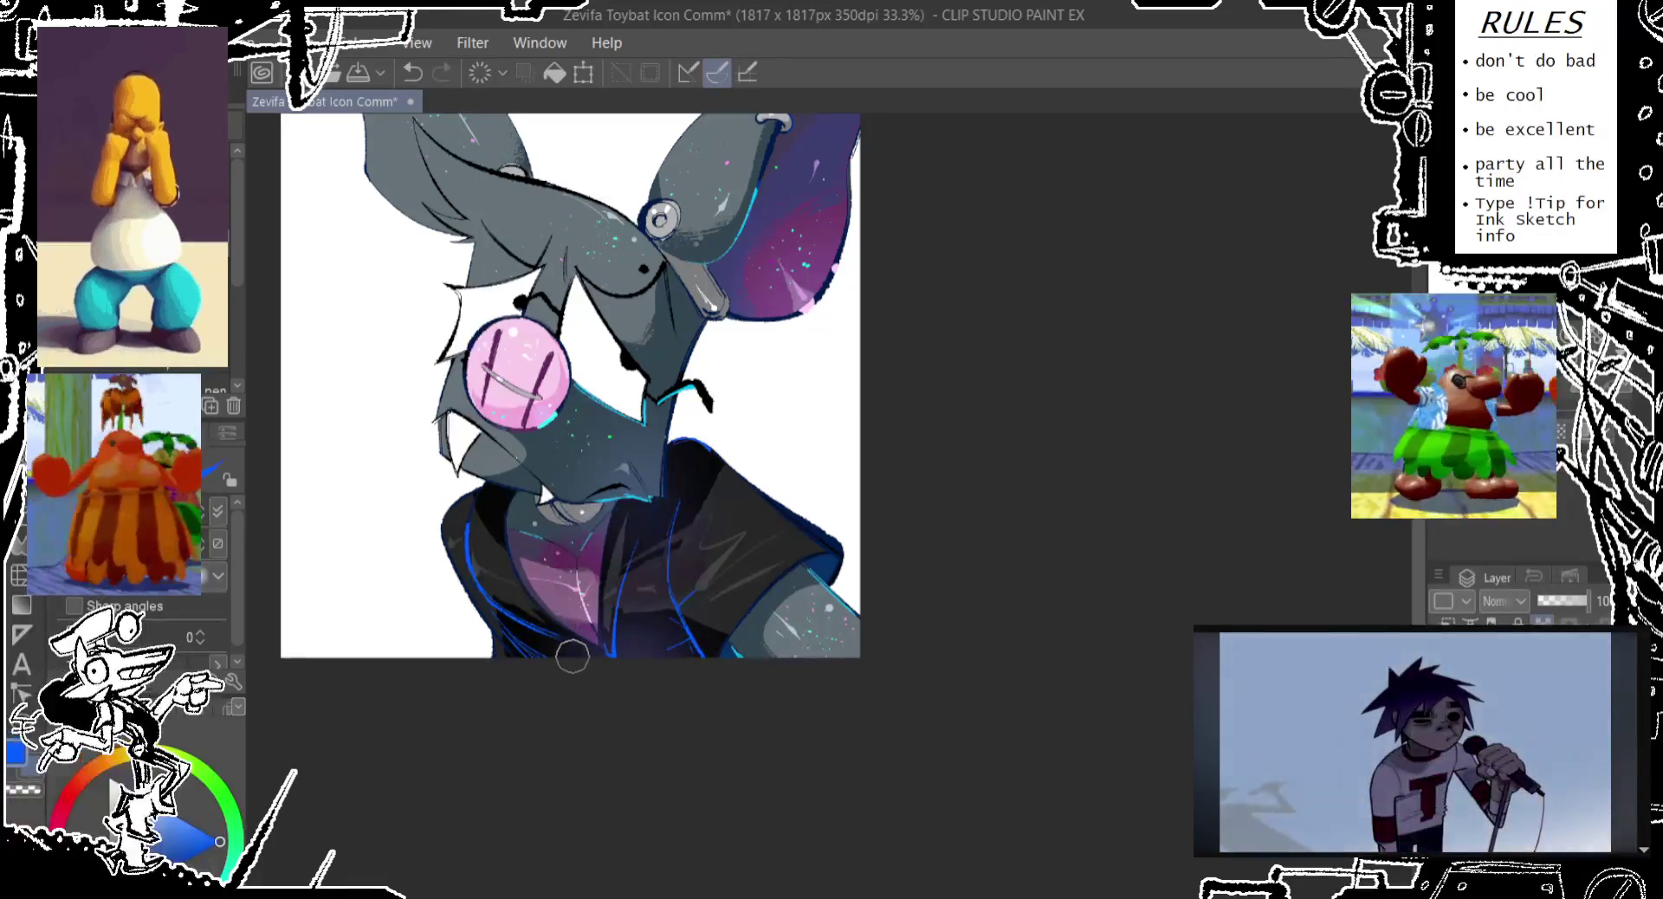
key("ctrl+z")
mouse_move(606, 663)
left_mouse_down()
mouse_move(541, 602)
mouse_move(602, 666)
left_mouse_up()
key("ctrl+z")
key("ctrl+z")
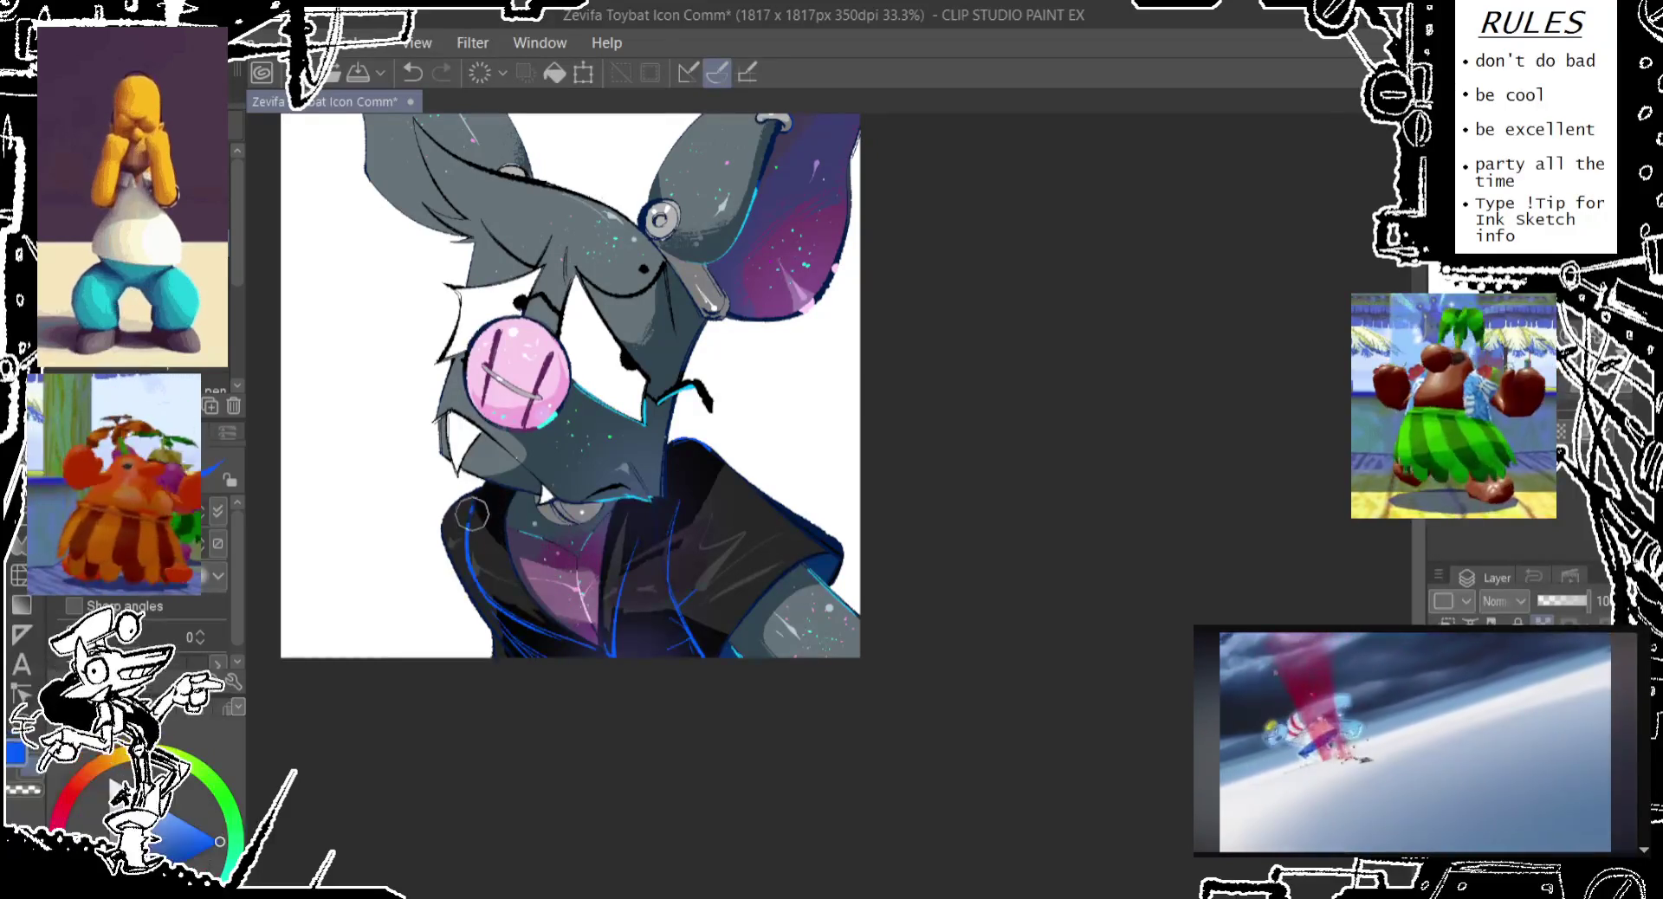
Fill the gap at the hoodie's upper-left edge and add a short blue stroke on the chest
left_click_drag(468, 523, 482, 486)
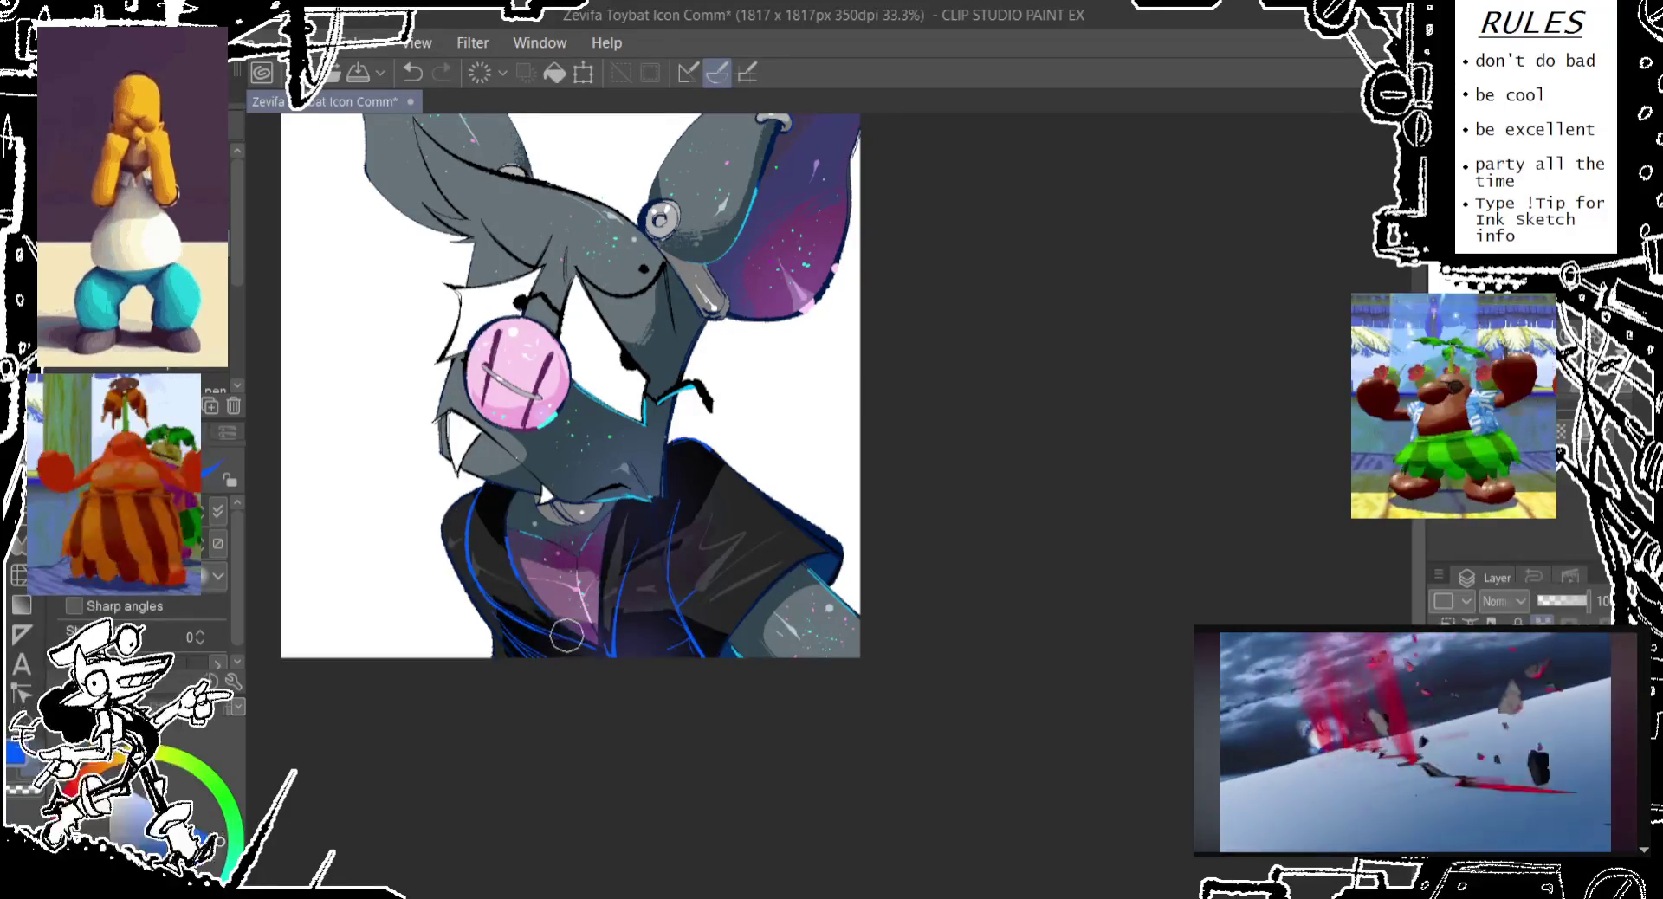
key("ctrl+z")
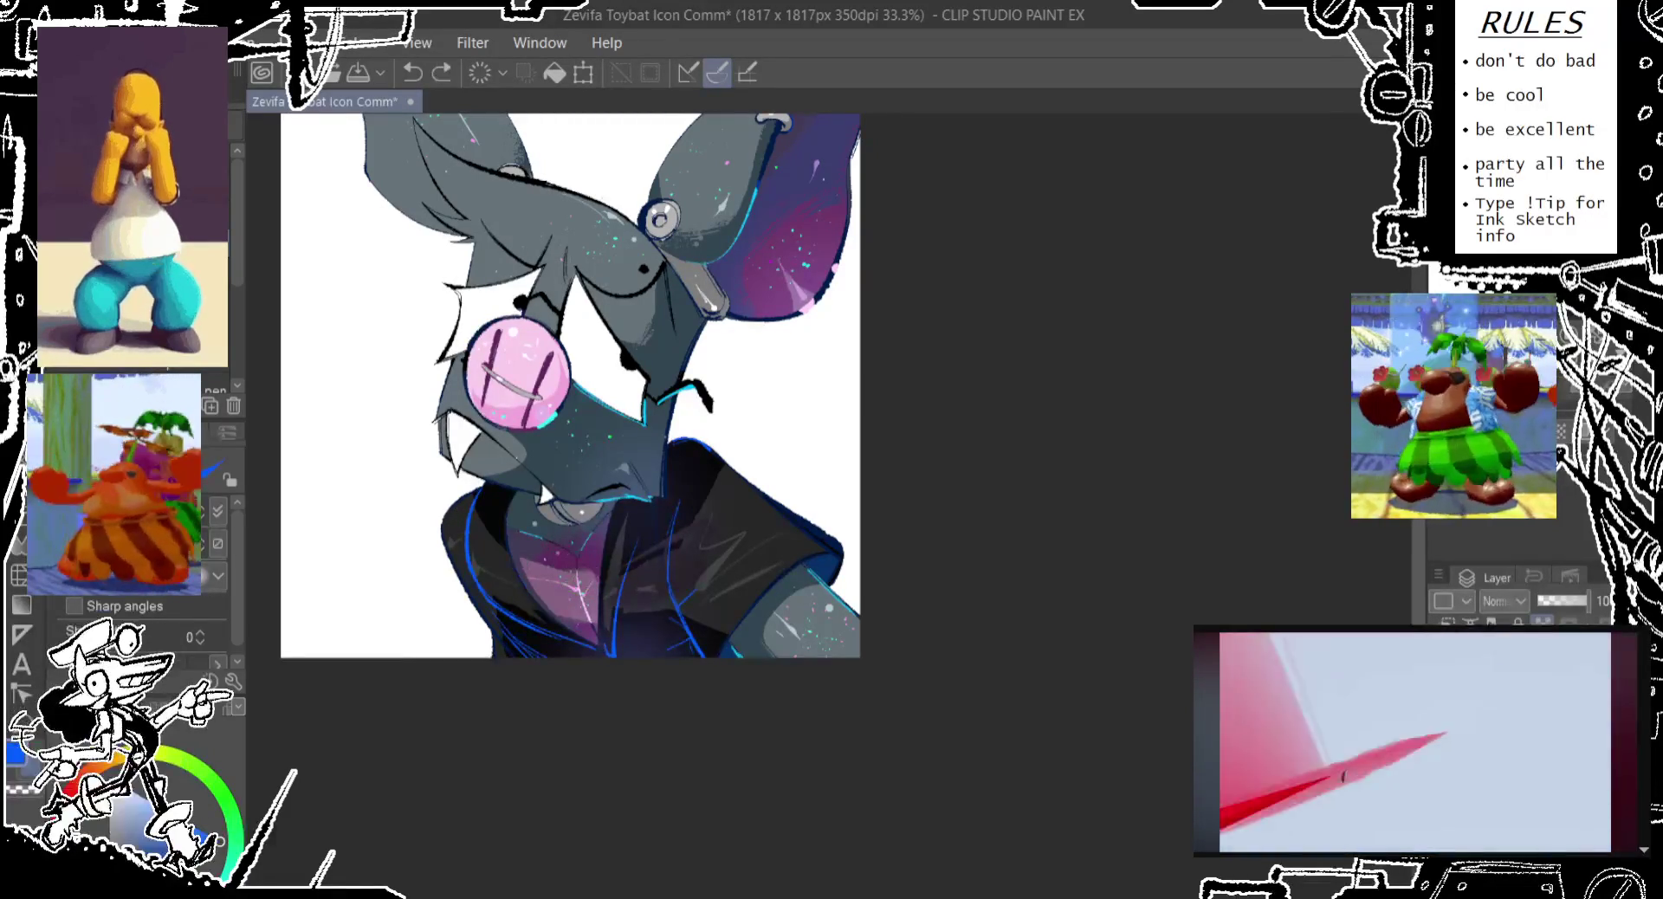
left_click_drag(507, 554, 580, 607)
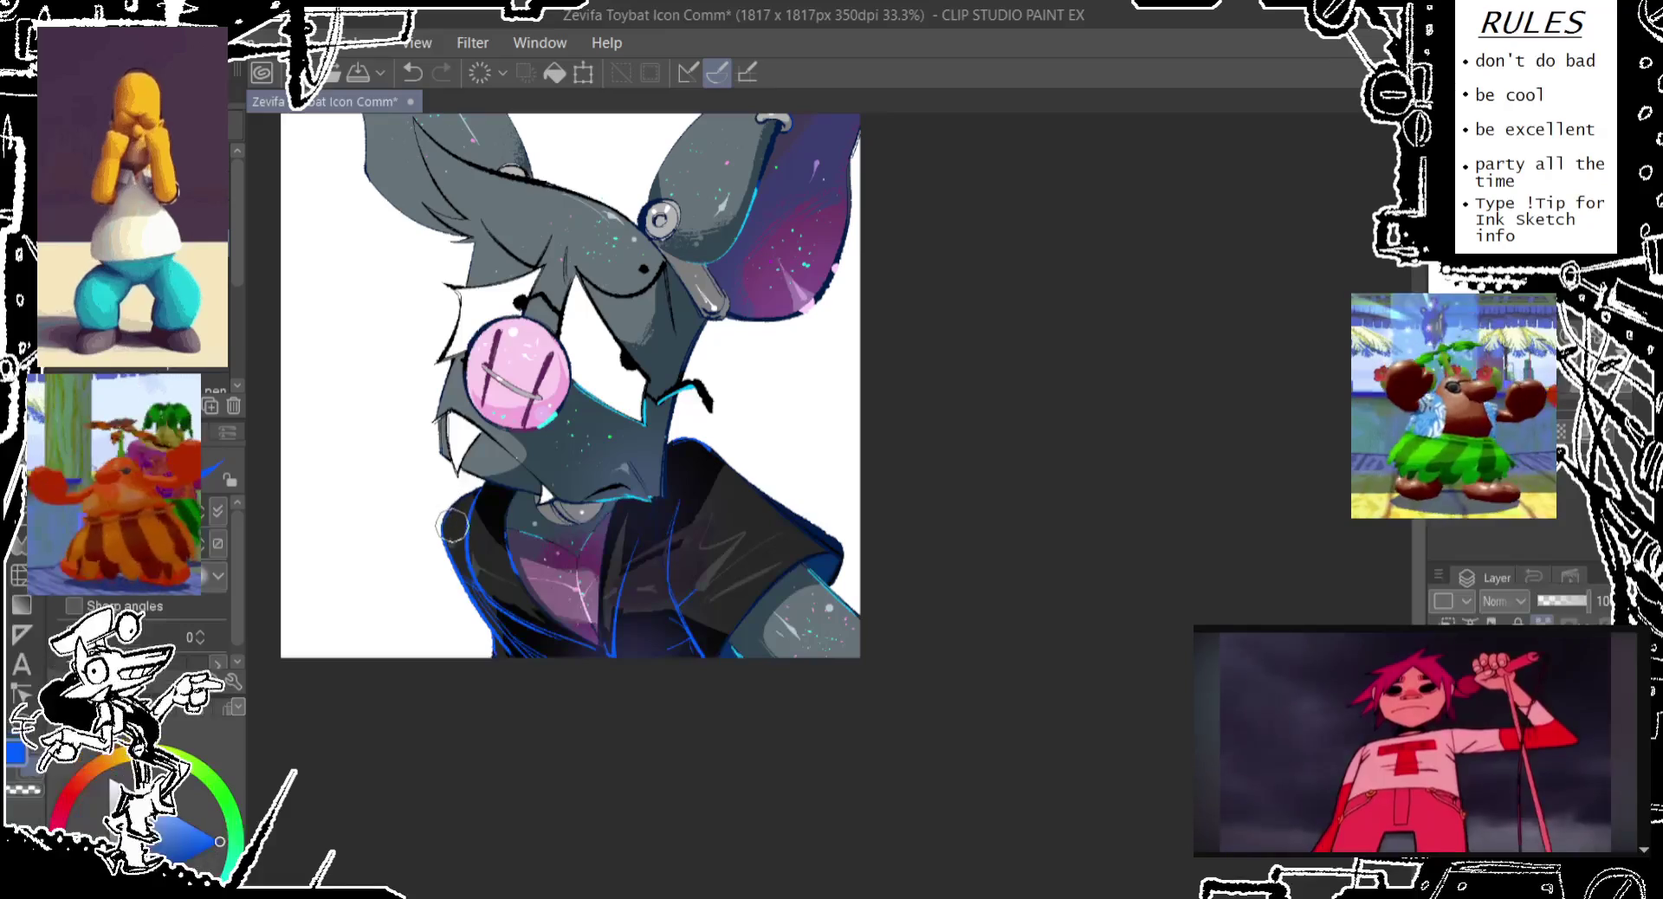
left_click_drag(475, 521, 459, 503)
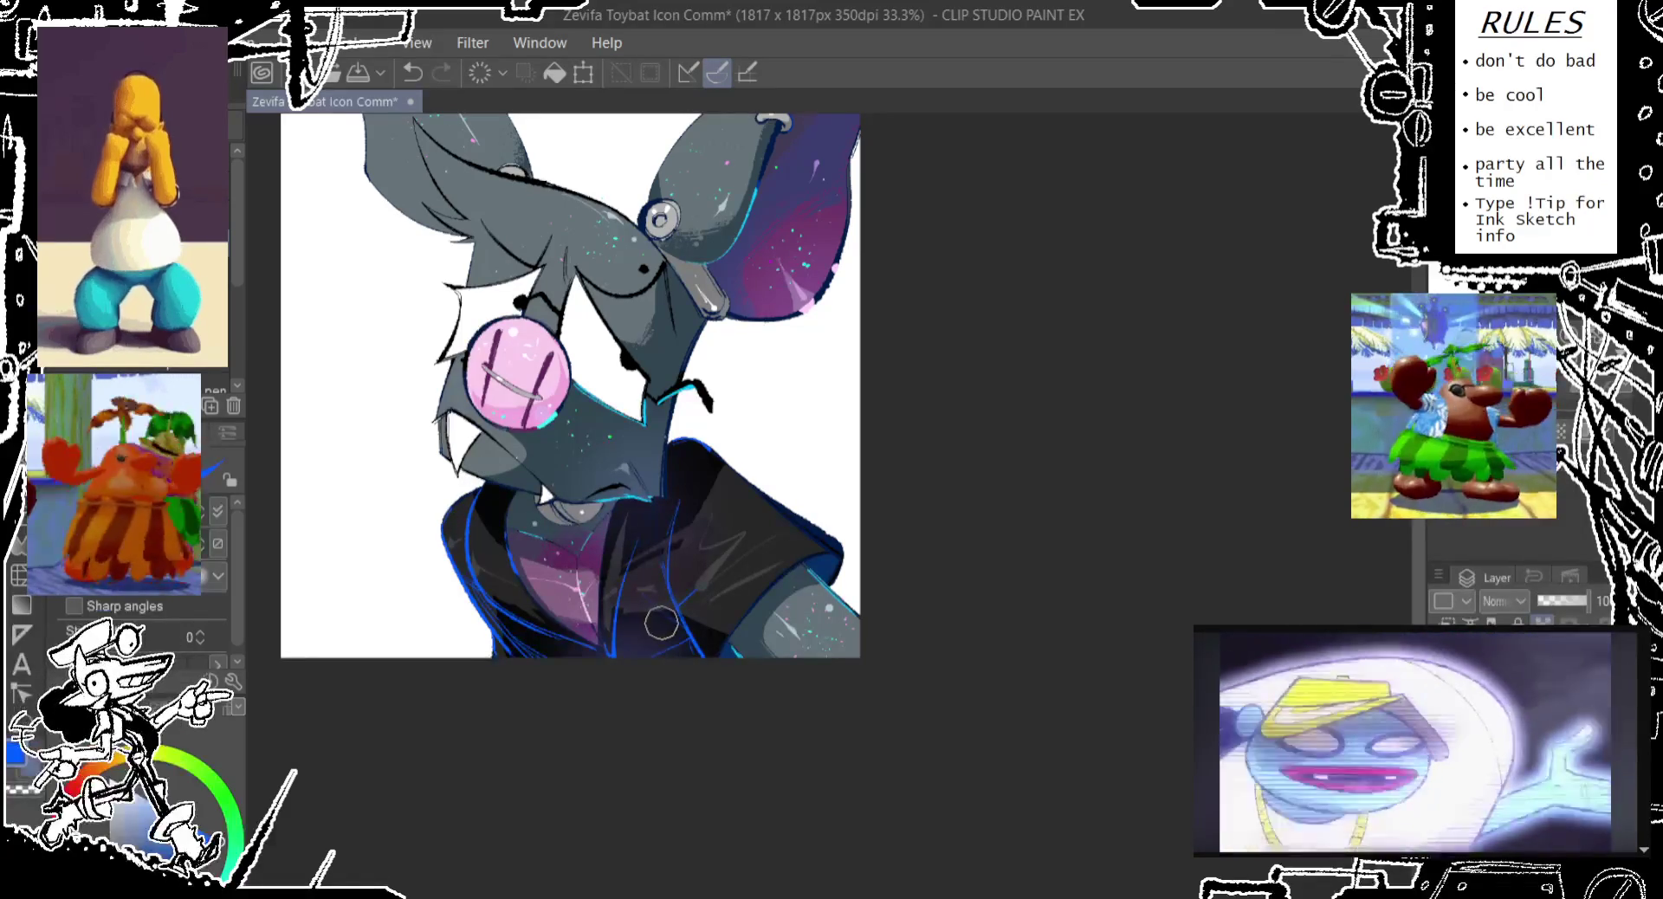
key("ctrl+z")
left_click_drag(650, 541, 644, 531)
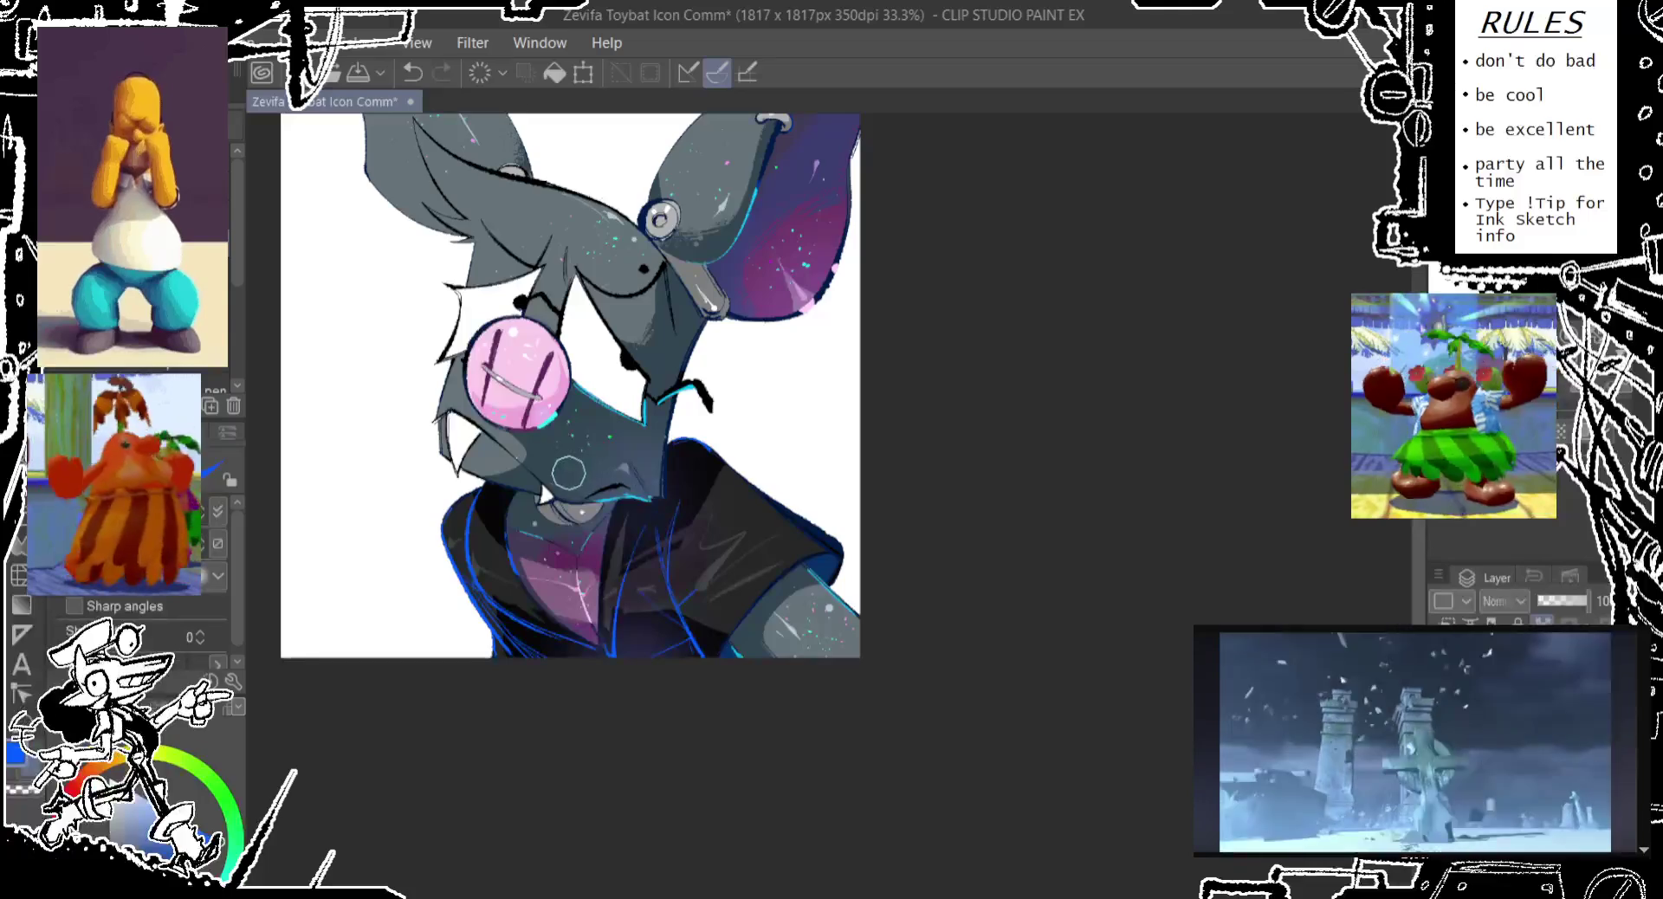
left_click_drag(804, 316, 776, 387)
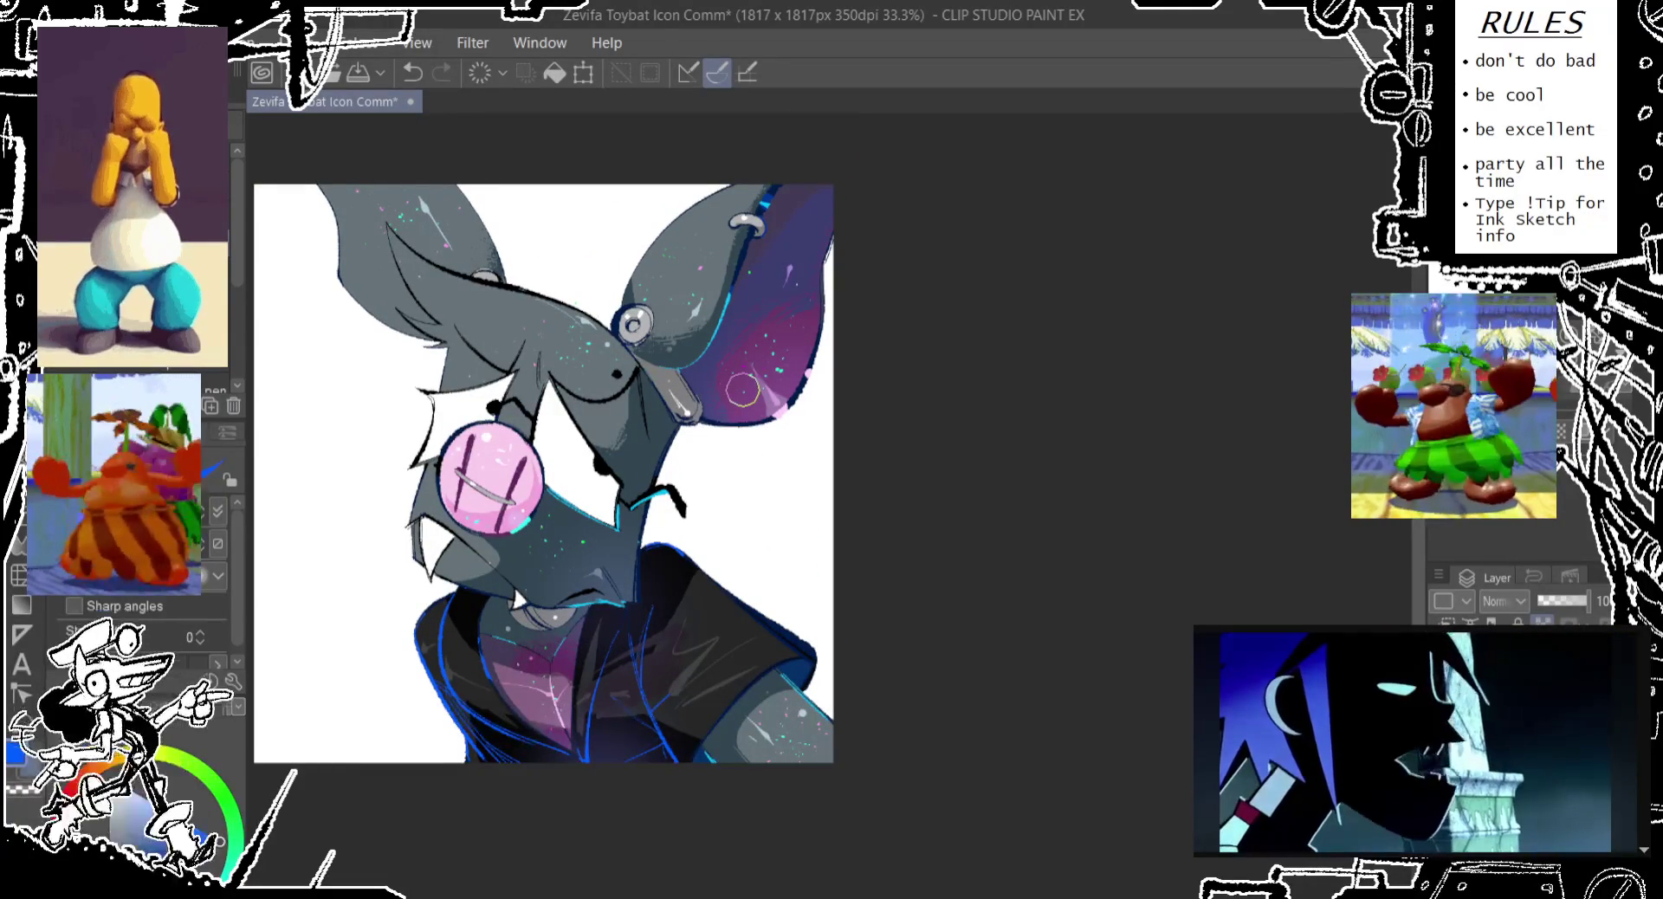
Redraw the blue rim line on the jacket's right edge
left_click_drag(855, 696, 847, 618)
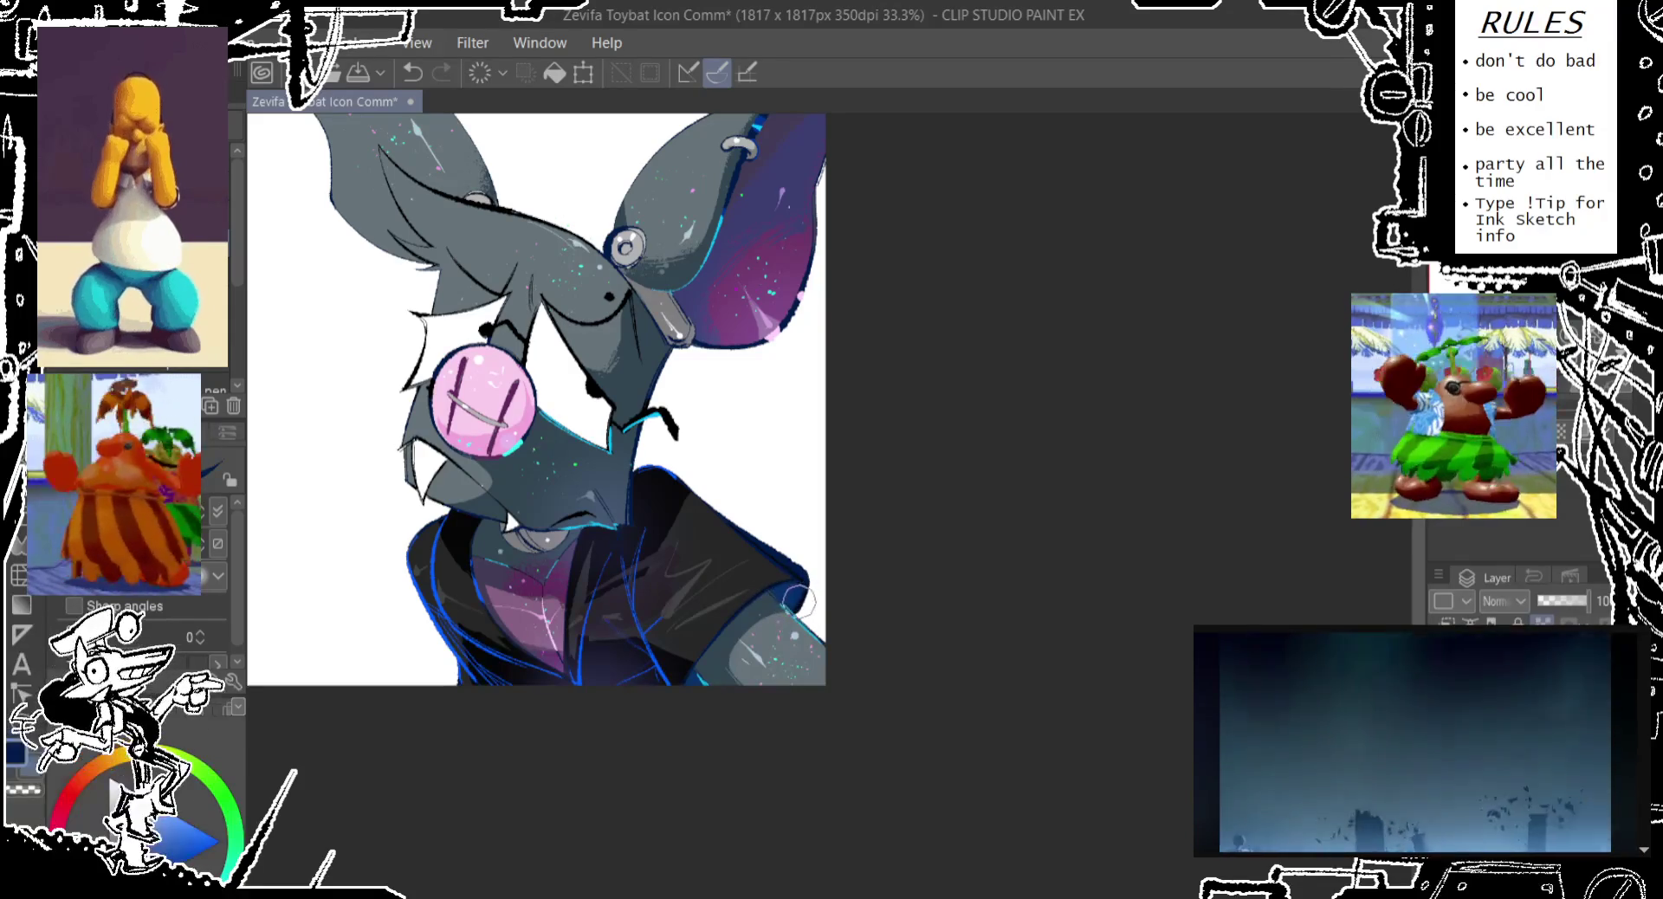
key("ctrl+z")
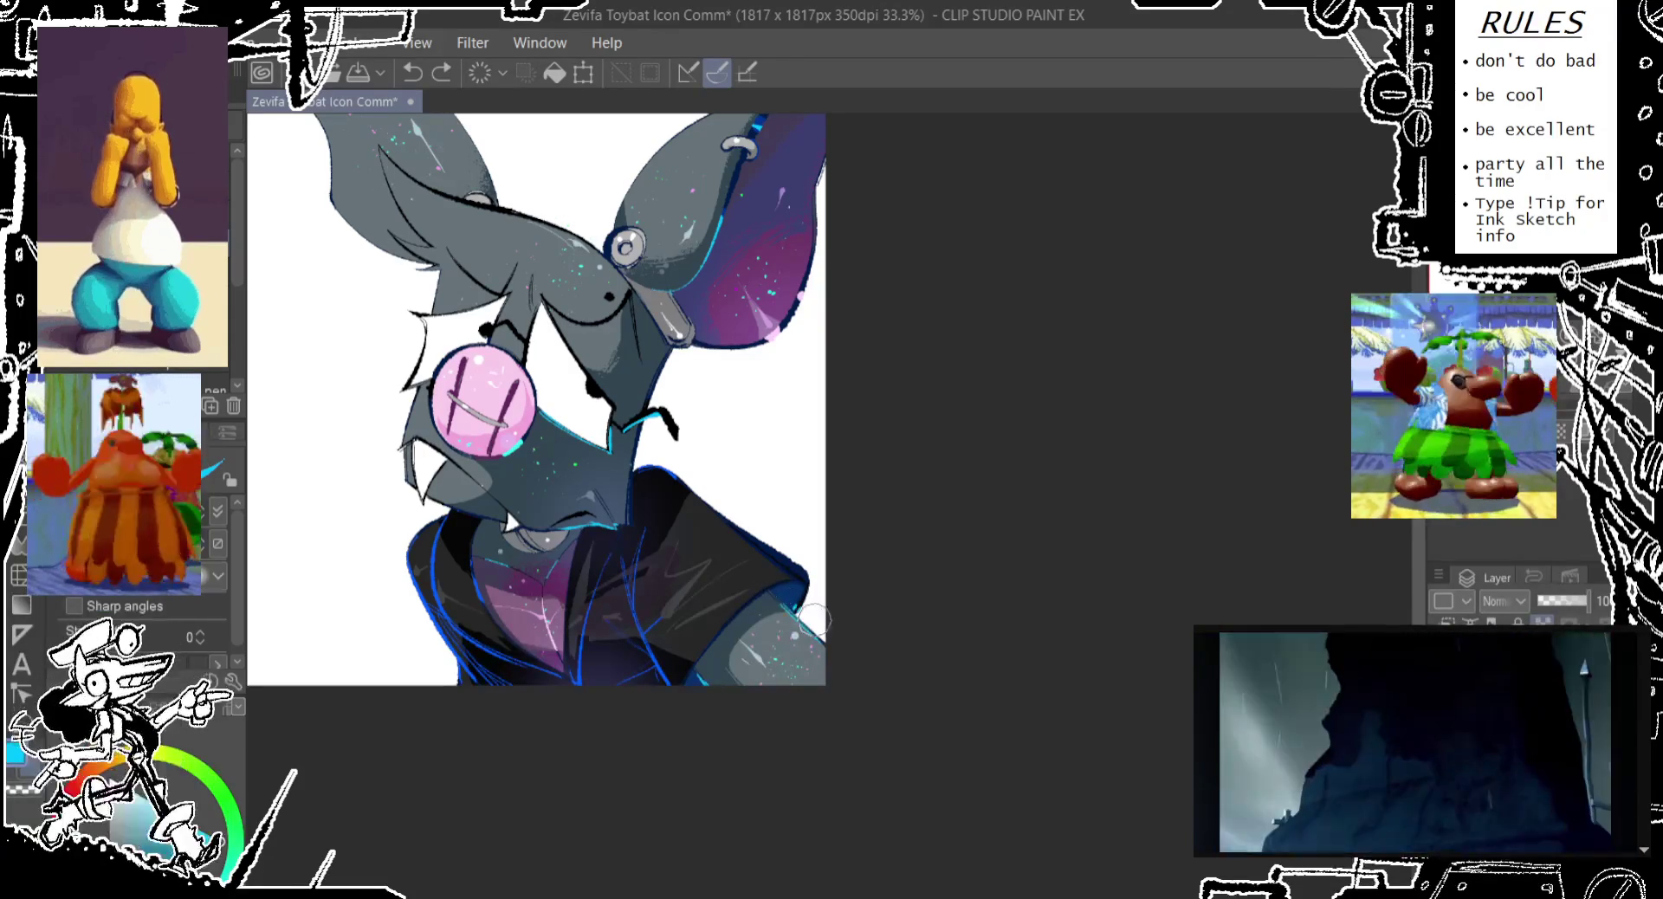
key("ctrl+z")
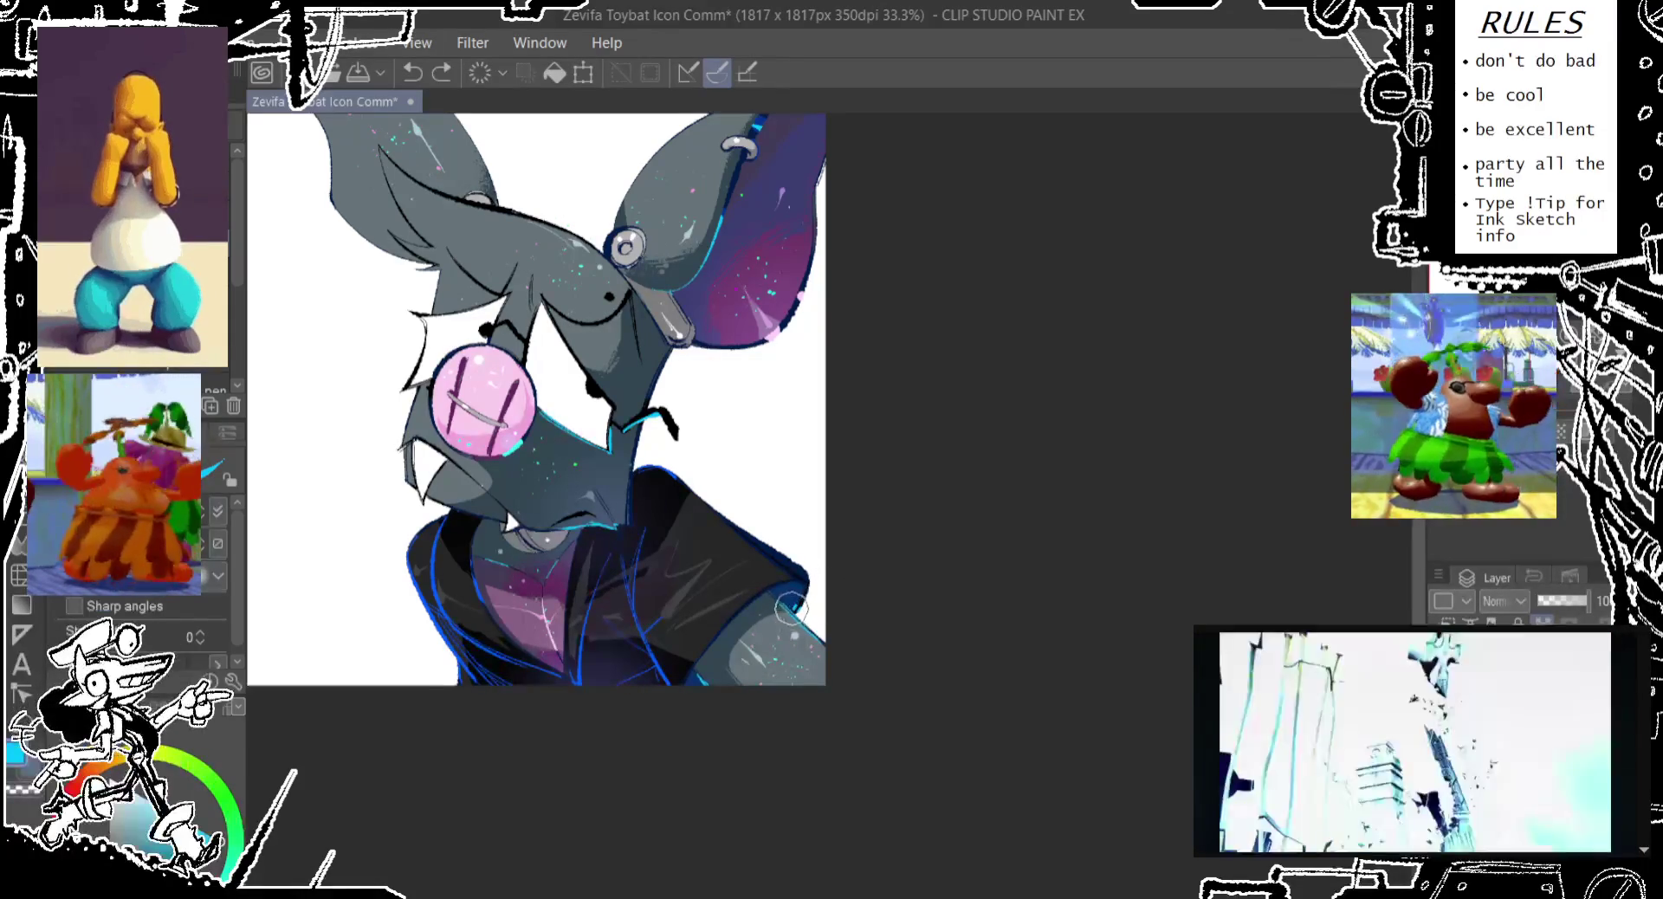
left_click_drag(797, 606, 803, 584)
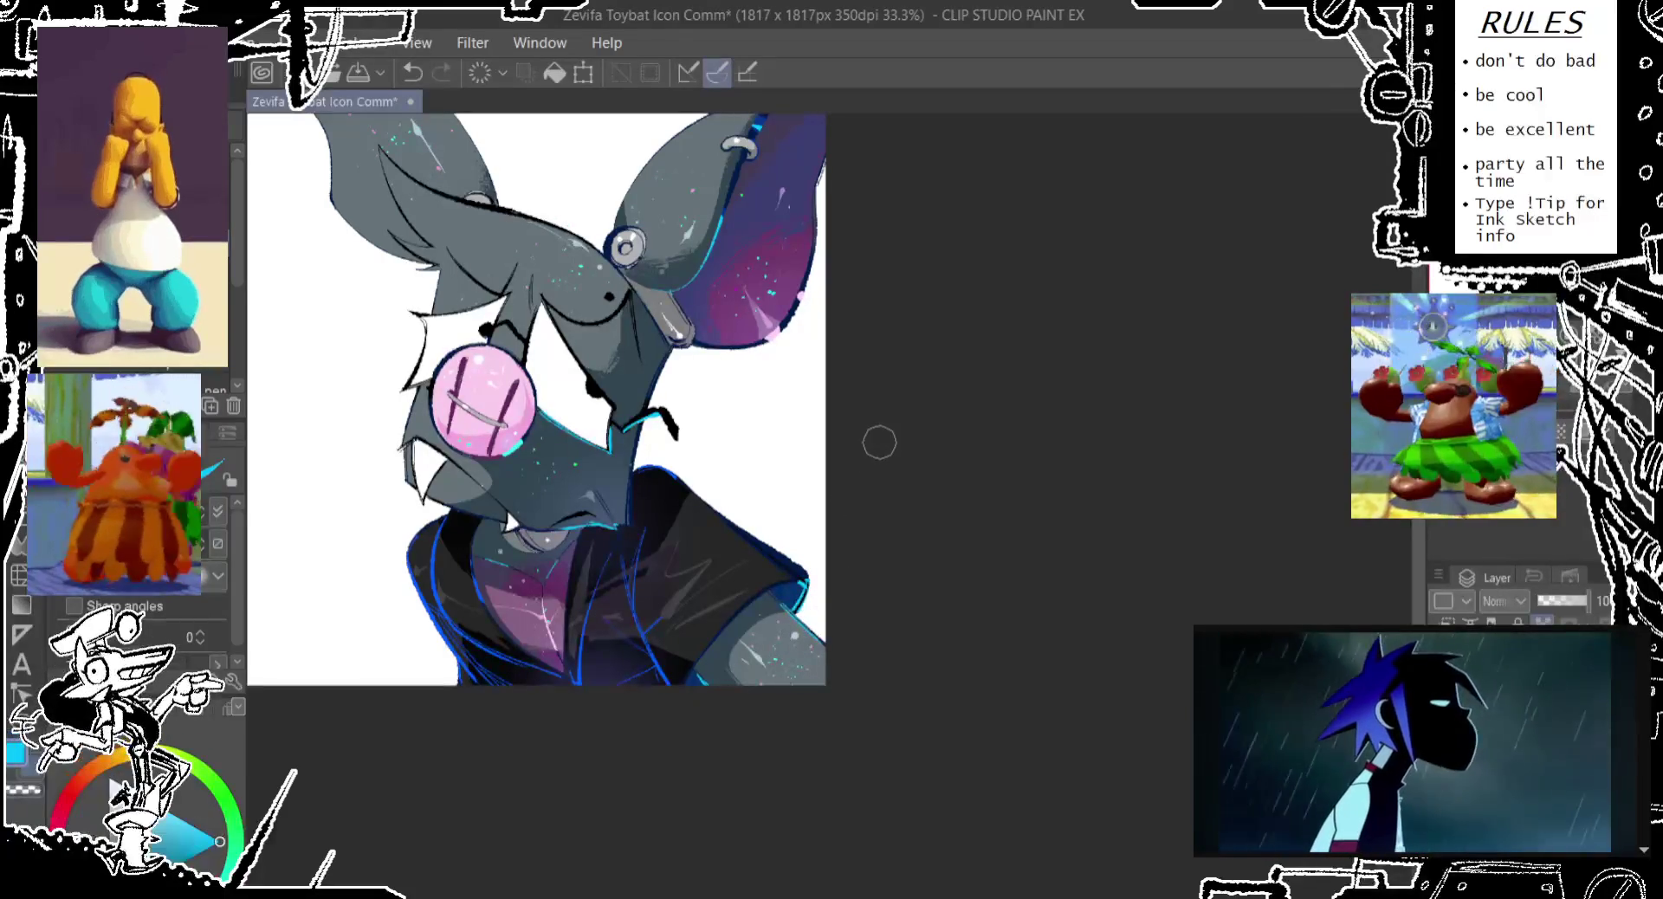
key("ctrl+z")
left_click_drag(881, 443, 860, 541)
scroll(865, 547, "up", 1)
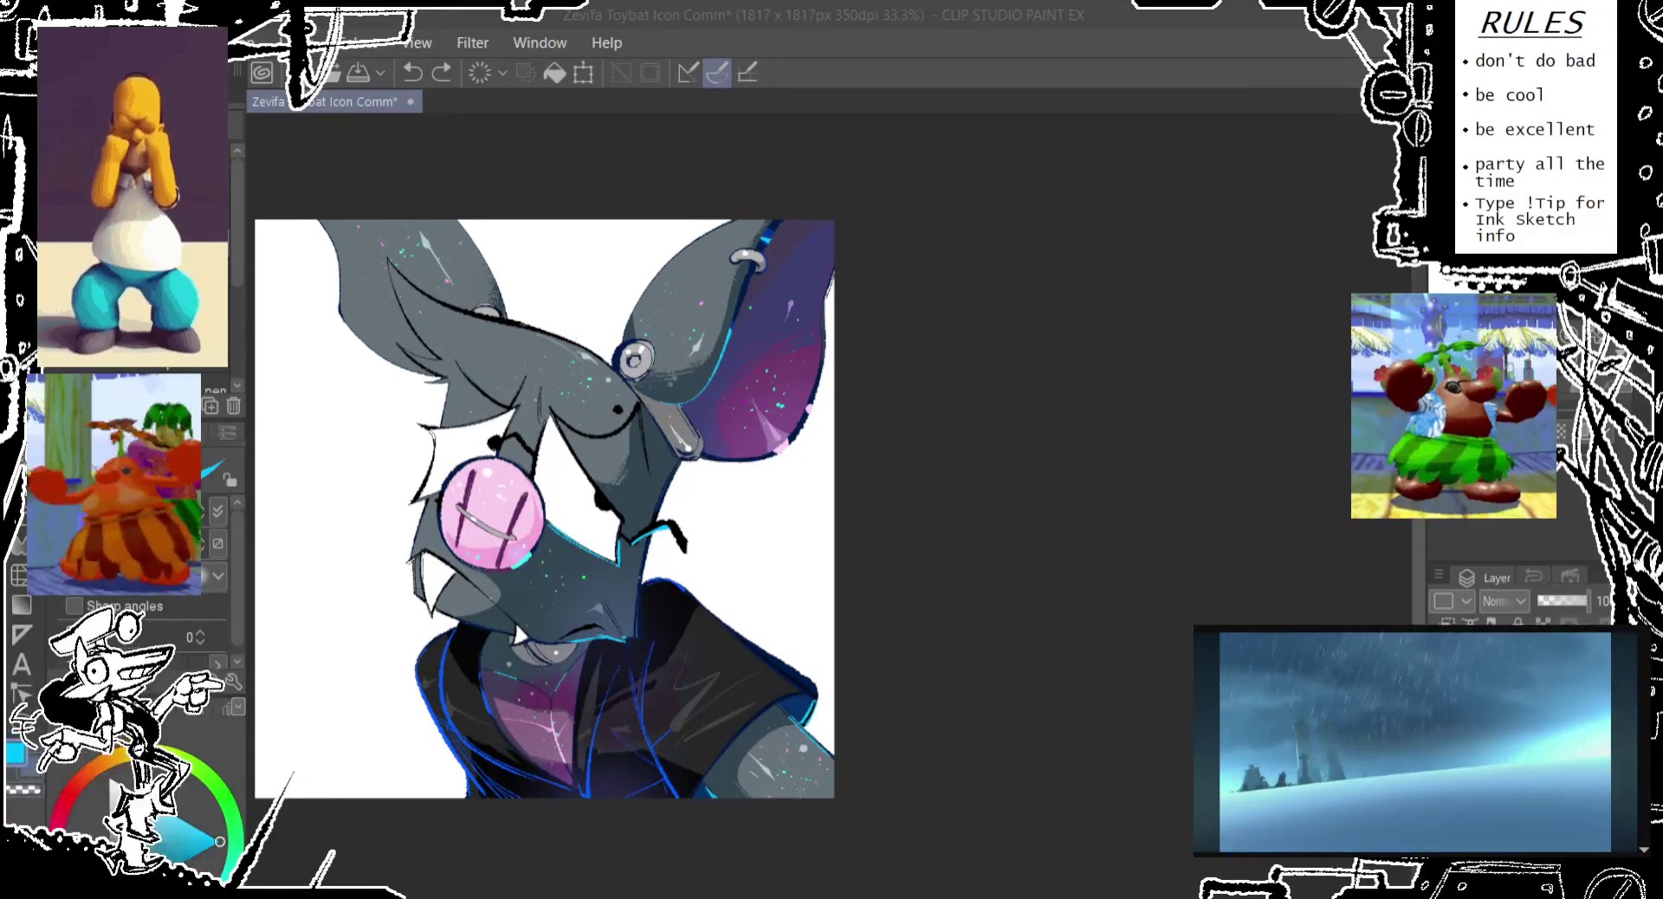
Save the icon file
key("ctrl+s")
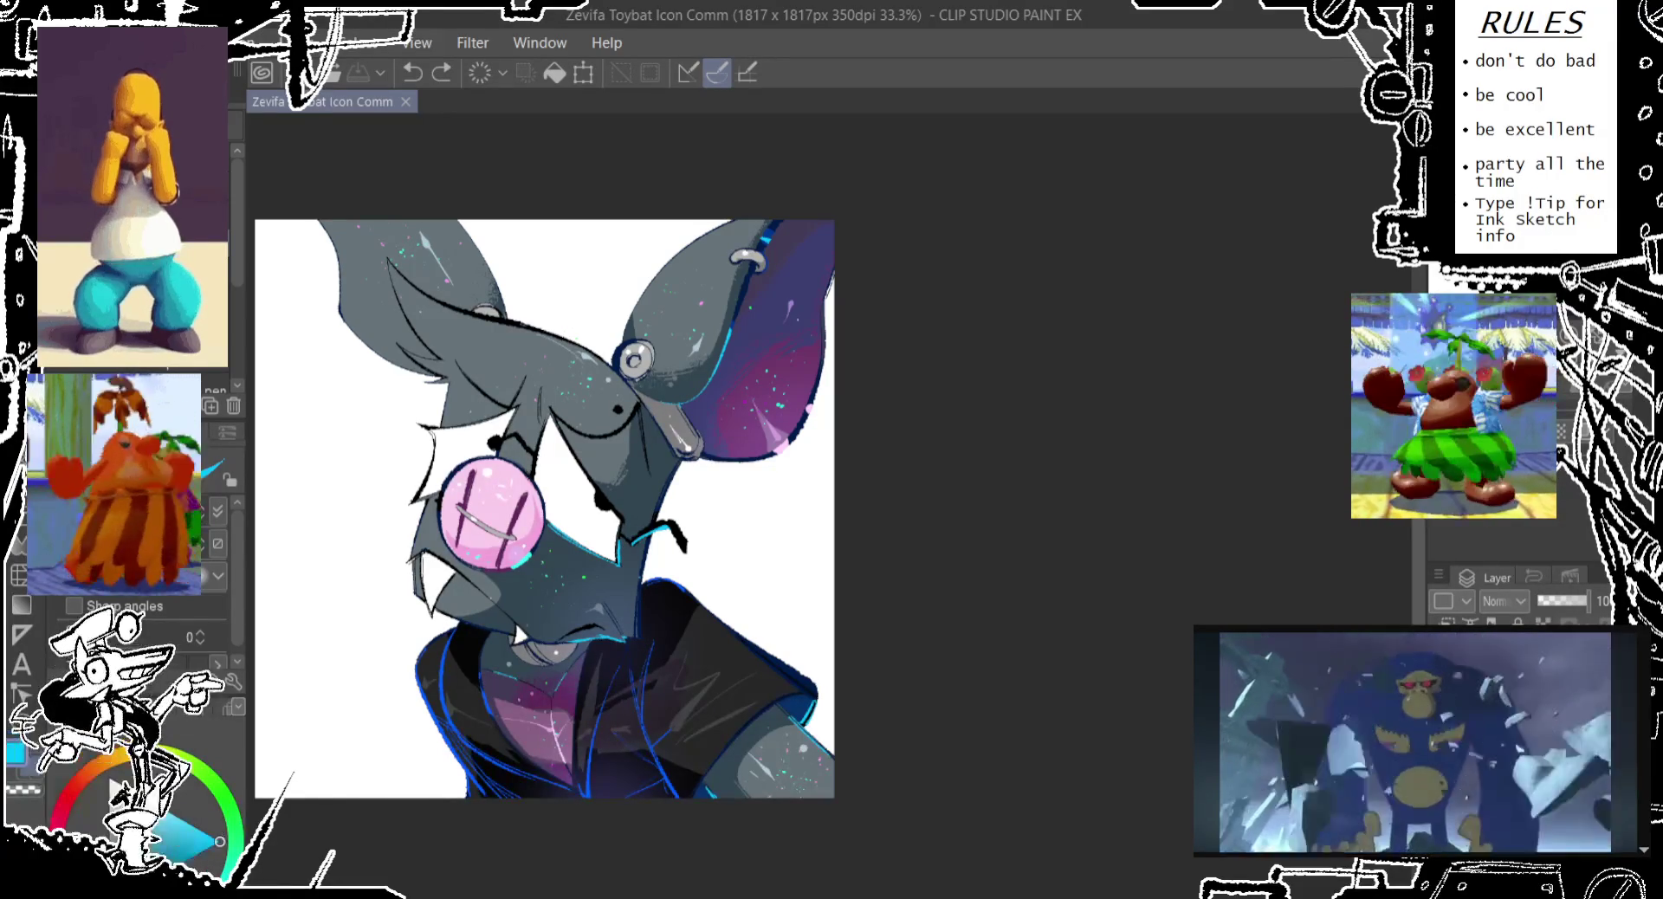
left_click_drag(515, 621, 616, 651)
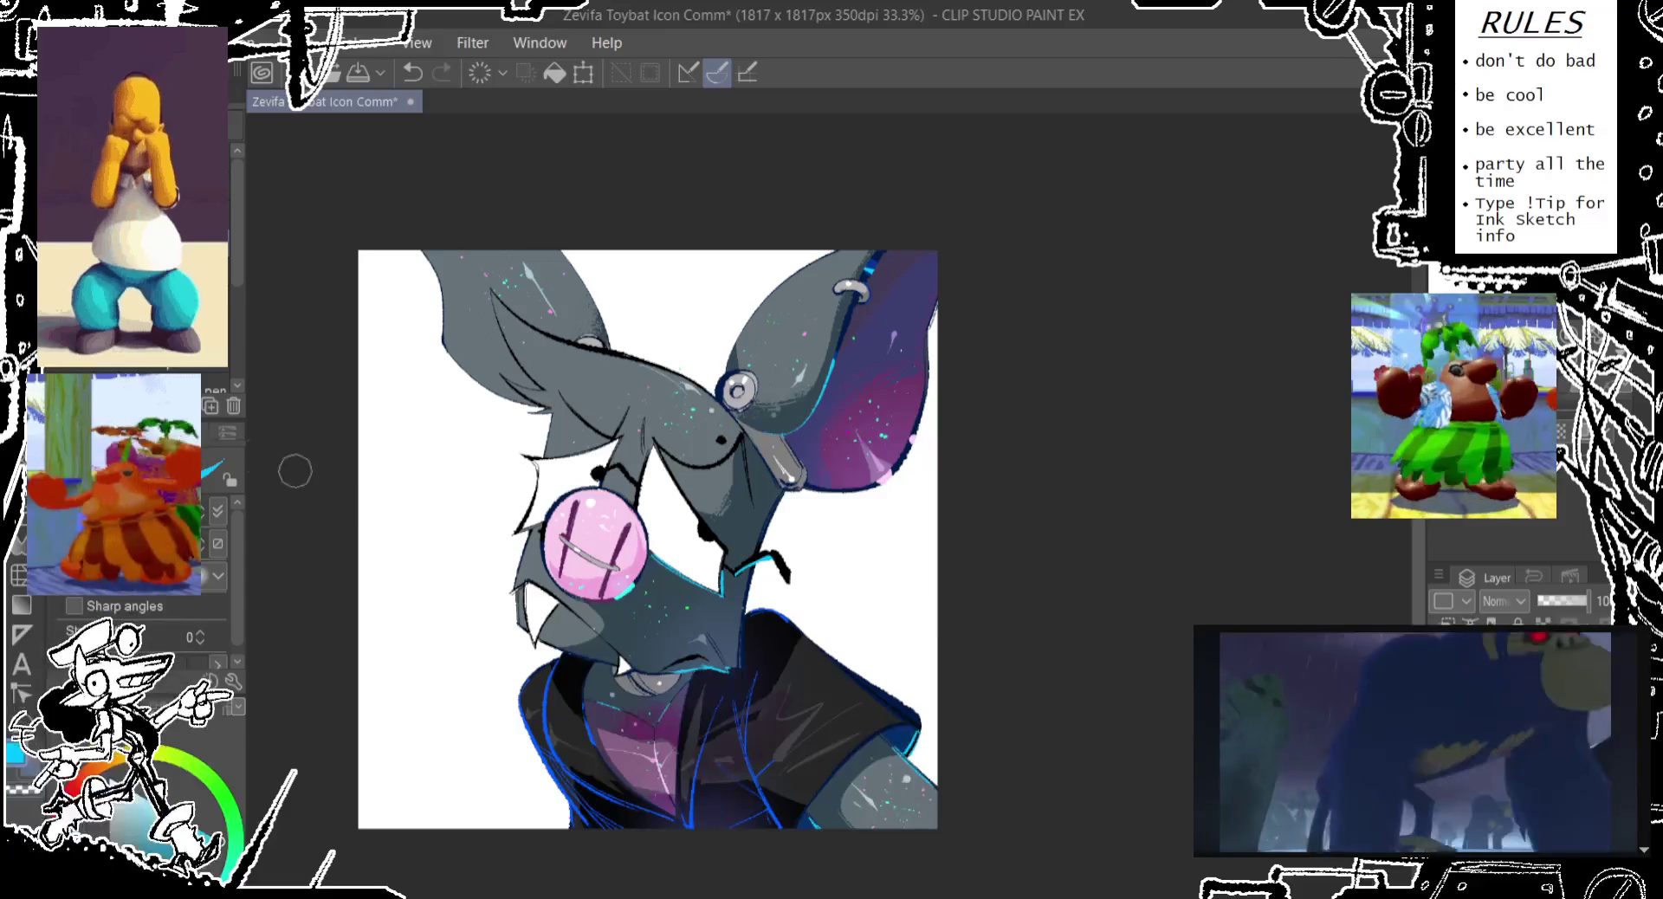
key("g")
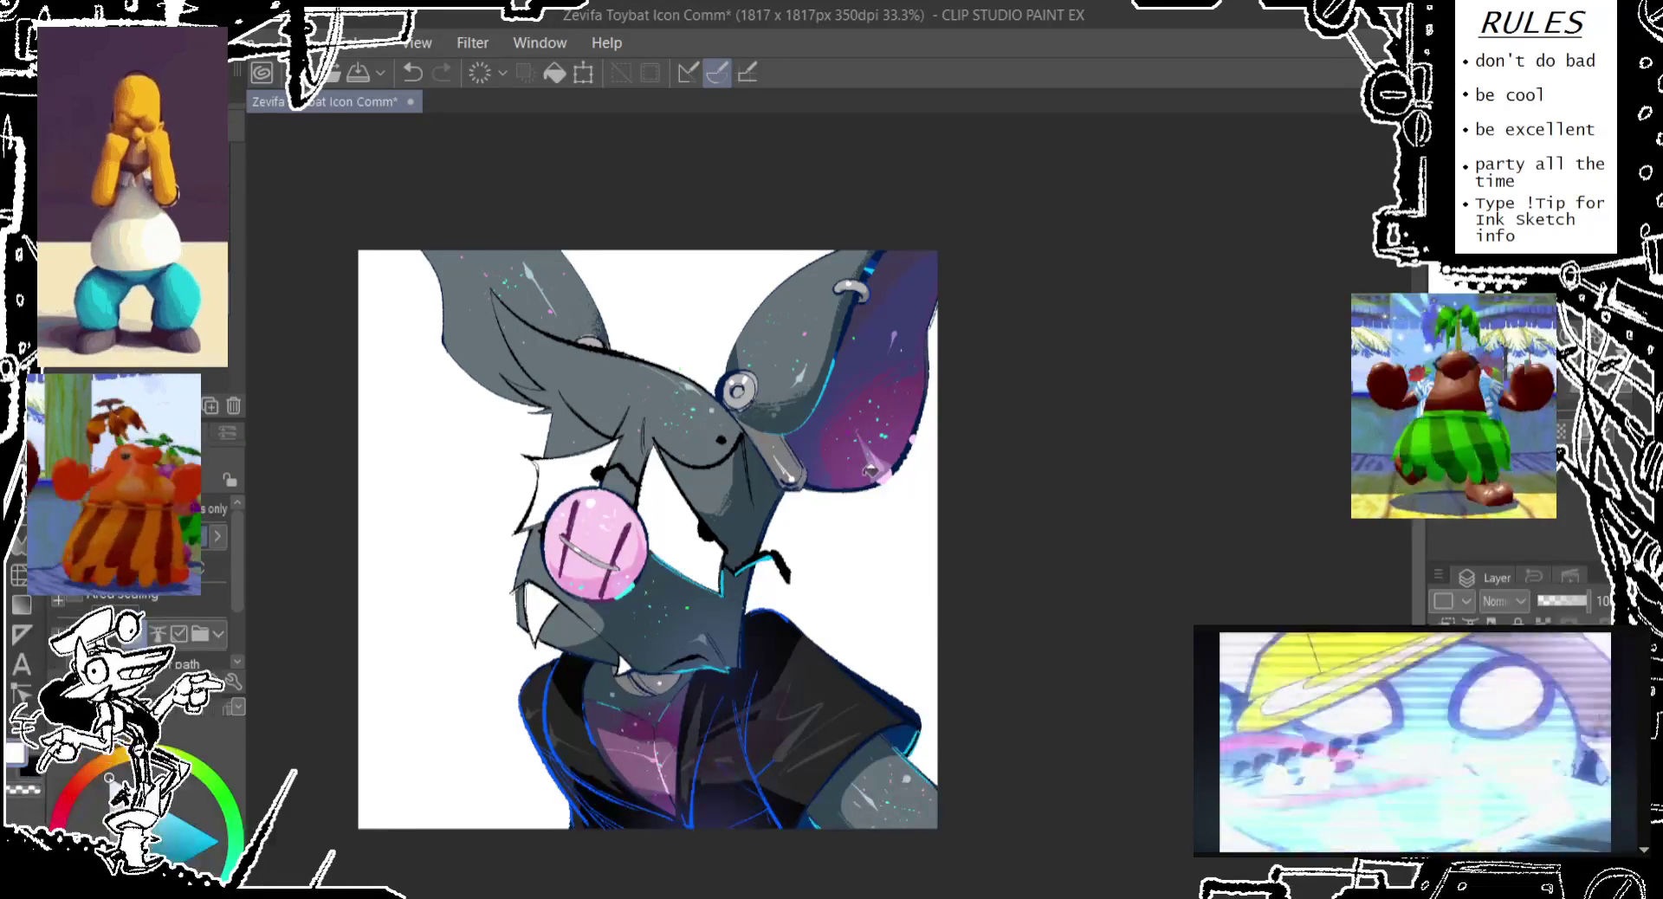
Nudge the canvas view slightly right and down to reframe the bat
left_click_drag(673, 524, 685, 521)
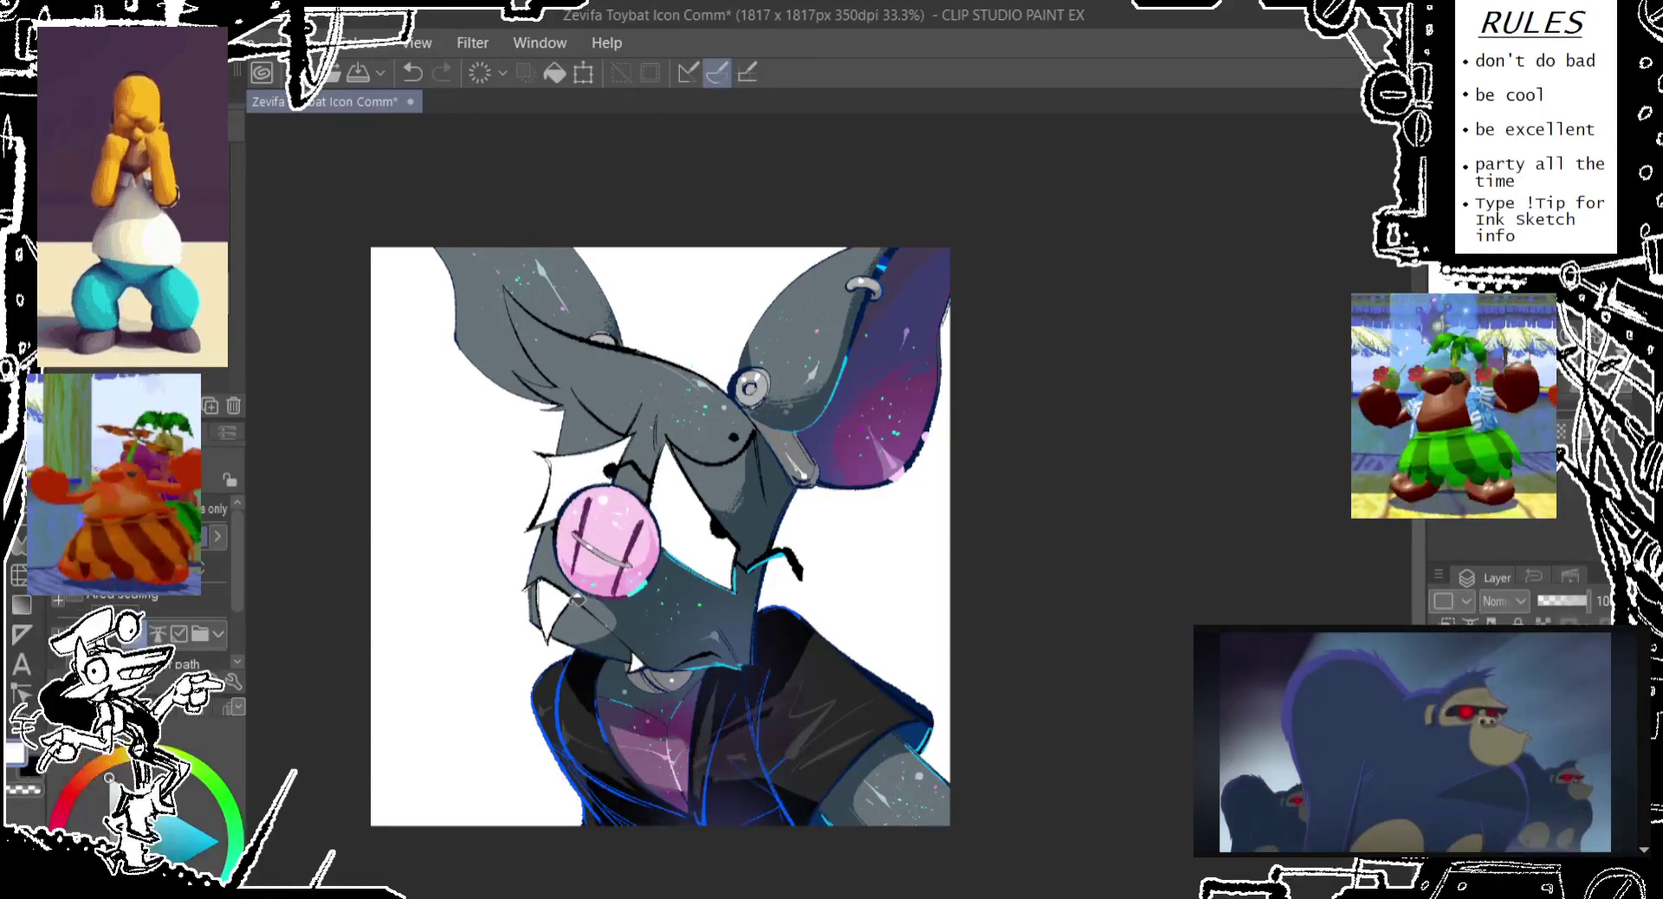
left_click_drag(663, 528, 674, 532)
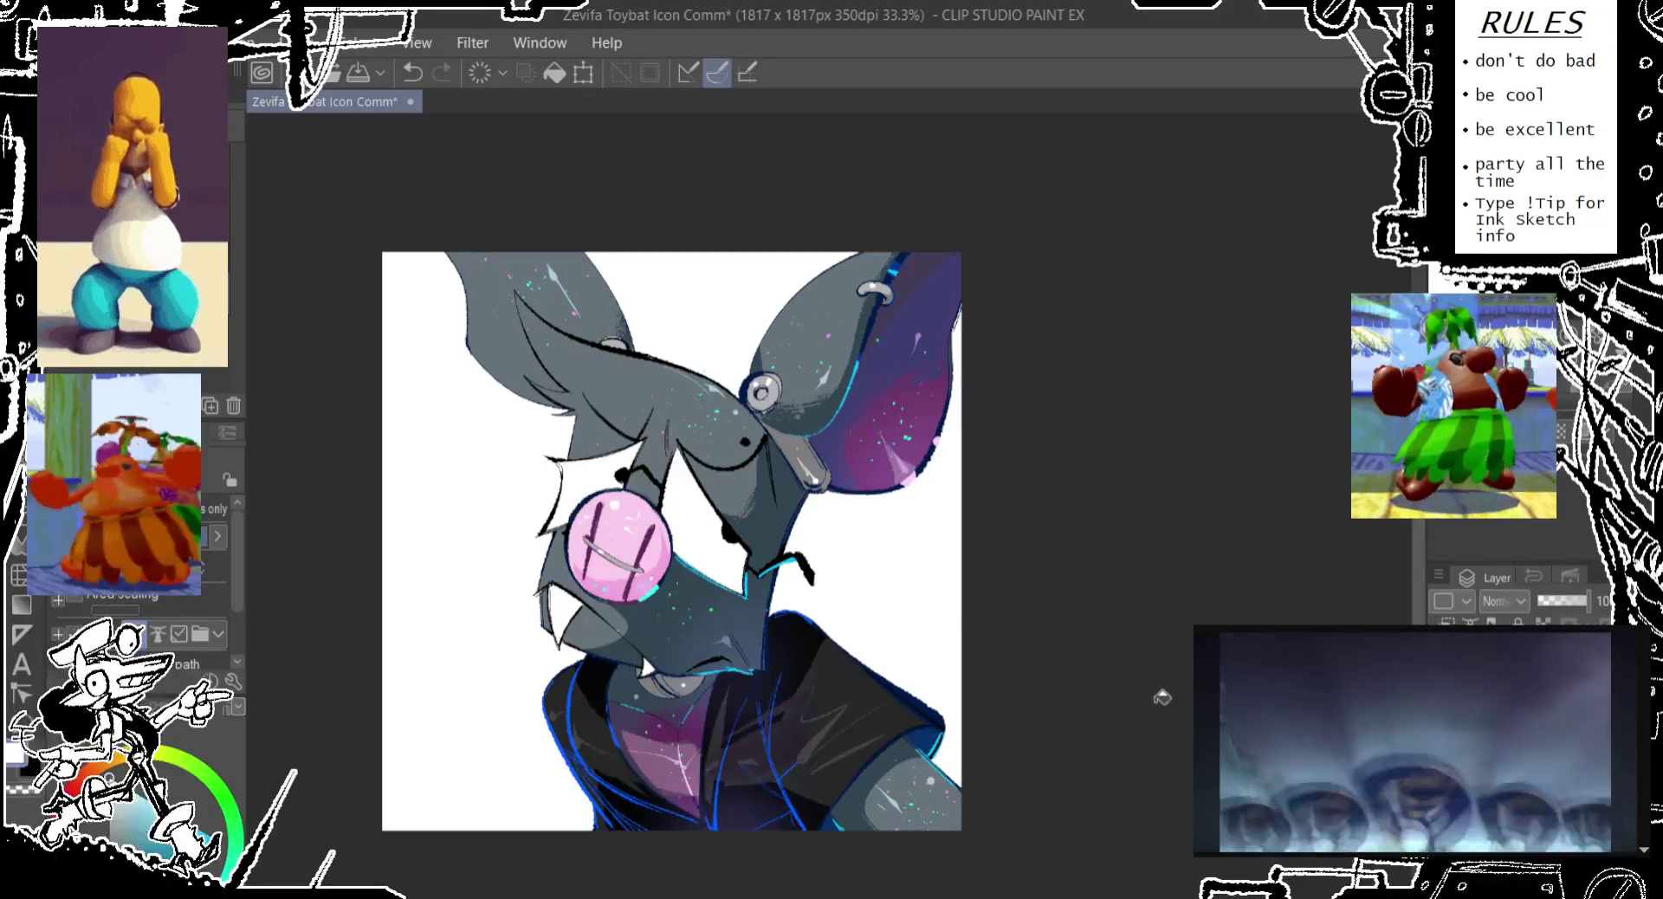
scroll(147, 563, "up", 1)
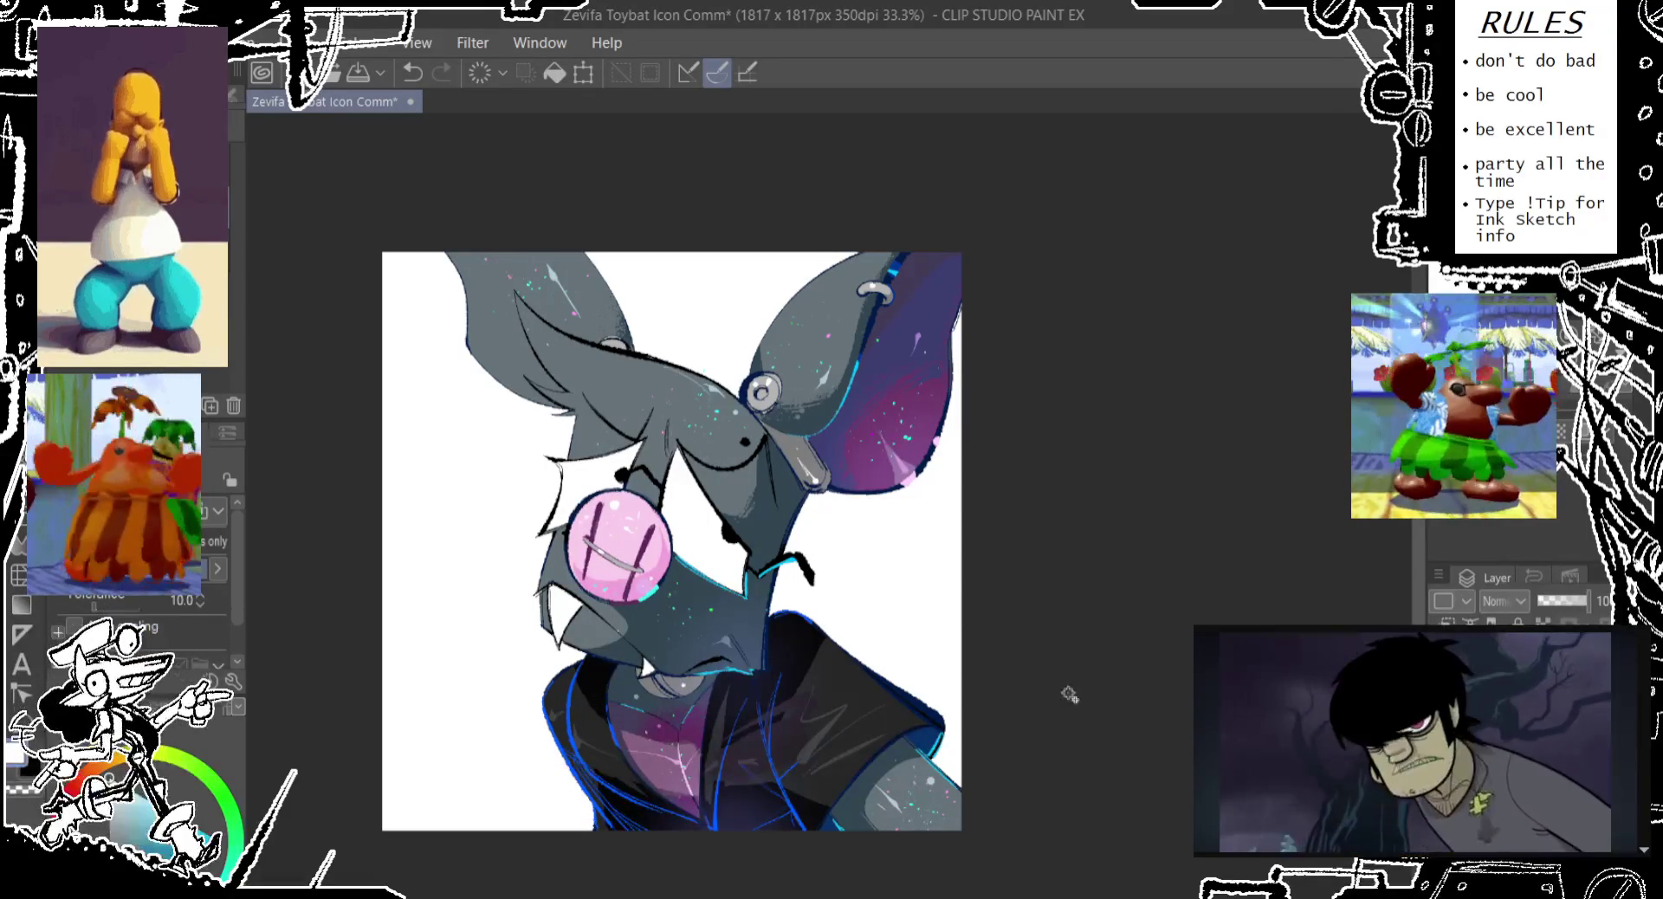
left_click(866, 554)
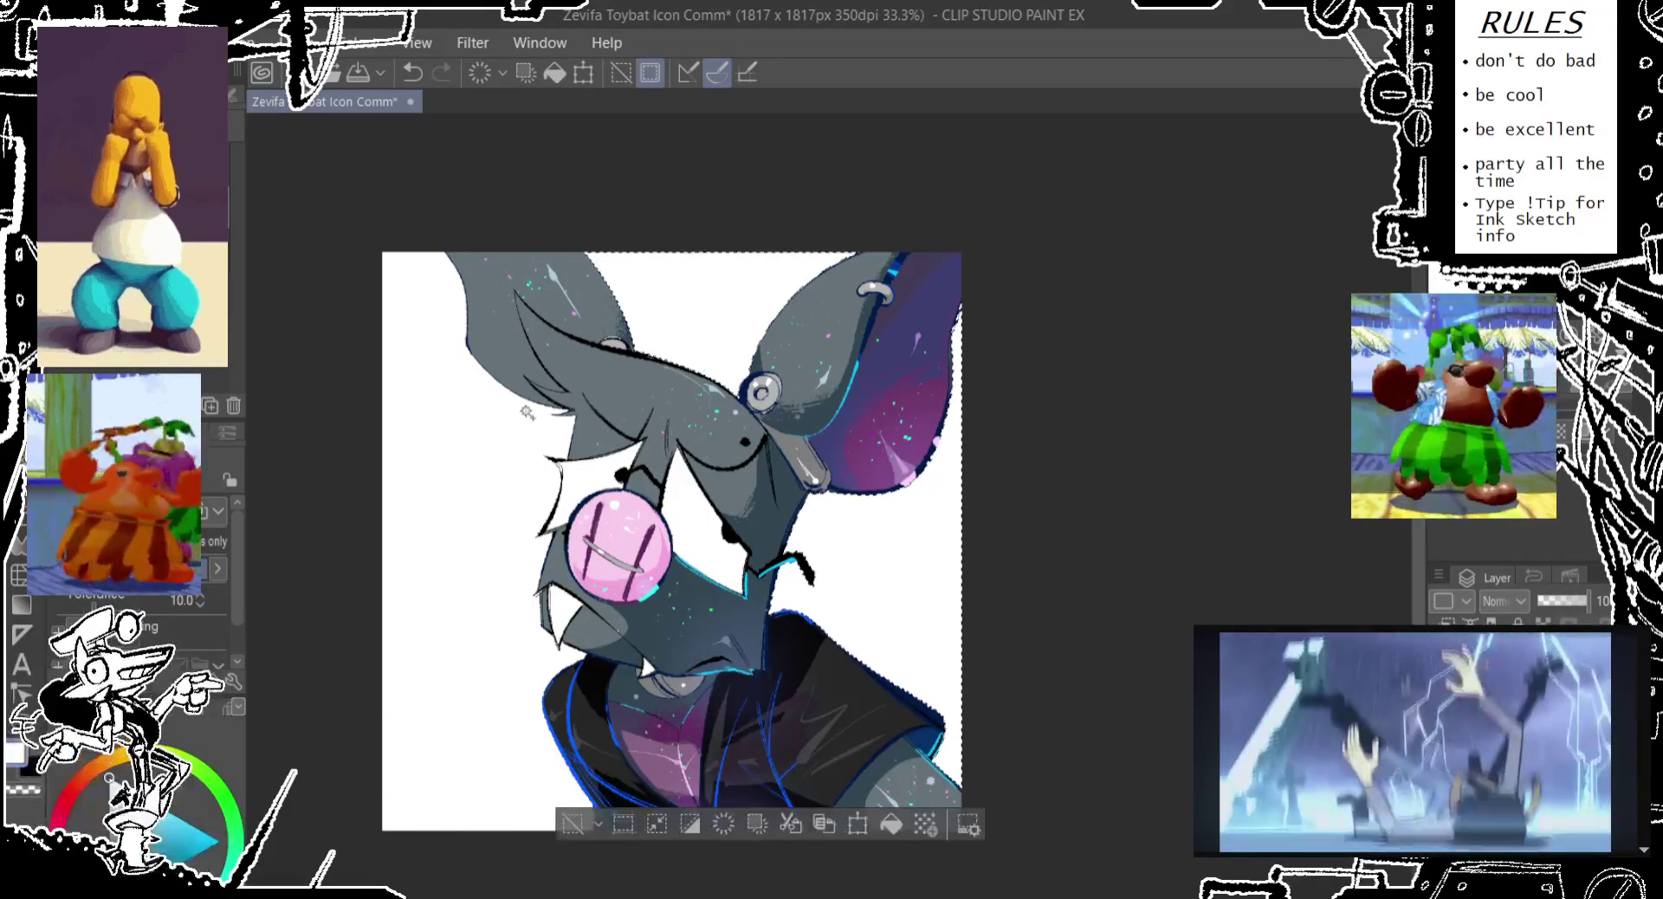
left_click(480, 492, "shift")
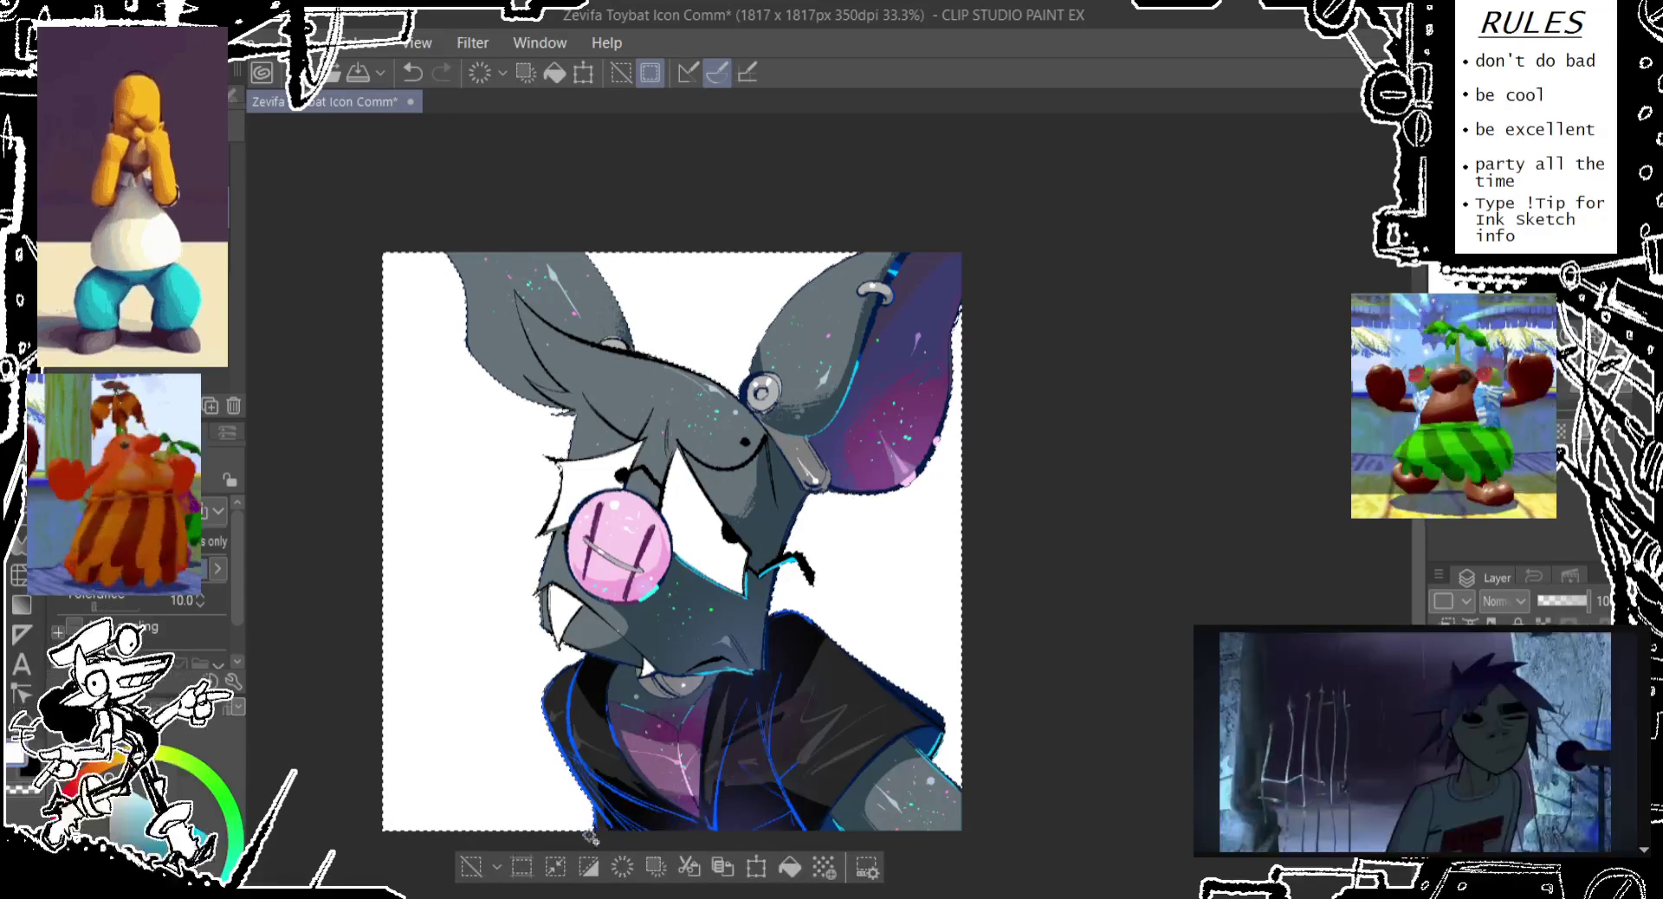
key("ctrl+z")
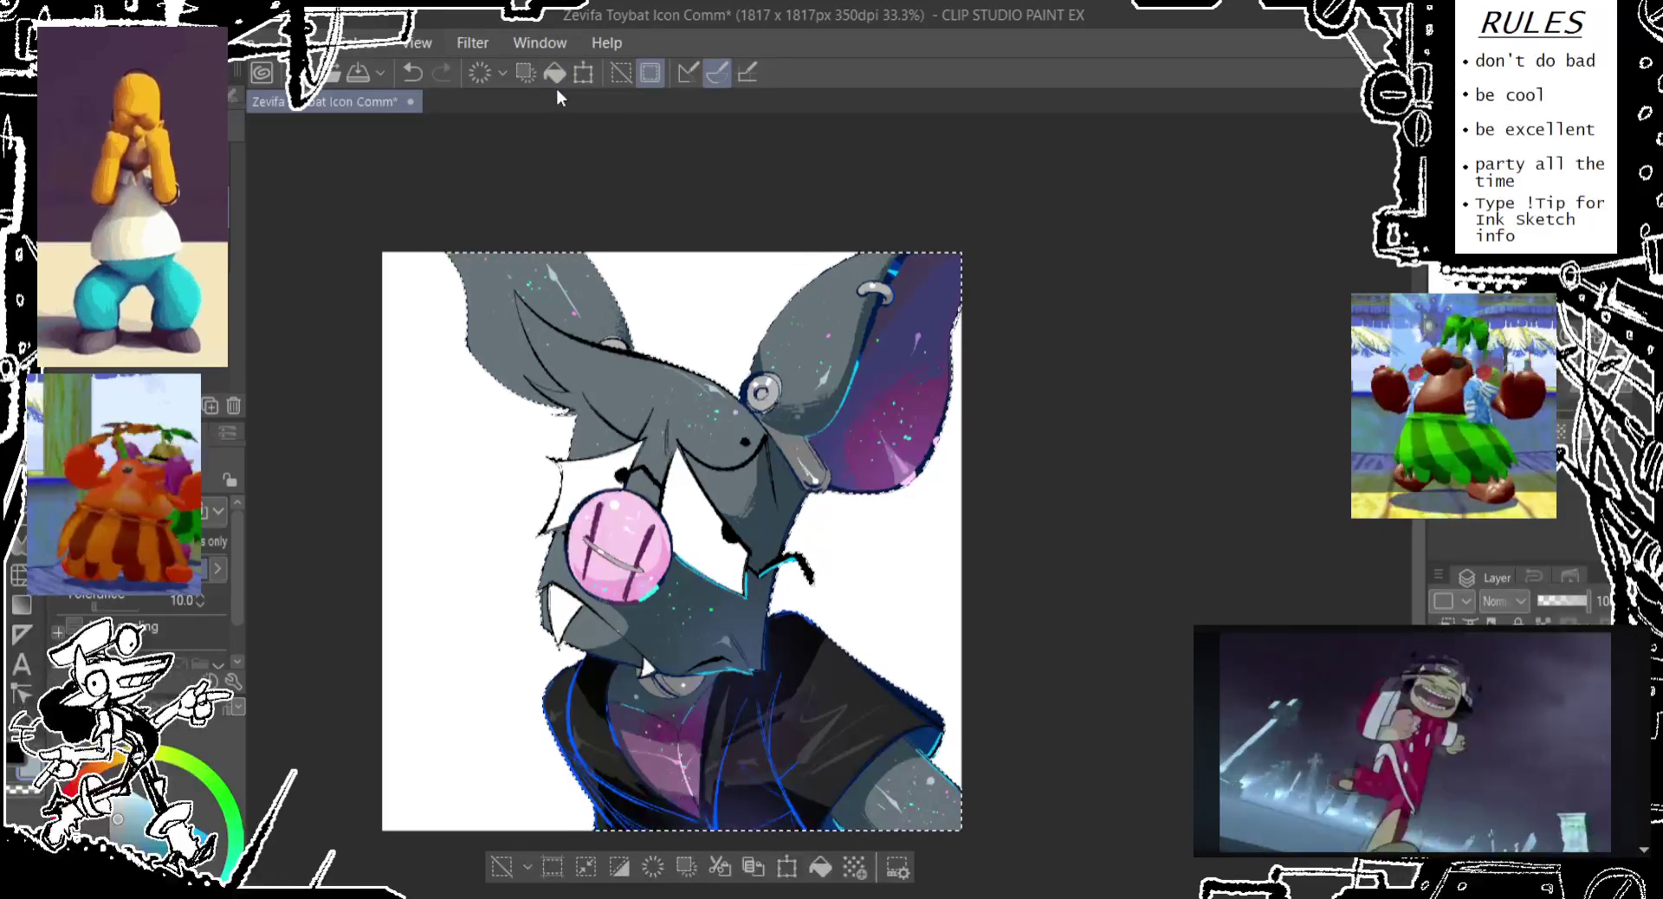
key("ctrl+z")
left_click(502, 867)
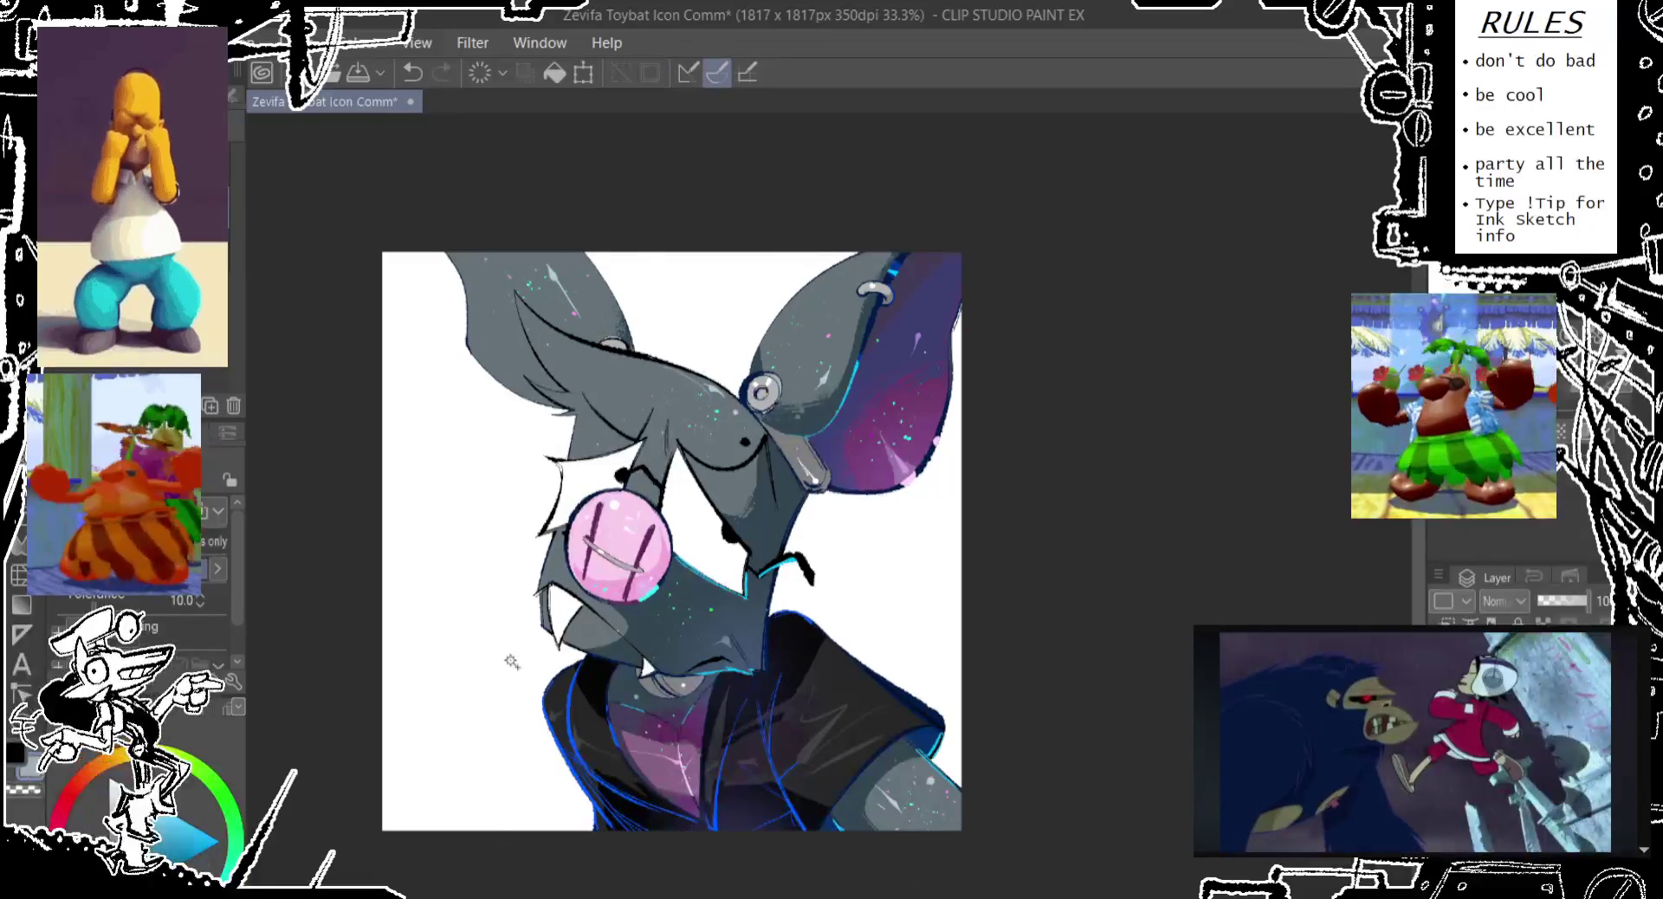
Try background fills in grey-blue, lavender, greyish beige, pale yellow-green and bright yellow
left_click(558, 81)
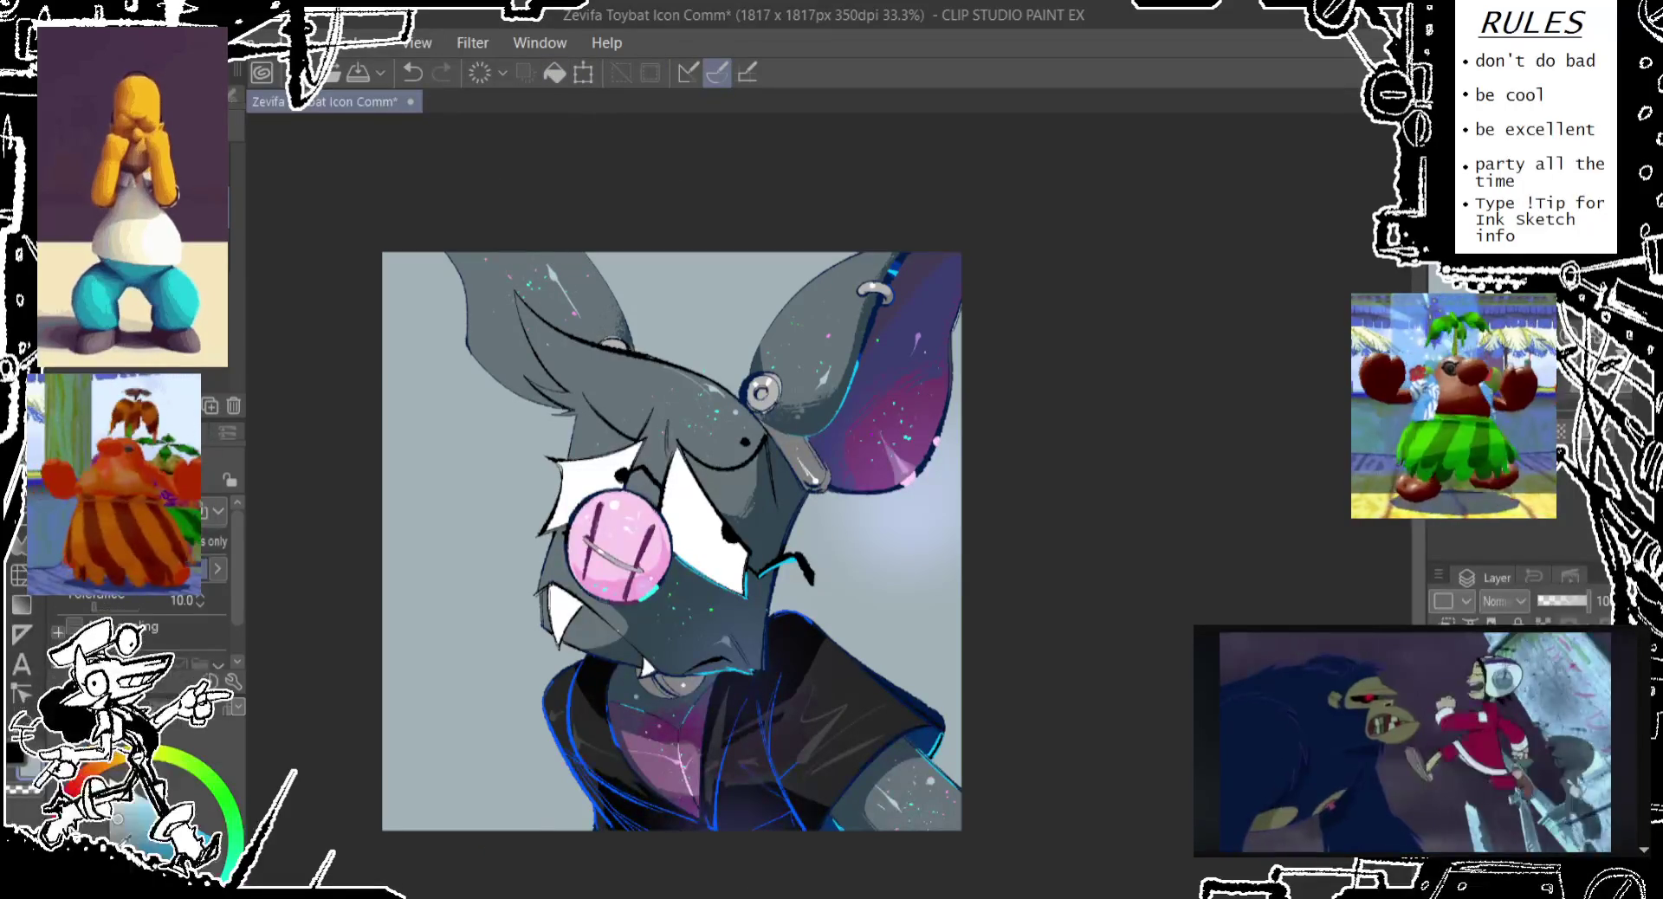
left_click(553, 74)
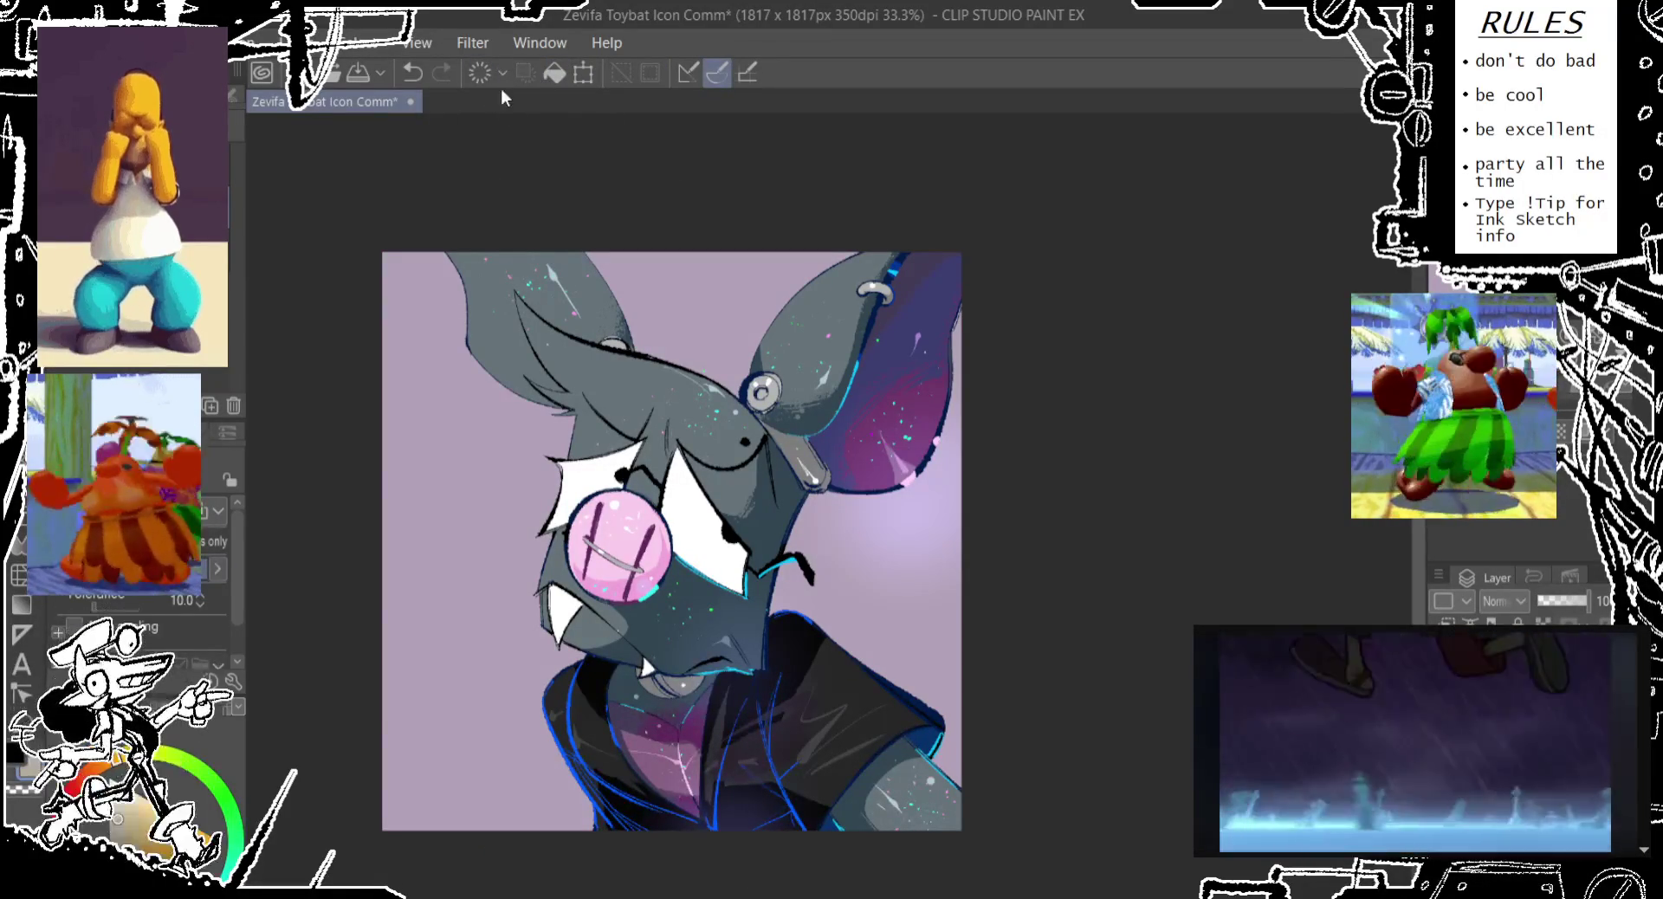
left_click(559, 73)
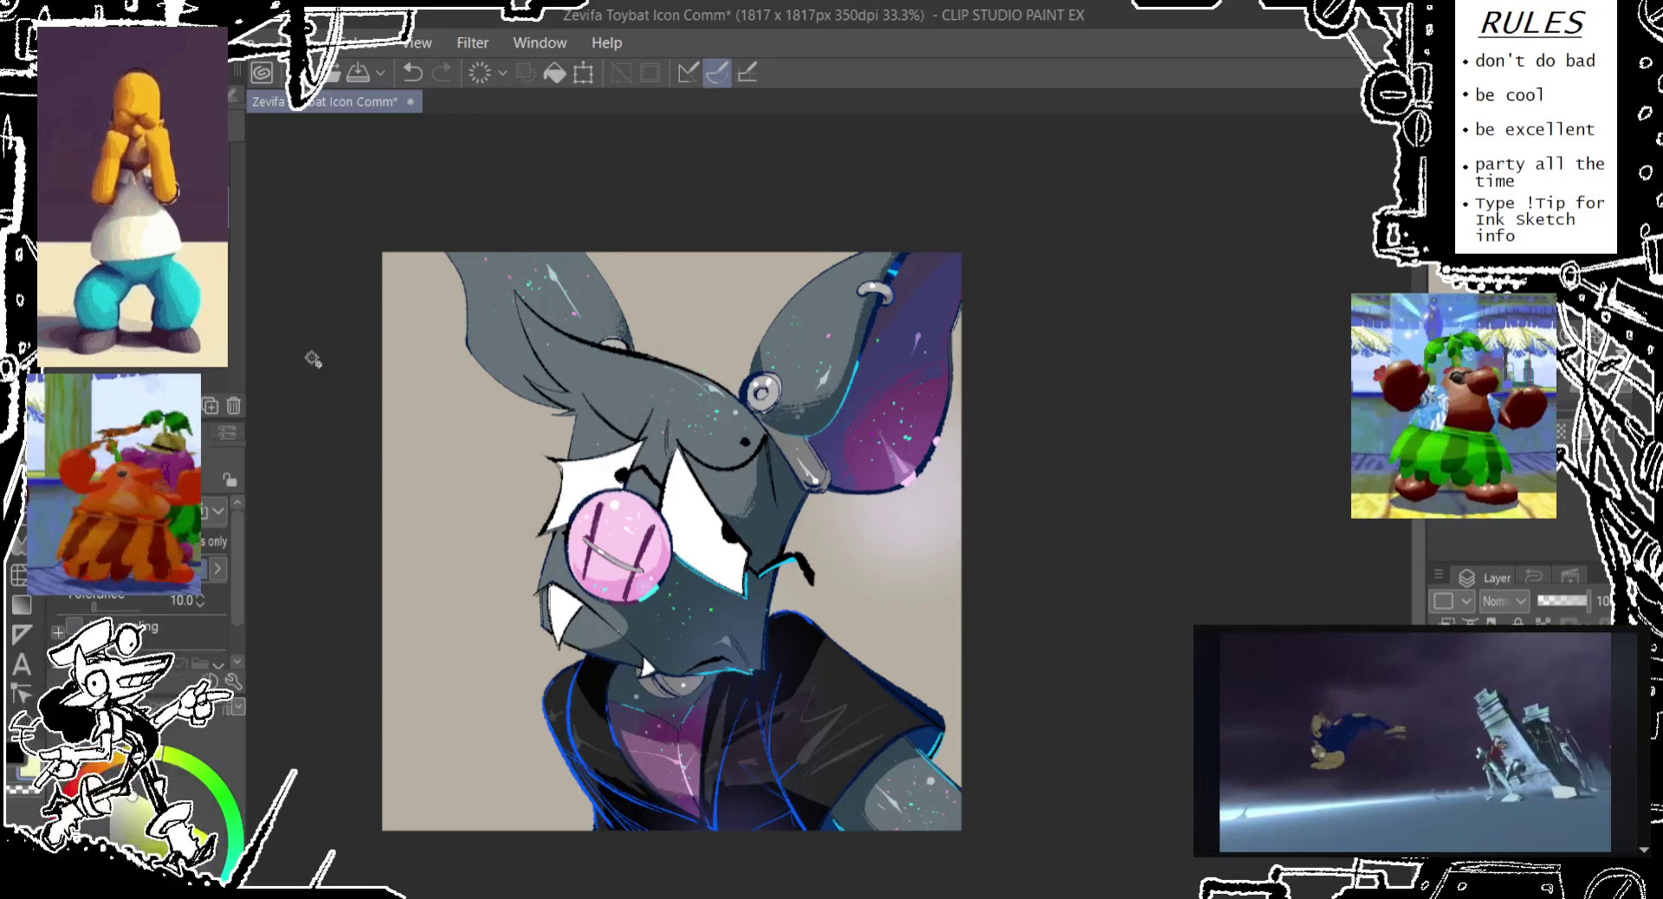
left_click(558, 76)
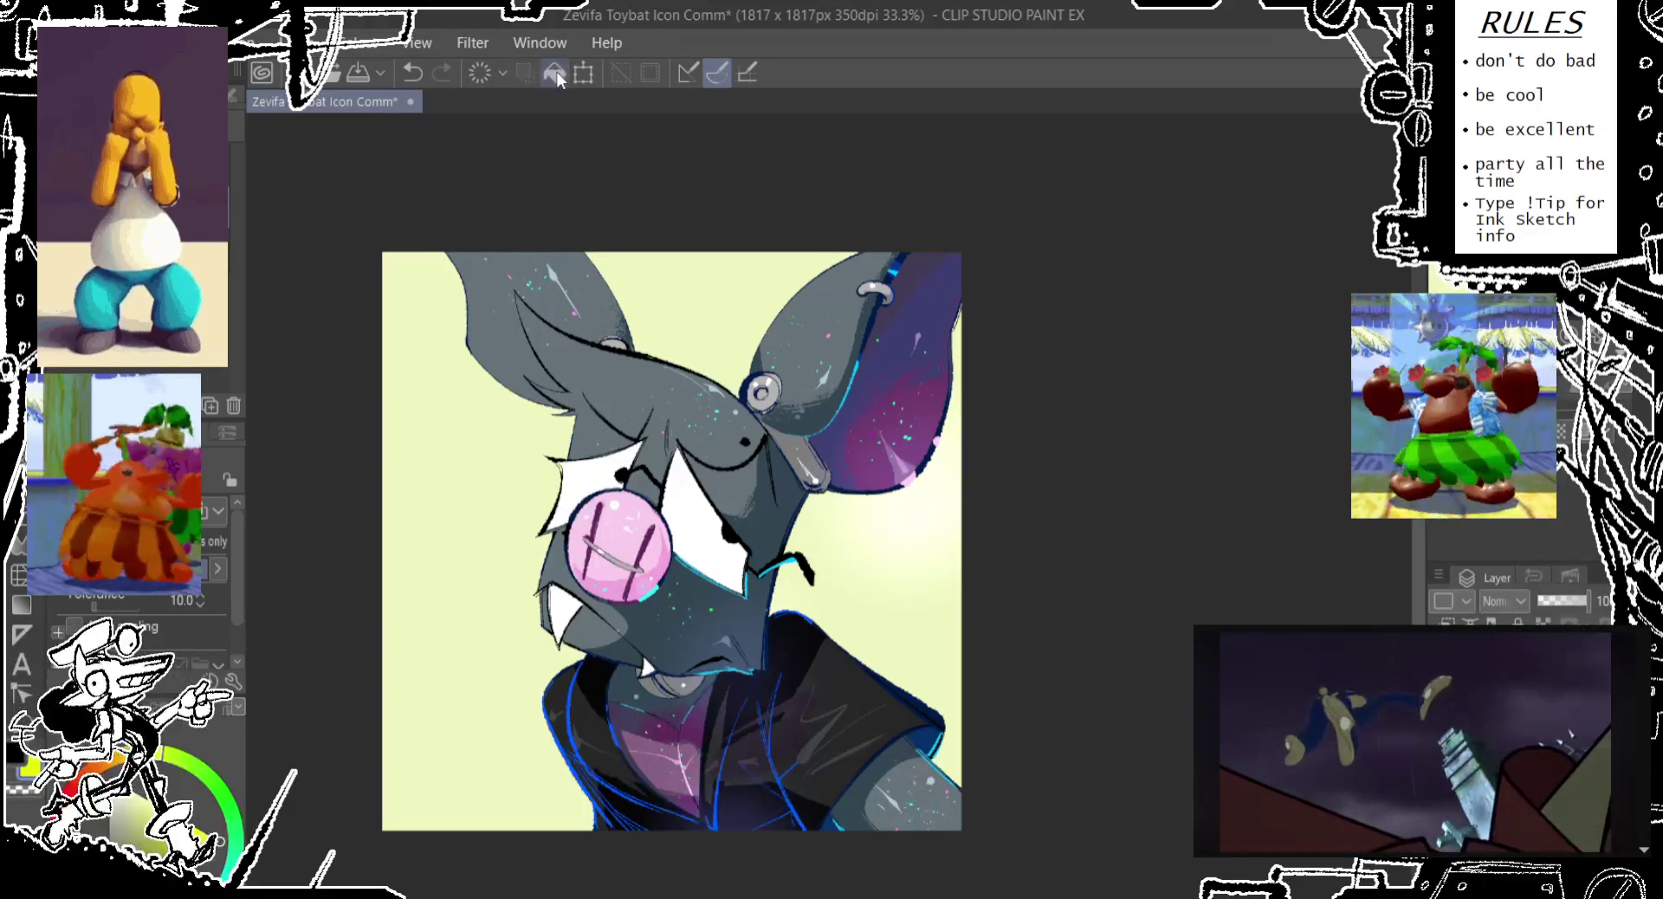
left_click(559, 71)
Refill the background through several greens, settling on bright saturated green
left_click(214, 779)
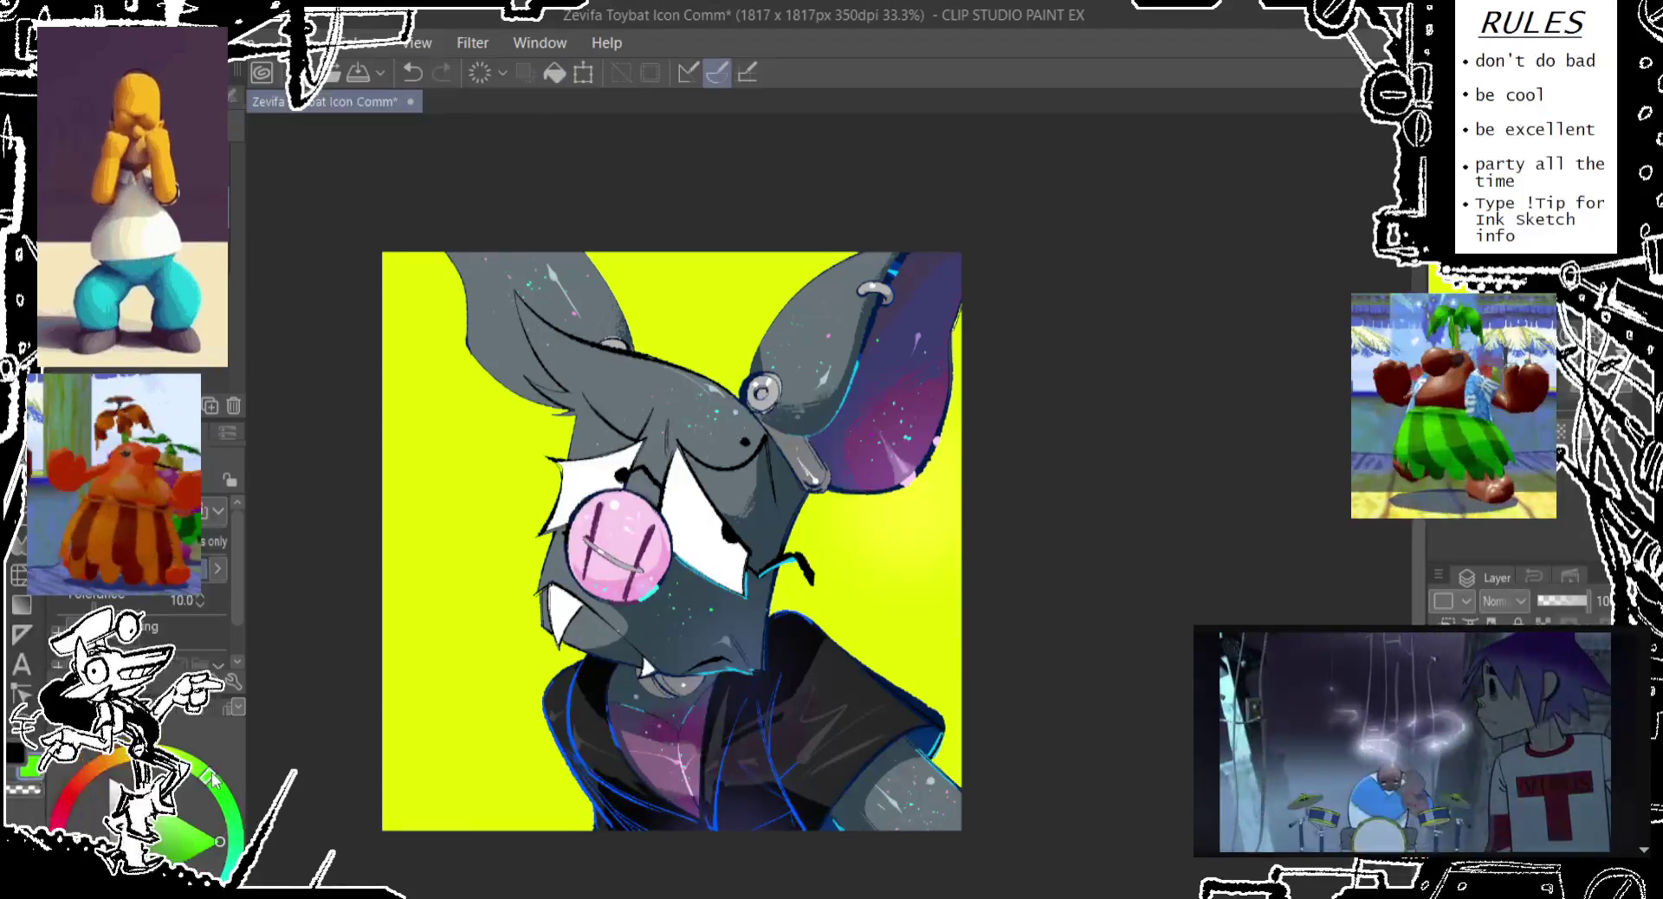
left_click(558, 73)
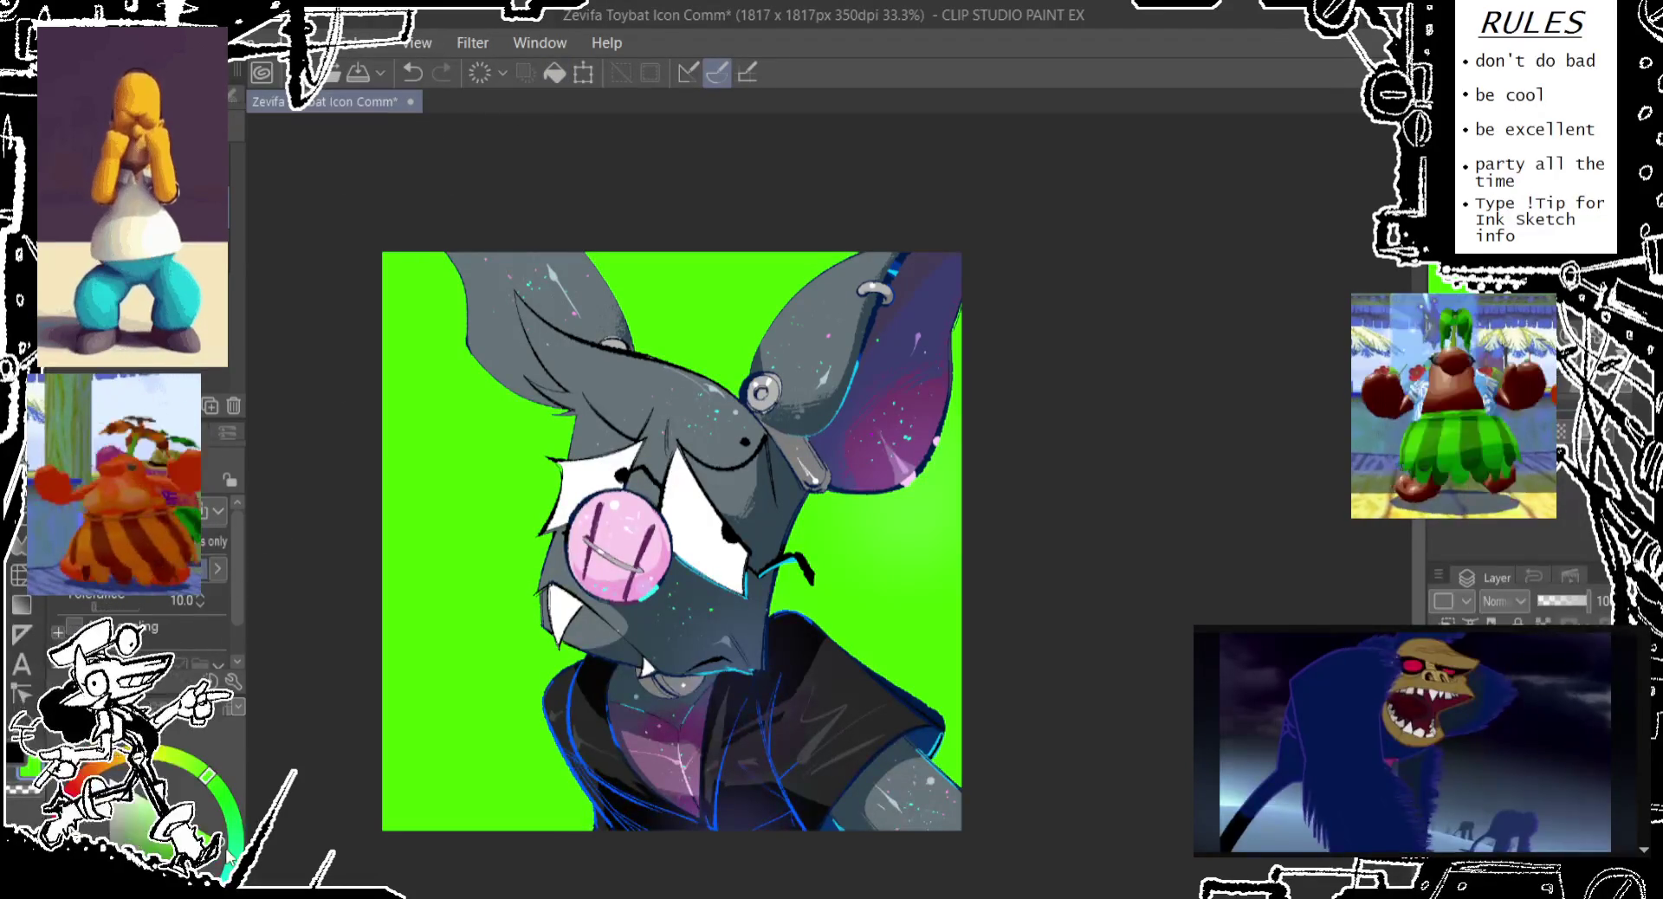
left_click(557, 75)
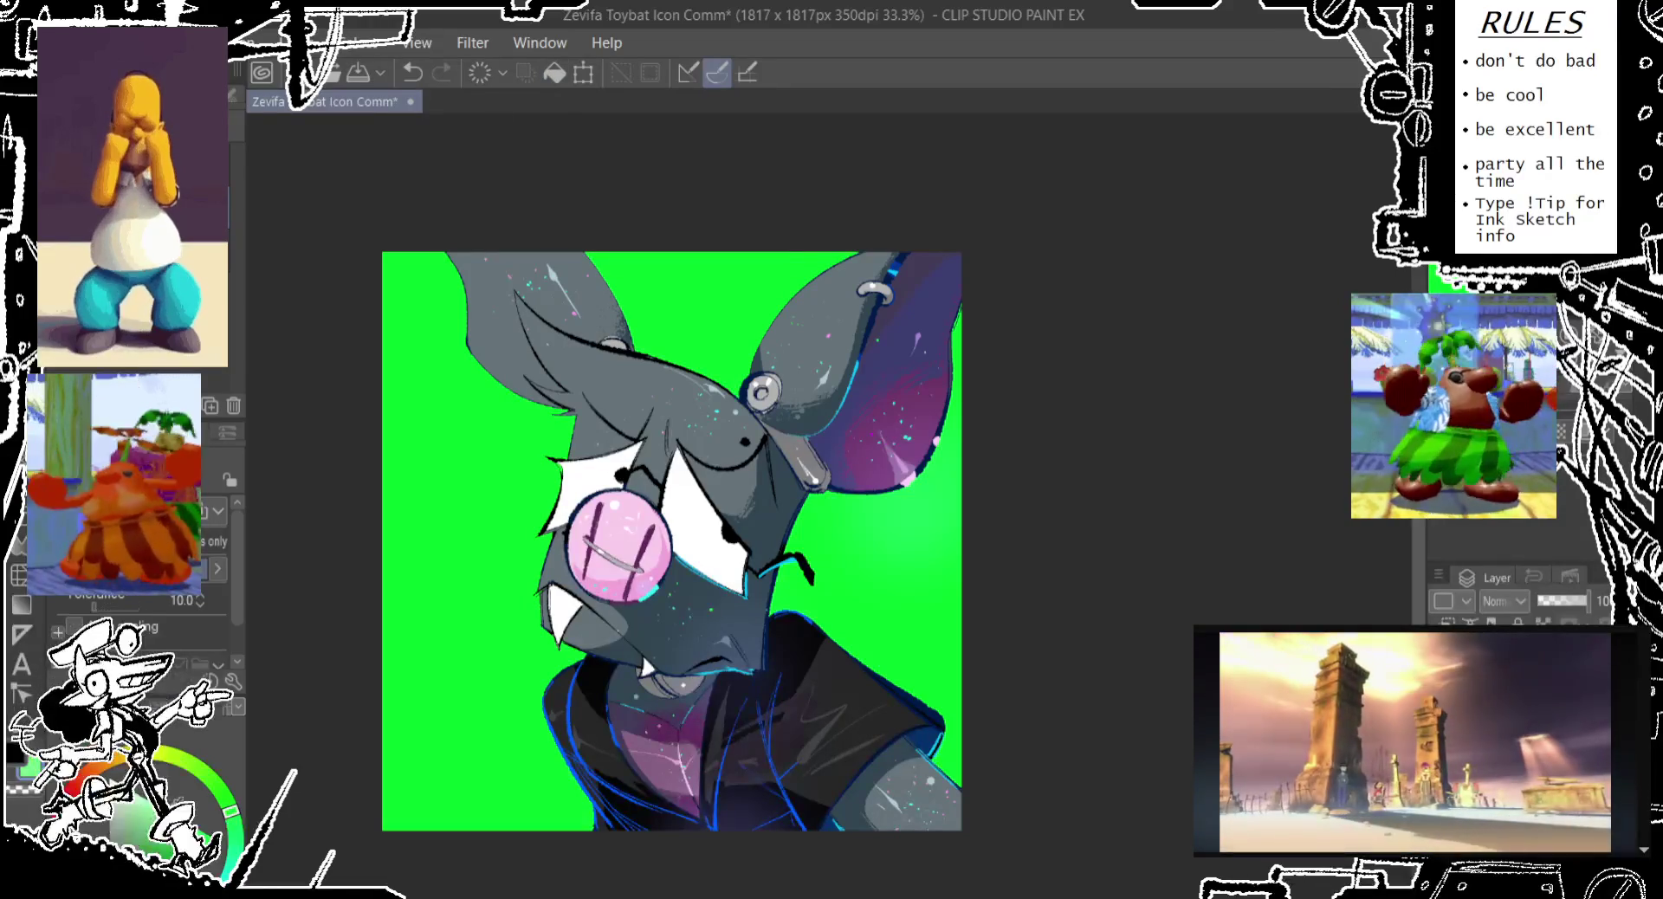
left_click(558, 76)
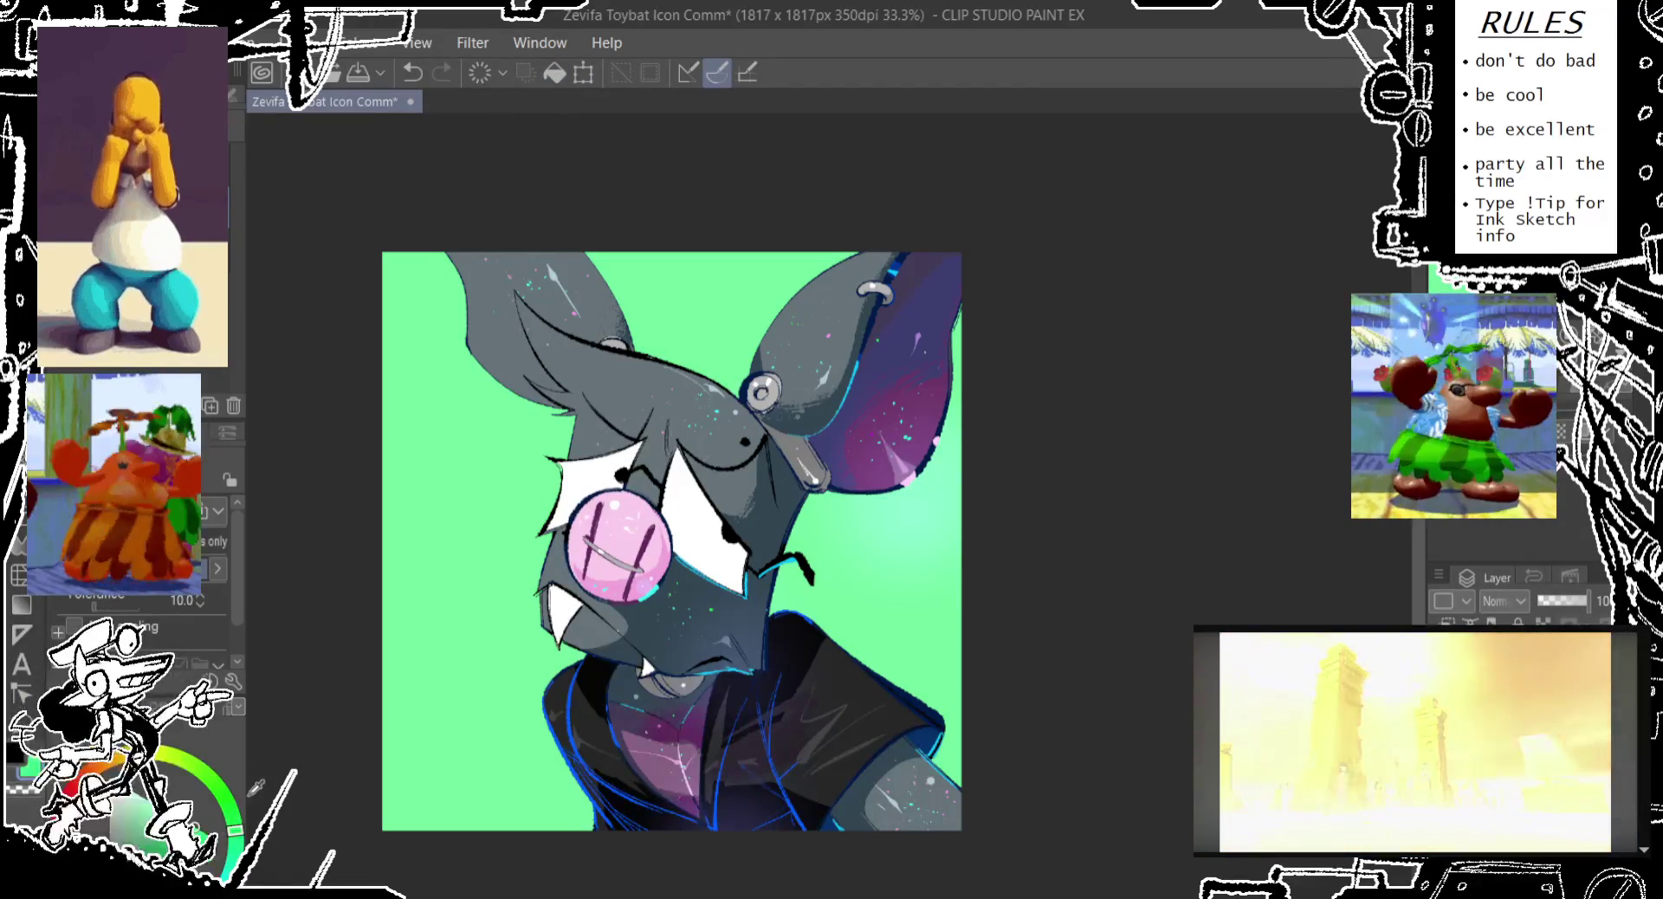
left_click(552, 76)
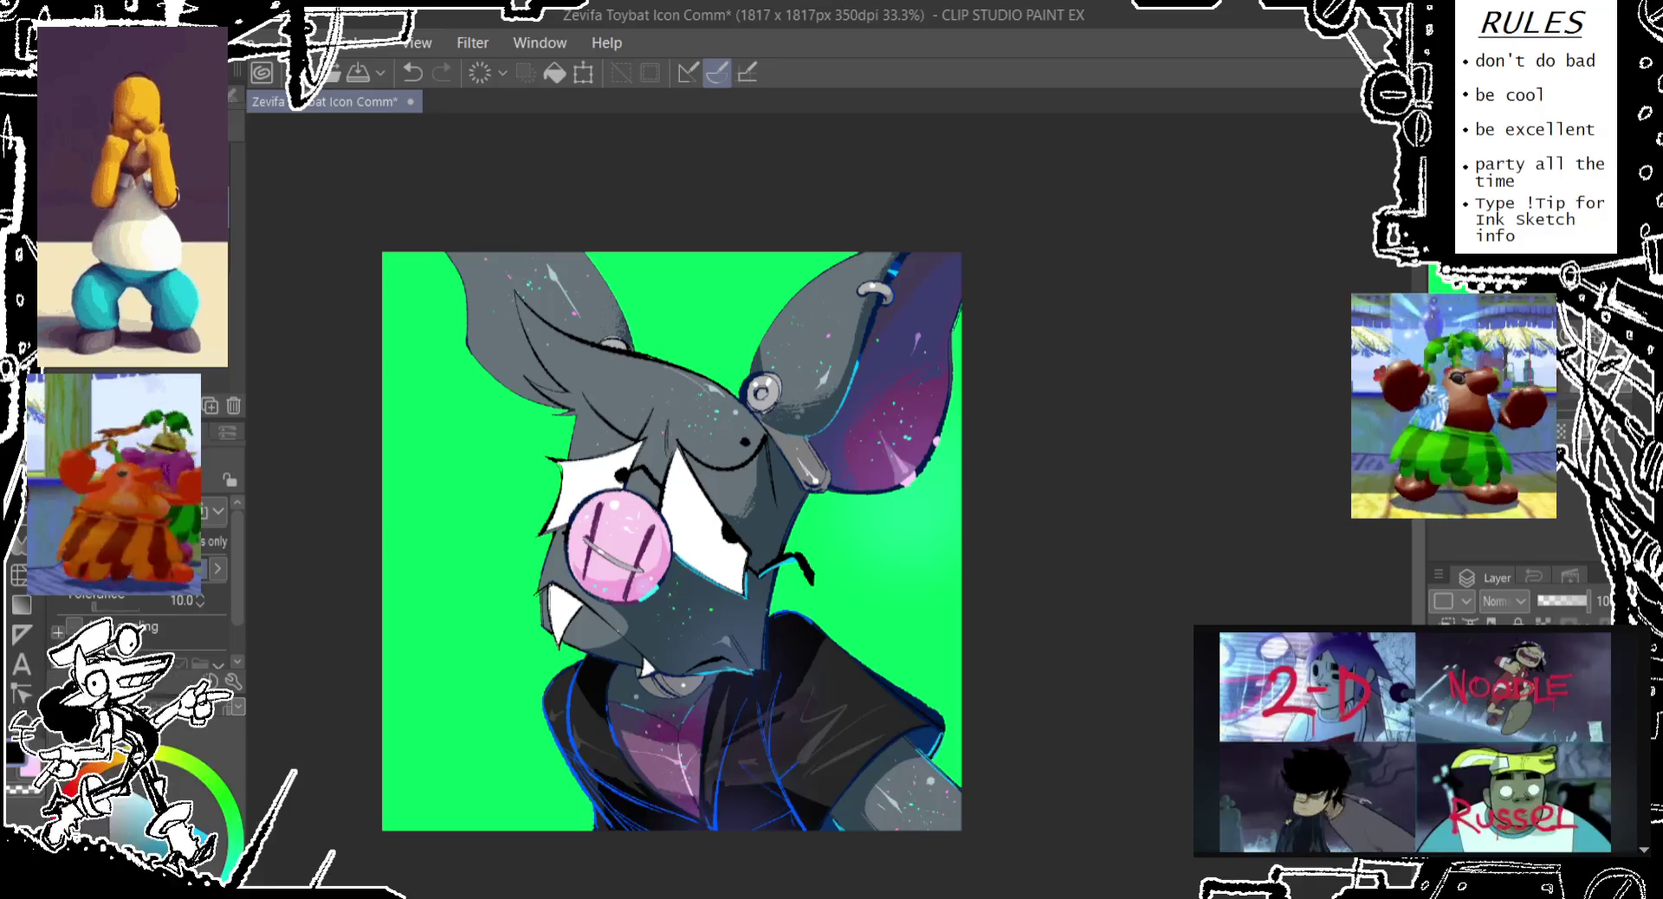
Undo the last action and draw a short dark pen stroke near the bat's jaw
key("e")
key("ctrl+z")
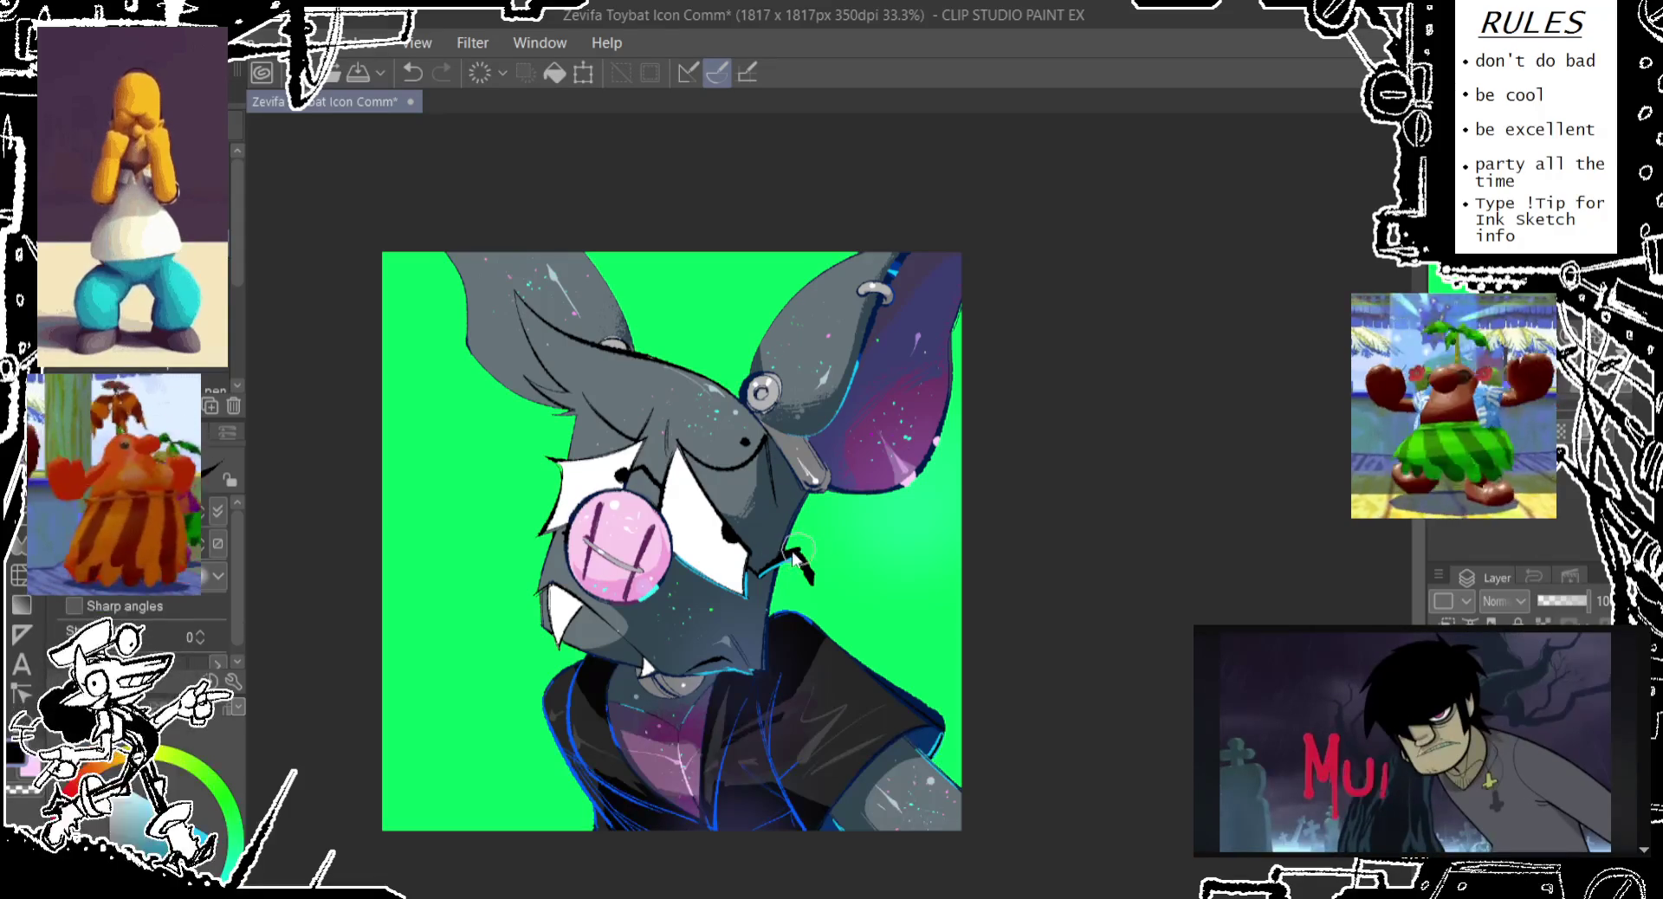
left_click_drag(766, 568, 790, 554)
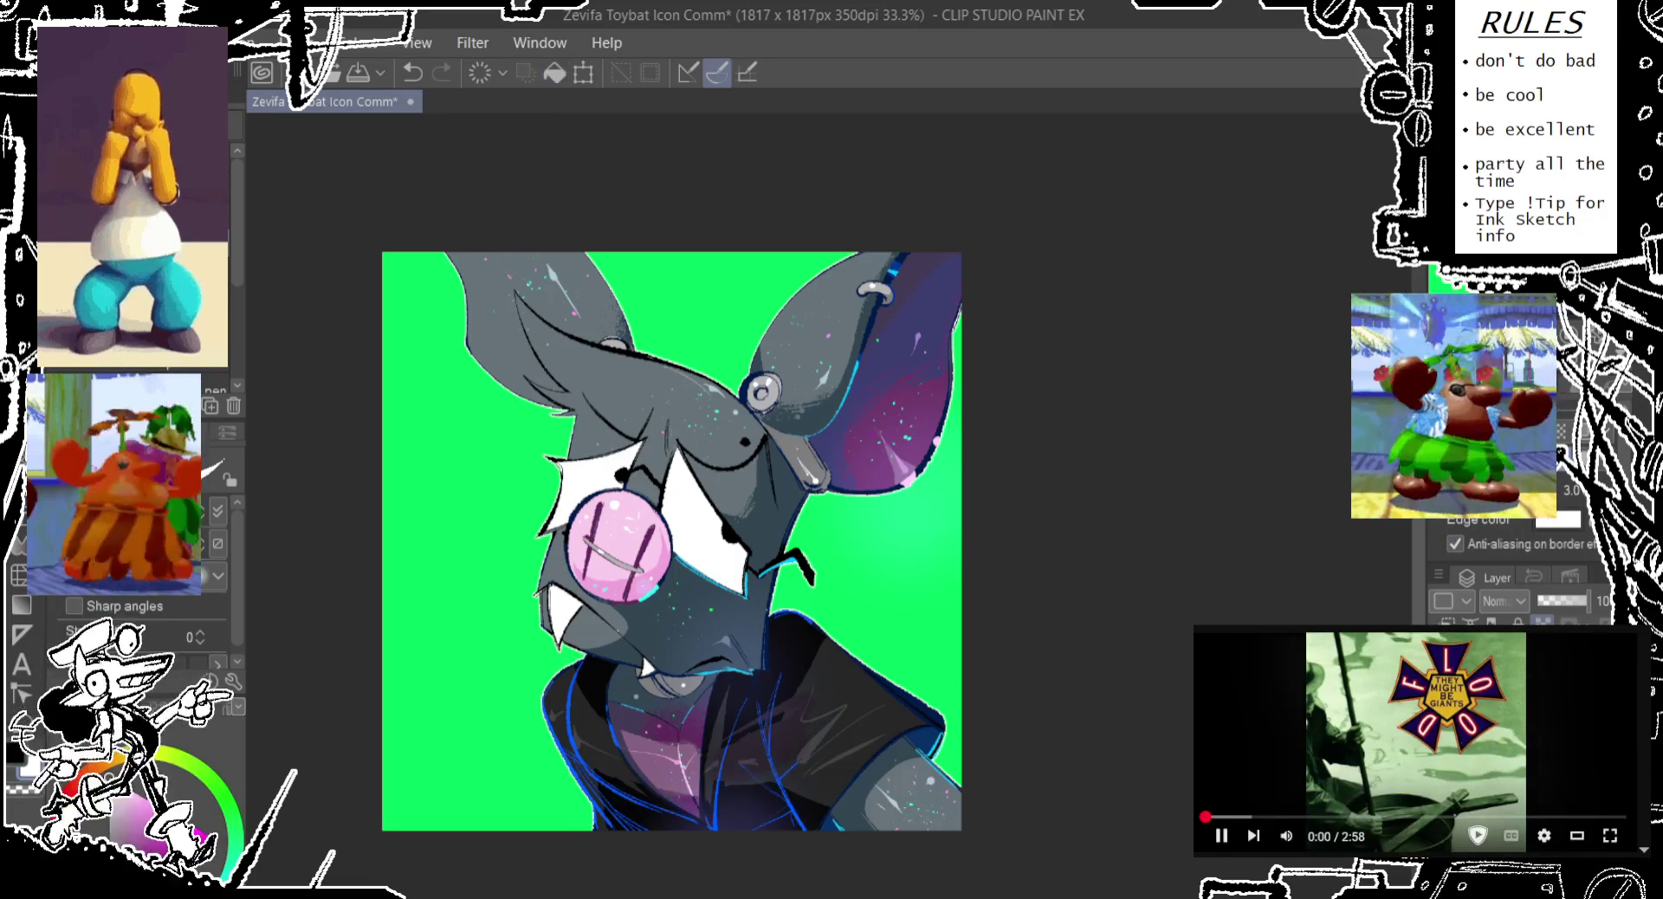
Add a white border around the bat with anti-aliasing off and edge width 9.7
left_click(1491, 543)
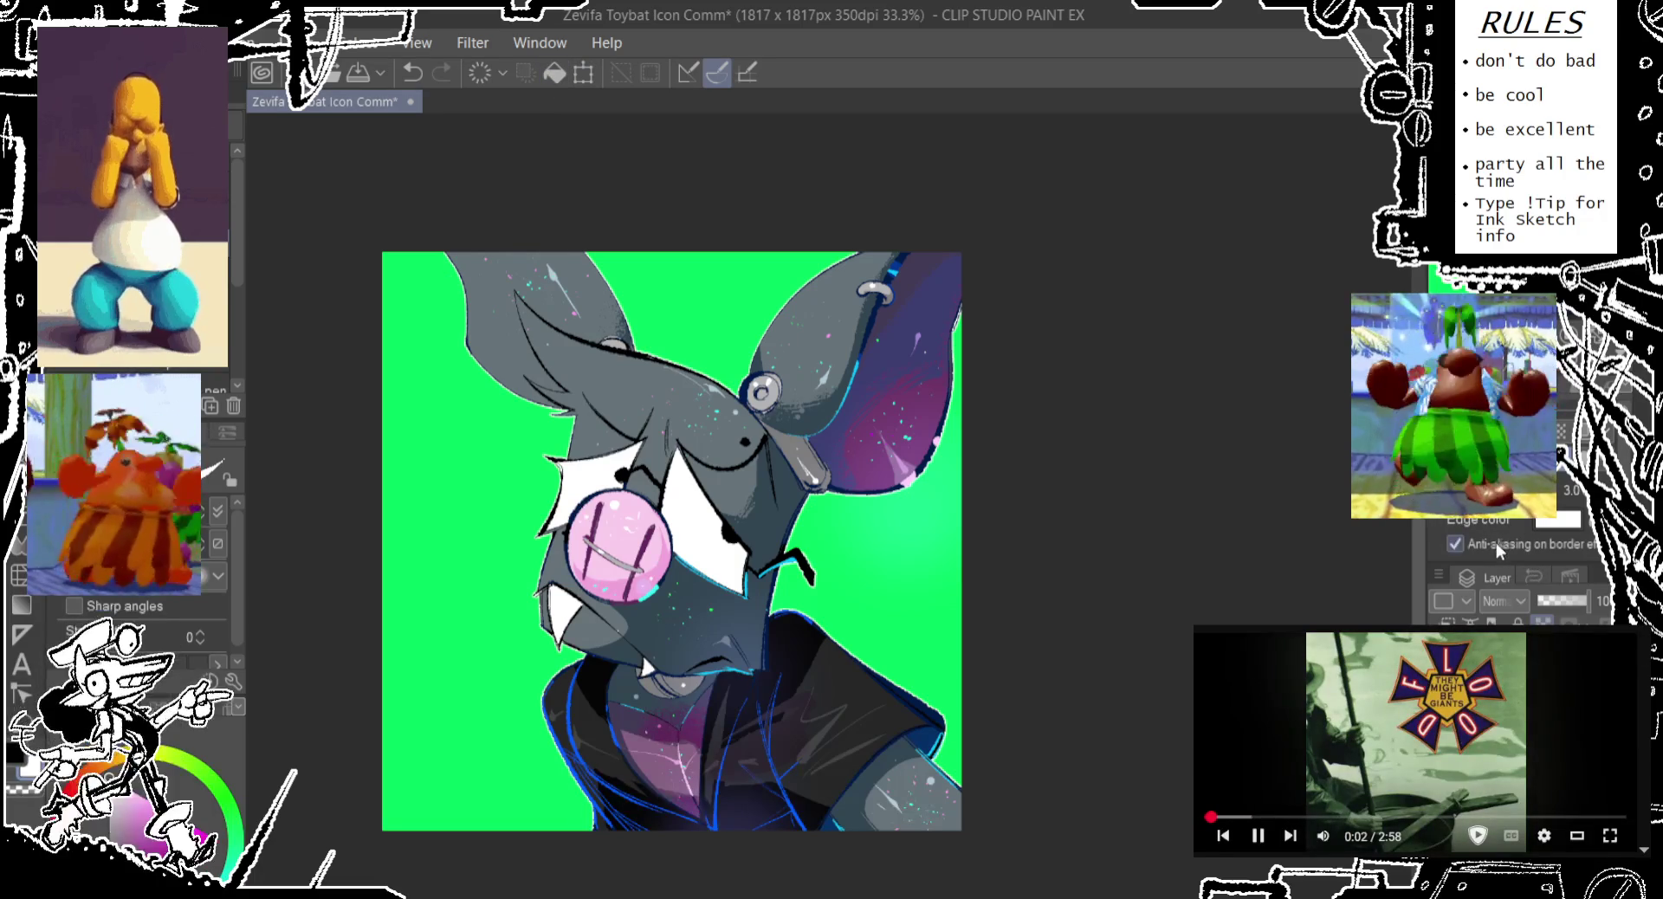
mouse_move(1463, 490)
left_mouse_down()
mouse_move(1506, 490)
mouse_move(1477, 490)
left_mouse_up()
key("ctrl+z")
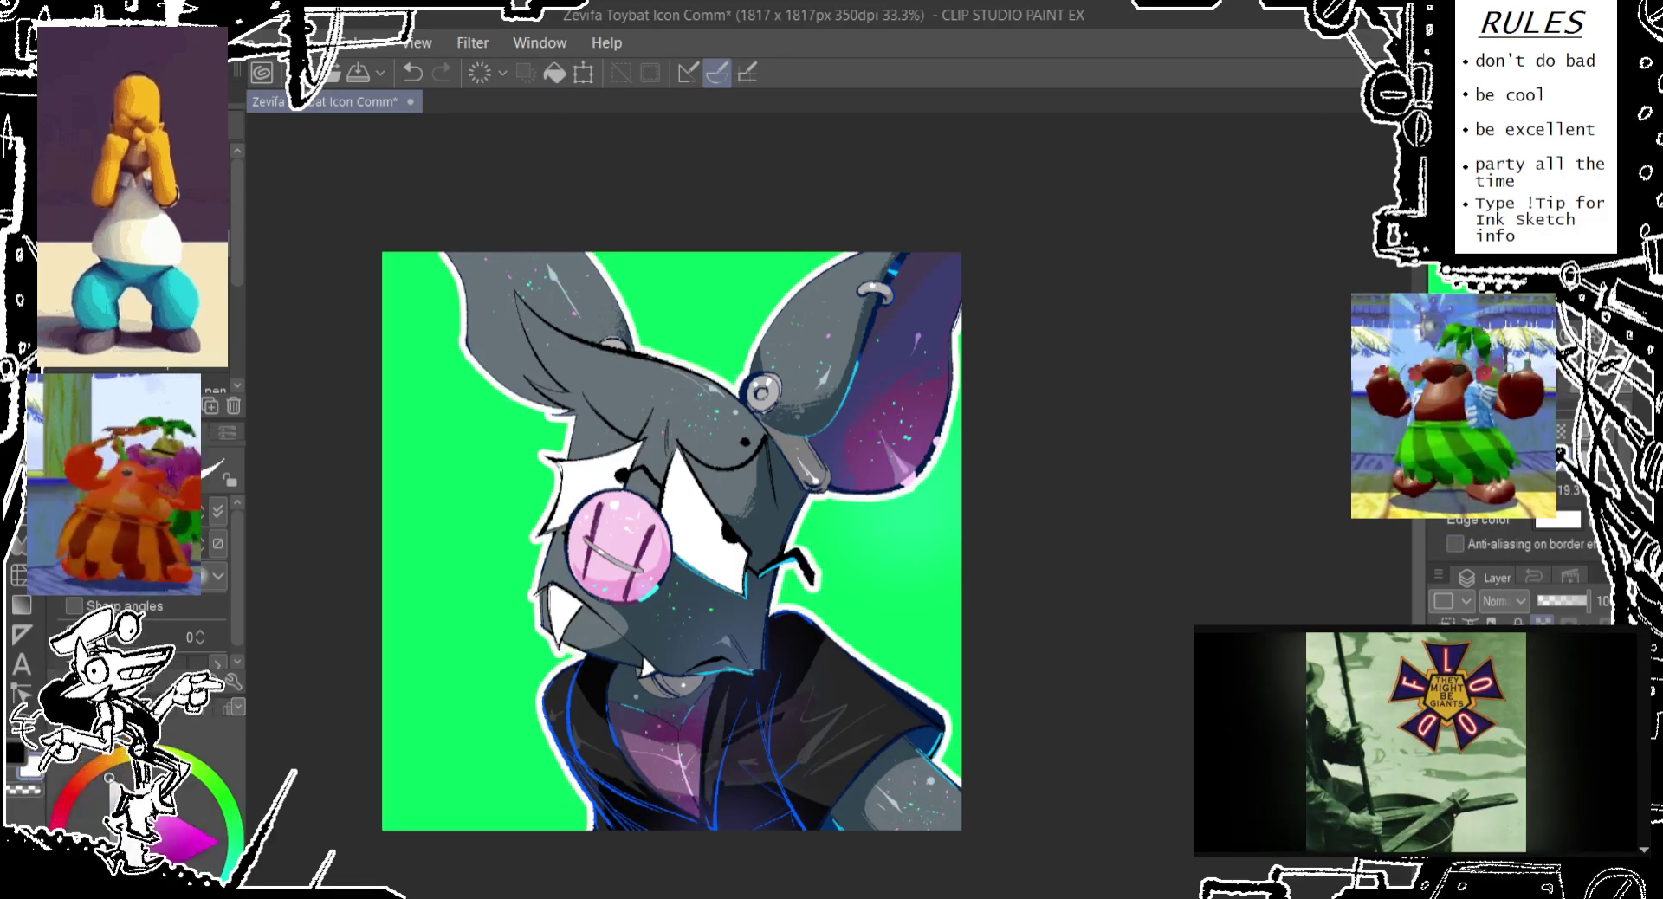
key("ctrl+z")
left_click_drag(1464, 490, 1498, 490)
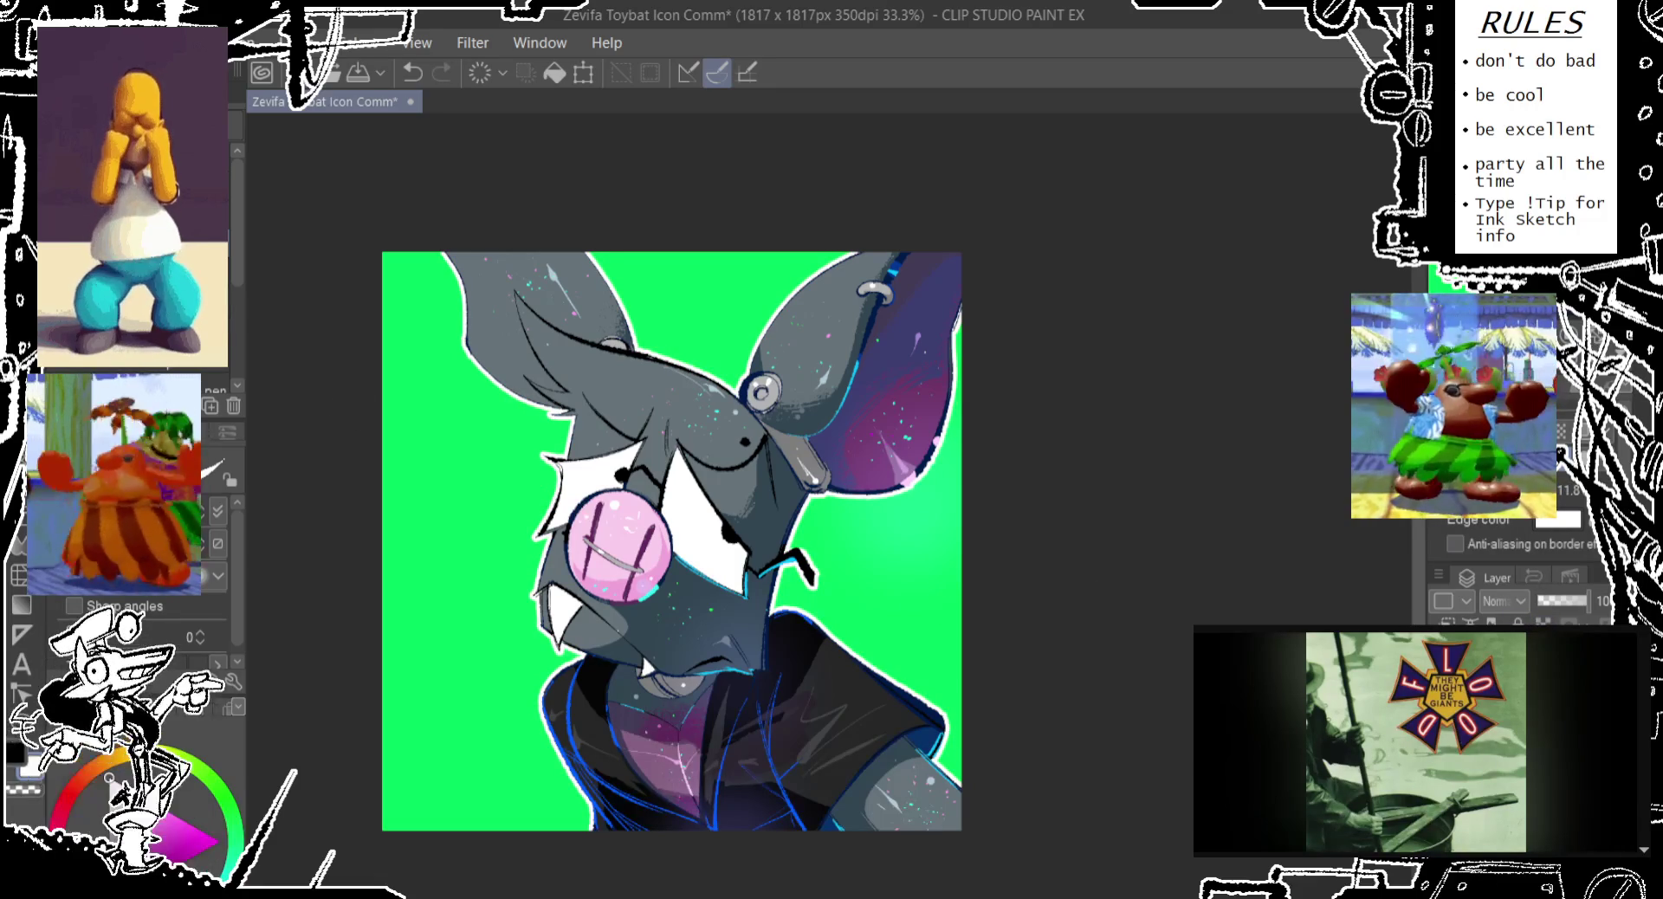
key("g")
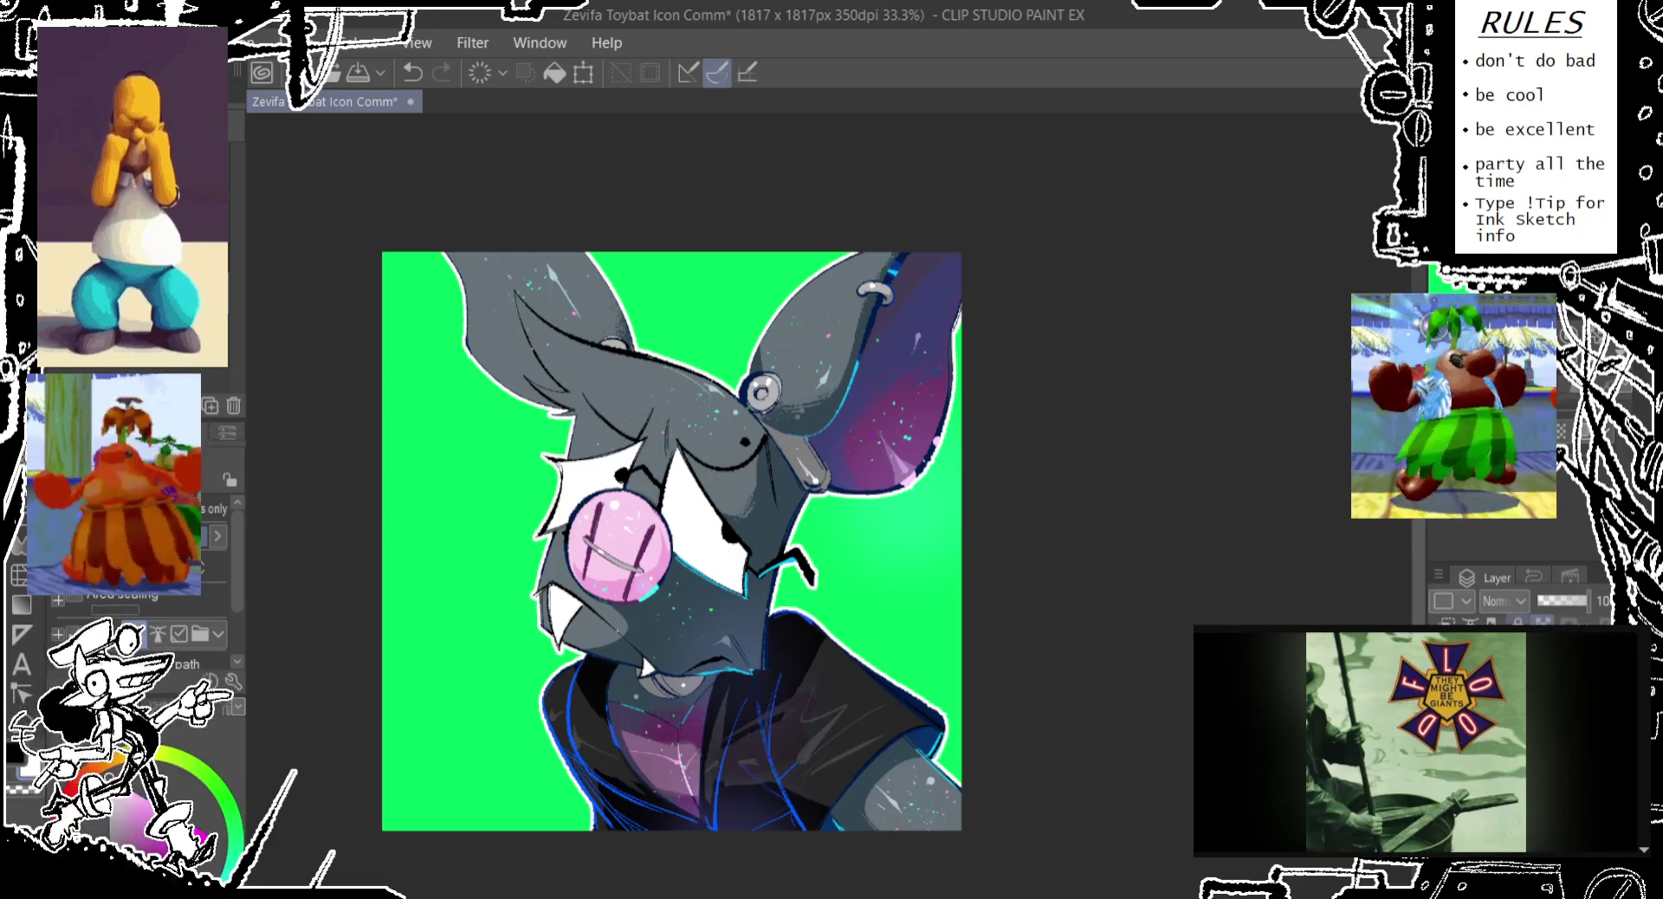
Draw a white highlight line up the bat's left ear, retrying until it sits right
key("p")
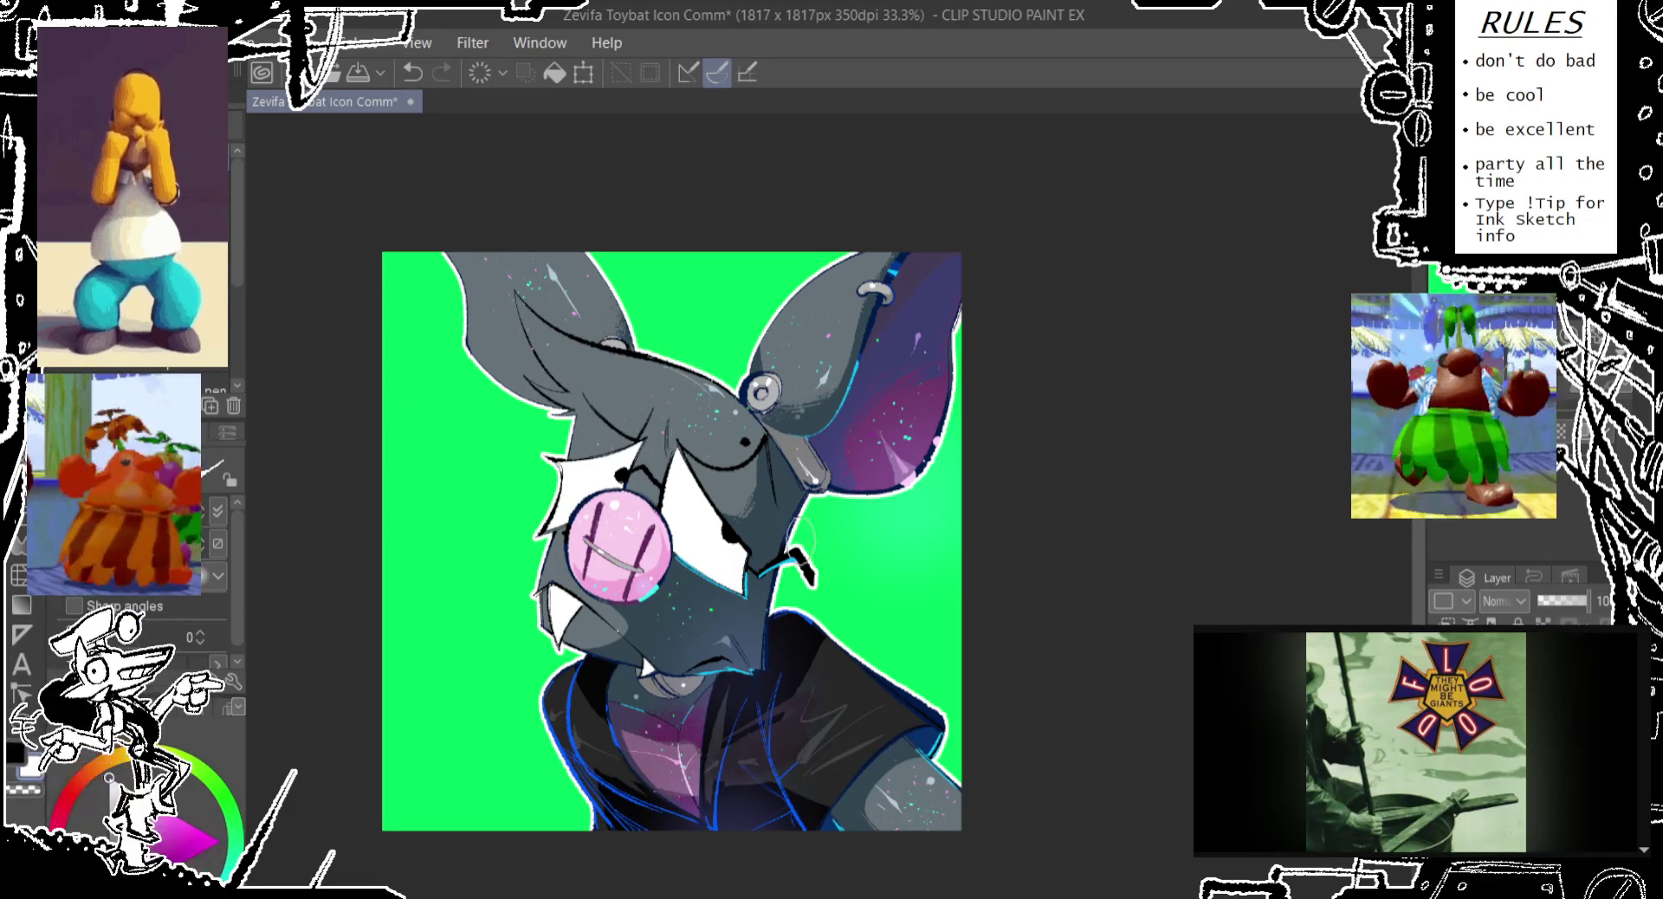
key("ctrl+z")
left_click_drag(801, 524, 773, 567)
key("ctrl+z")
key("ctrl+z")
key("ctrl+z")
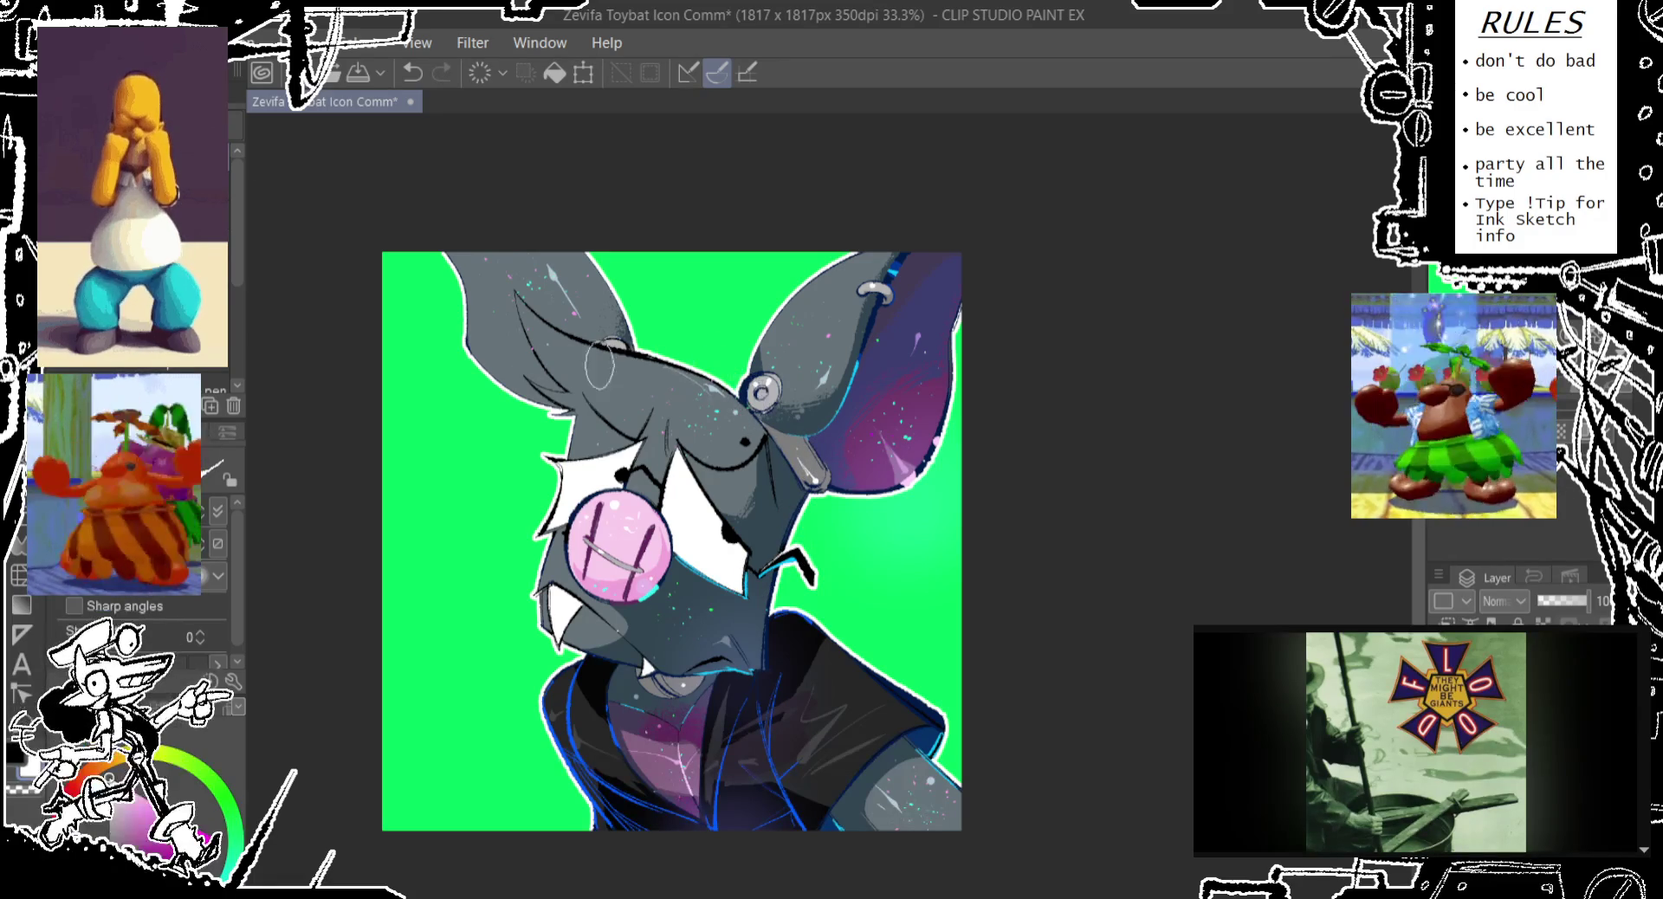
key("ctrl+z")
left_click_drag(554, 400, 519, 346)
key("ctrl+z")
left_click_drag(576, 424, 524, 355)
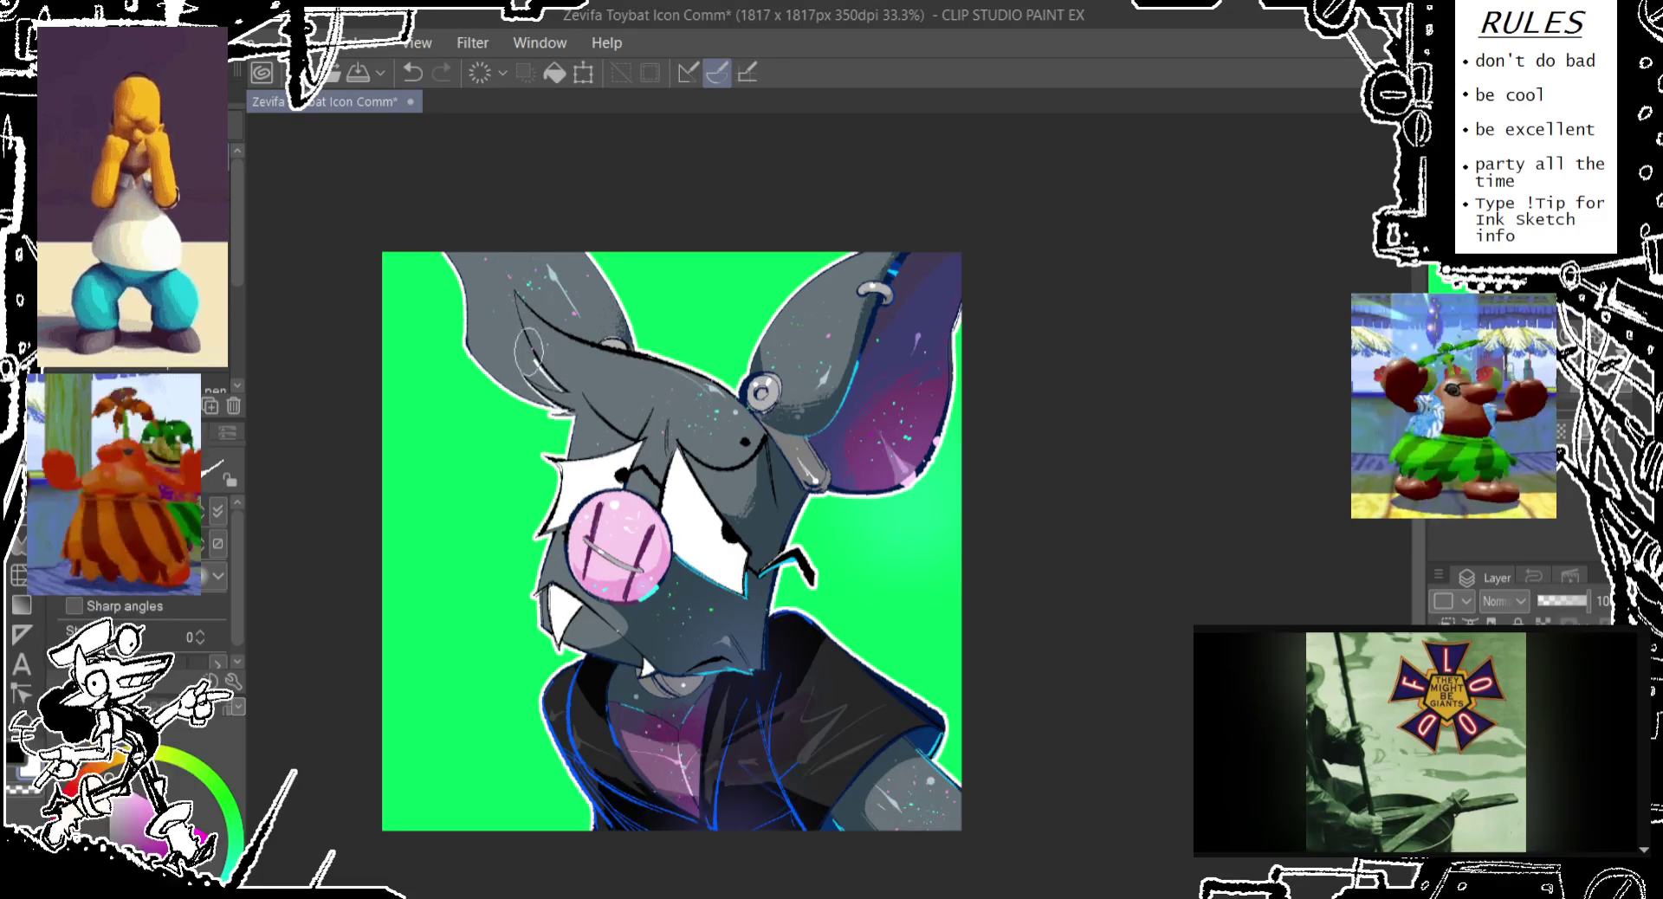
key("ctrl+z")
left_click_drag(572, 407, 516, 286)
key("ctrl+z")
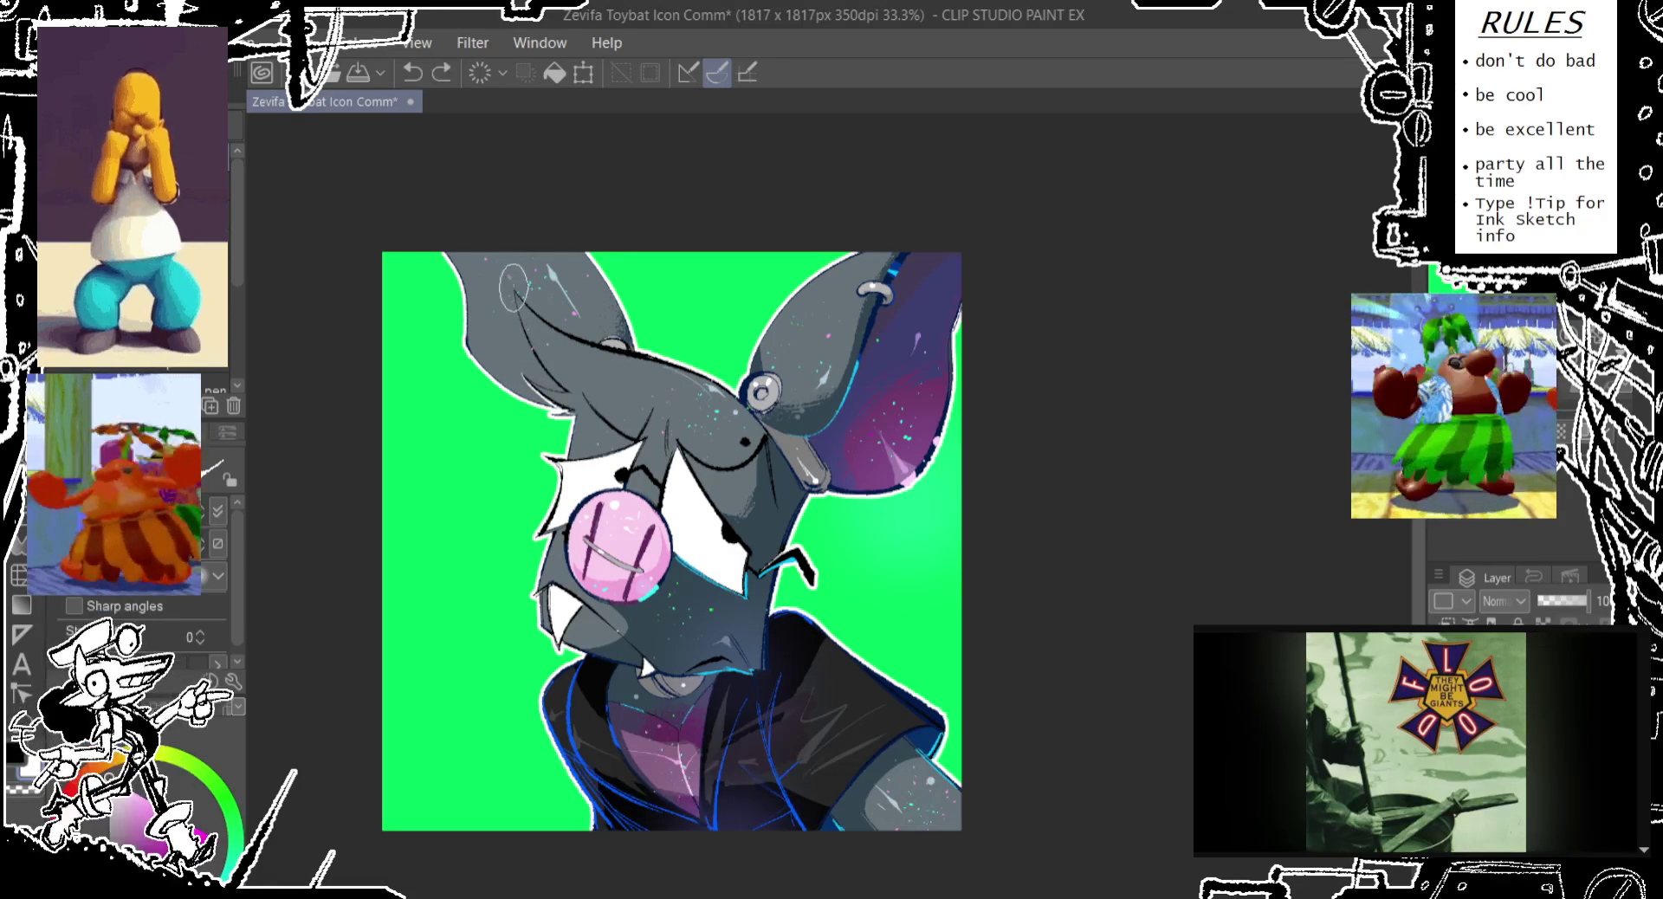
left_click_drag(572, 407, 515, 286)
key("ctrl+z")
left_click_drag(576, 415, 515, 290)
key("ctrl+z")
left_click_drag(563, 388, 517, 286)
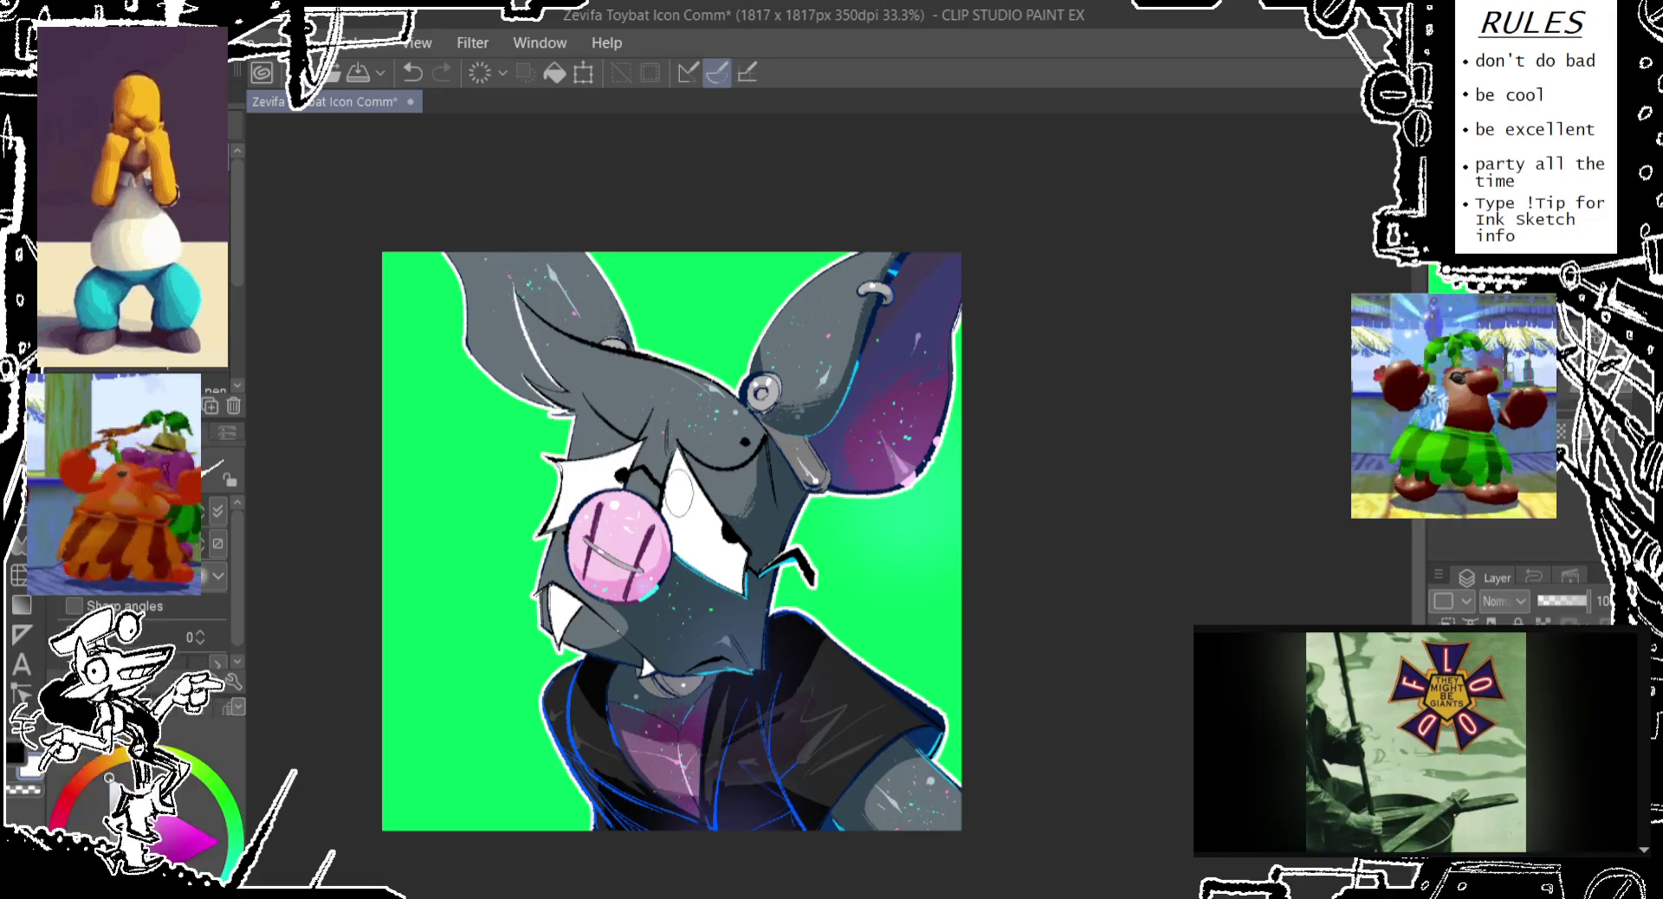
Redraw the white stroke along the snout through repeated attempts
key("ctrl+z")
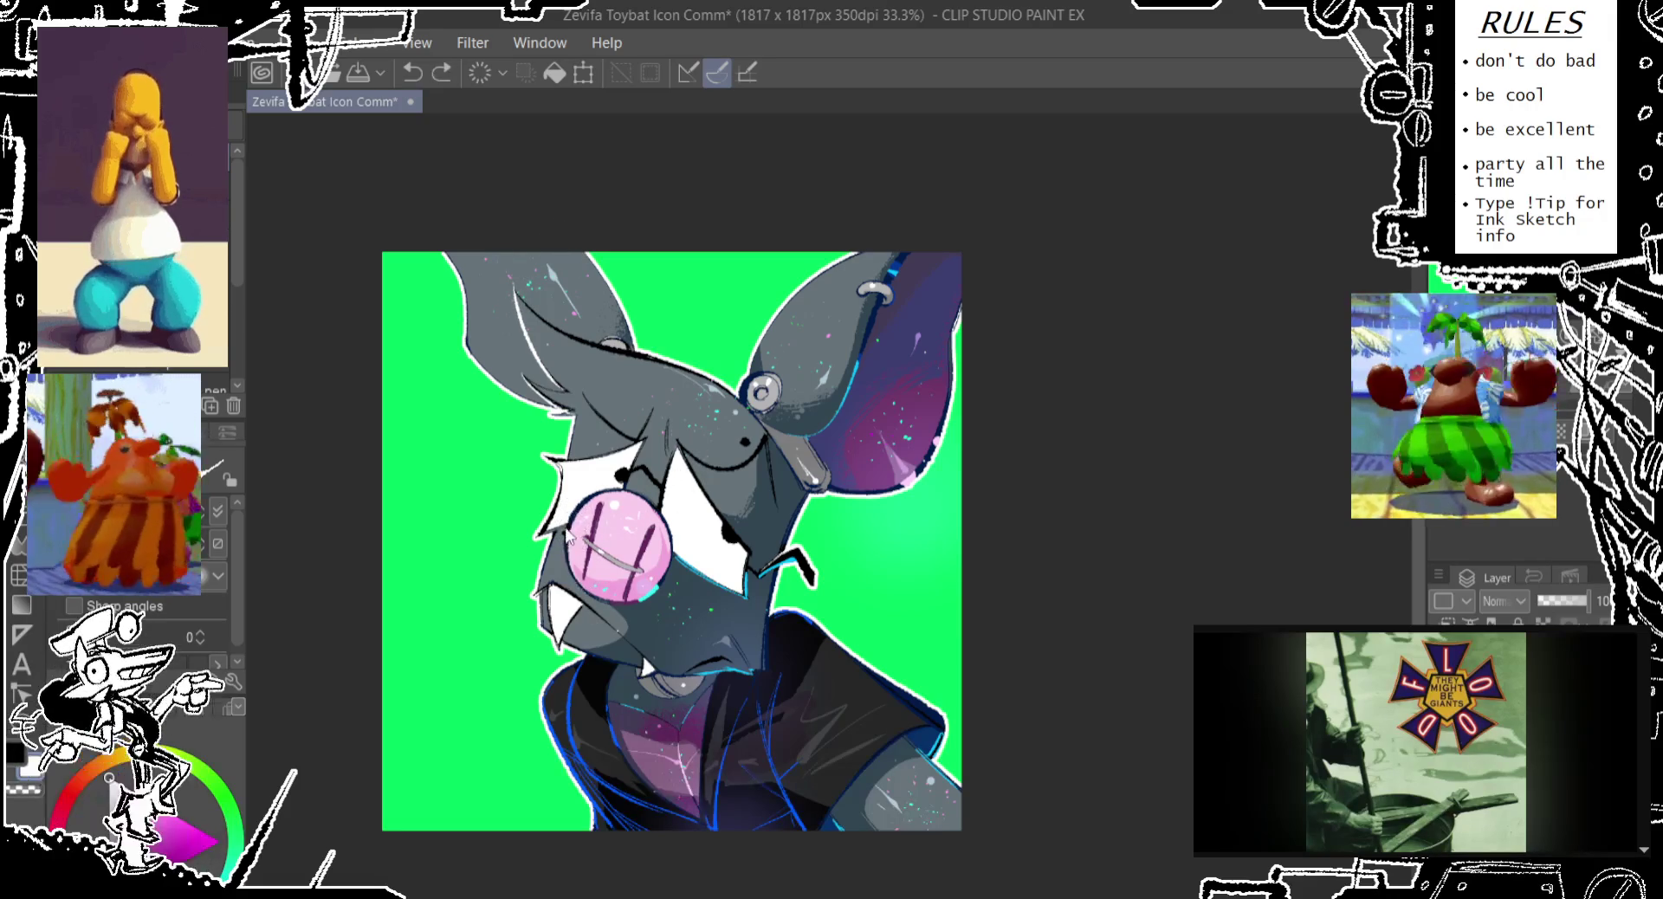
left_click_drag(606, 610, 571, 535)
key("ctrl+z")
mouse_move(606, 606)
left_mouse_down()
mouse_move(568, 555)
mouse_move(593, 580)
left_mouse_up()
key("ctrl+z")
key("ctrl+z")
left_click_drag(563, 511, 613, 610)
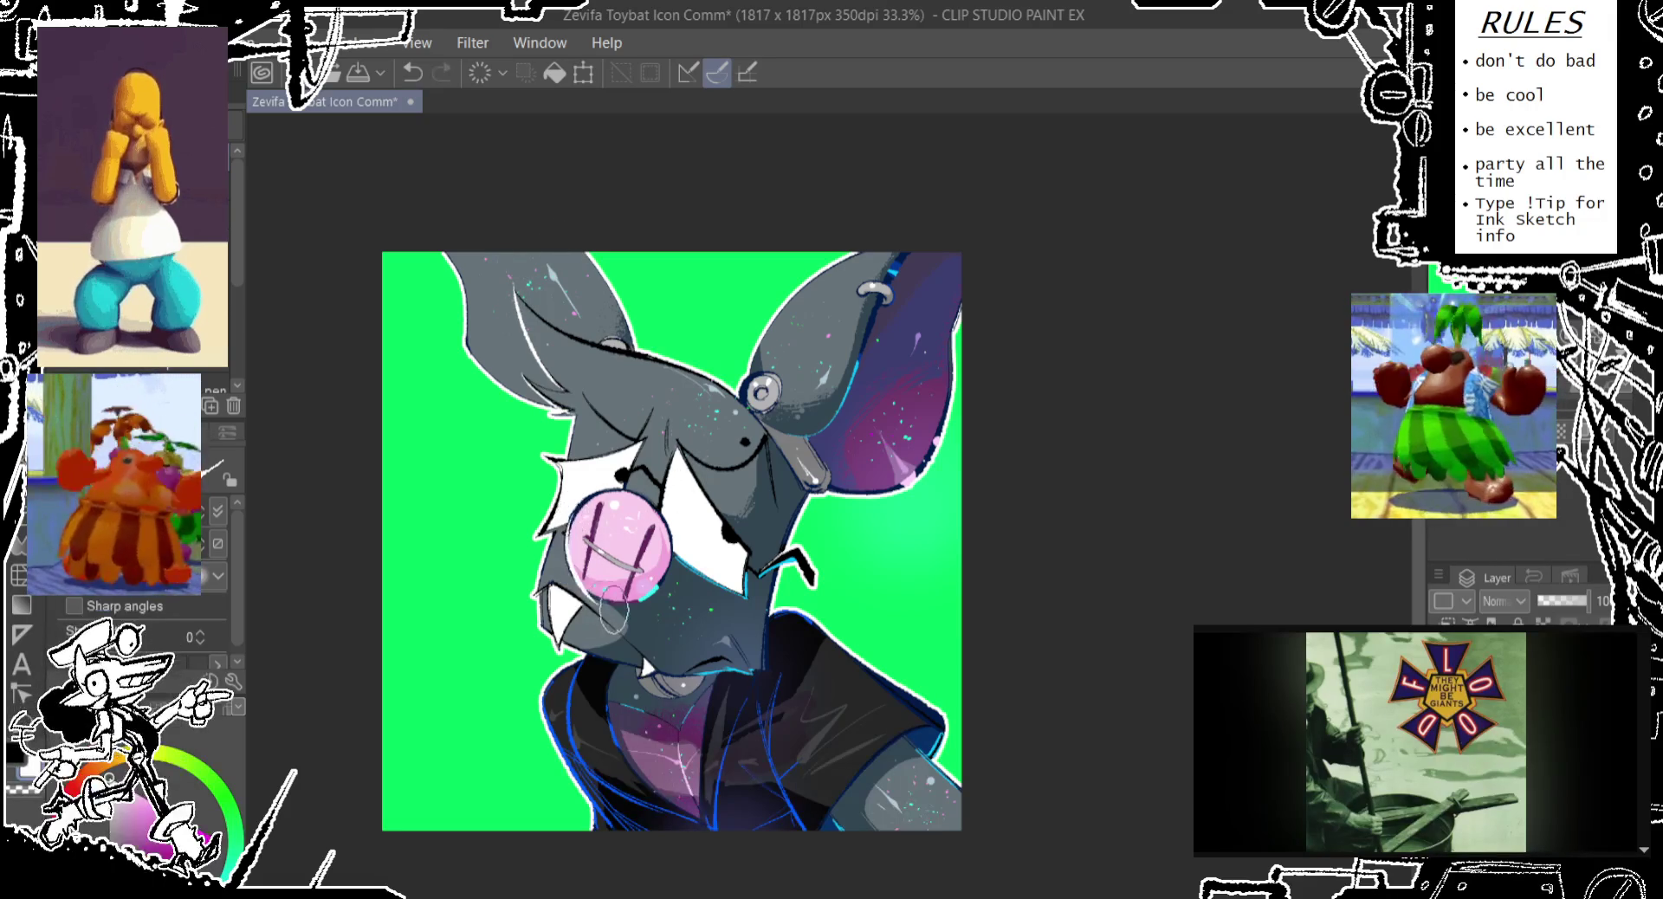
key("ctrl+z")
key("ctrl+z")
left_click_drag(562, 503, 603, 603)
key("ctrl+z")
left_click_drag(563, 502, 615, 602)
key("ctrl+z")
left_click_drag(563, 507, 611, 606)
key("ctrl+z")
left_click_drag(563, 507, 606, 595)
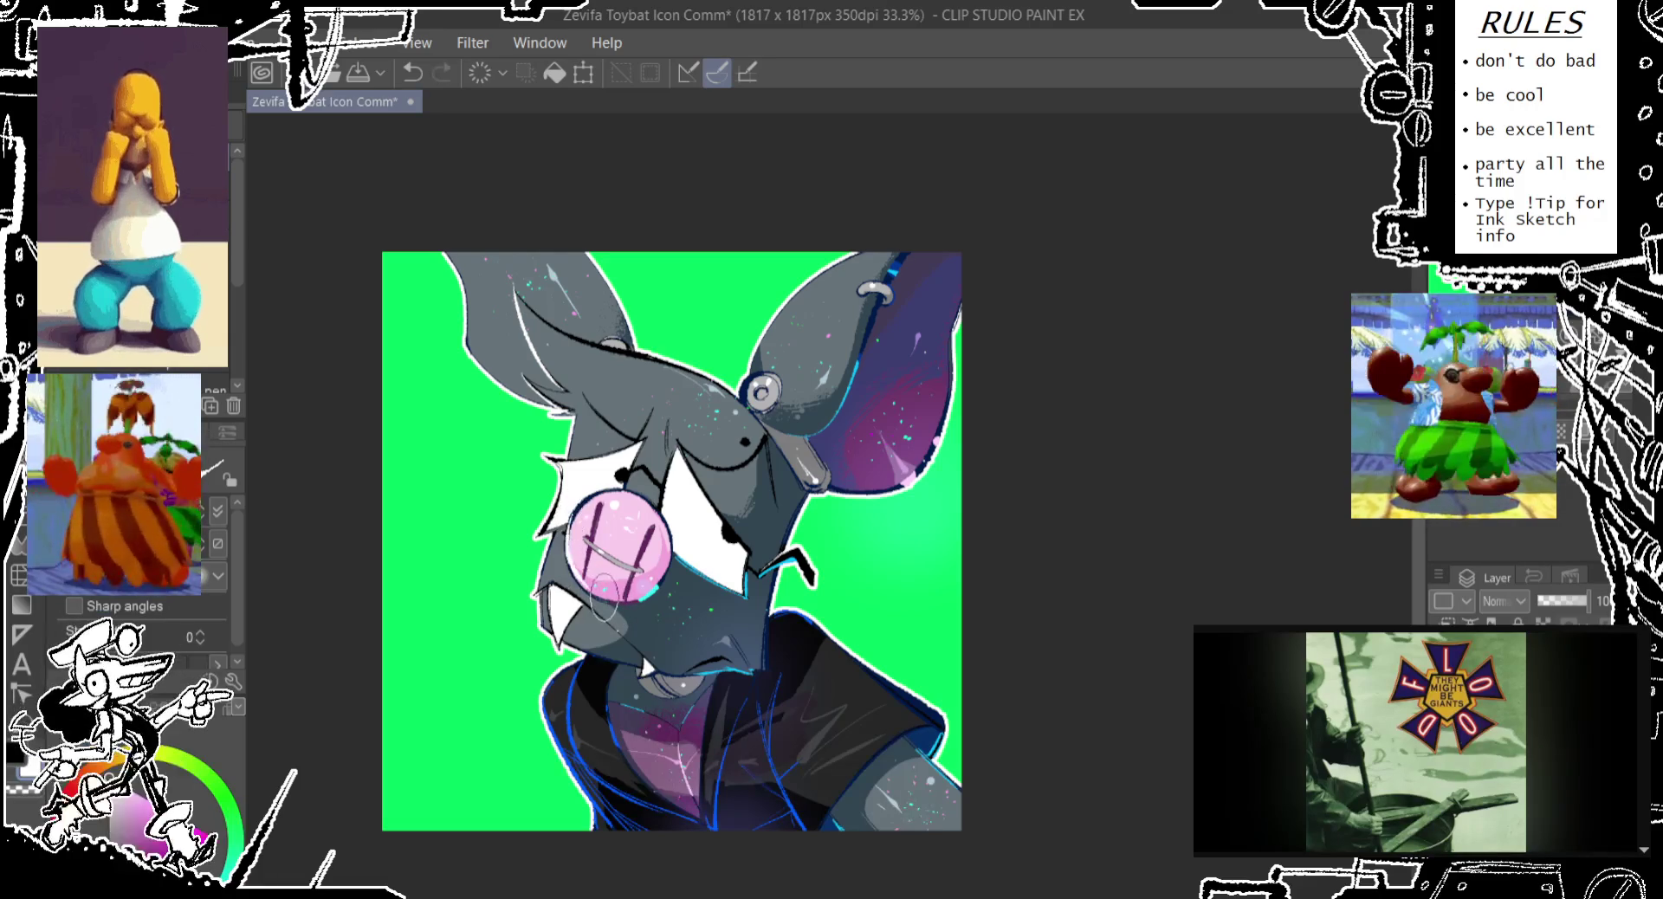
key("ctrl+z")
left_click_drag(563, 506, 606, 597)
key("ctrl+z")
left_click_drag(563, 507, 602, 598)
key("ctrl+z")
left_click_drag(563, 506, 606, 597)
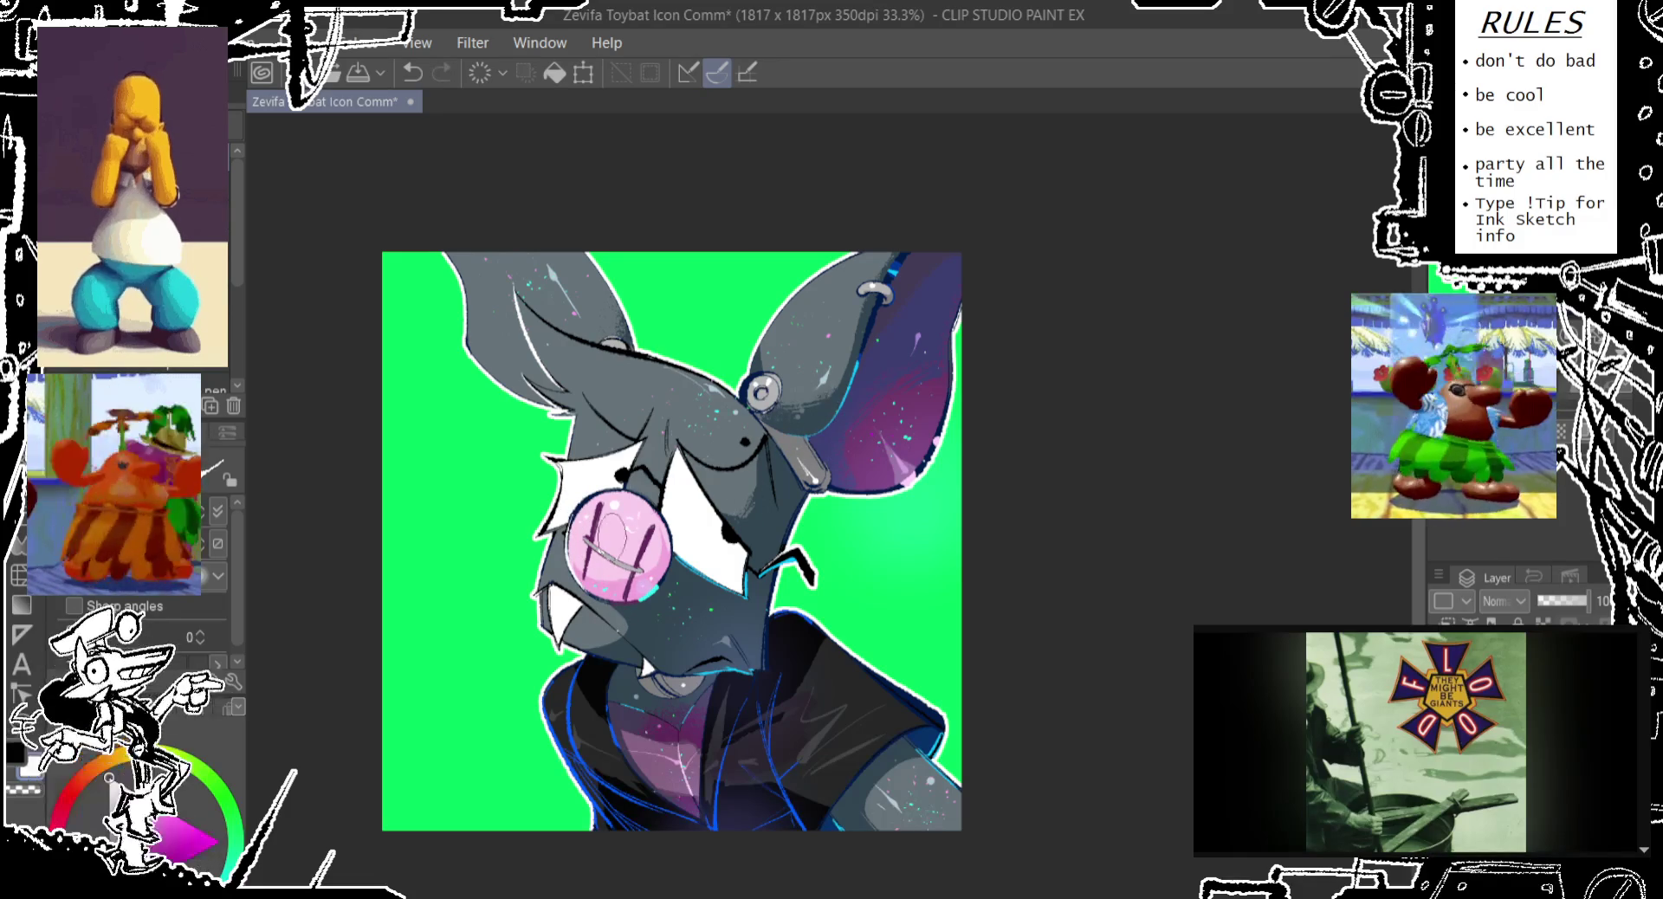
Try a new stroke near the chin, then undo it
key("ctrl+z")
mouse_move(610, 641)
left_mouse_down()
mouse_move(650, 684)
mouse_move(703, 554)
left_mouse_up()
key("ctrl+z")
key("ctrl+z")
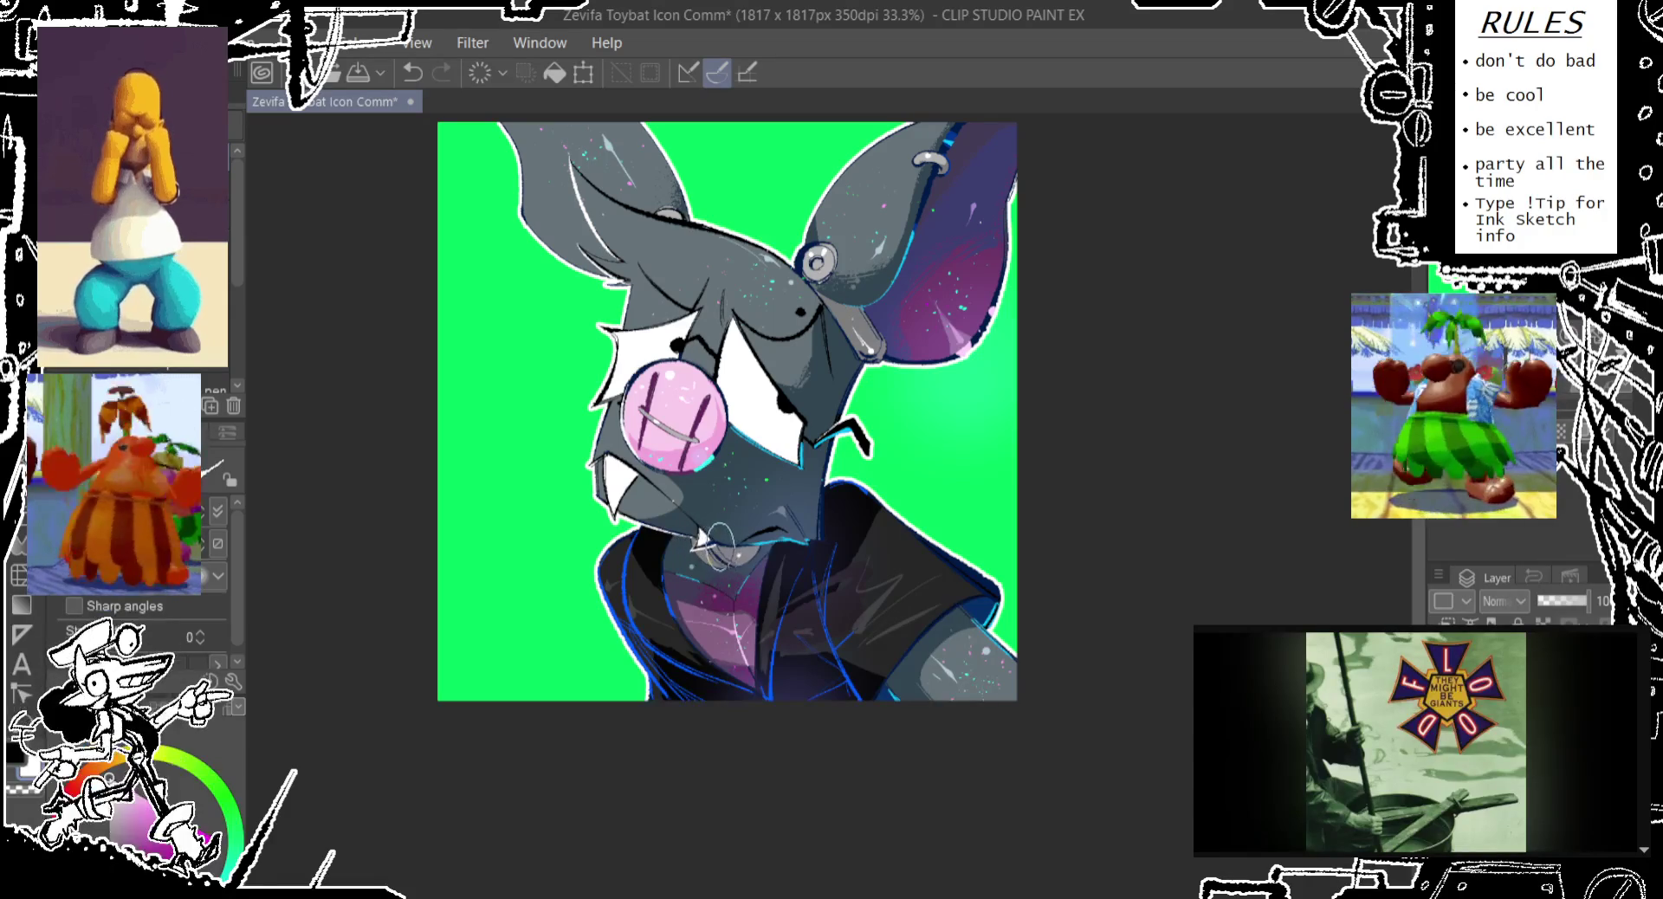
Redo short pen strokes near the chin and beside the neck
key("ctrl+z")
left_click_drag(710, 545, 740, 548)
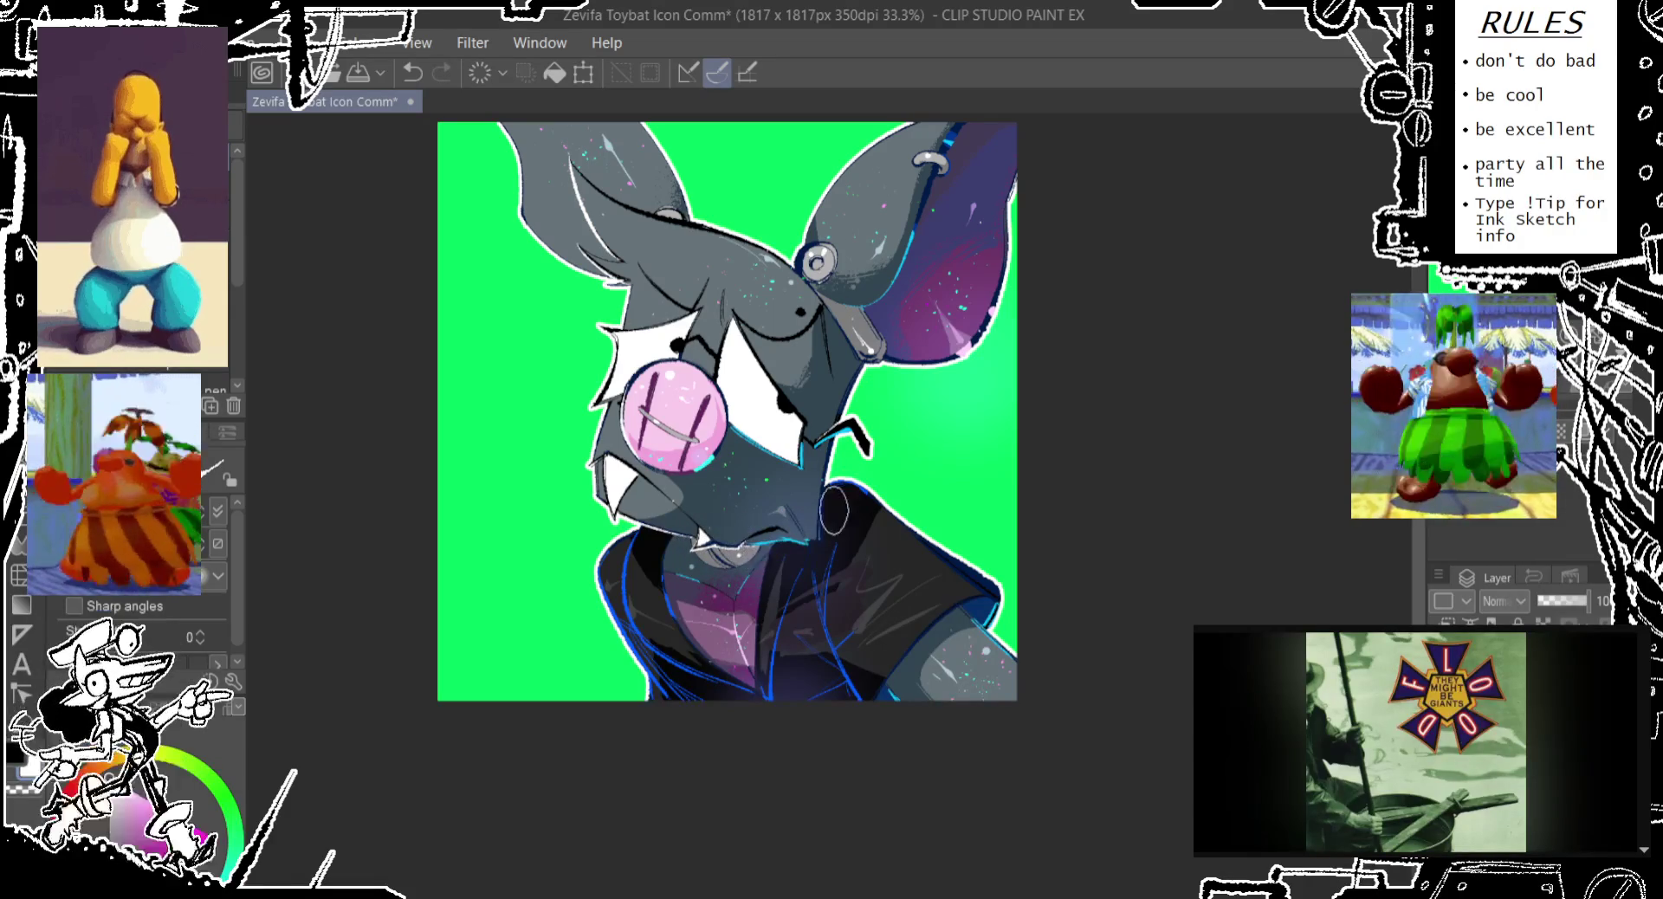
key("ctrl+z")
left_click_drag(823, 515, 824, 500)
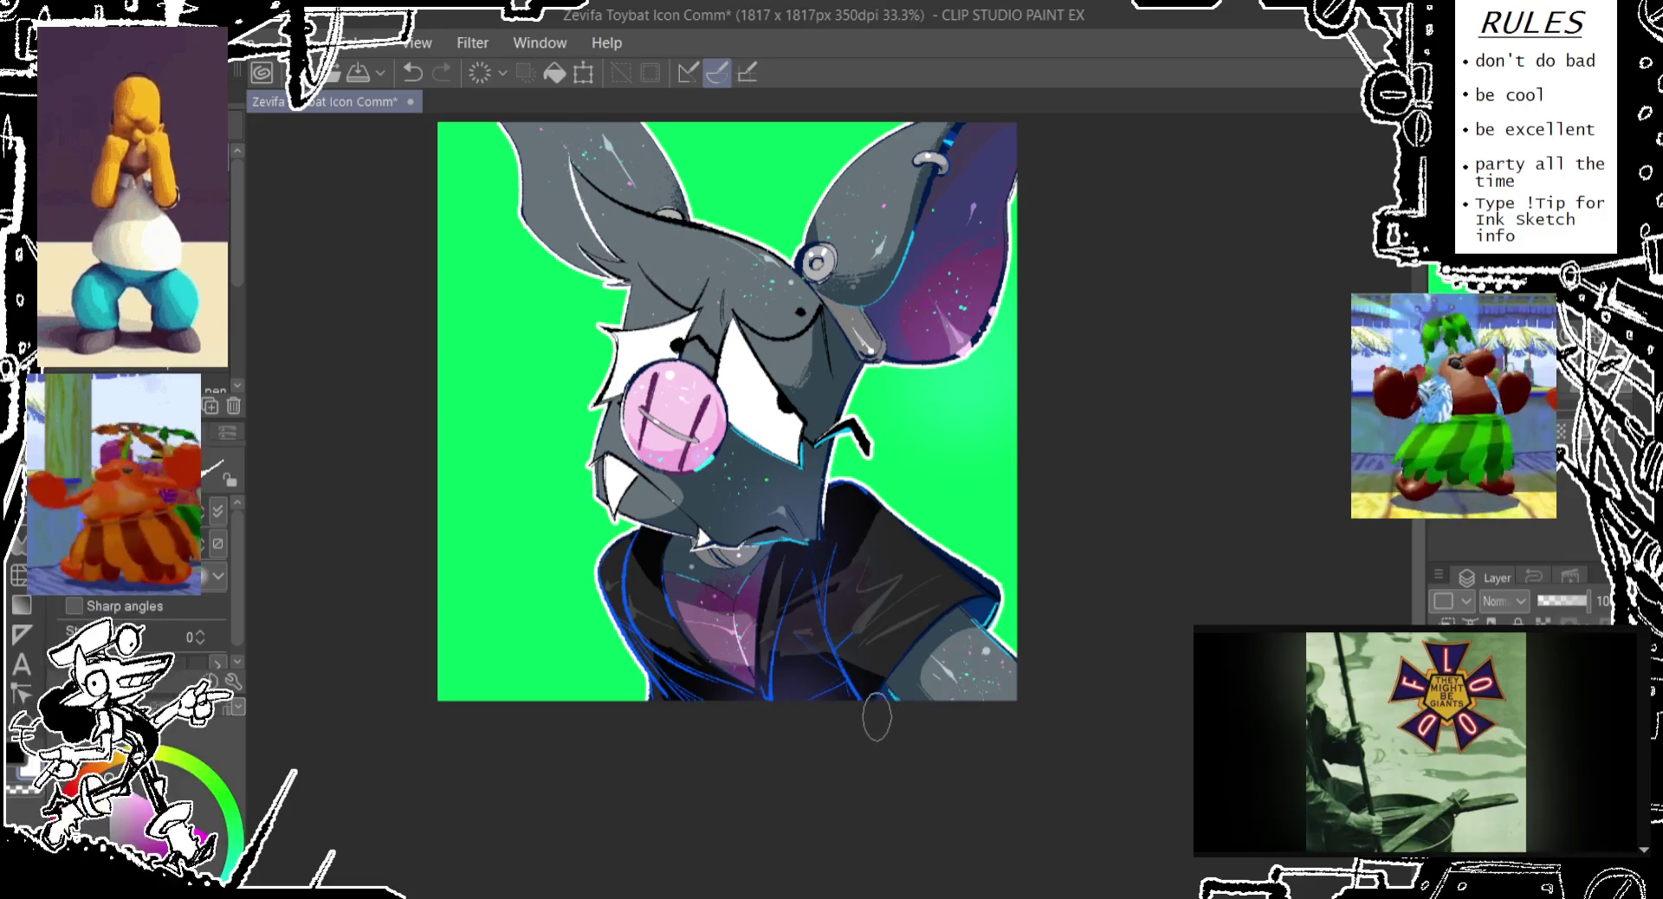
Retouch the jacket's shoulder edge with repeated pen strokes
key("ctrl+z")
left_click_drag(987, 576, 978, 617)
key("ctrl+z")
left_click_drag(872, 705, 970, 619)
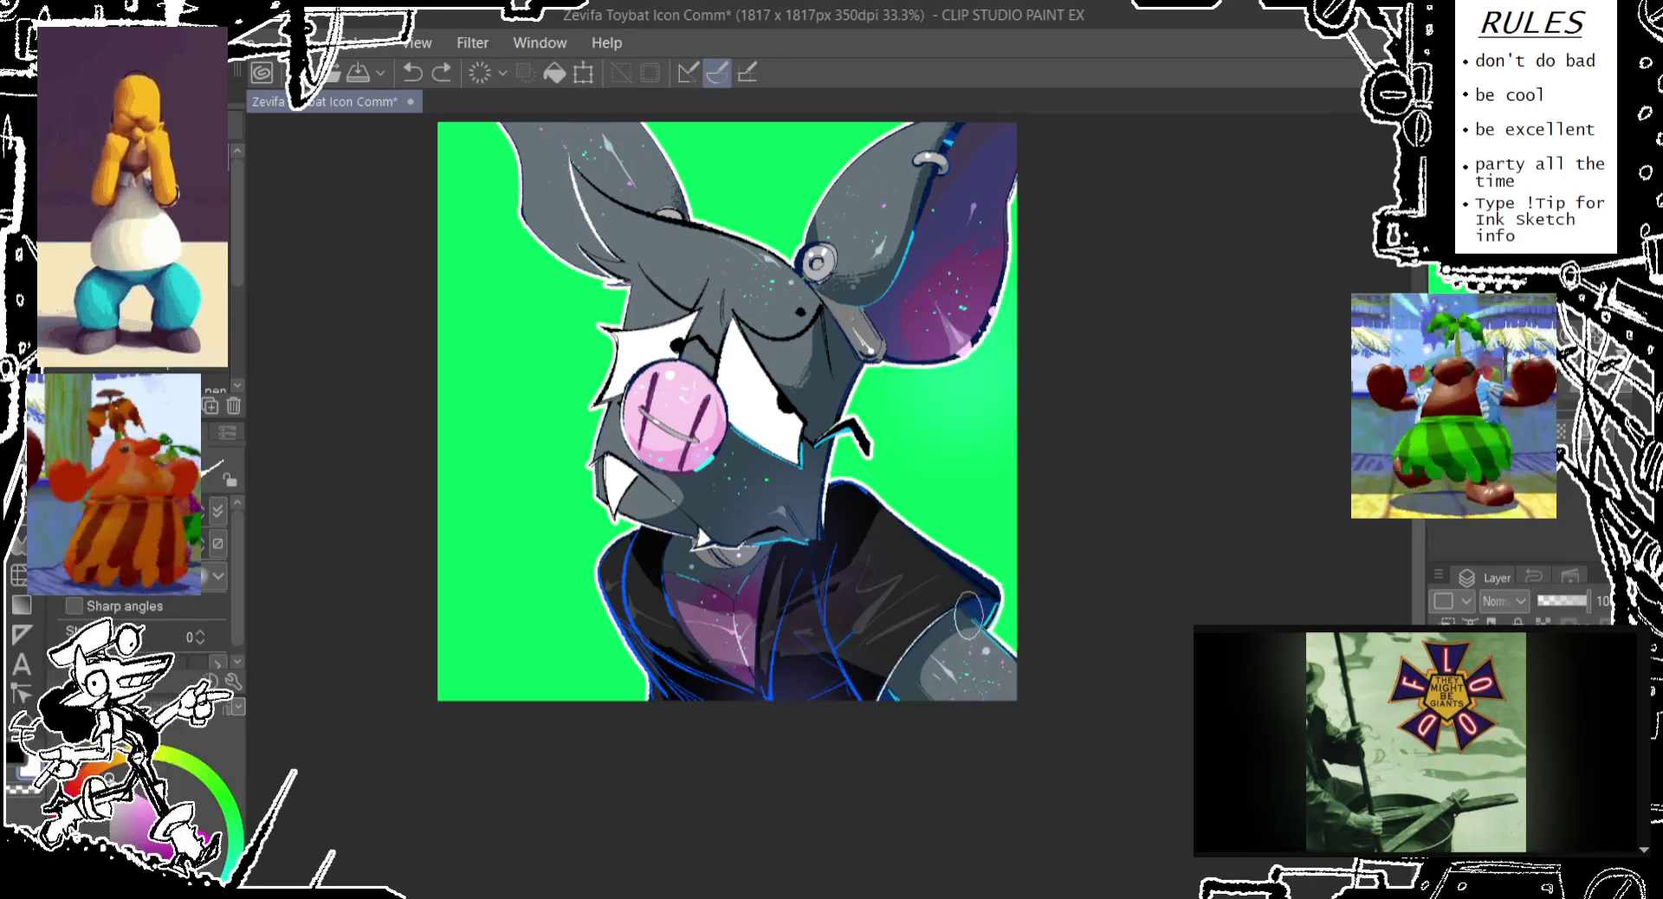
key("ctrl+z")
left_click_drag(1020, 669, 996, 641)
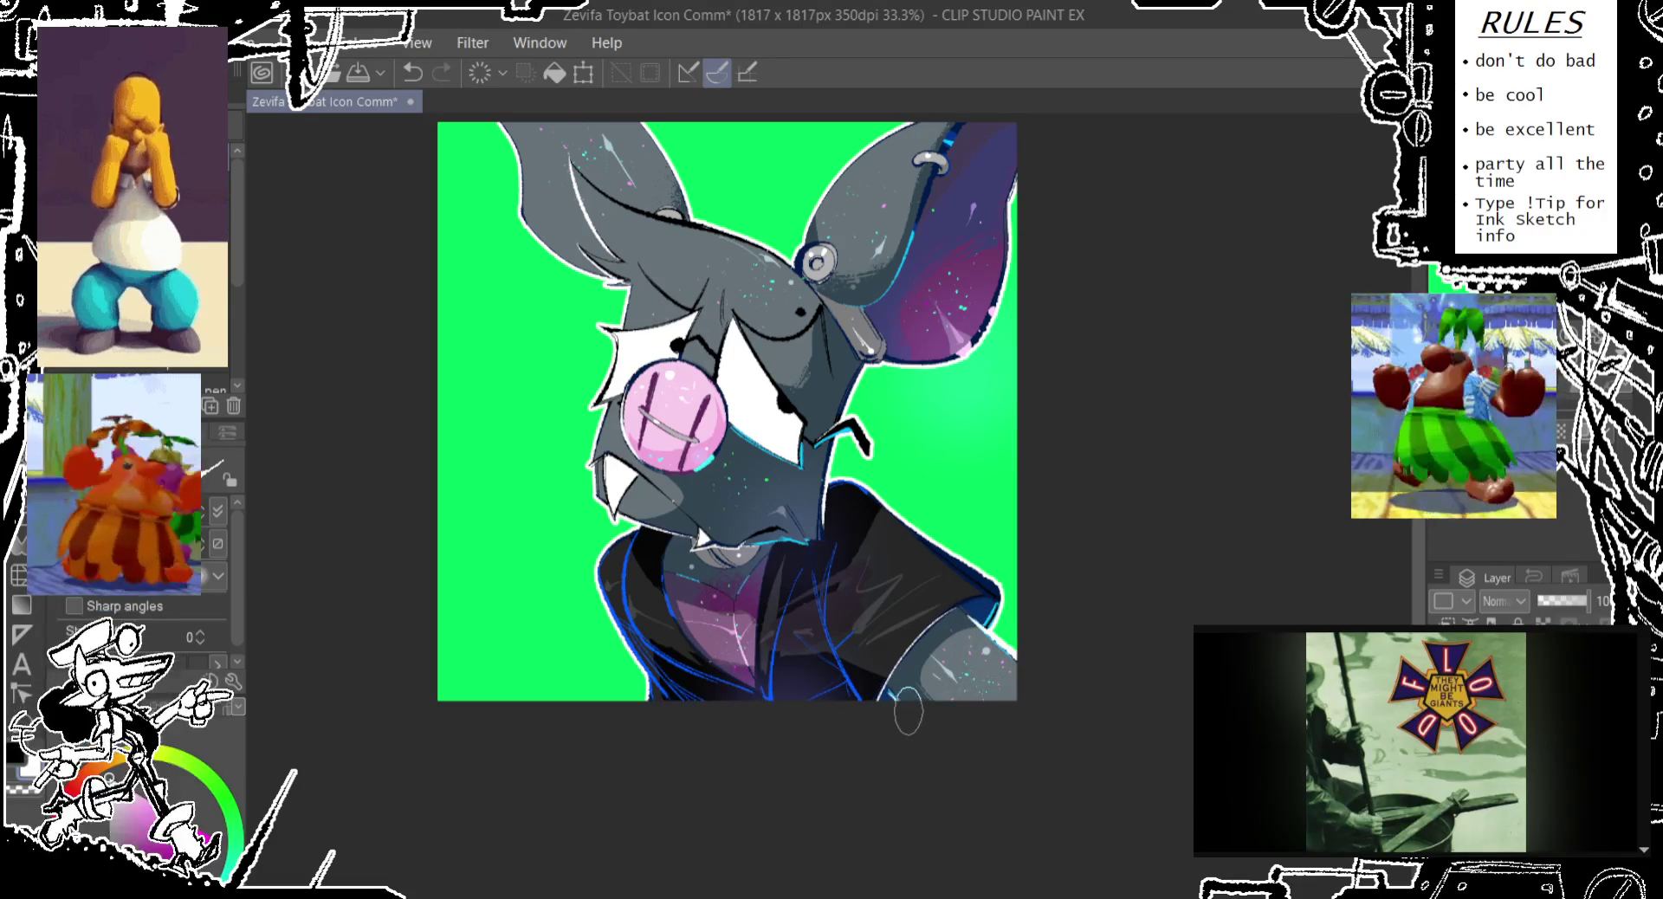
Repaint the bottom edge and the jacket's lower-left edge
key("ctrl+z")
left_click_drag(896, 693, 912, 721)
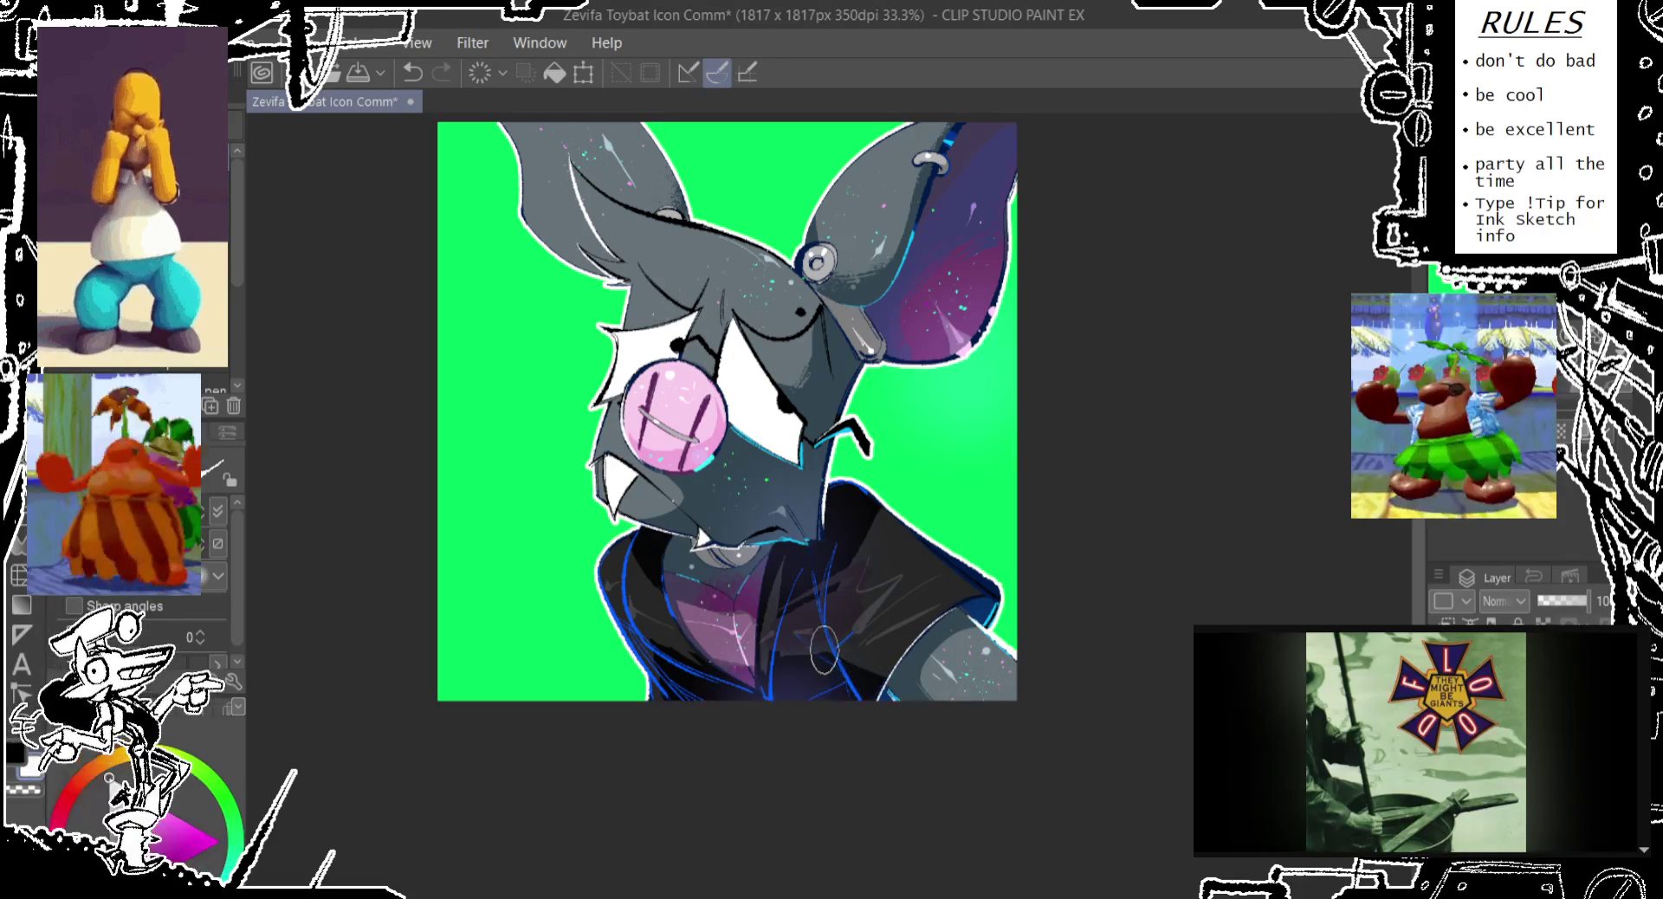
key("ctrl+z")
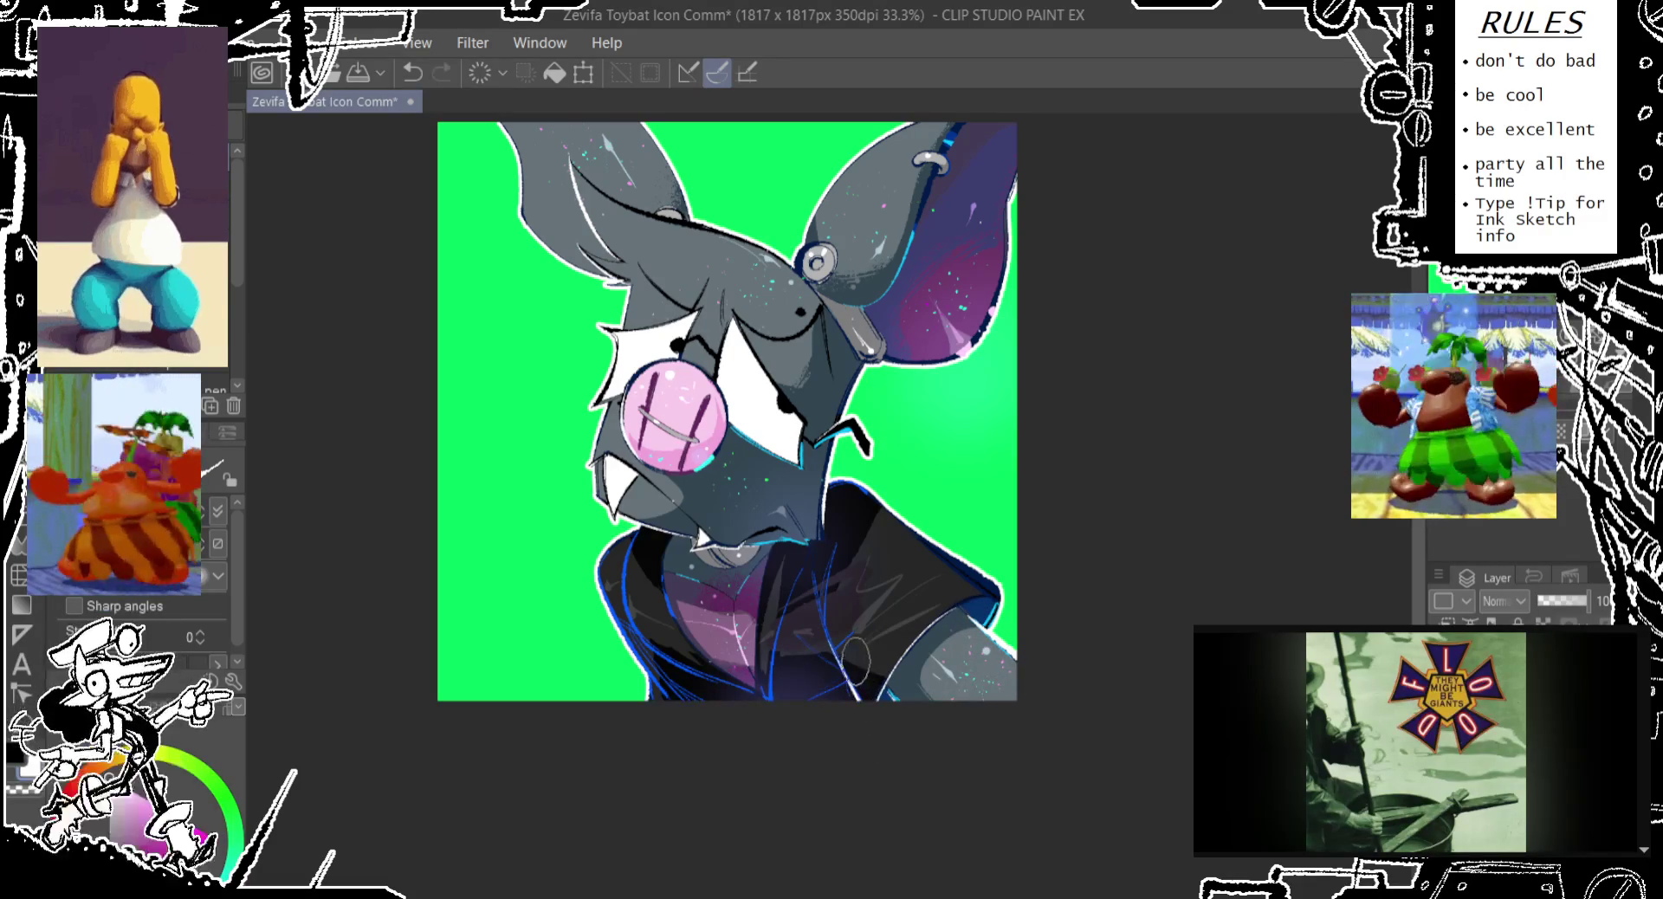
left_click_drag(663, 703, 658, 688)
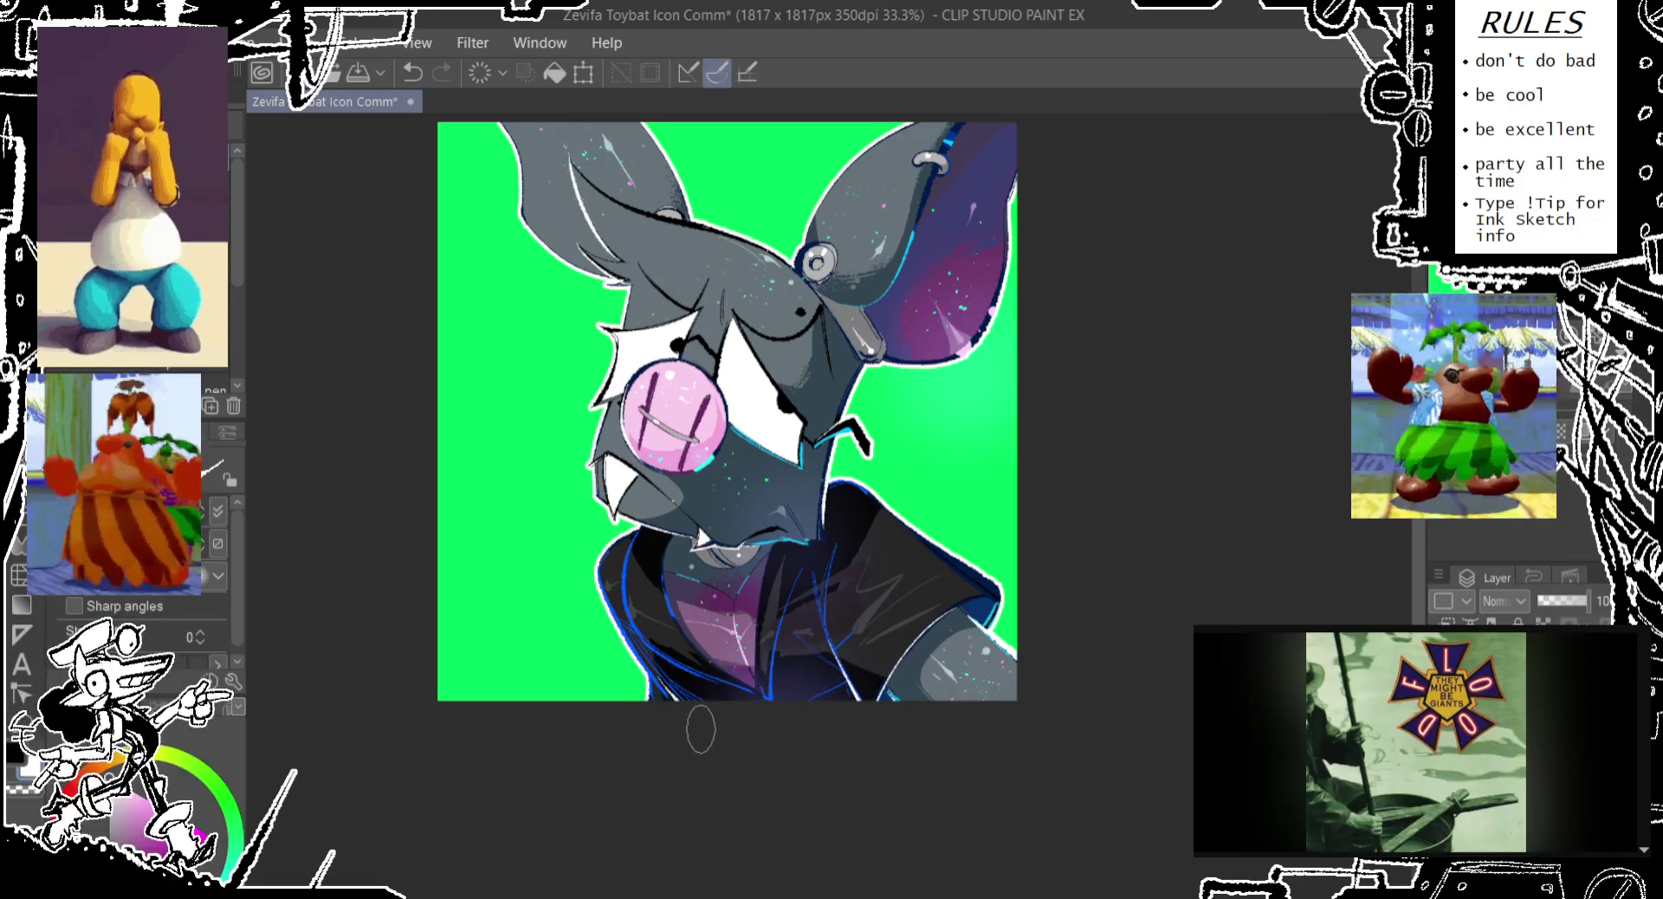
scroll(974, 413, "up", 2)
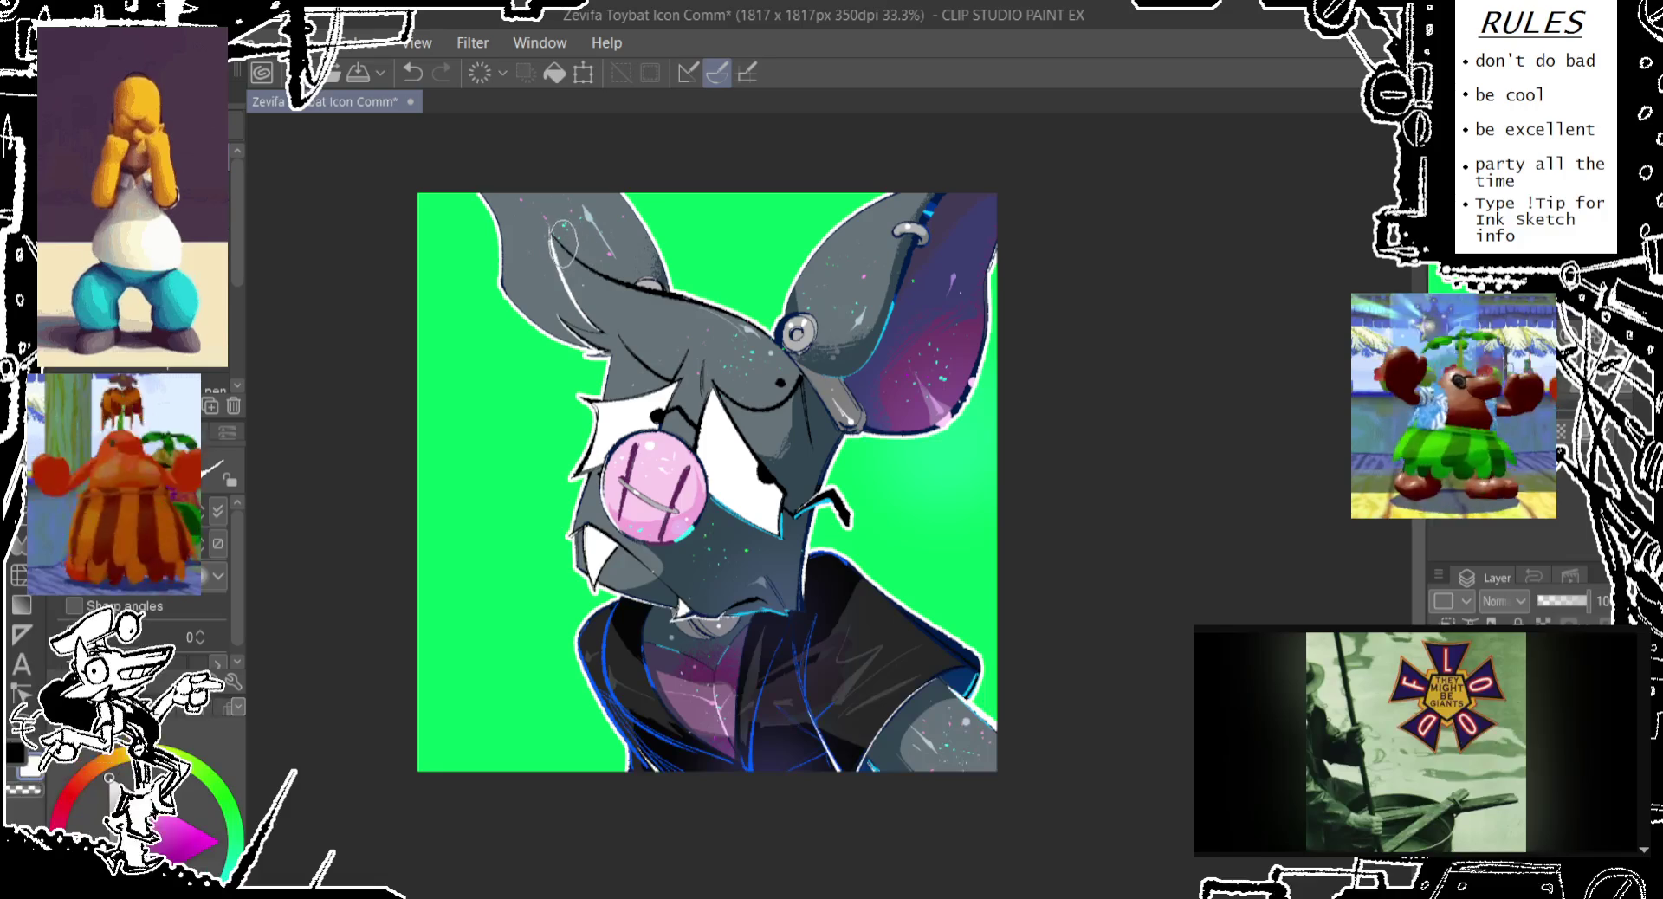
Remove the stray white mark by the face and retry a line along the ear's upper edge
key("ctrl+z")
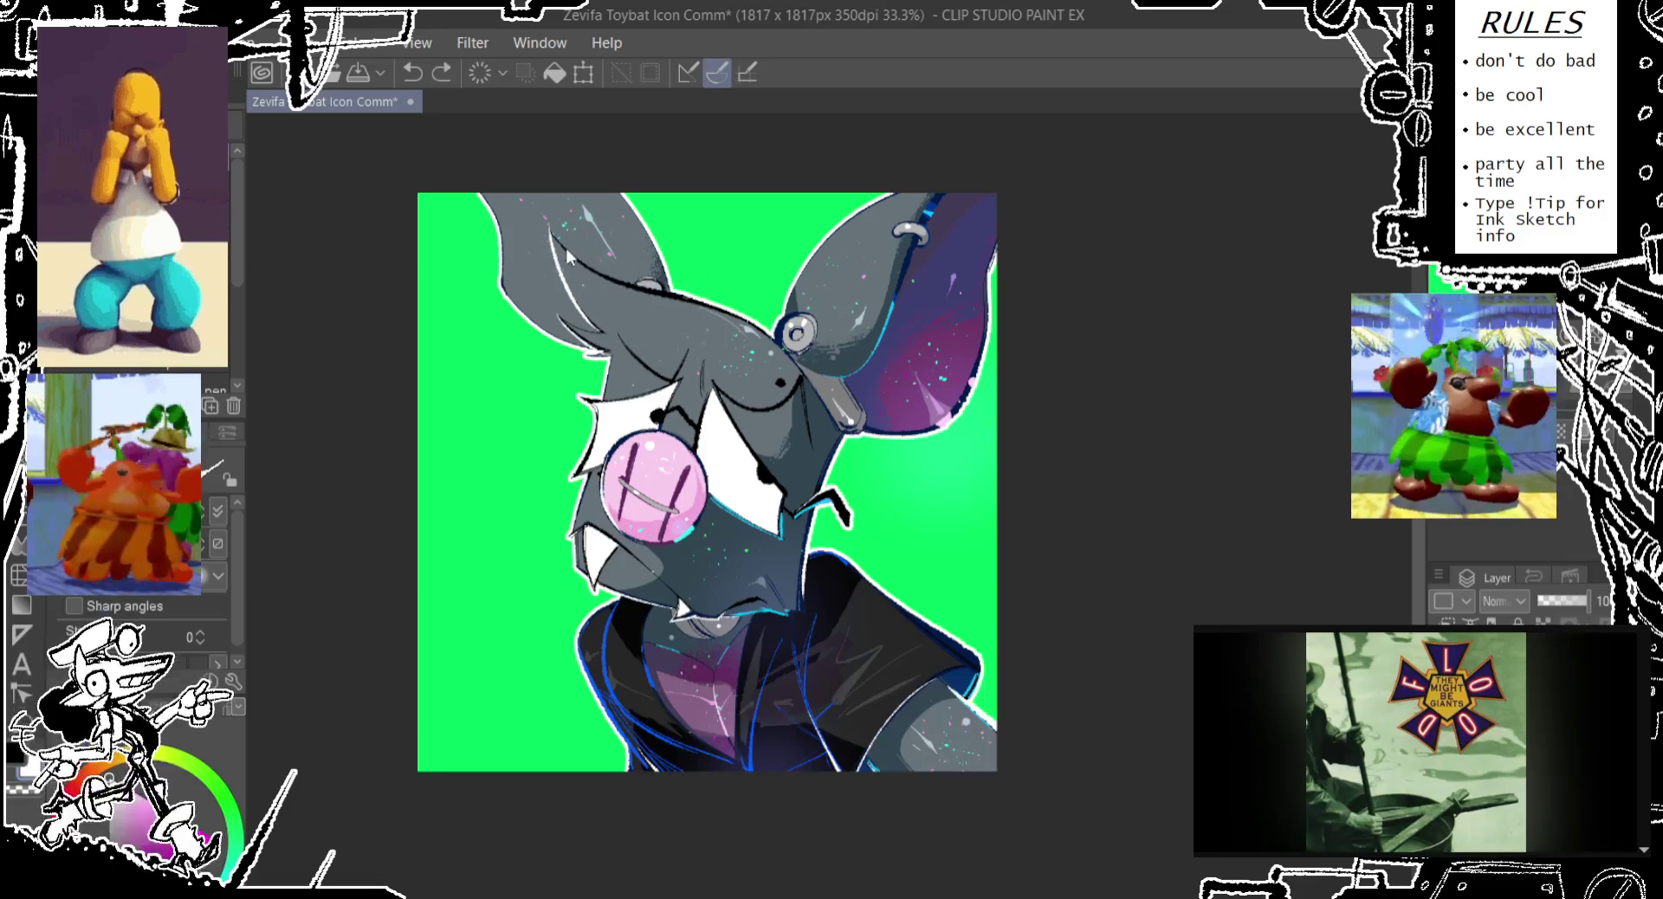
left_click_drag(555, 227, 664, 291)
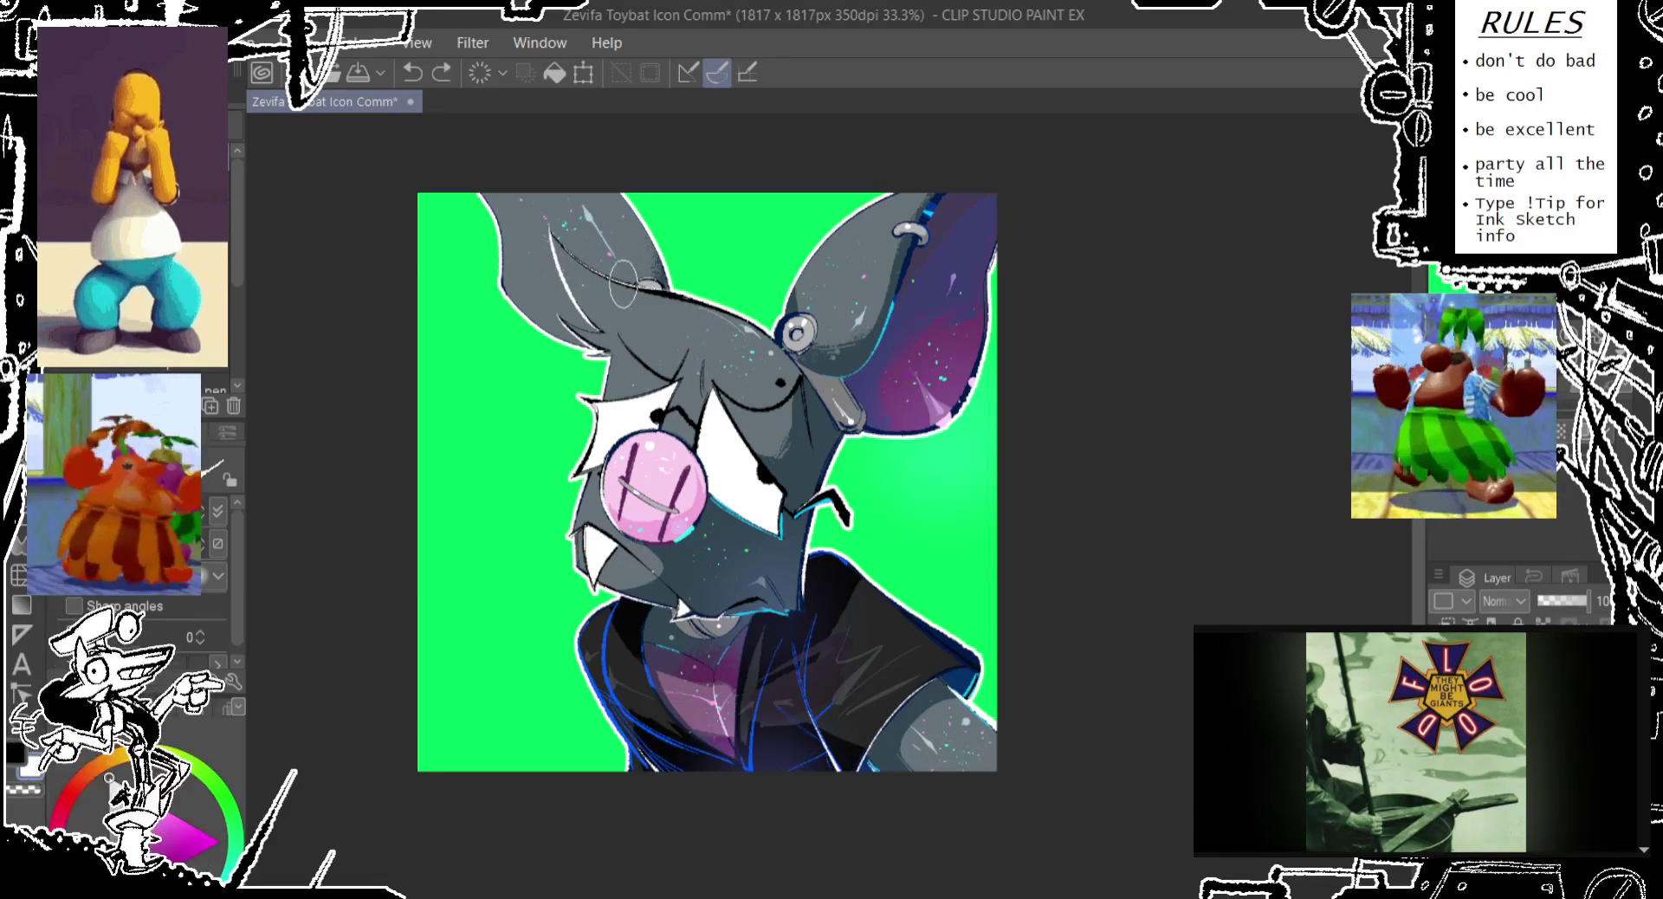
key("ctrl+z")
left_click_drag(628, 287, 702, 303)
key("ctrl+z")
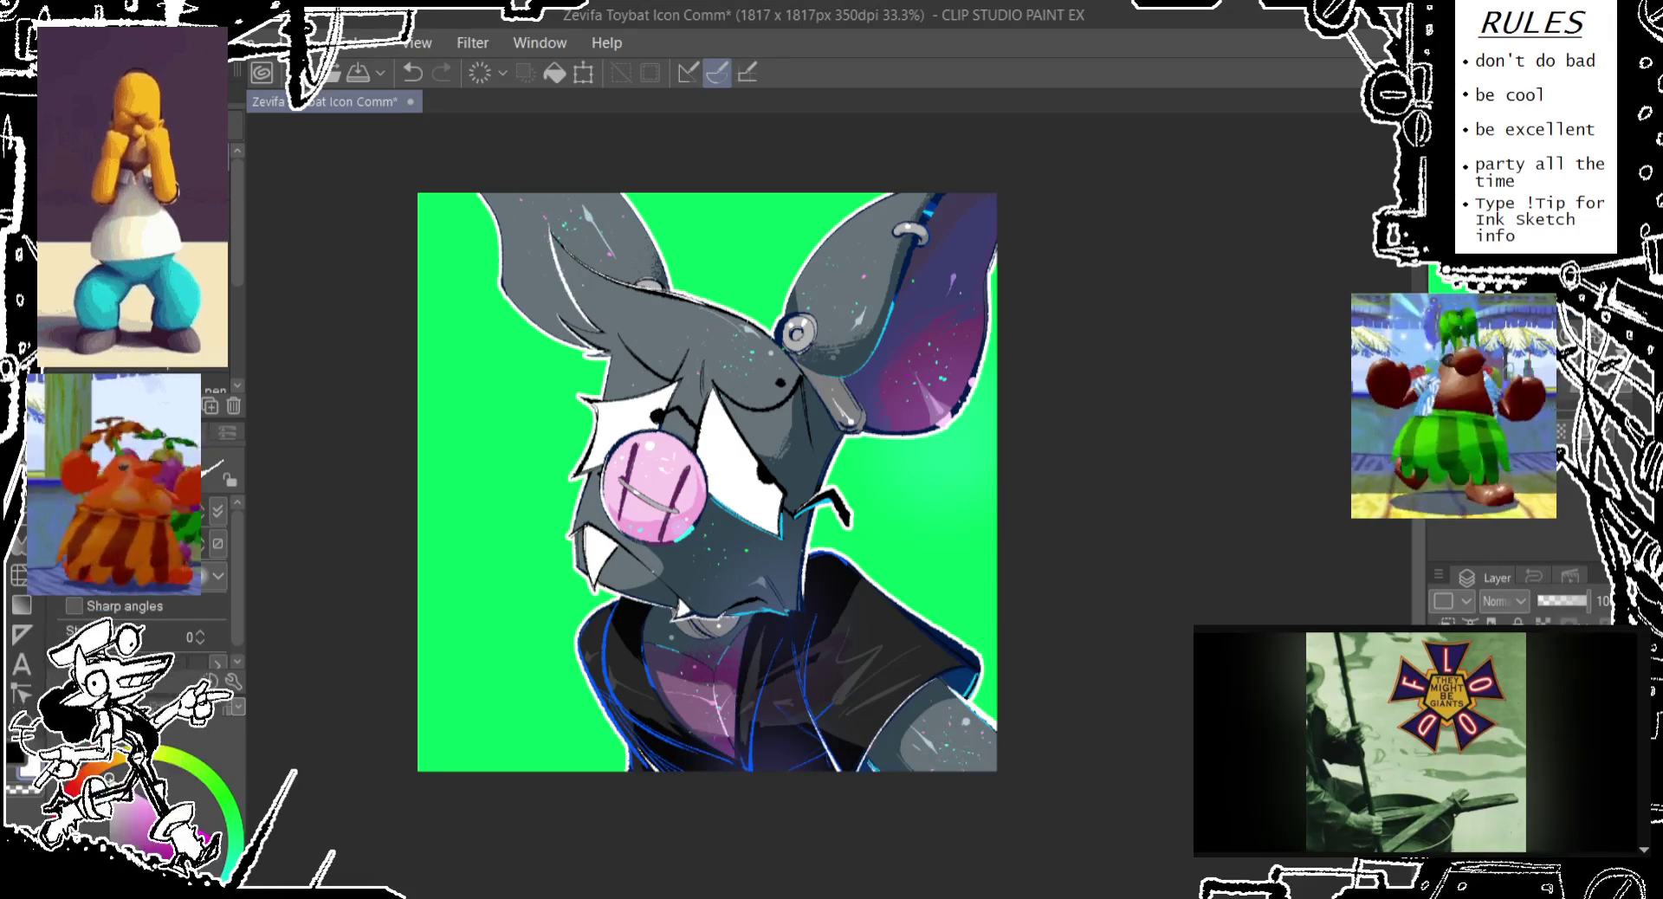
scroll(138, 589, "up", 2)
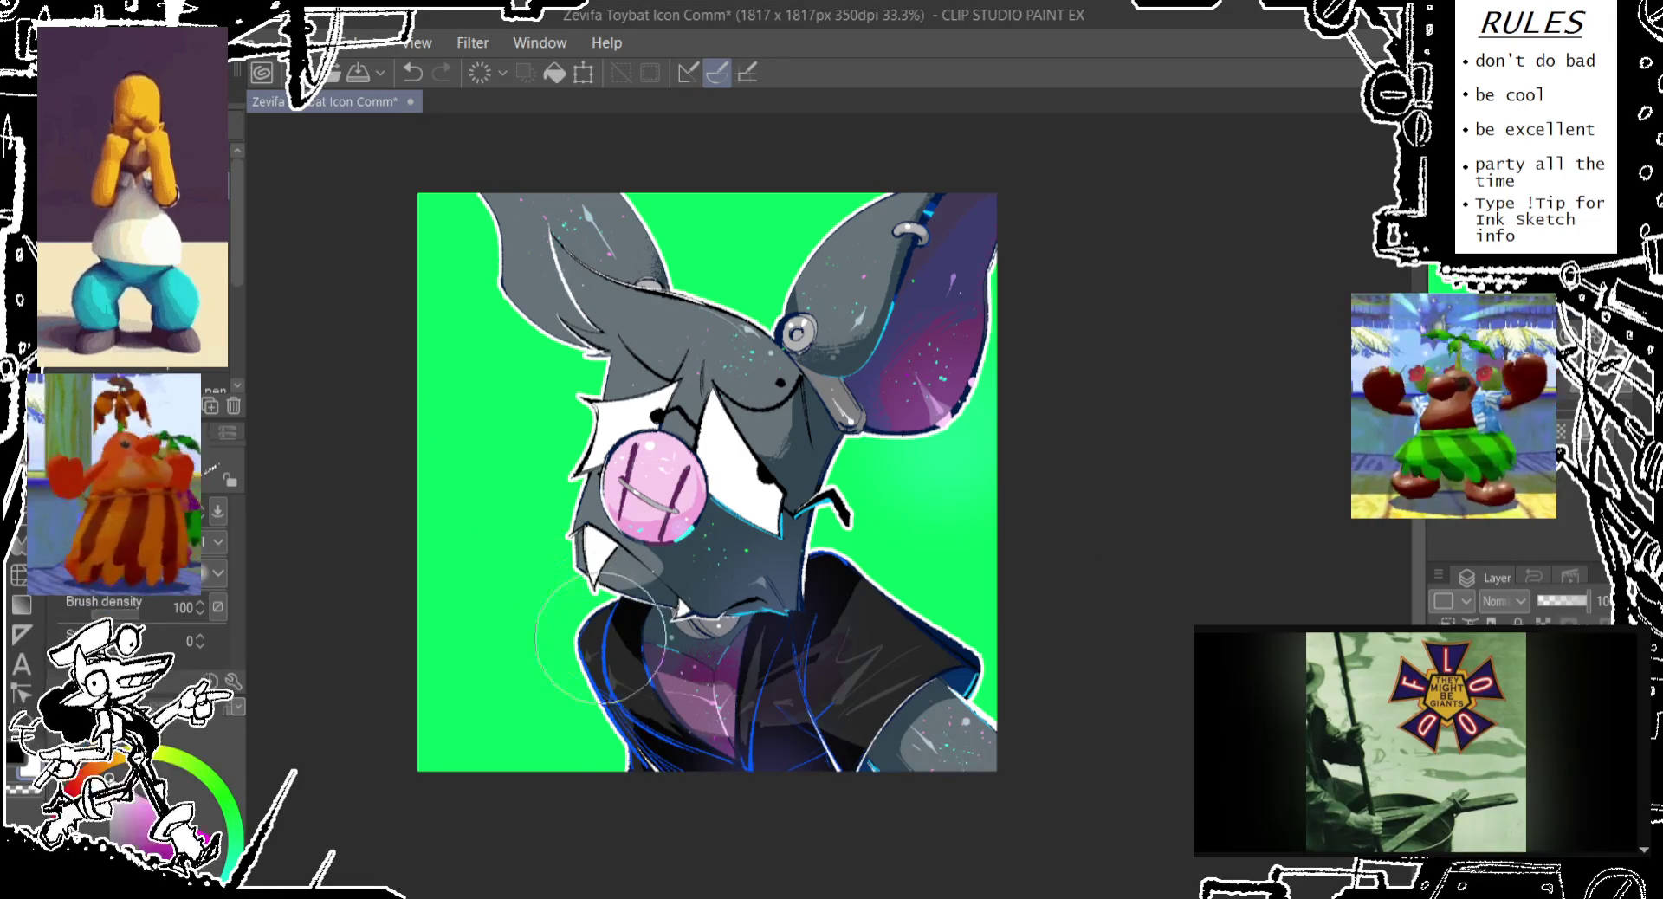
Paint white rim-light strokes along both jacket edges, between the ears and beside the cheek
left_click_drag(606, 745, 584, 606)
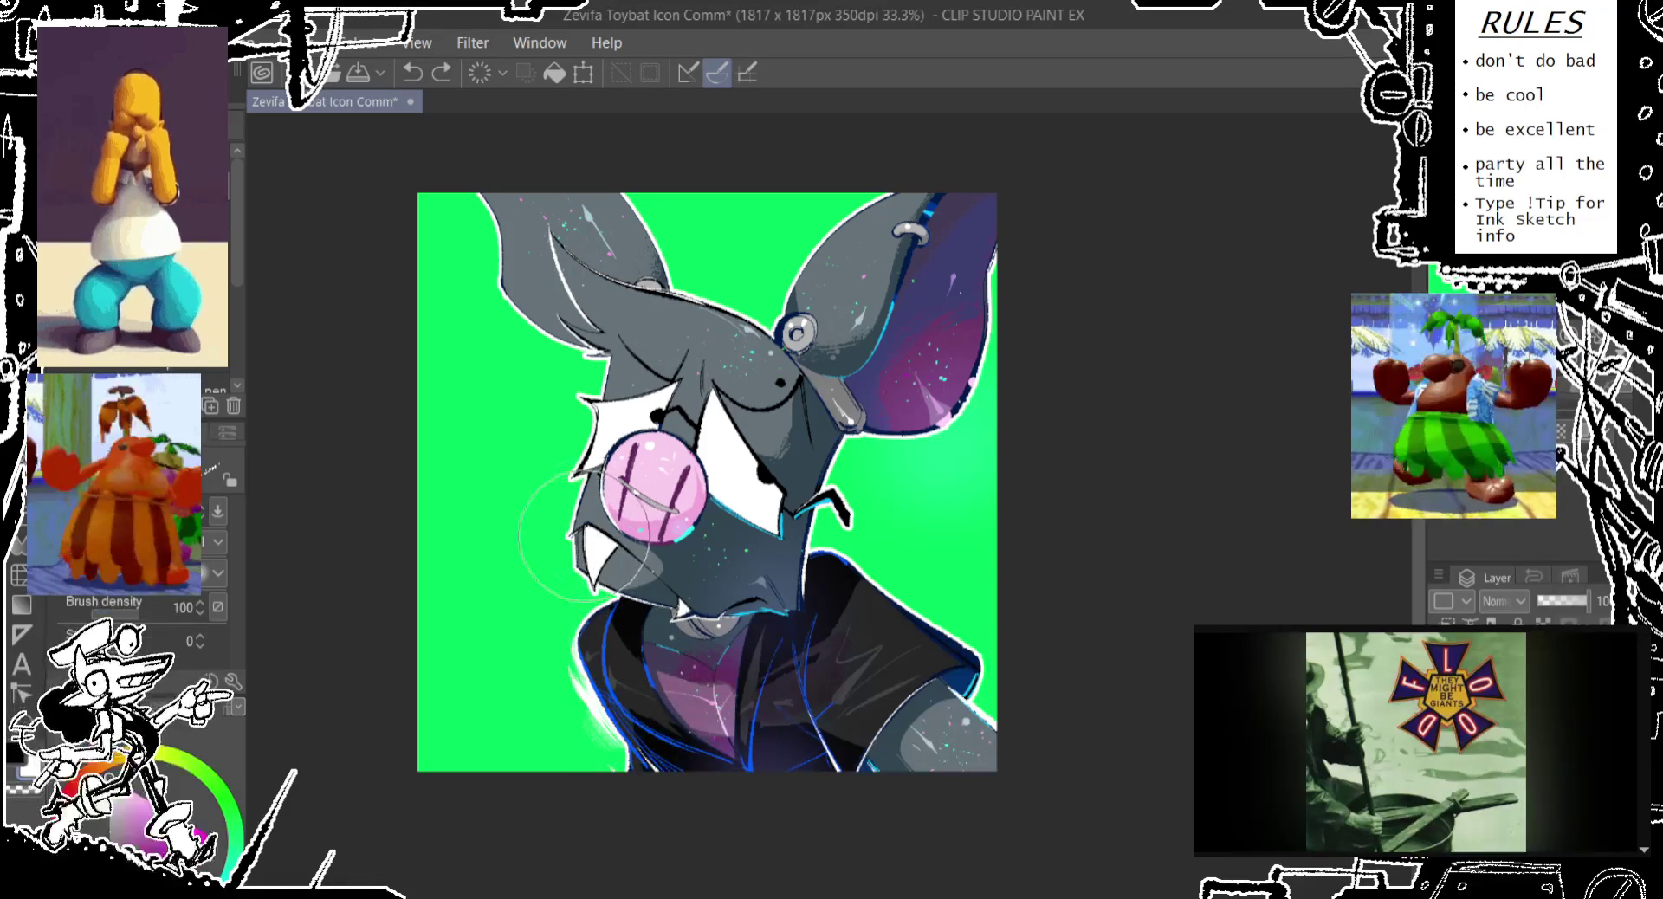
left_click_drag(876, 612, 987, 658)
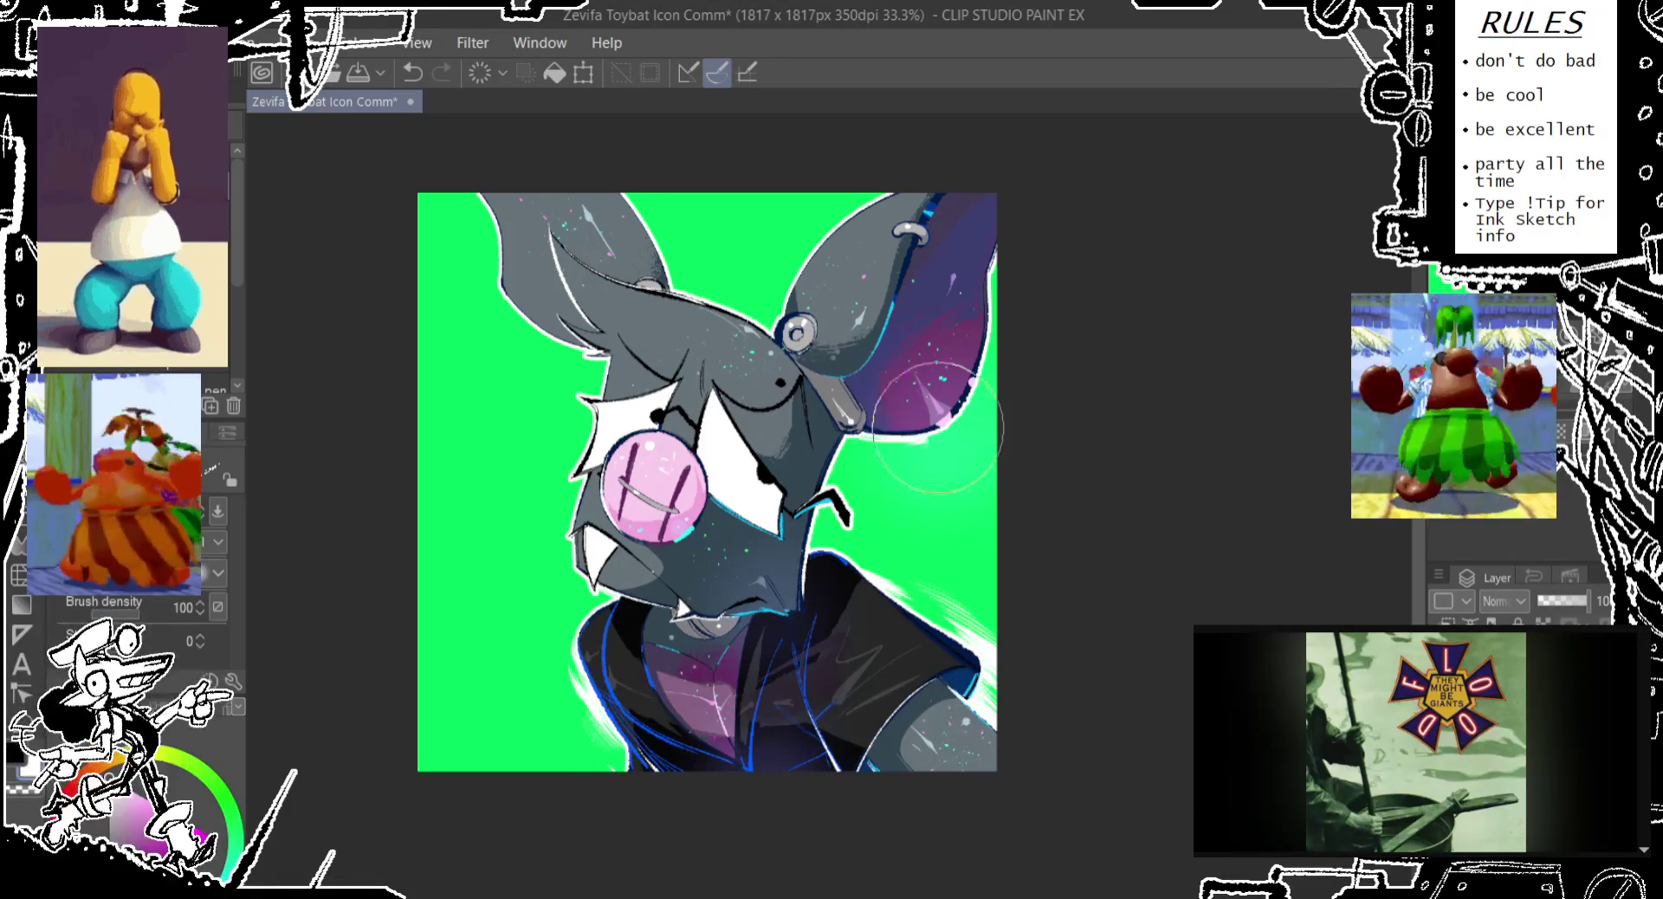
left_click_drag(667, 242, 745, 320)
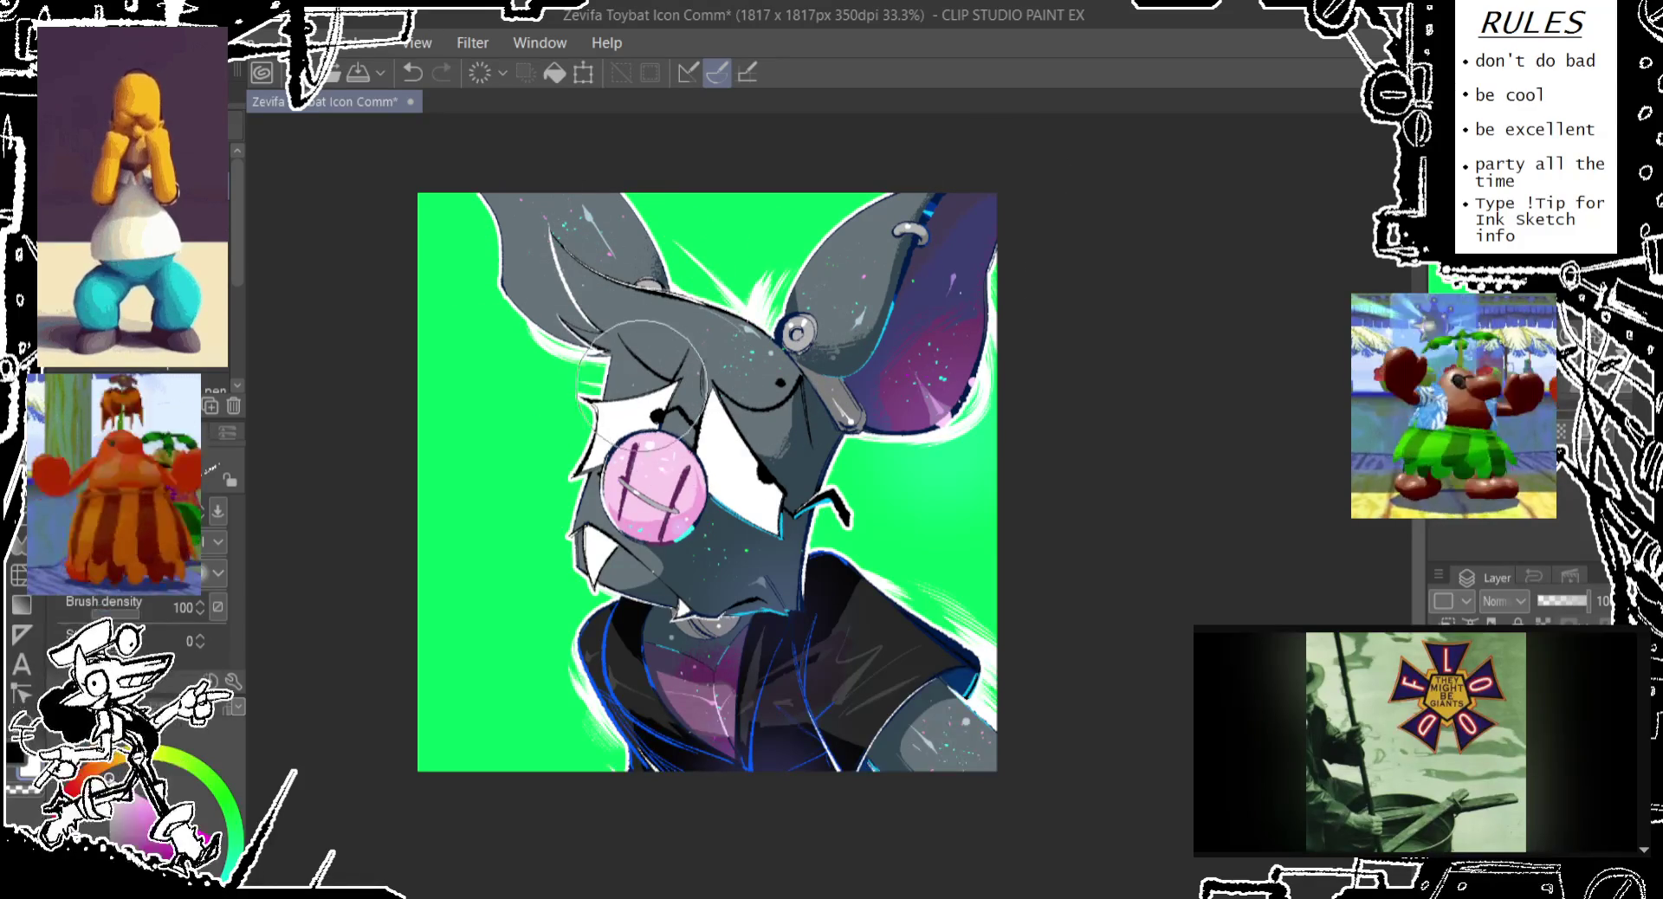
left_click_drag(836, 468, 857, 545)
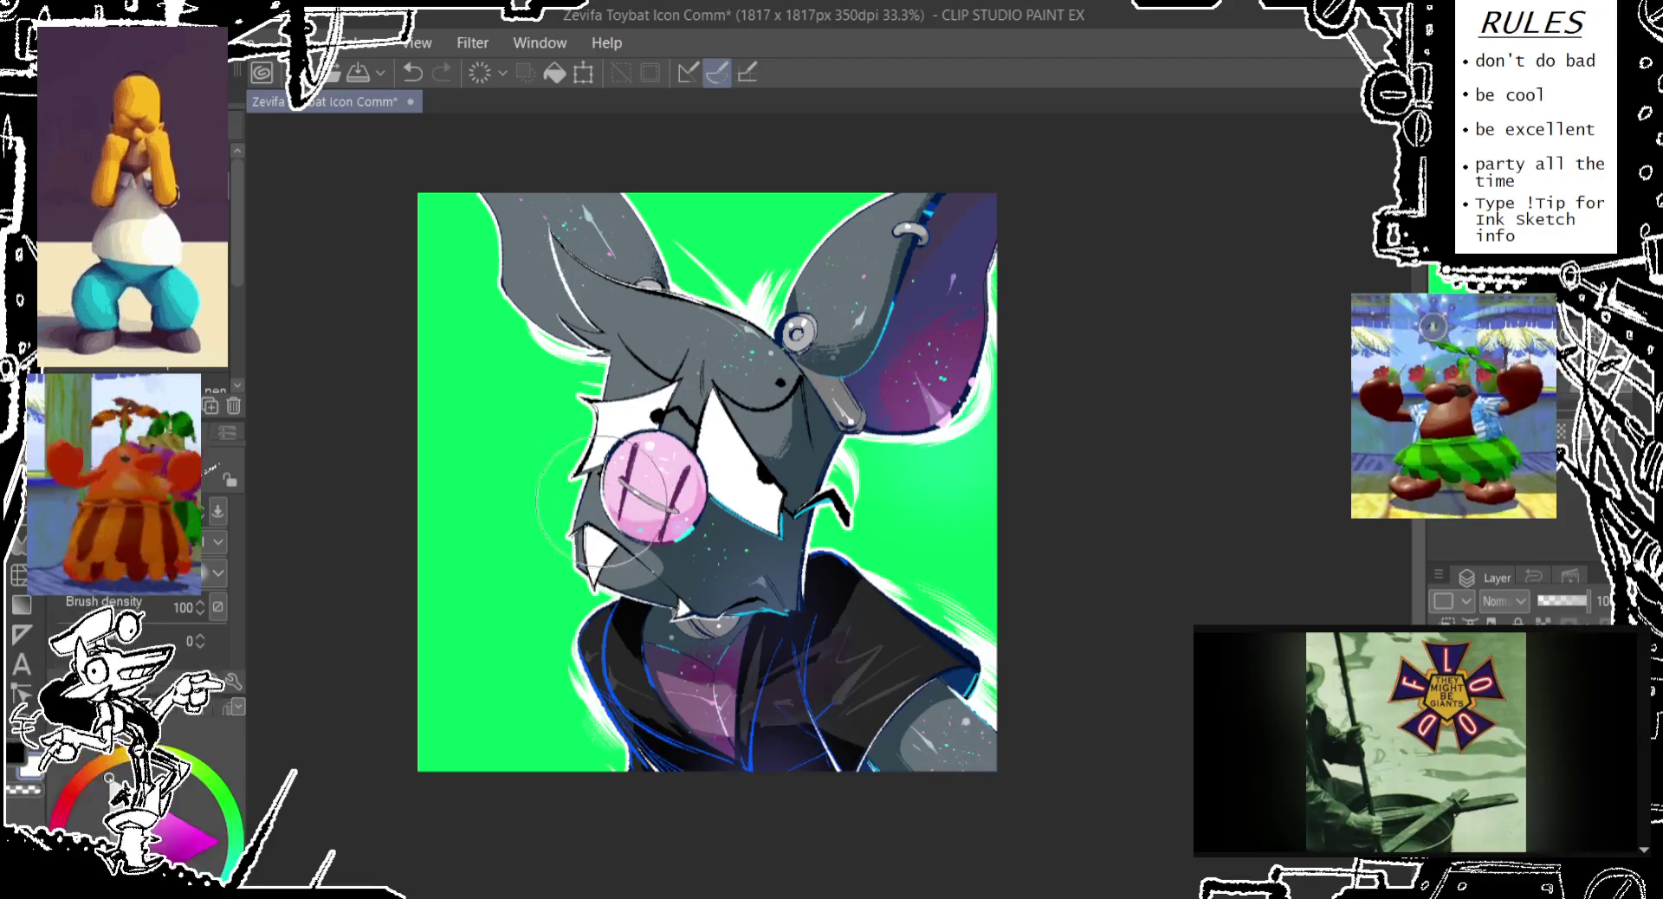
key("ctrl+z")
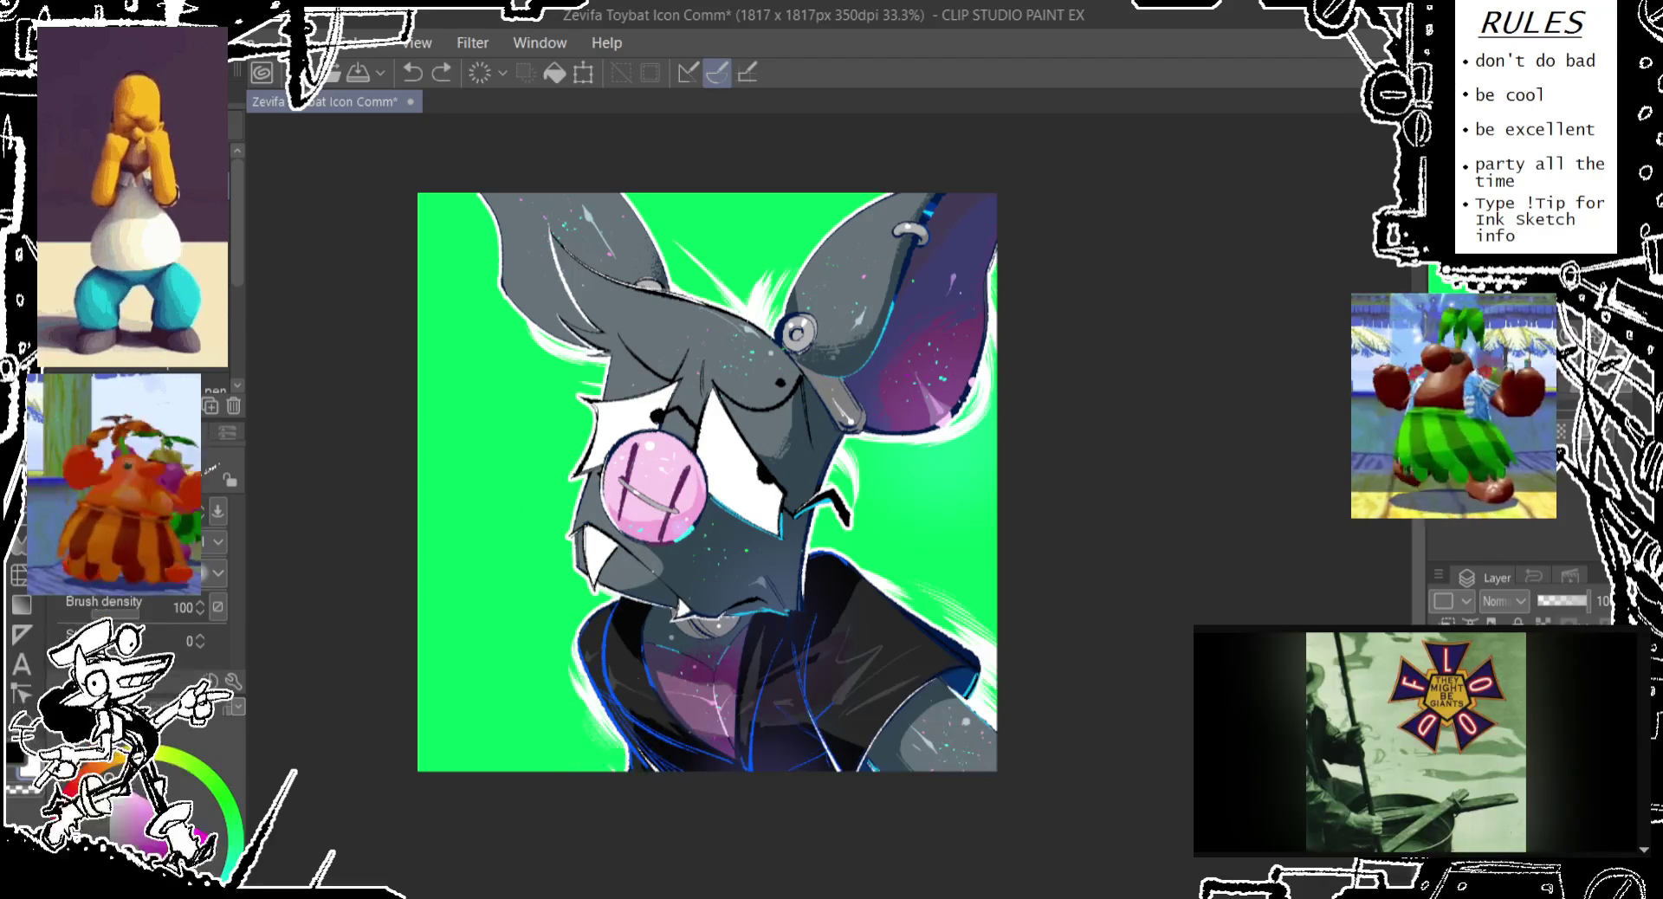
key("ctrl+y")
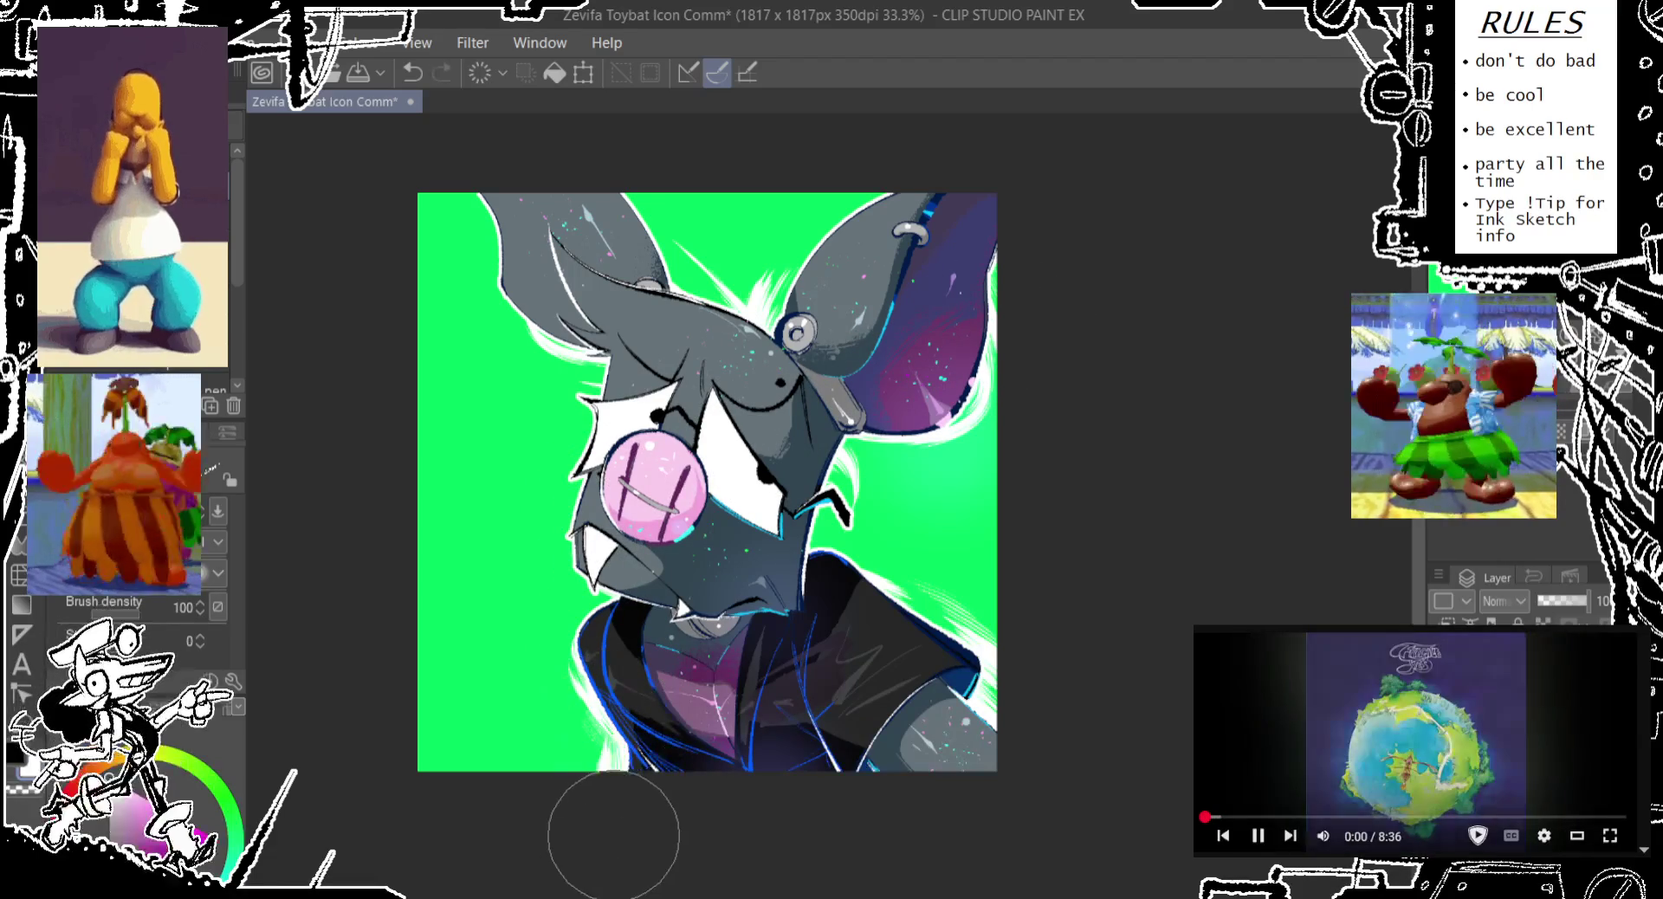
scroll(684, 502, "up", 2)
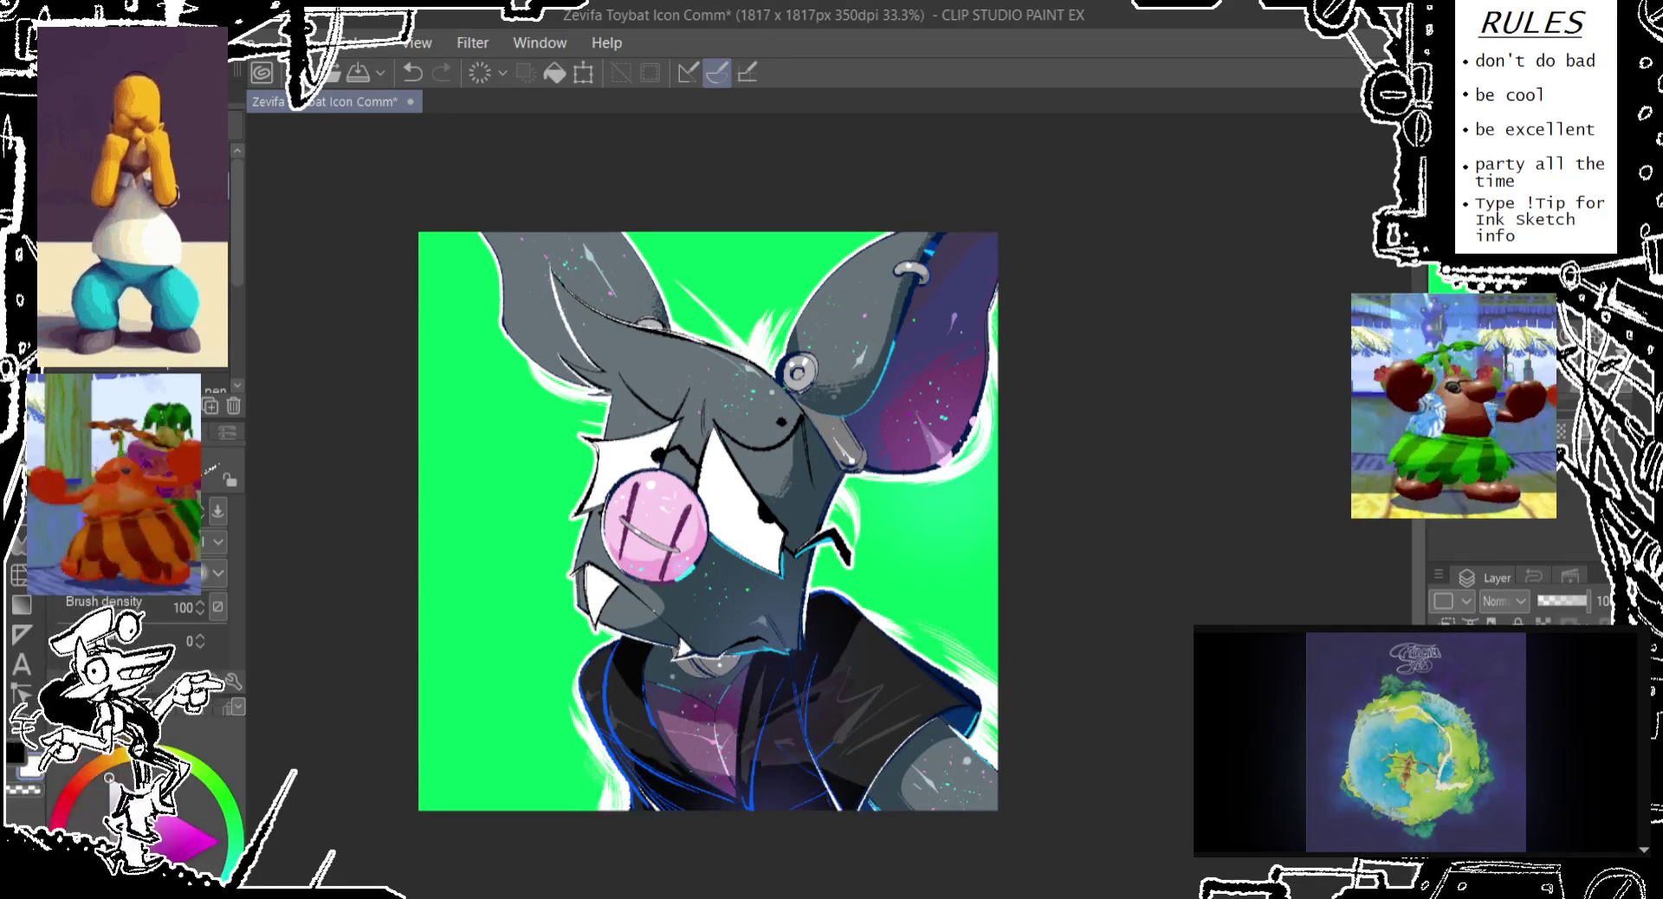
Dab several purple dots on the left side of the green background
scroll(130, 606, "down", 2)
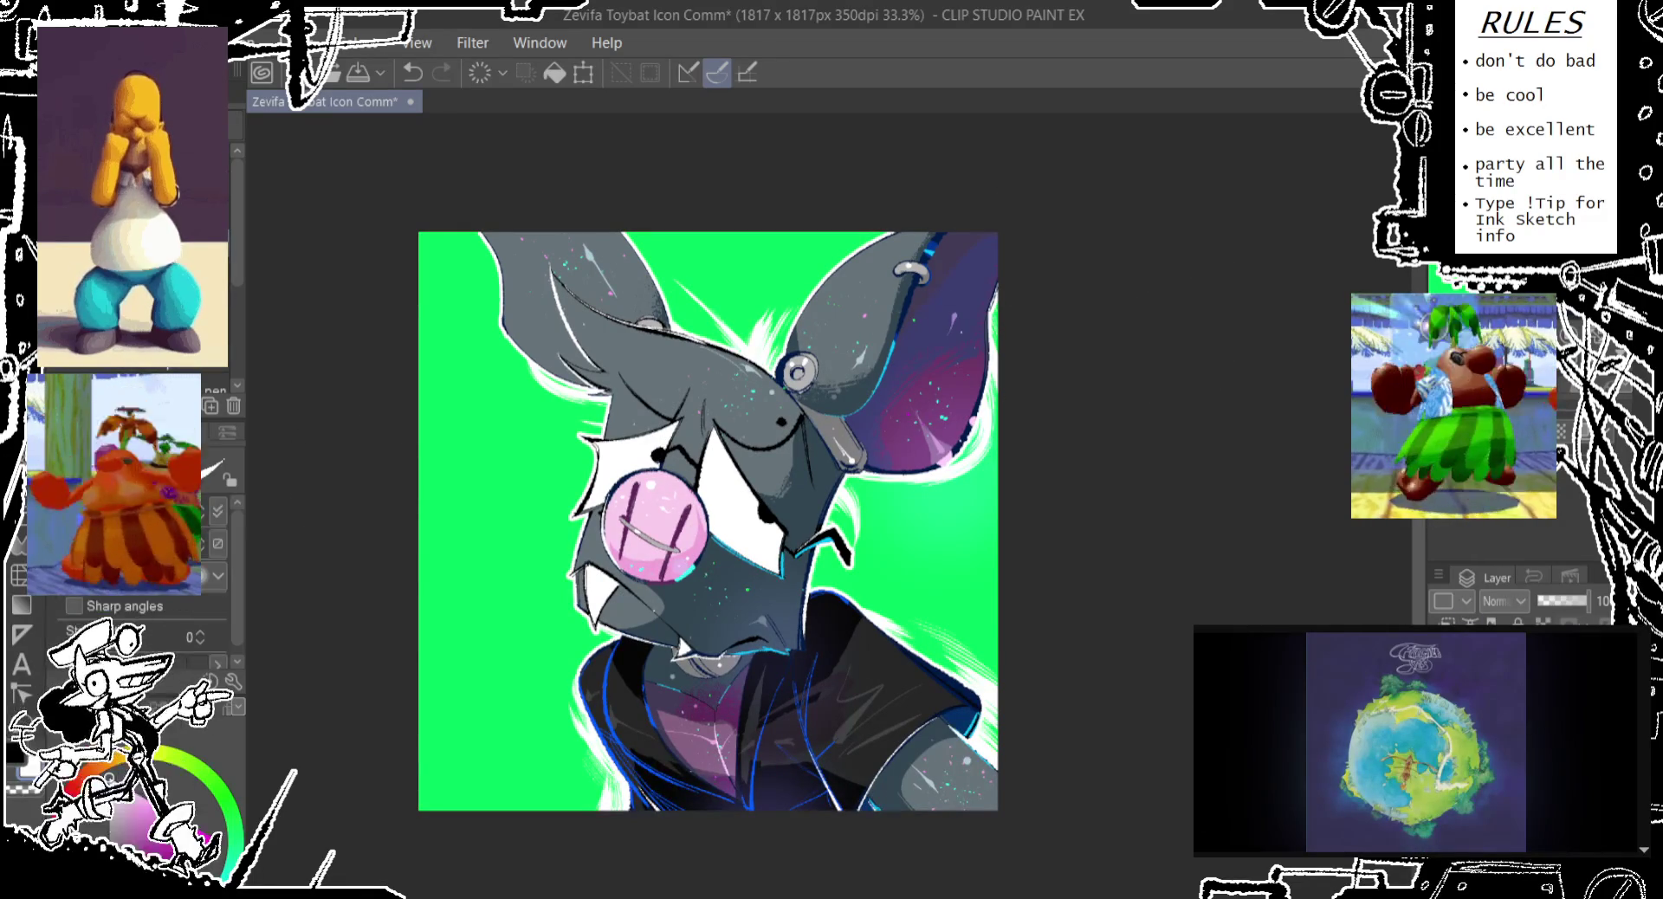
left_click(464, 598)
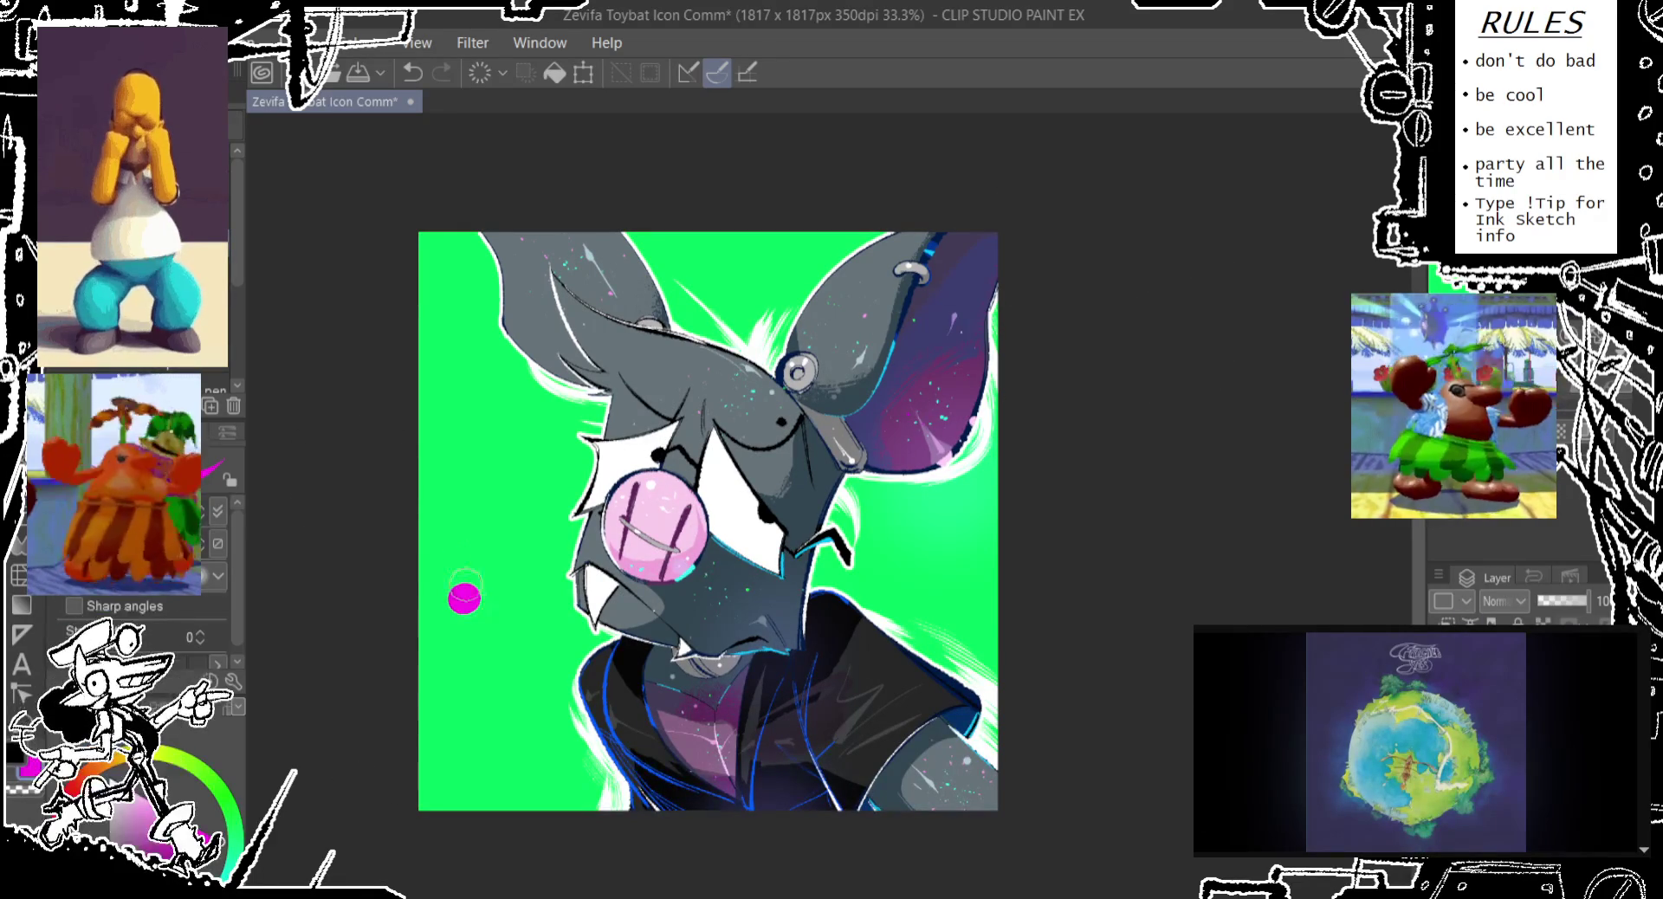
left_click(462, 448)
key("ctrl+z")
key("ctrl+z")
left_click(527, 496)
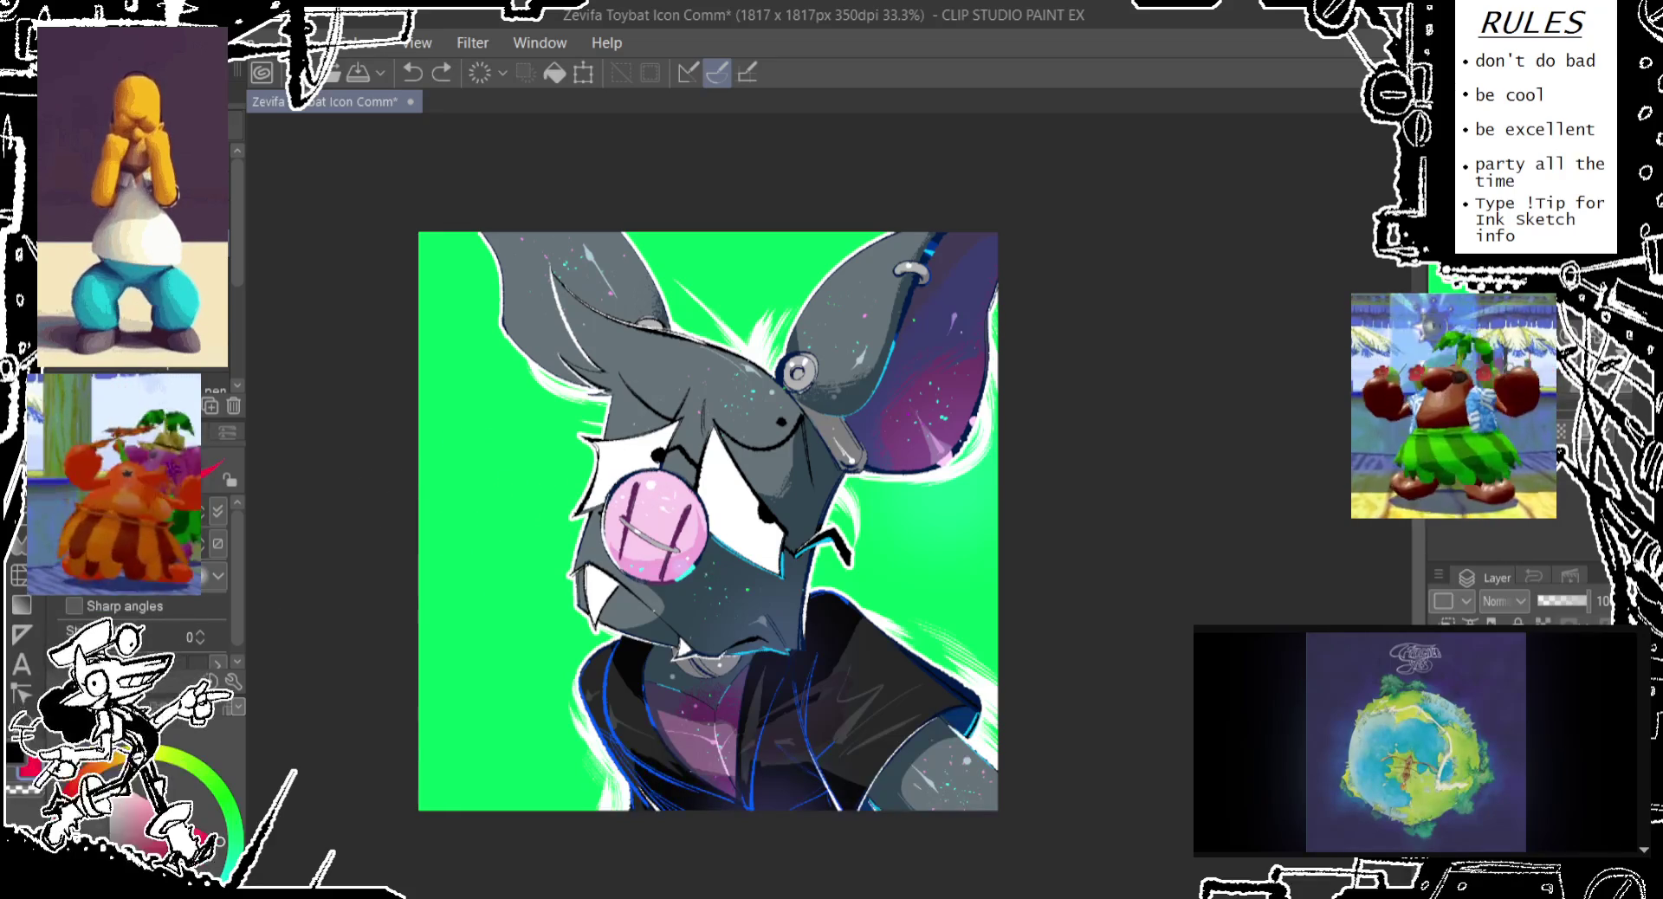
left_click(504, 487)
left_click(529, 567)
left_click(476, 635)
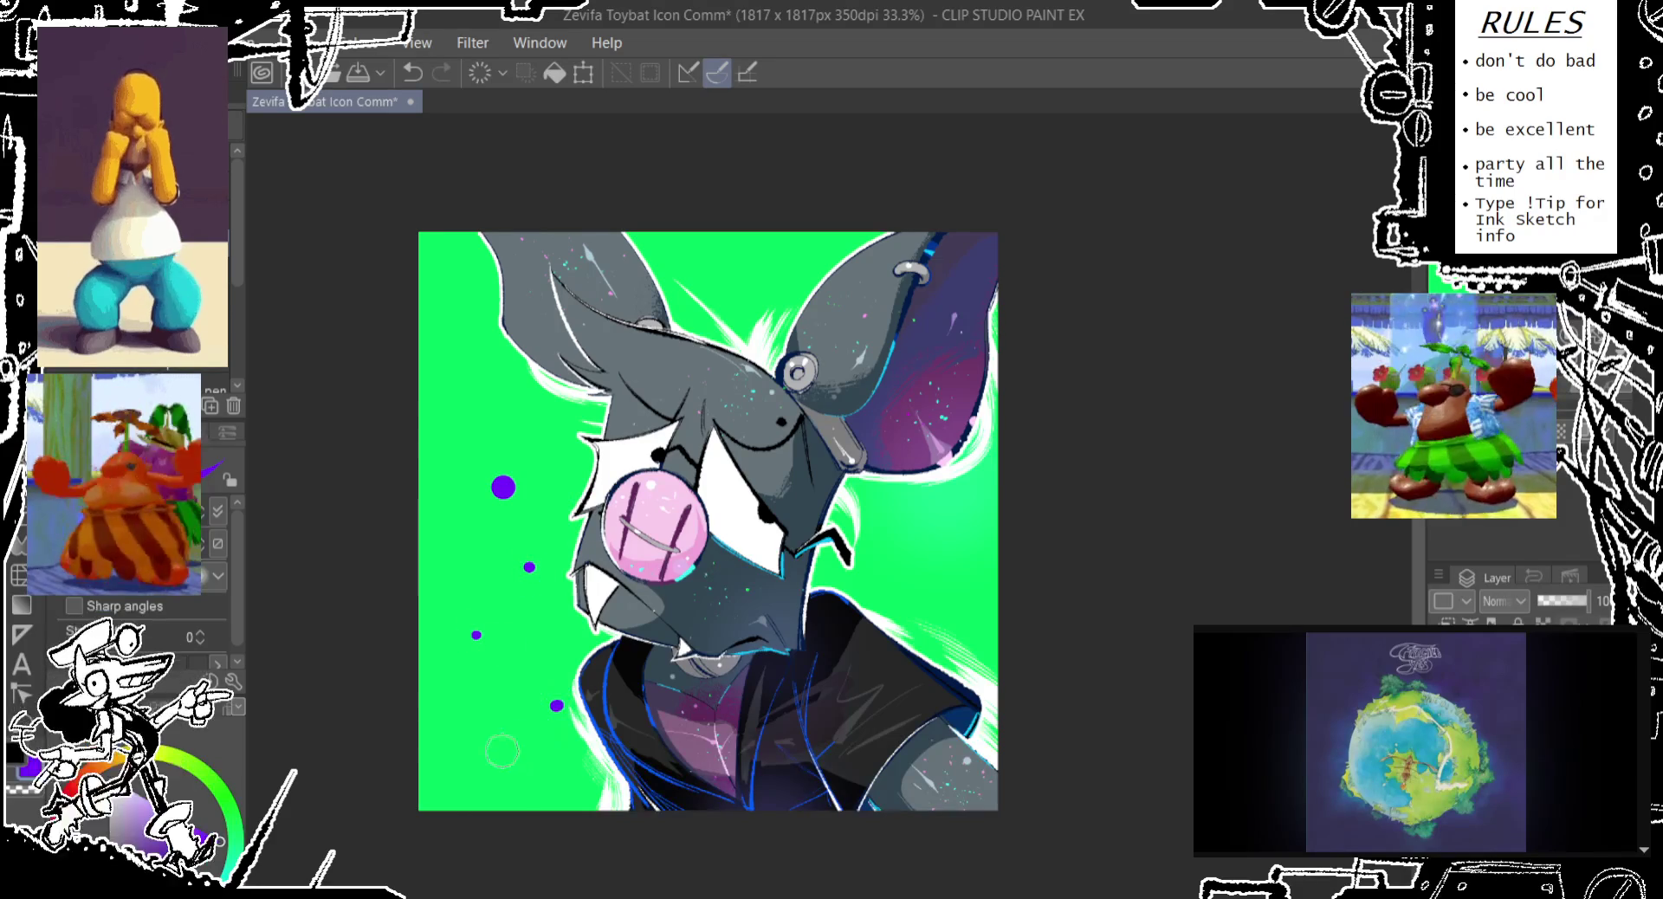
Draw a purple arc behind the left ear and fill the top-left corner and top gap purple
mouse_move(405, 317)
left_mouse_down()
mouse_move(437, 188)
mouse_move(334, 409)
left_mouse_up()
key("ctrl+z")
key("ctrl+z")
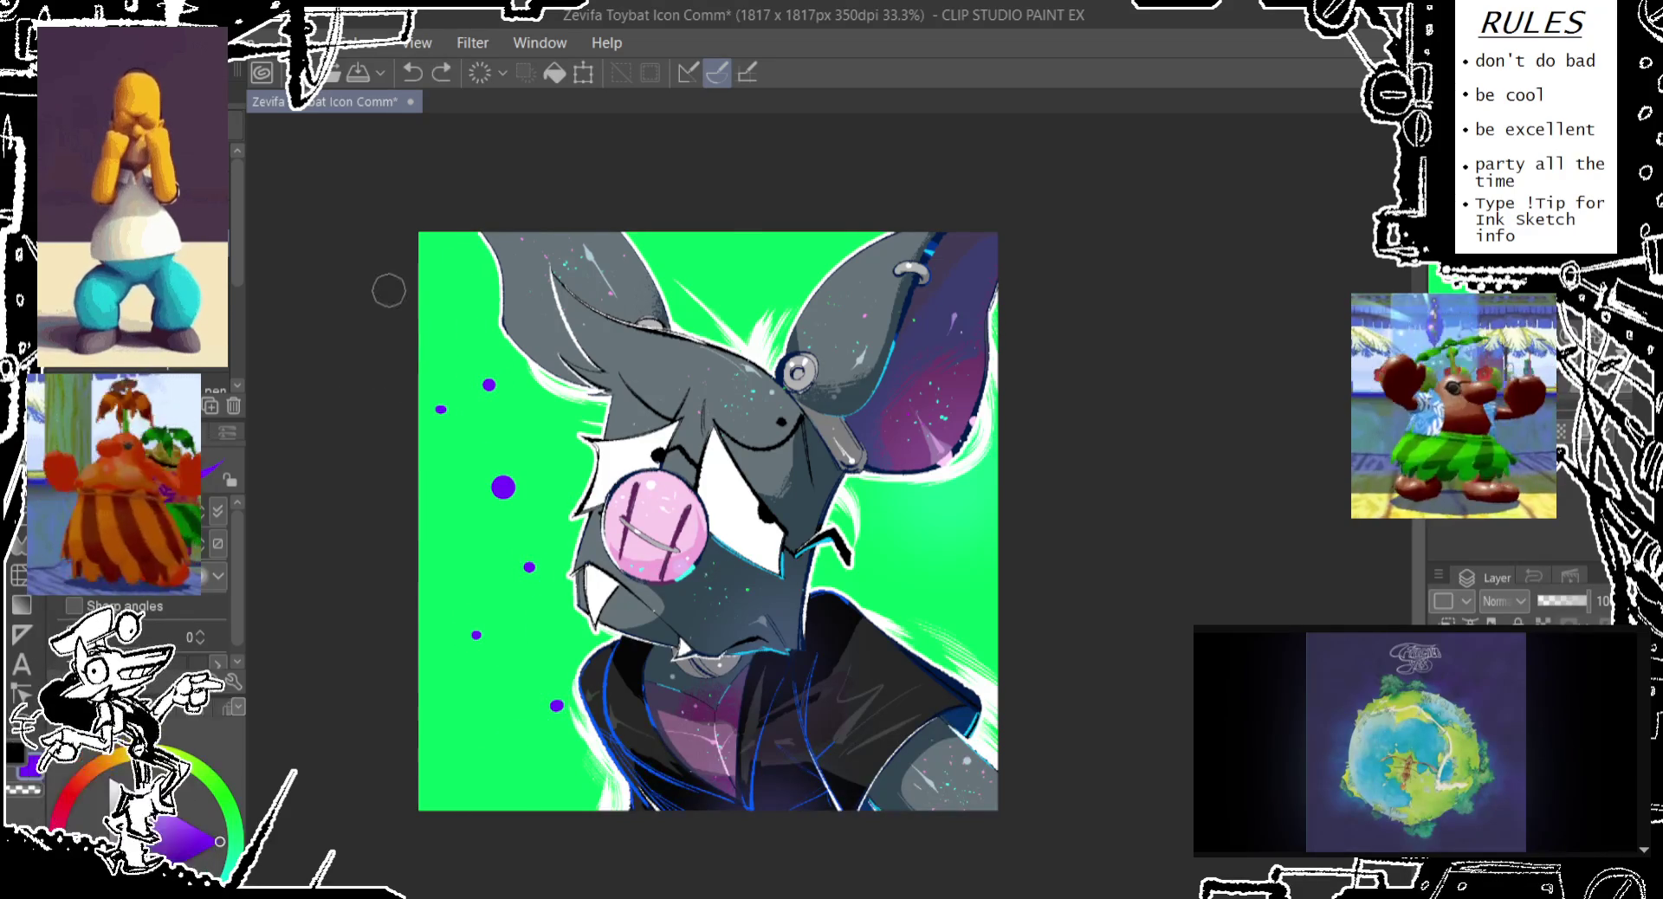
left_click_drag(390, 320, 718, 168)
key("g")
left_click(455, 268)
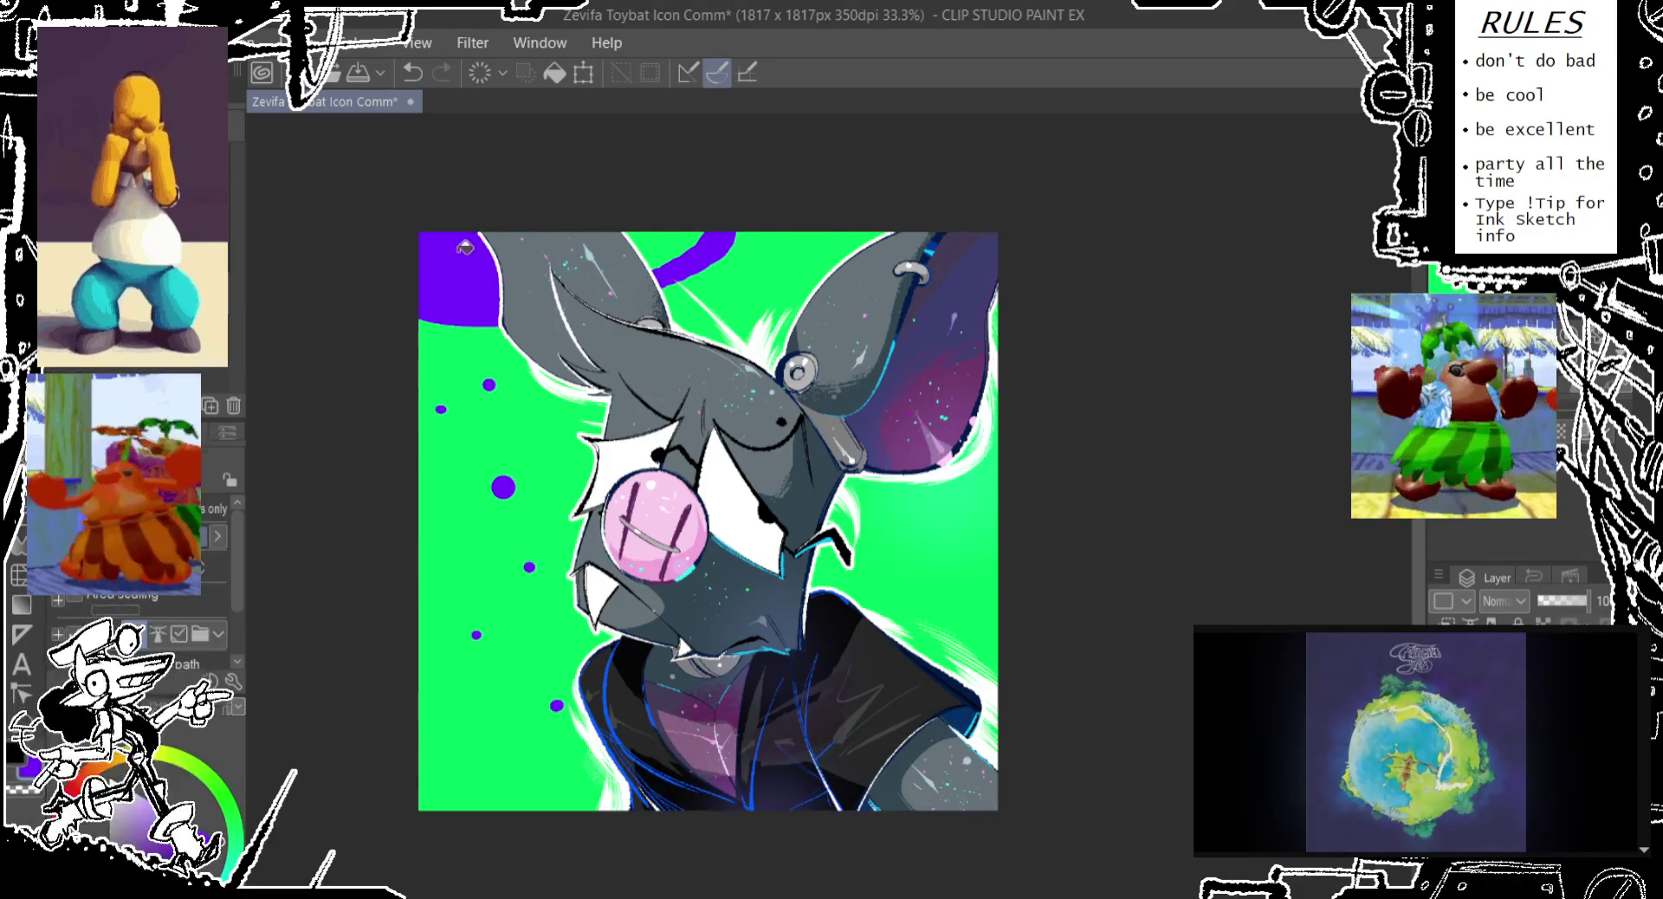
left_click(645, 246)
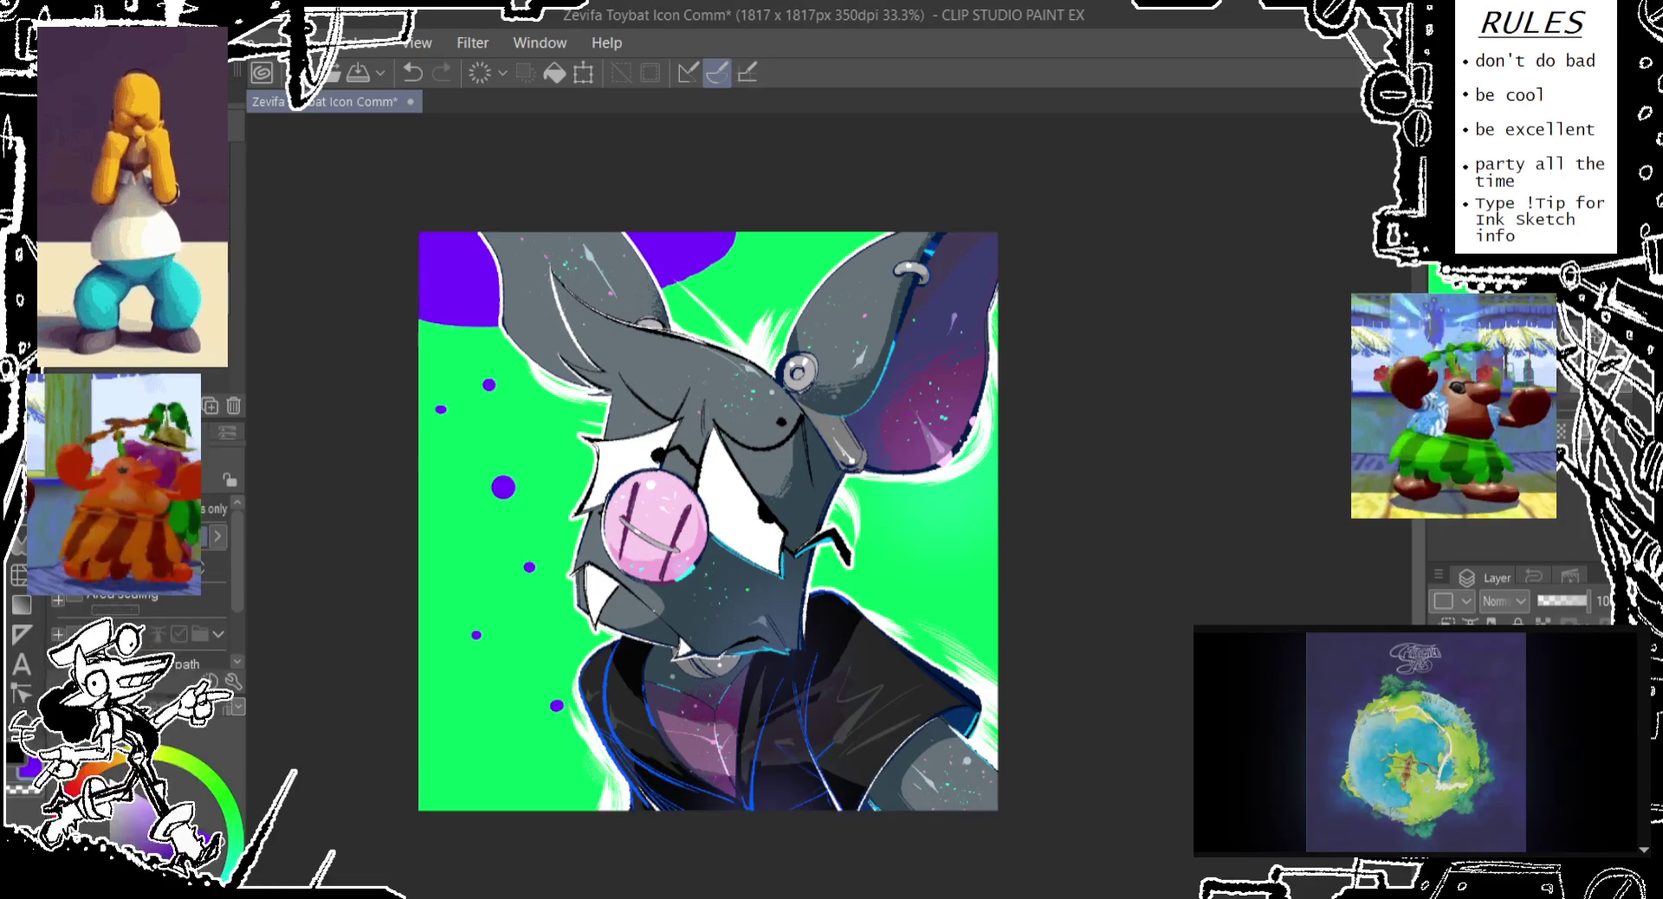
Draw a purple swirl and dot at the right edge and fill the swirl purple
key("p")
left_click_drag(996, 492, 996, 625)
left_click(973, 566)
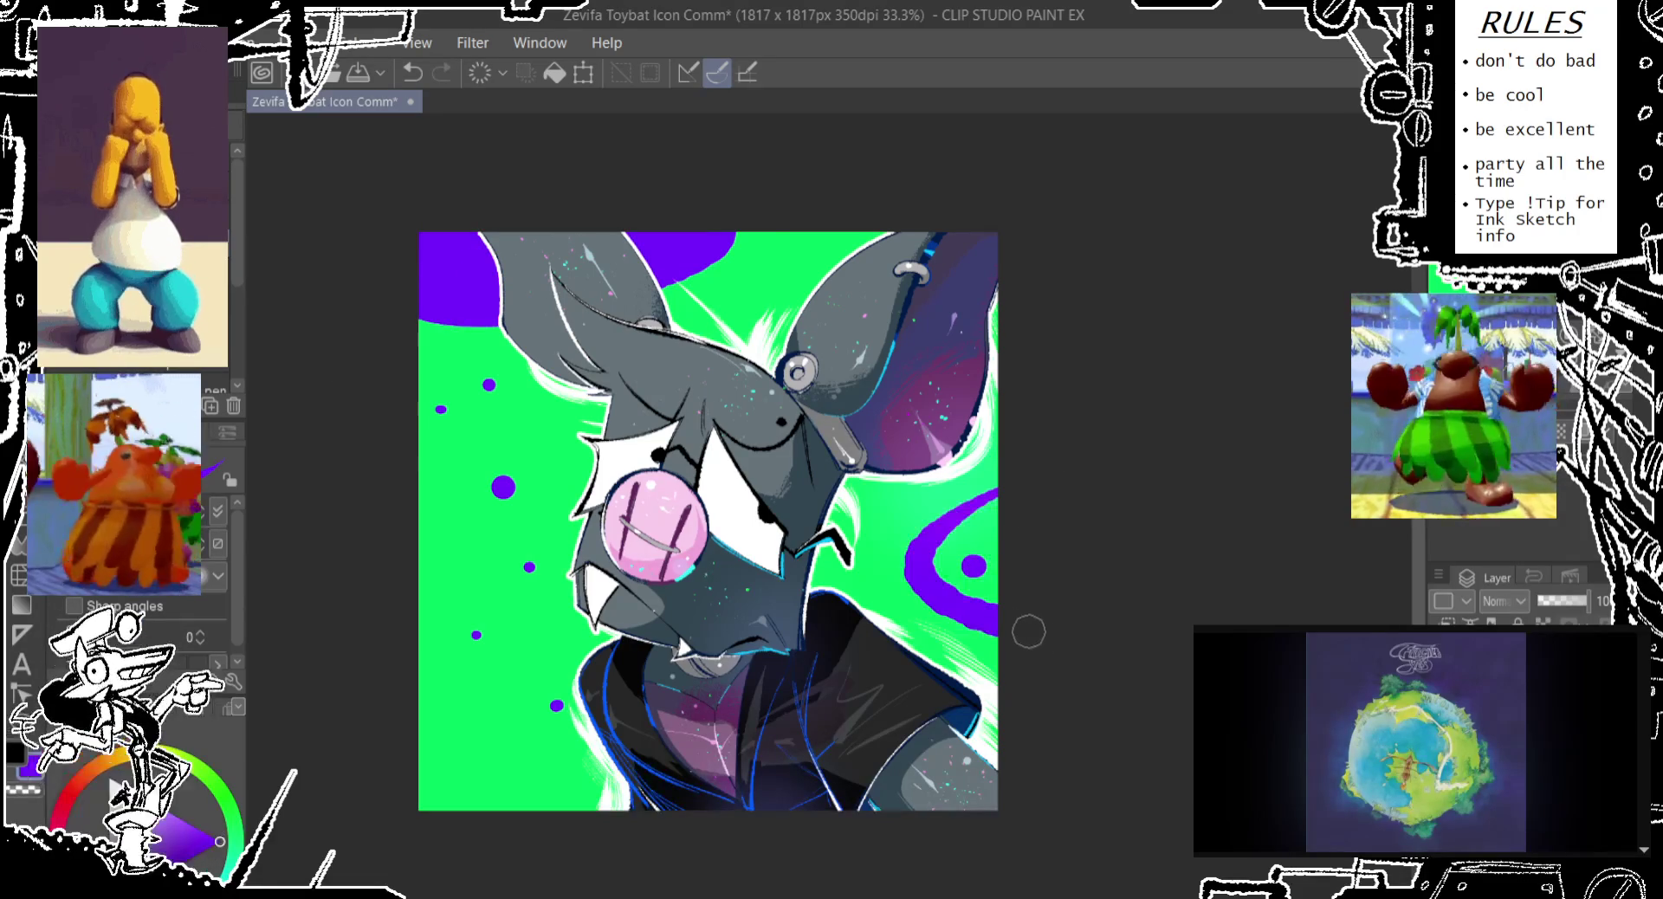
key("g")
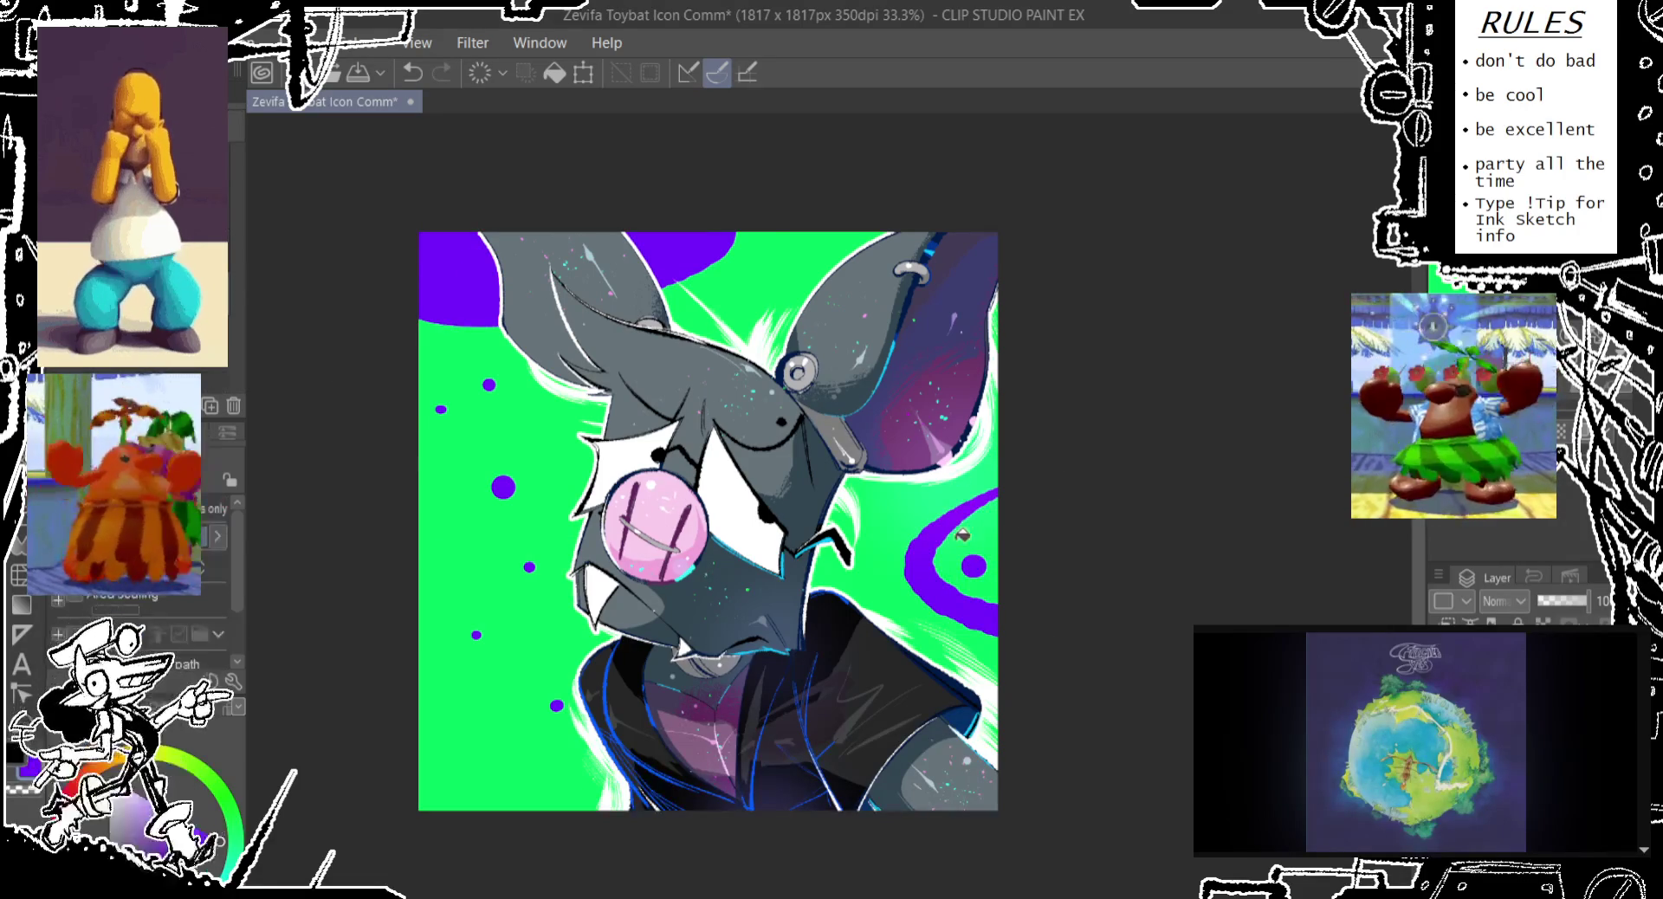
left_click(952, 563)
key("p")
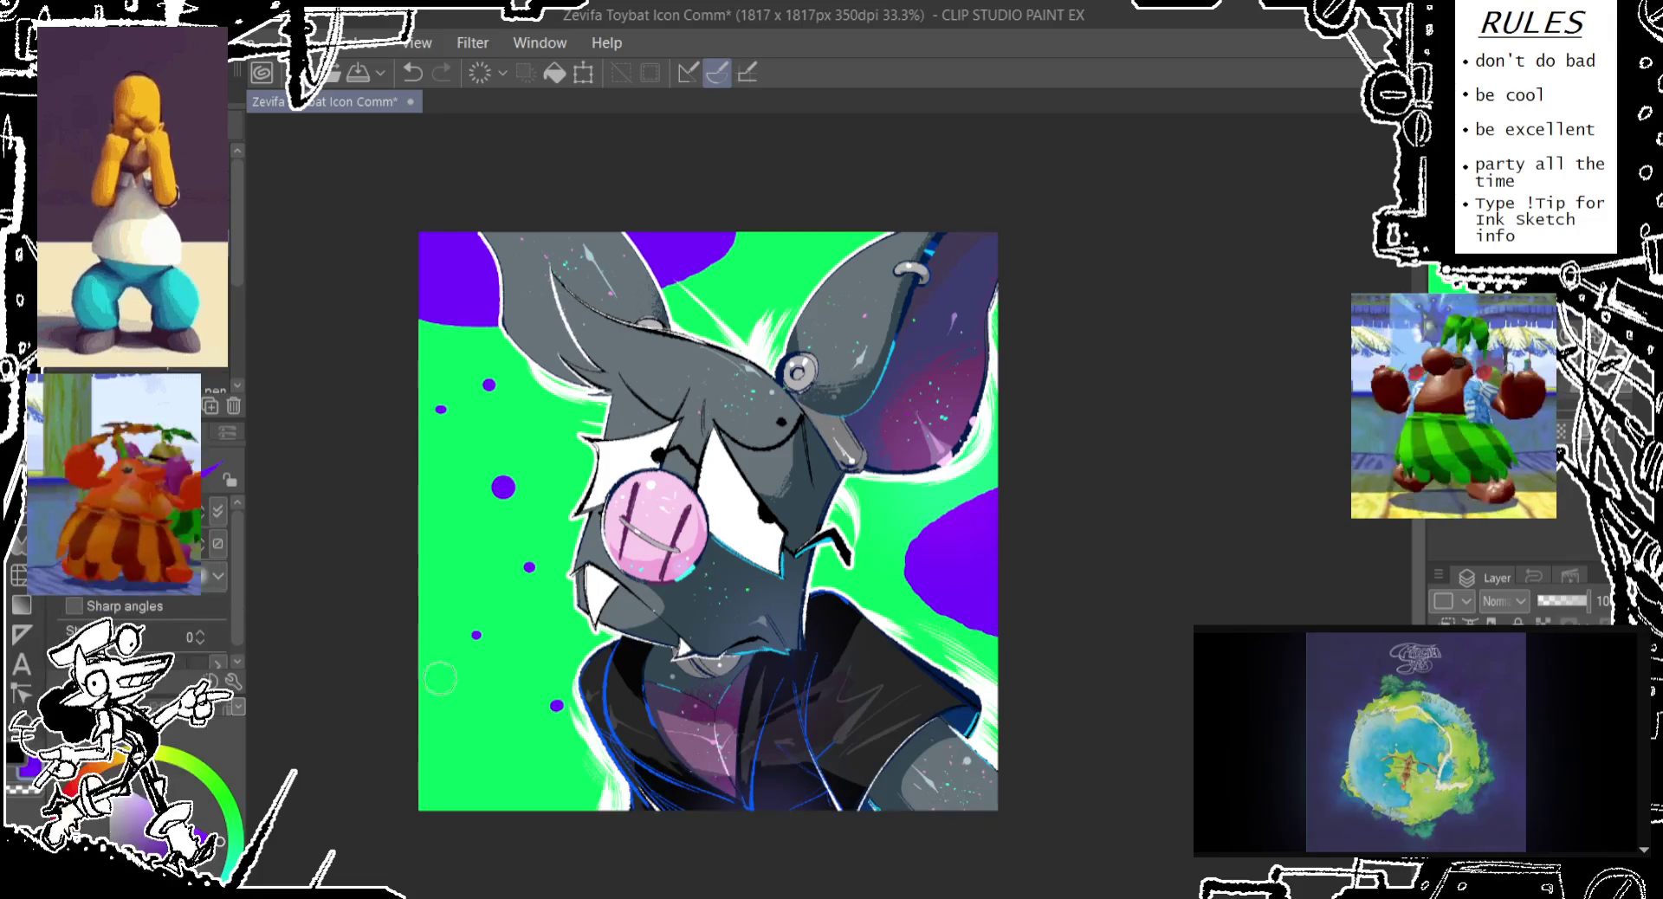
Outline and fill a purple blob at the lower-left edge, then spray halftone dots there
left_click_drag(407, 671, 407, 770)
key("g")
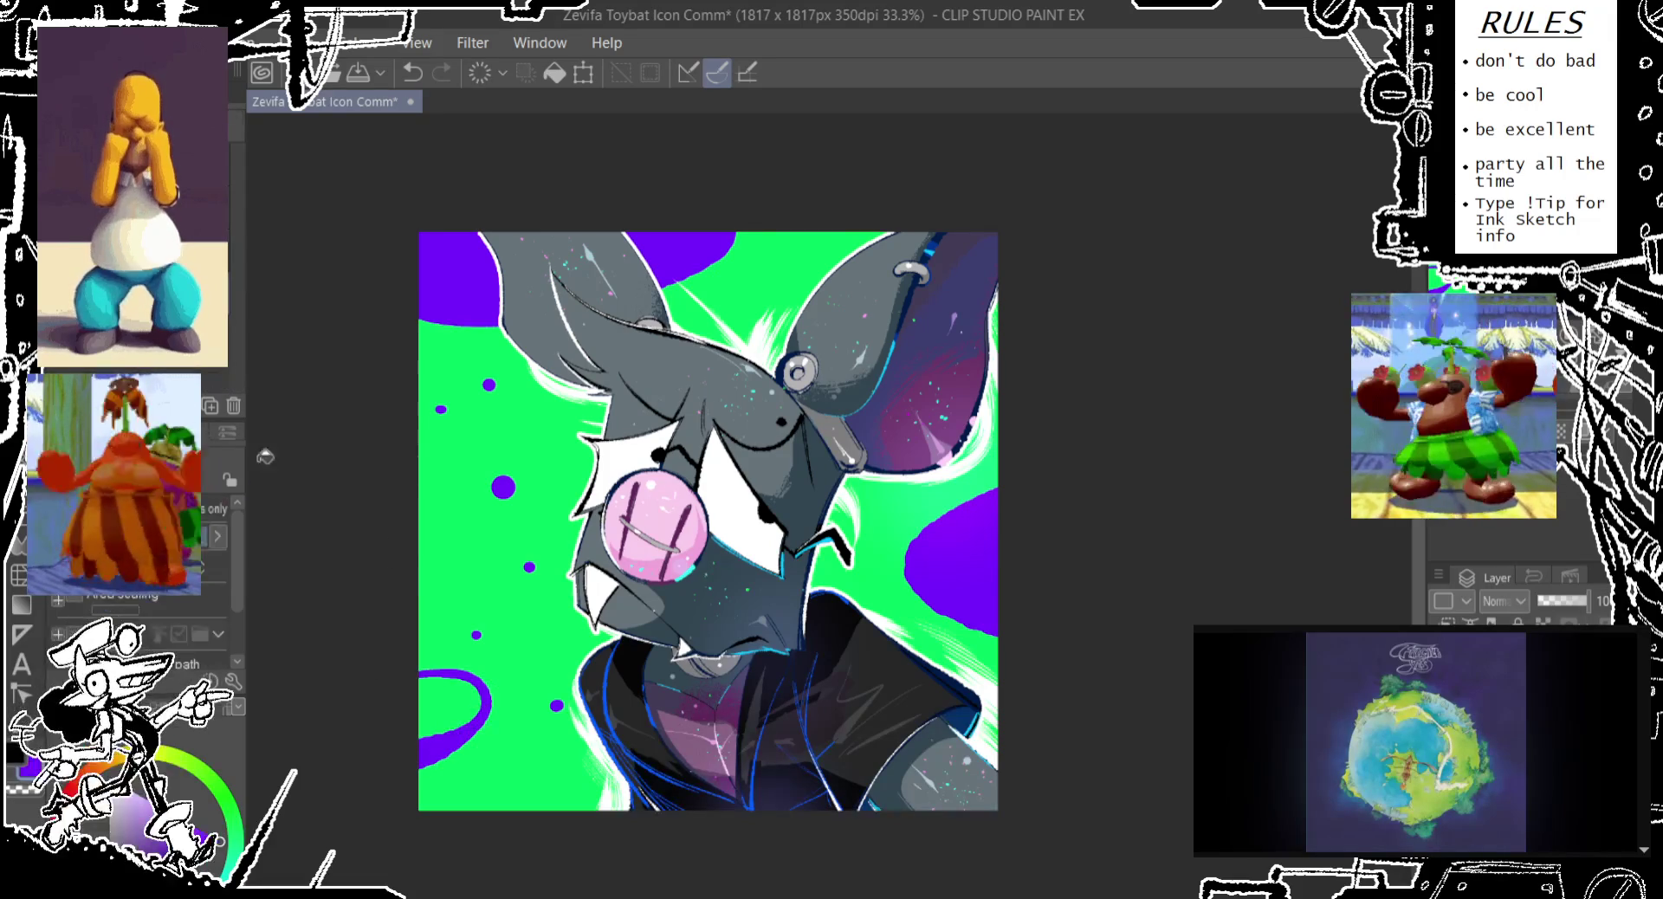
left_click(467, 700)
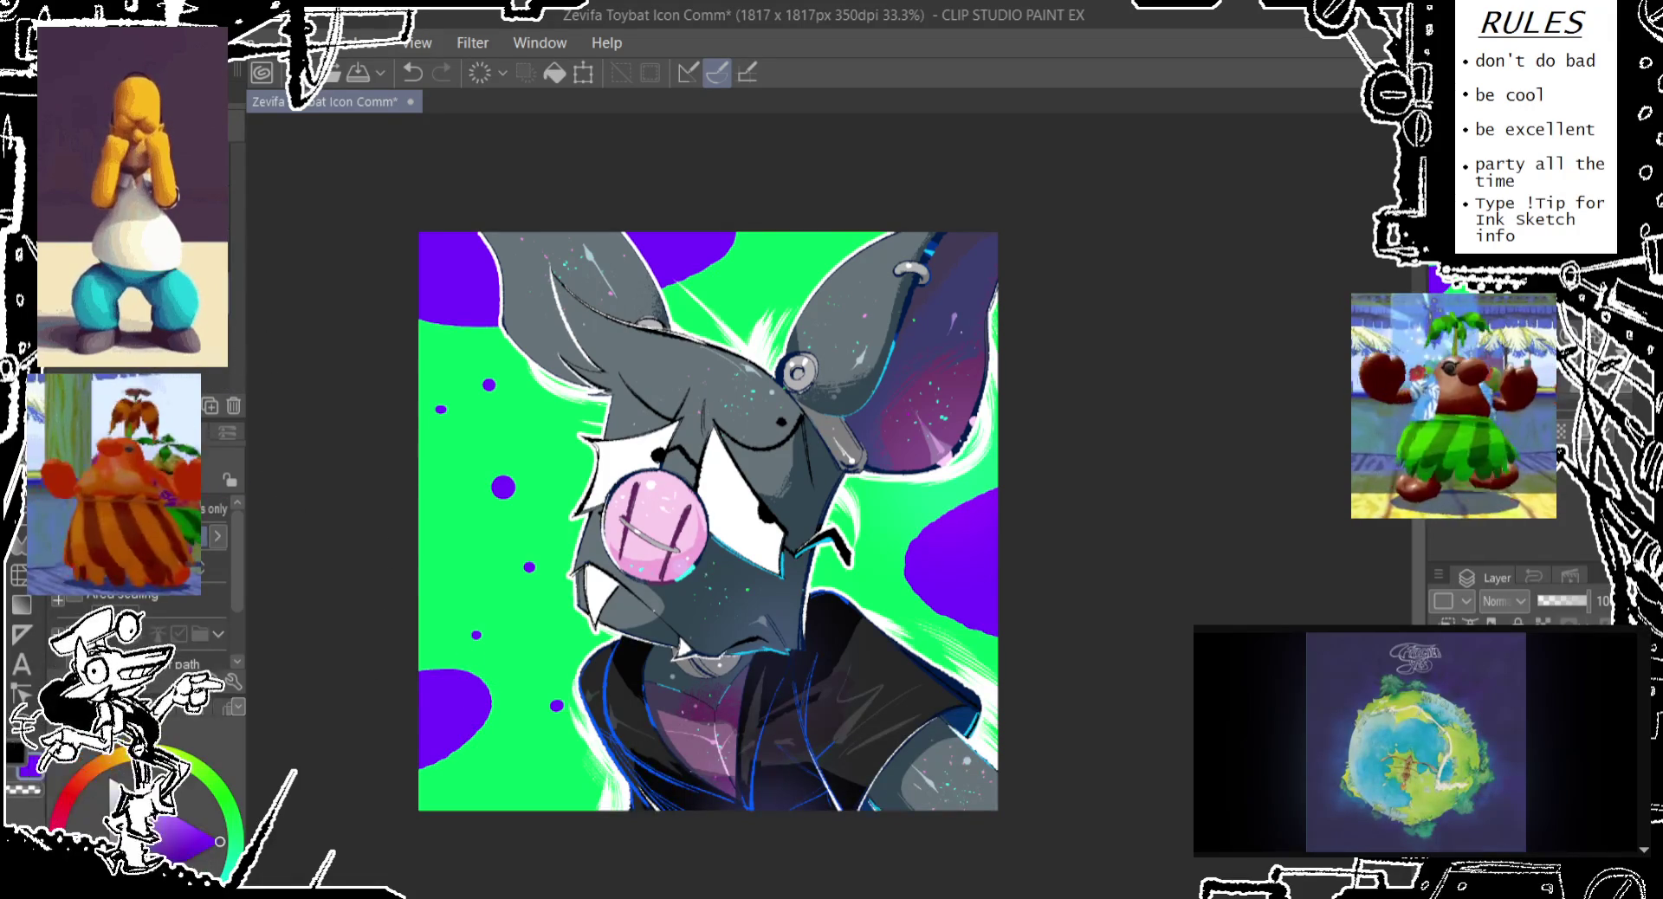
key("p")
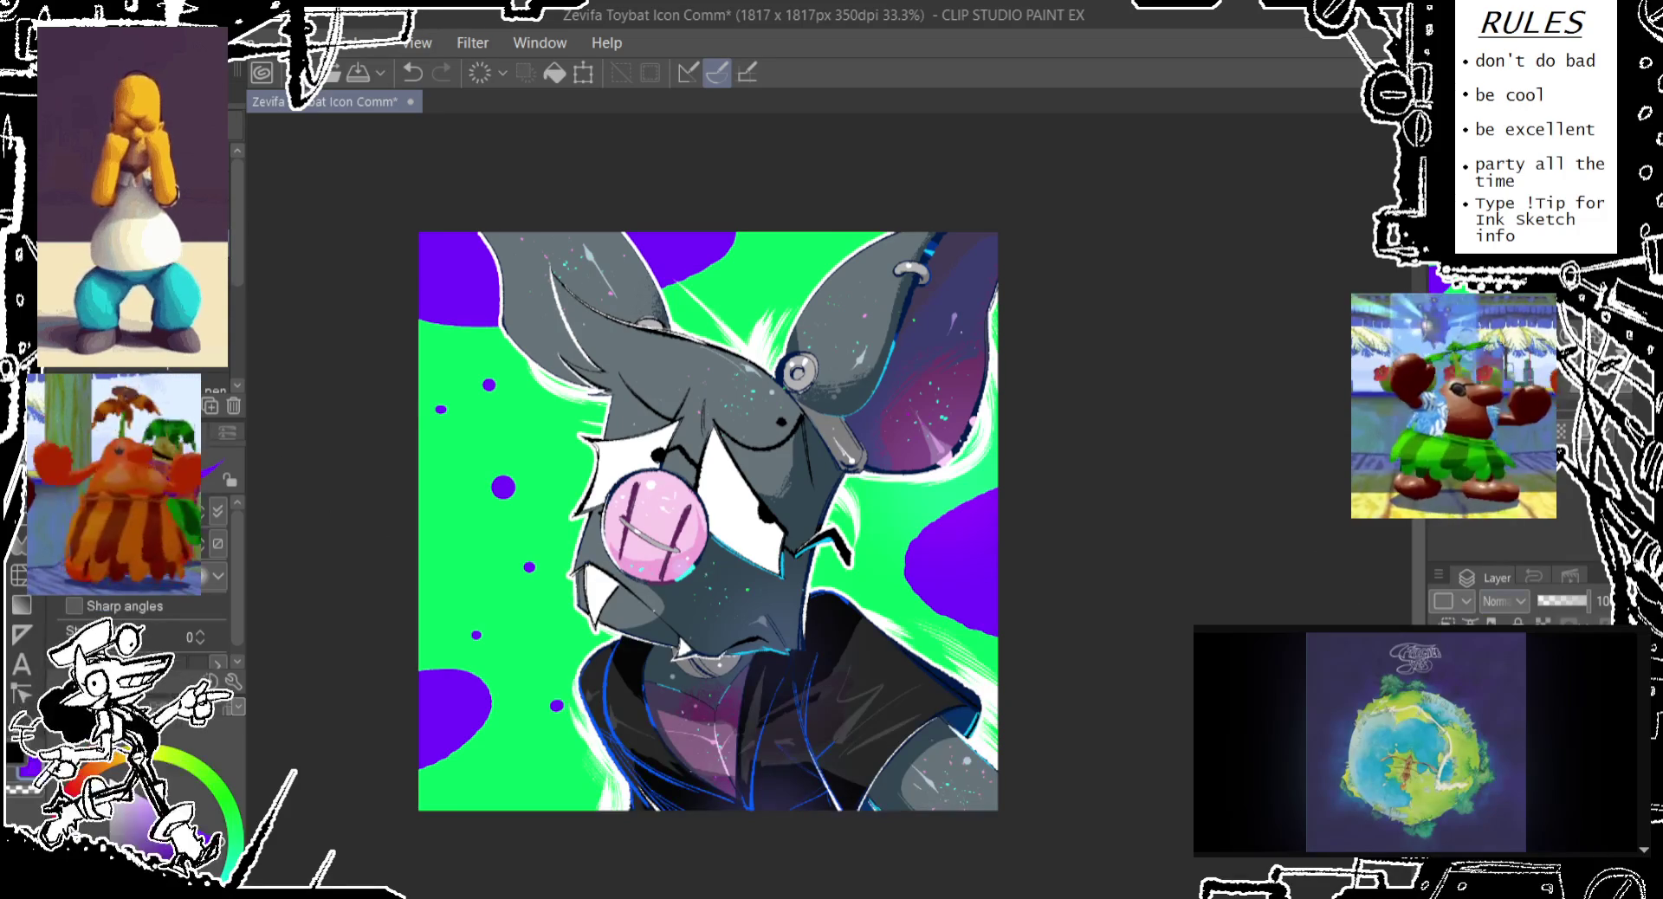
scroll(1561, 428, "down", 2)
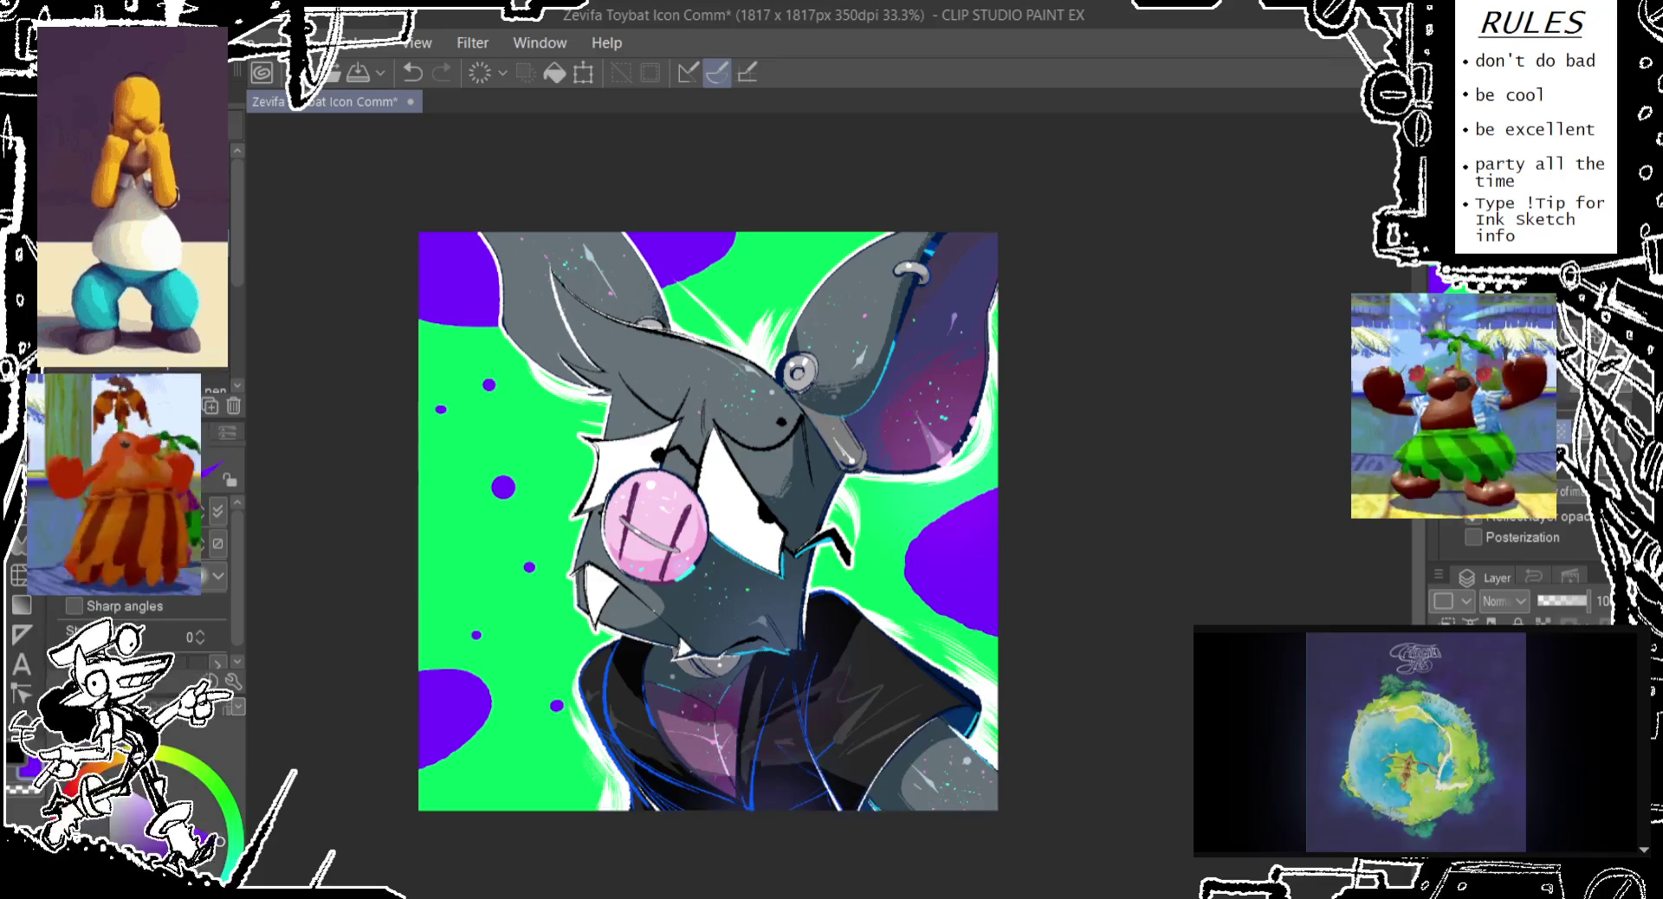
mouse_move(401, 638)
left_mouse_down()
mouse_move(439, 700)
mouse_move(528, 692)
mouse_move(485, 658)
left_mouse_up()
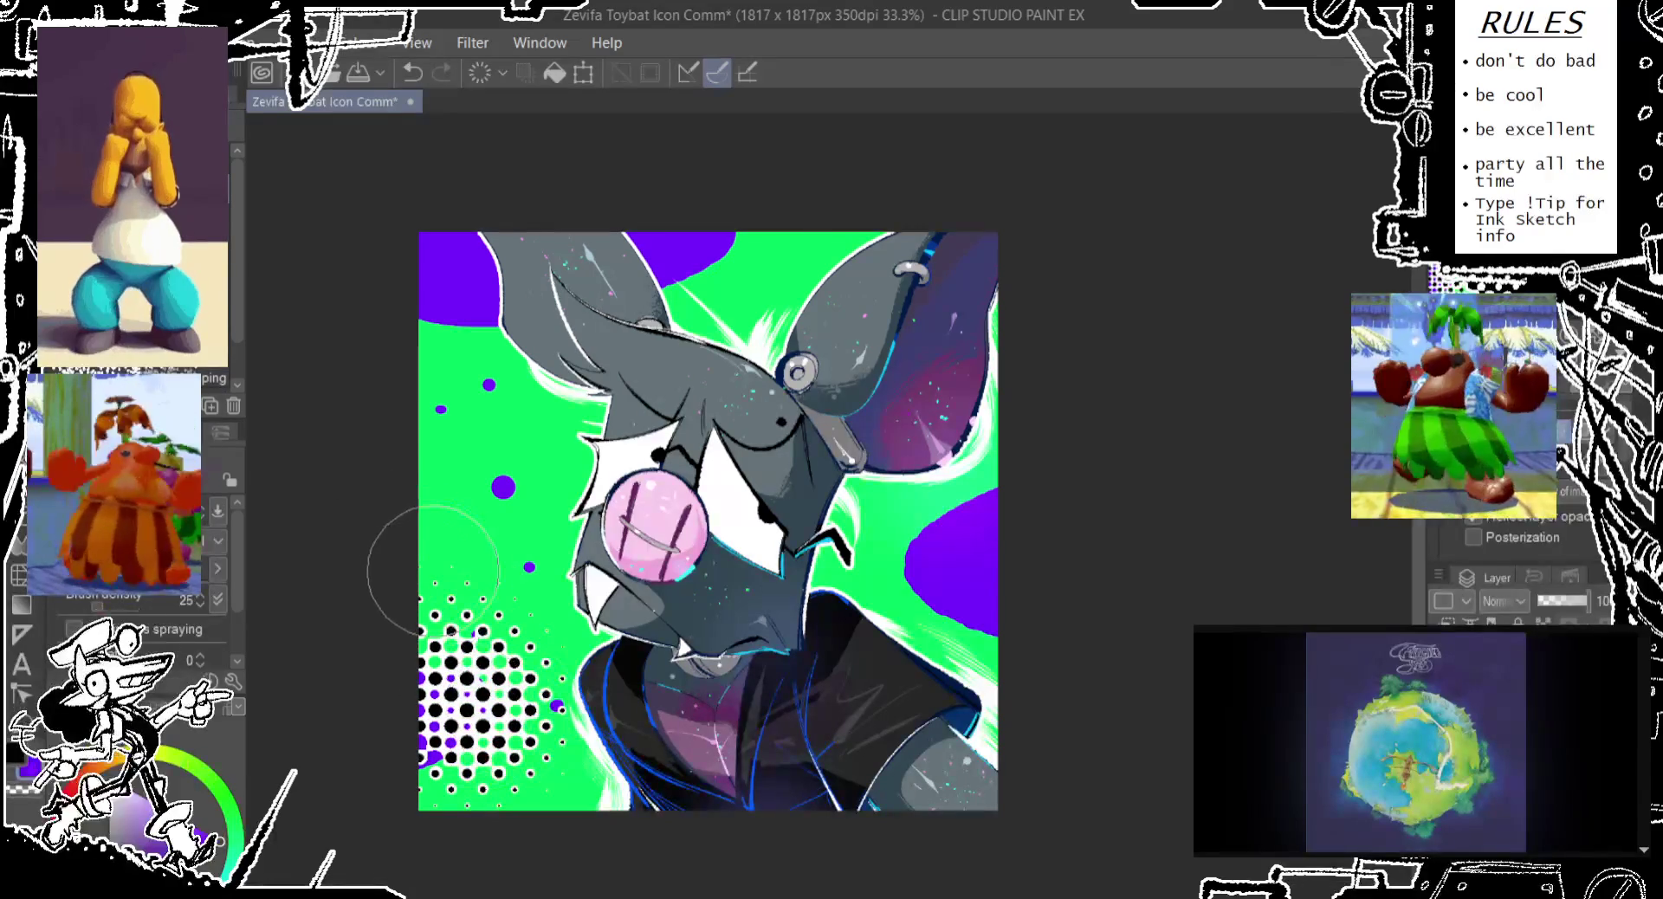
Spray halftone dots around the blobs, switching Expression color to Color with purple partway through
mouse_move(918, 537)
left_mouse_down()
mouse_move(965, 482)
mouse_move(978, 572)
left_mouse_up()
left_click_drag(866, 286, 687, 193)
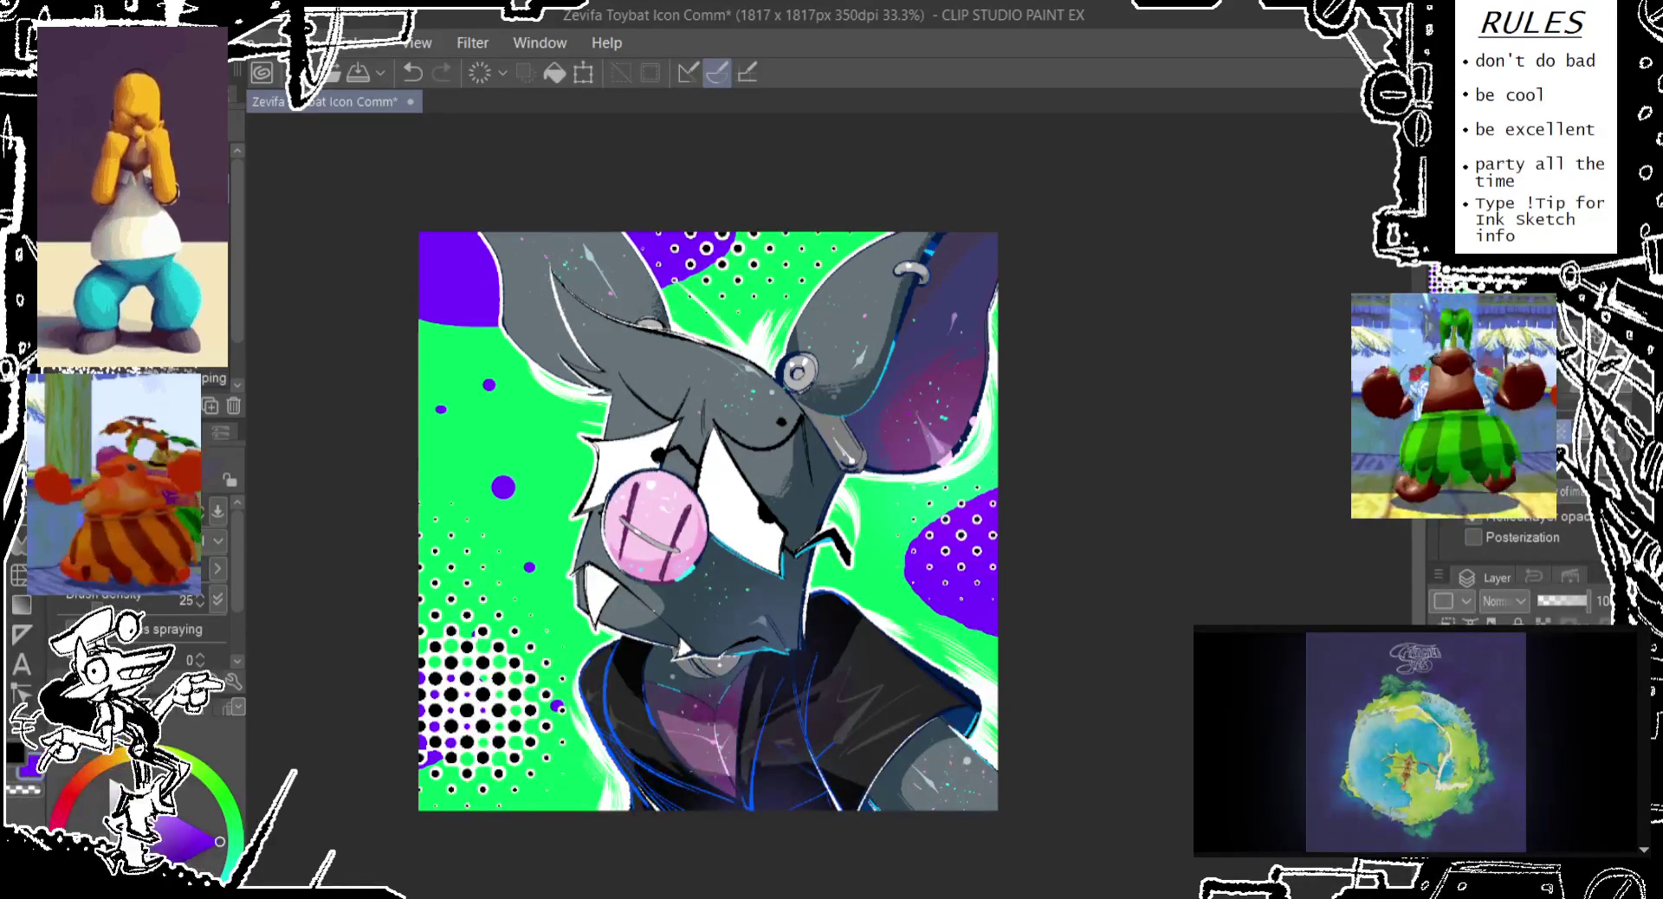
left_click(1524, 329)
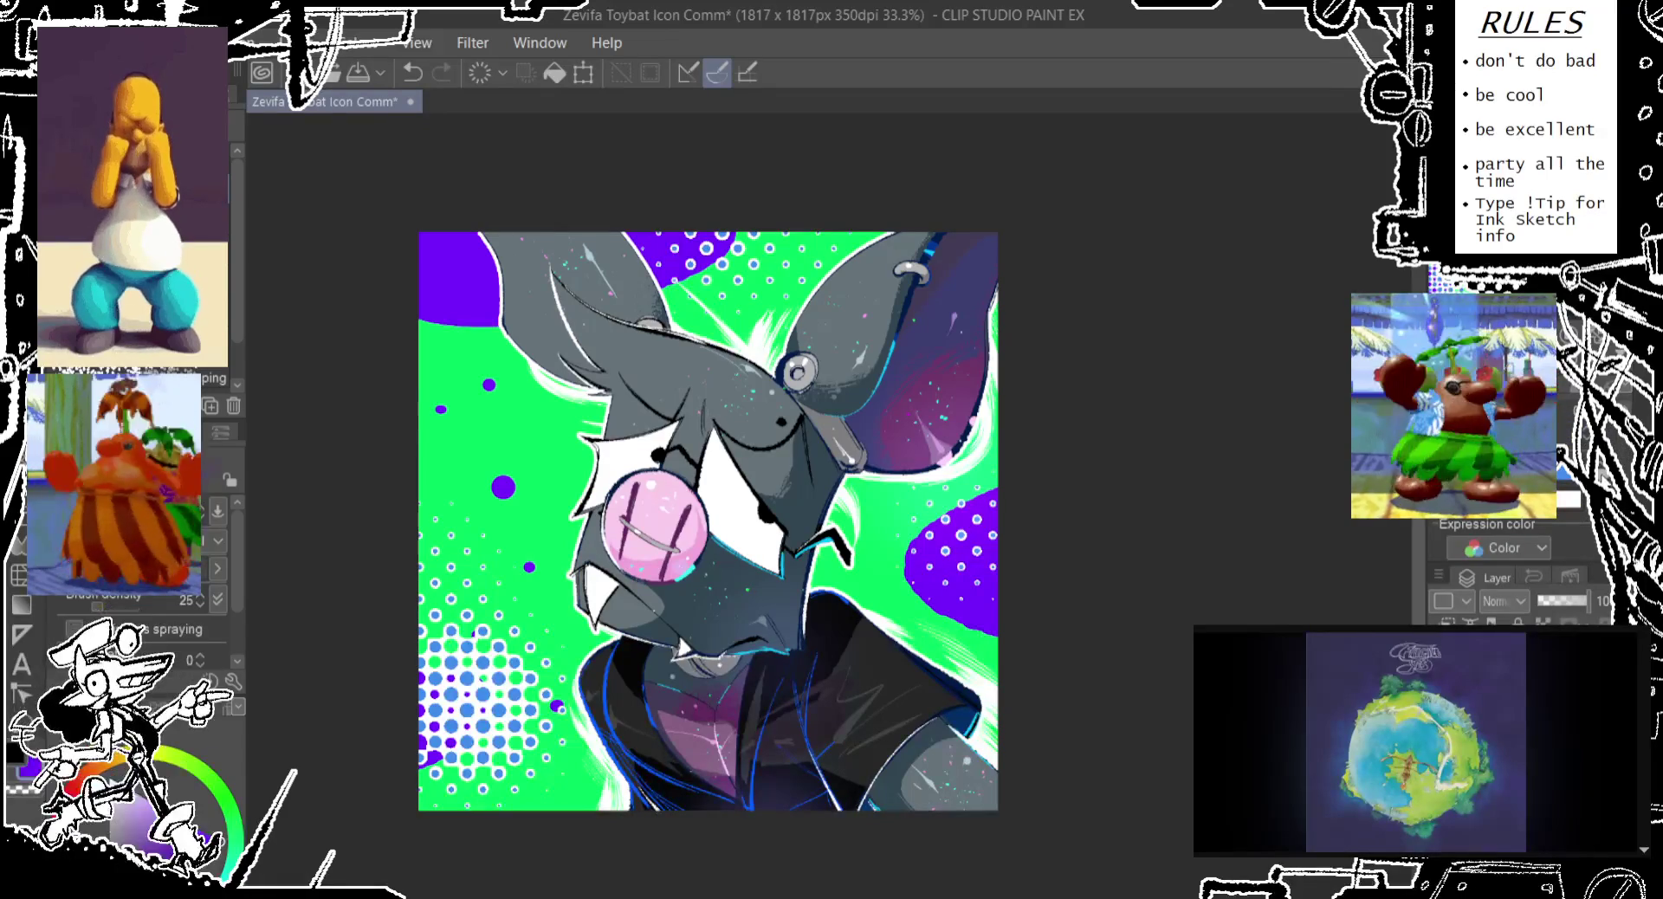
left_click(116, 789)
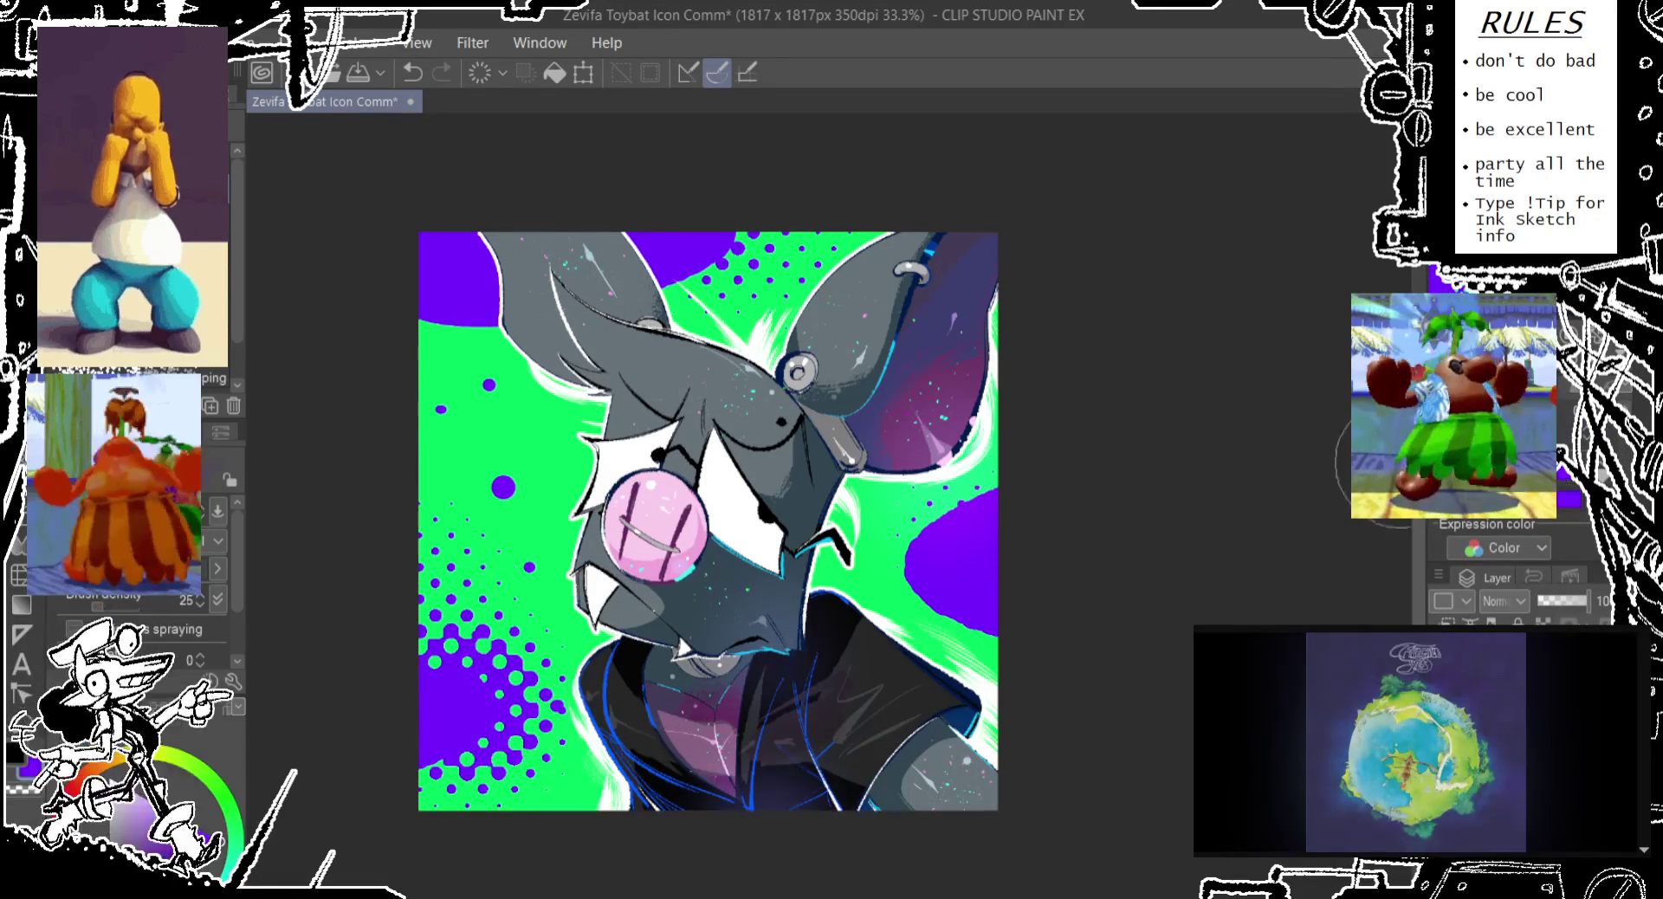
left_click_drag(493, 277, 407, 372)
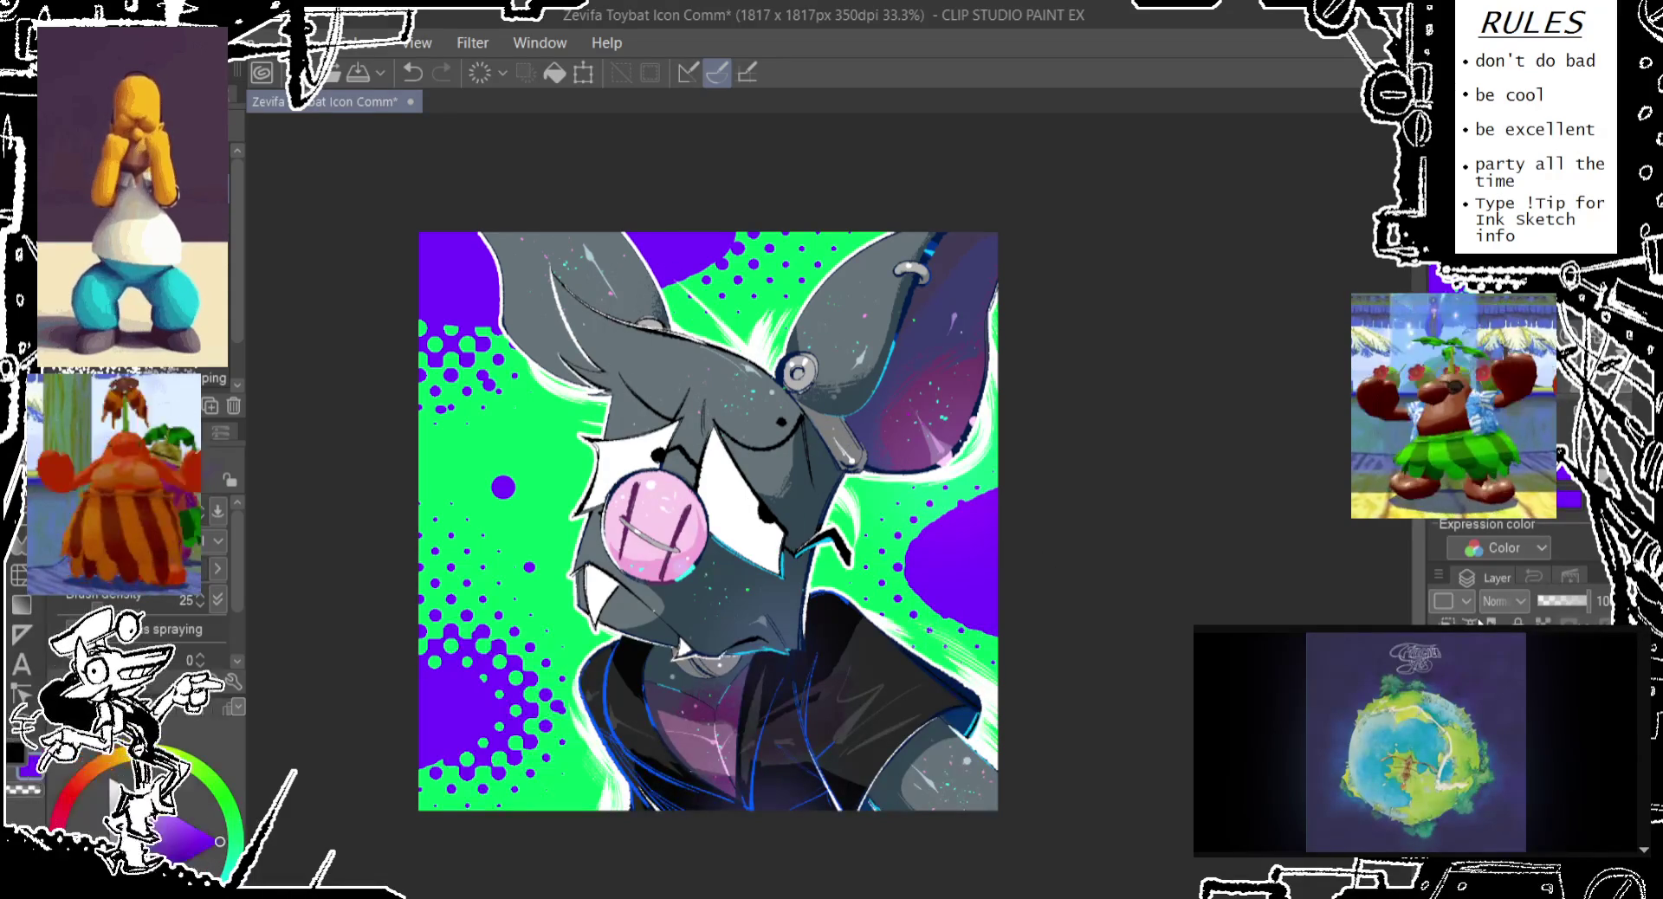
left_click_drag(996, 558, 961, 576)
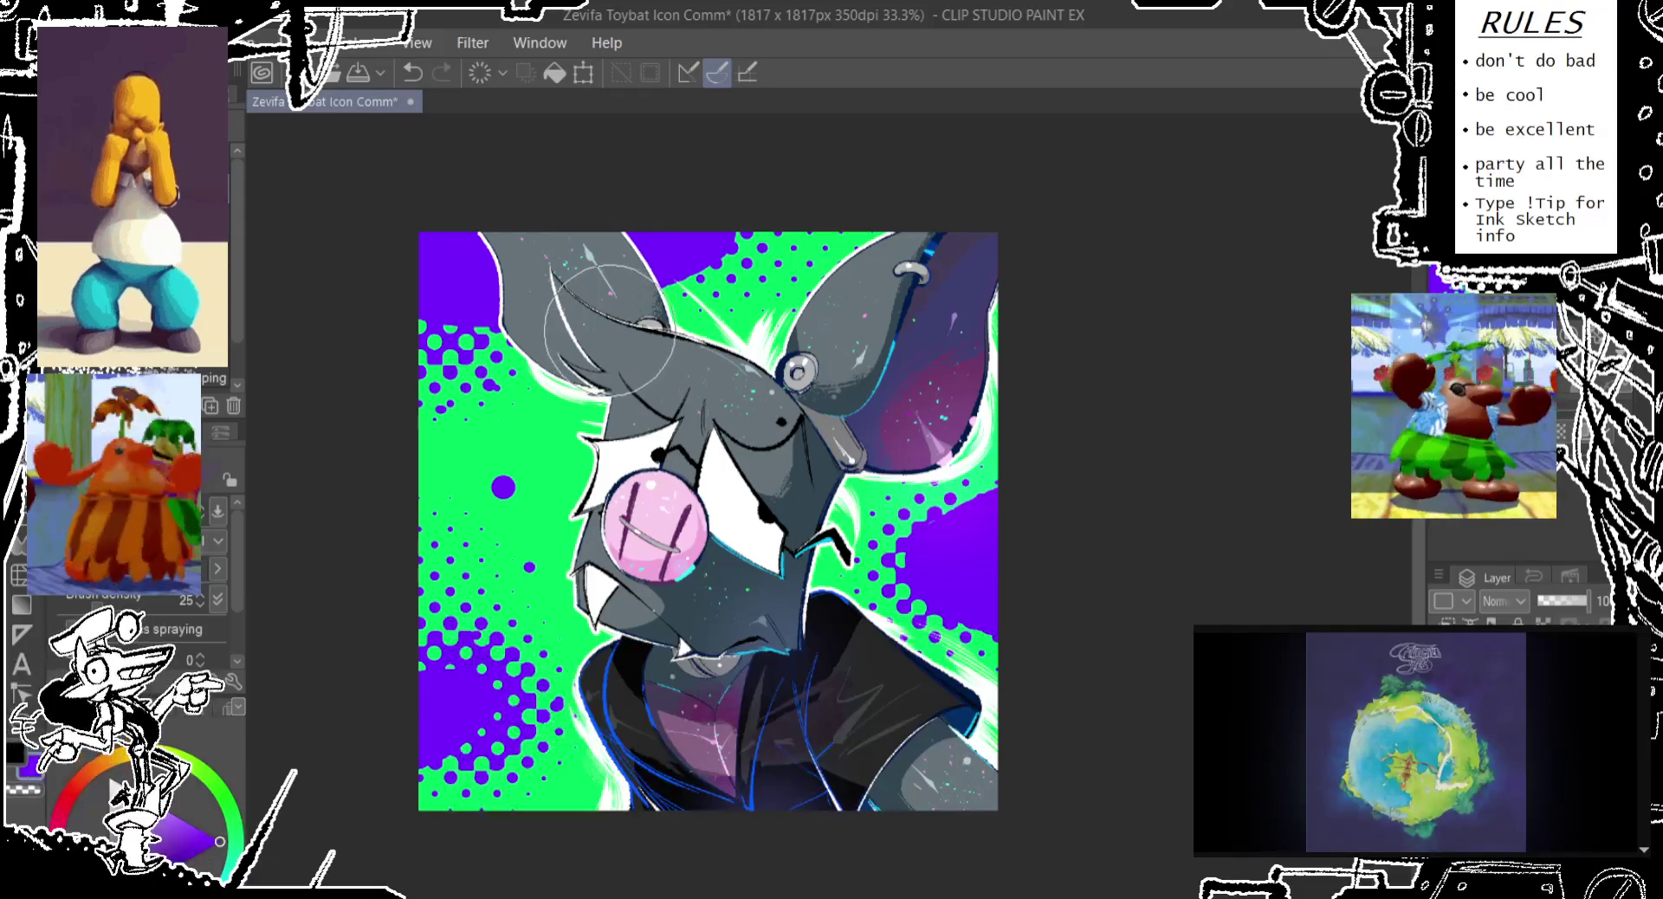
key("p")
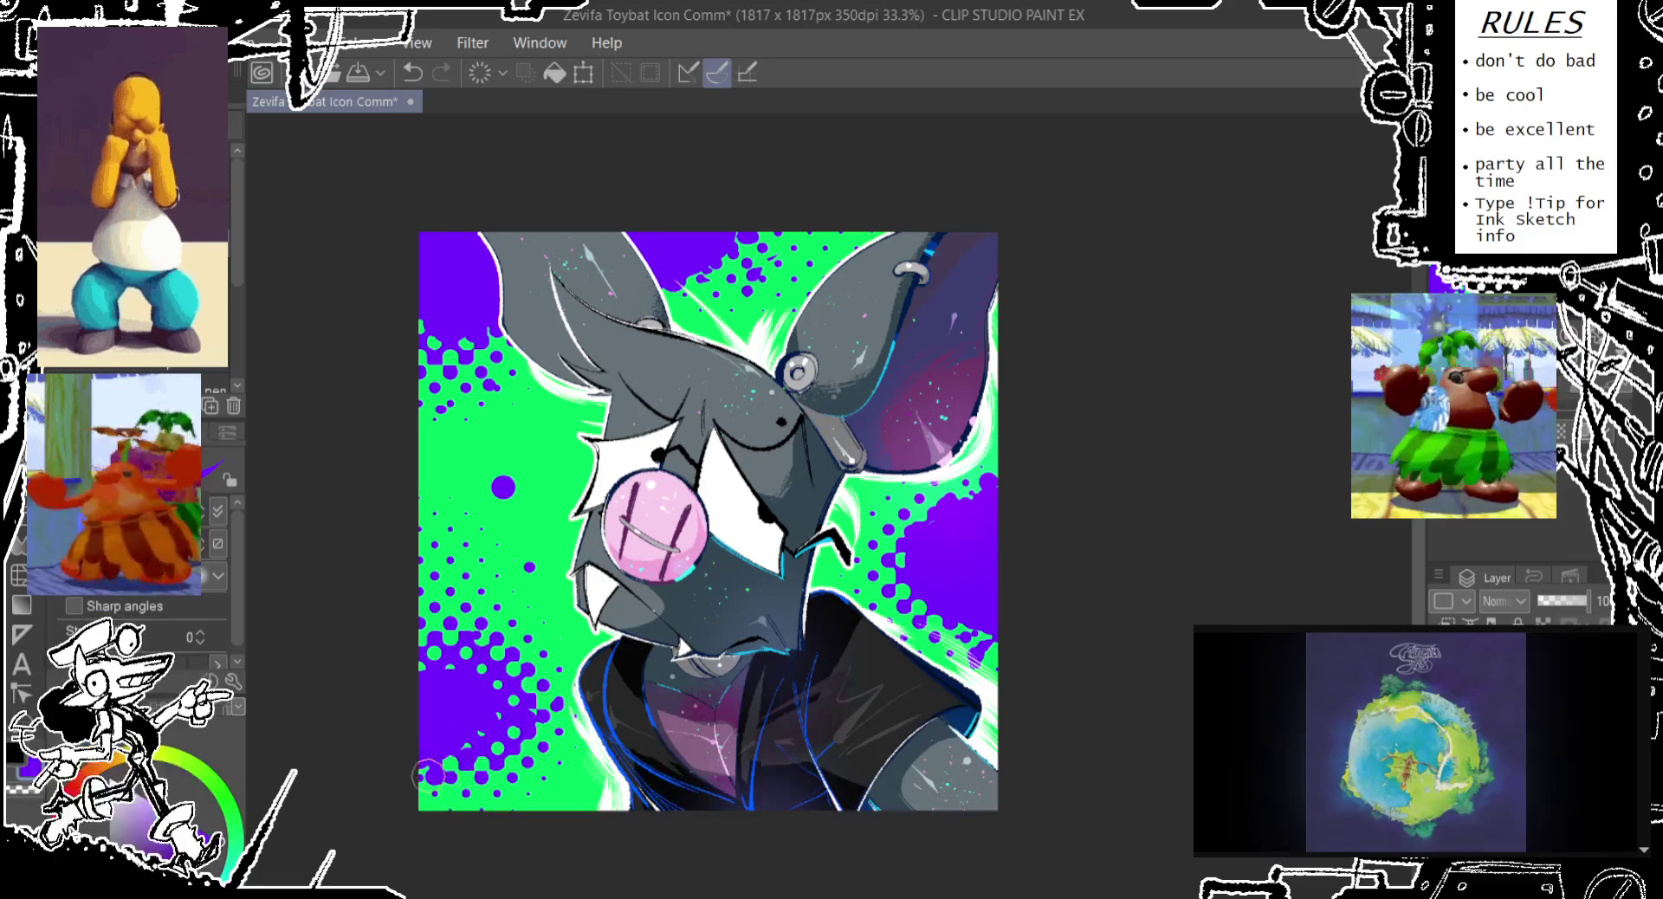
Spray purple halftone marks down the left edge and touch up the bottom-left corner splatter
left_click_drag(450, 636, 554, 784)
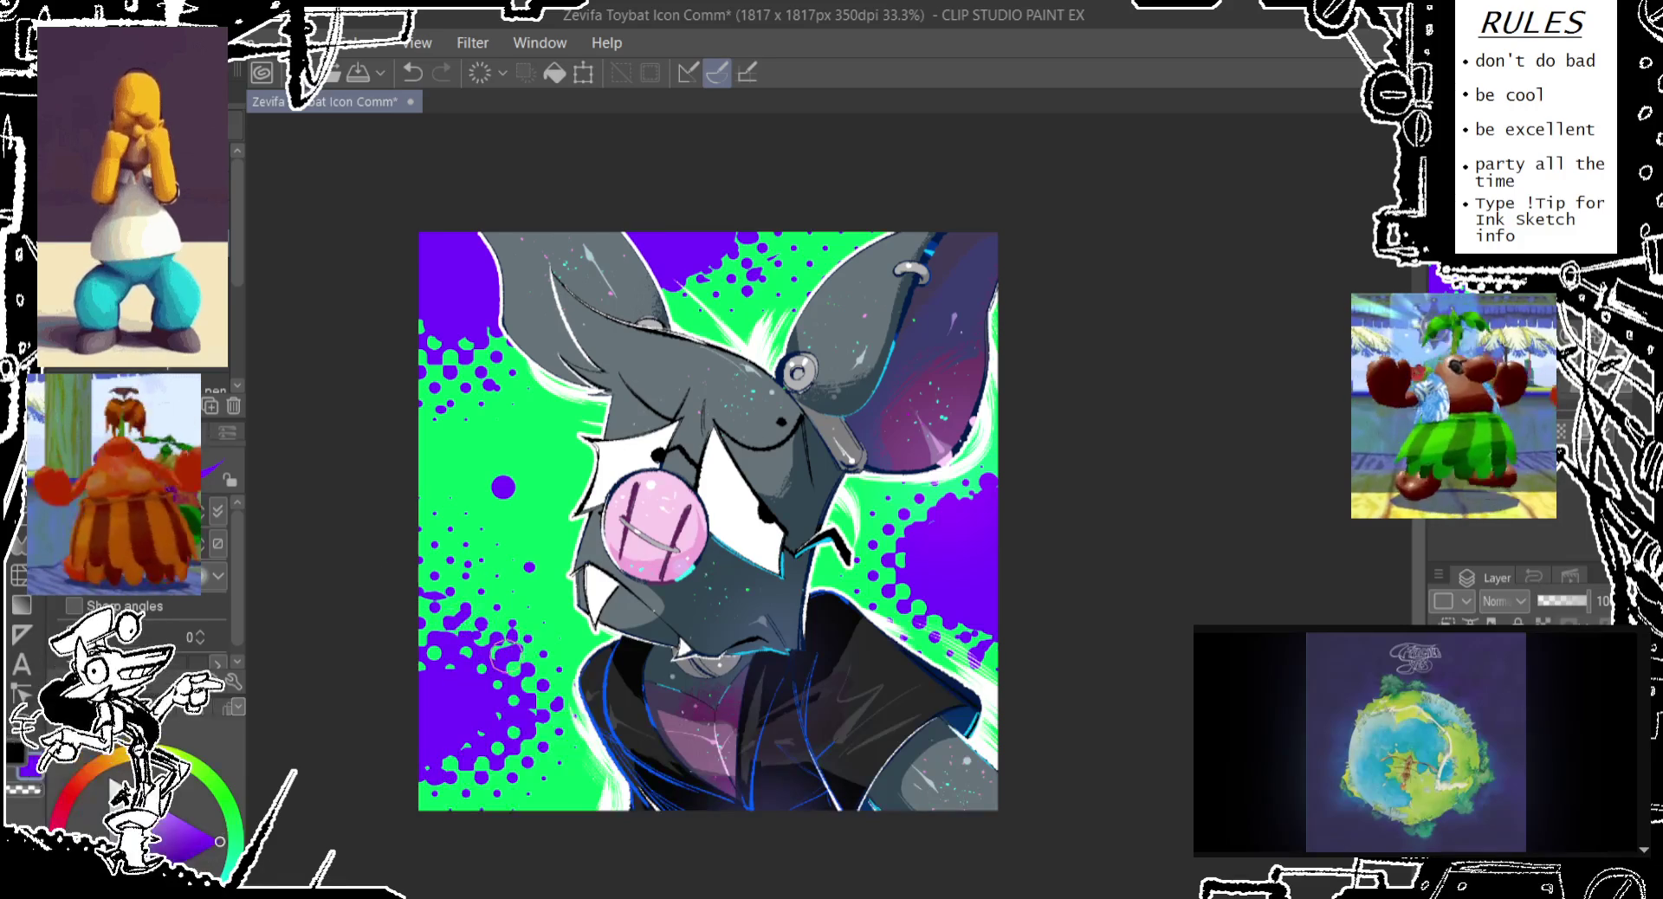
mouse_move(447, 751)
left_mouse_down()
mouse_move(436, 795)
mouse_move(528, 760)
left_mouse_up()
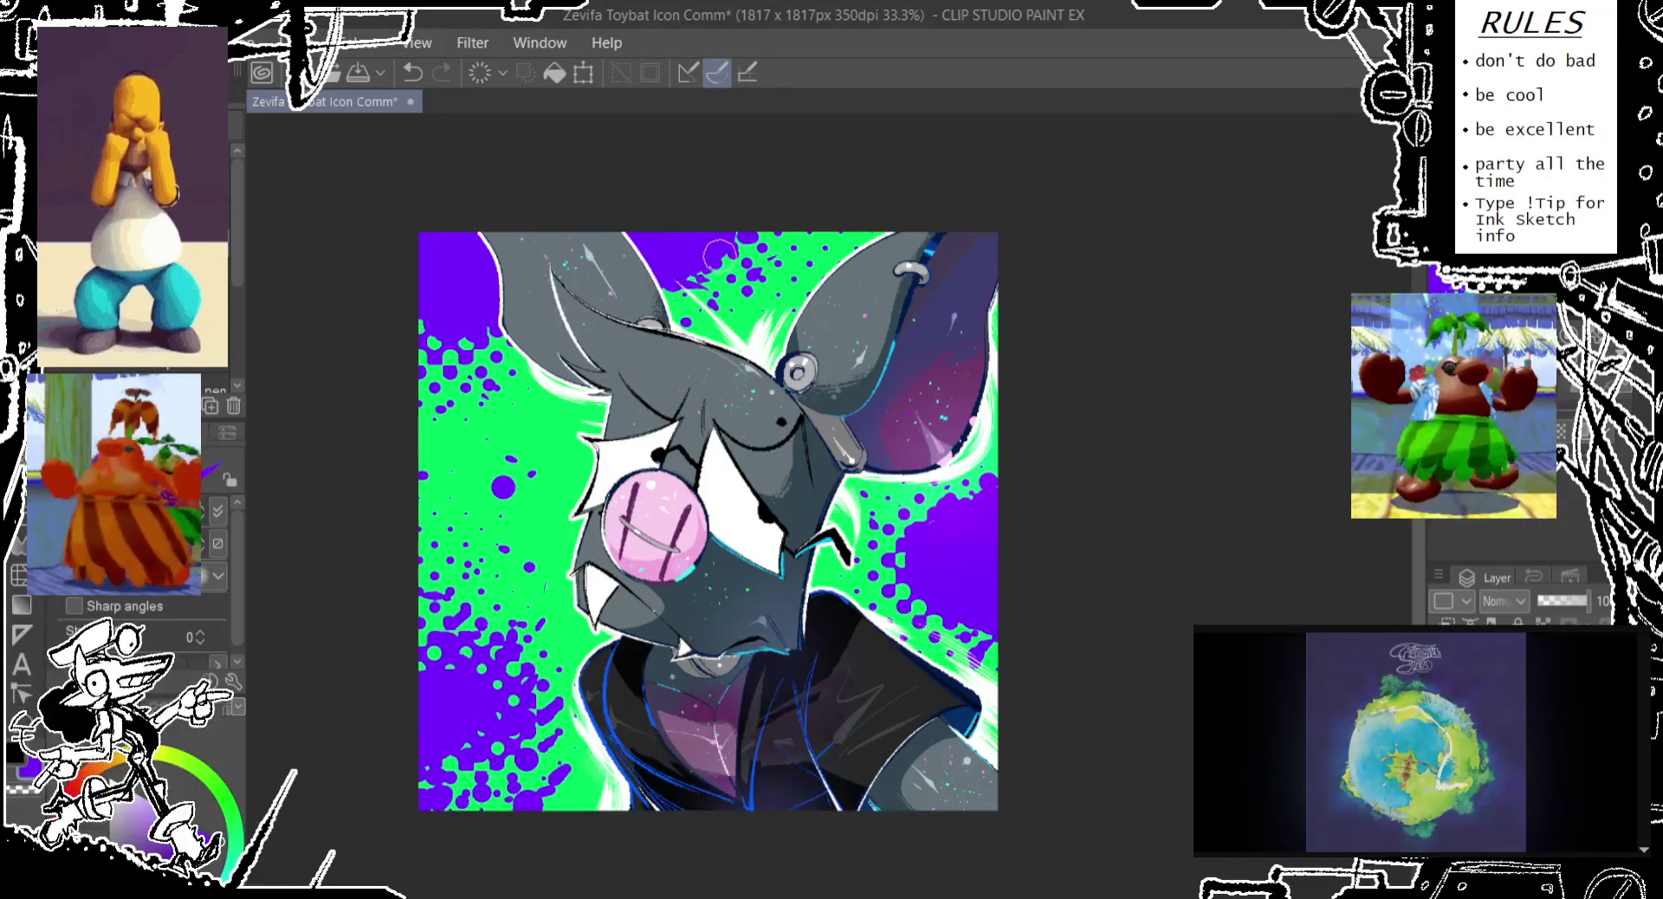
left_click_drag(1044, 352, 1028, 360)
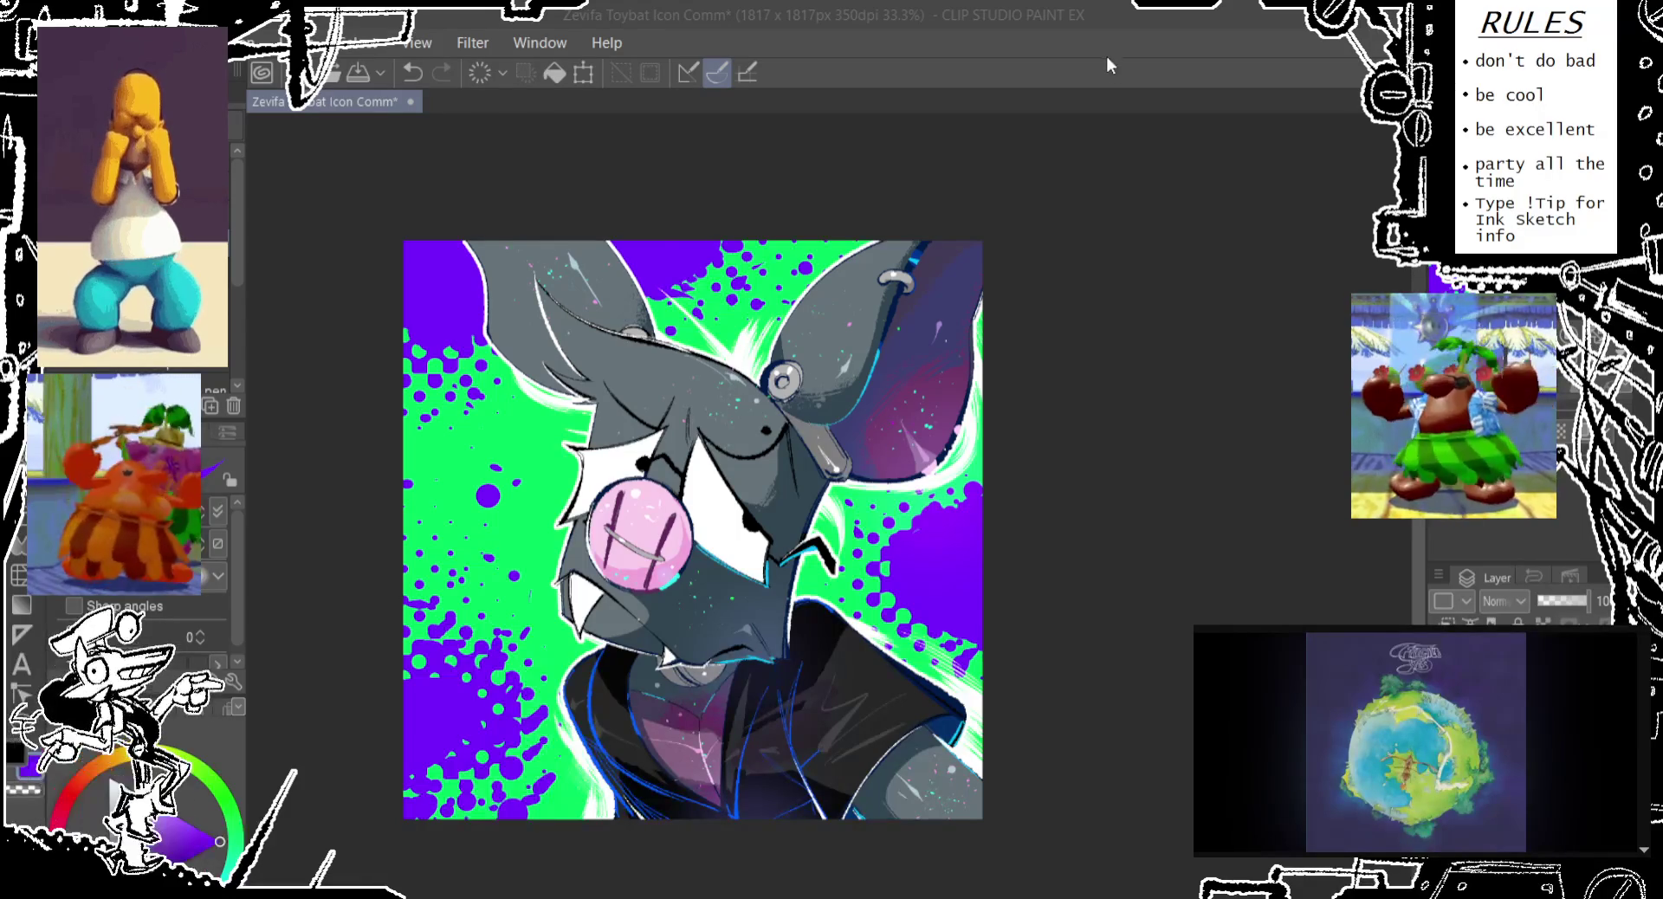
Save the Toybat icon file with Ctrl+S
left_click(1069, 258)
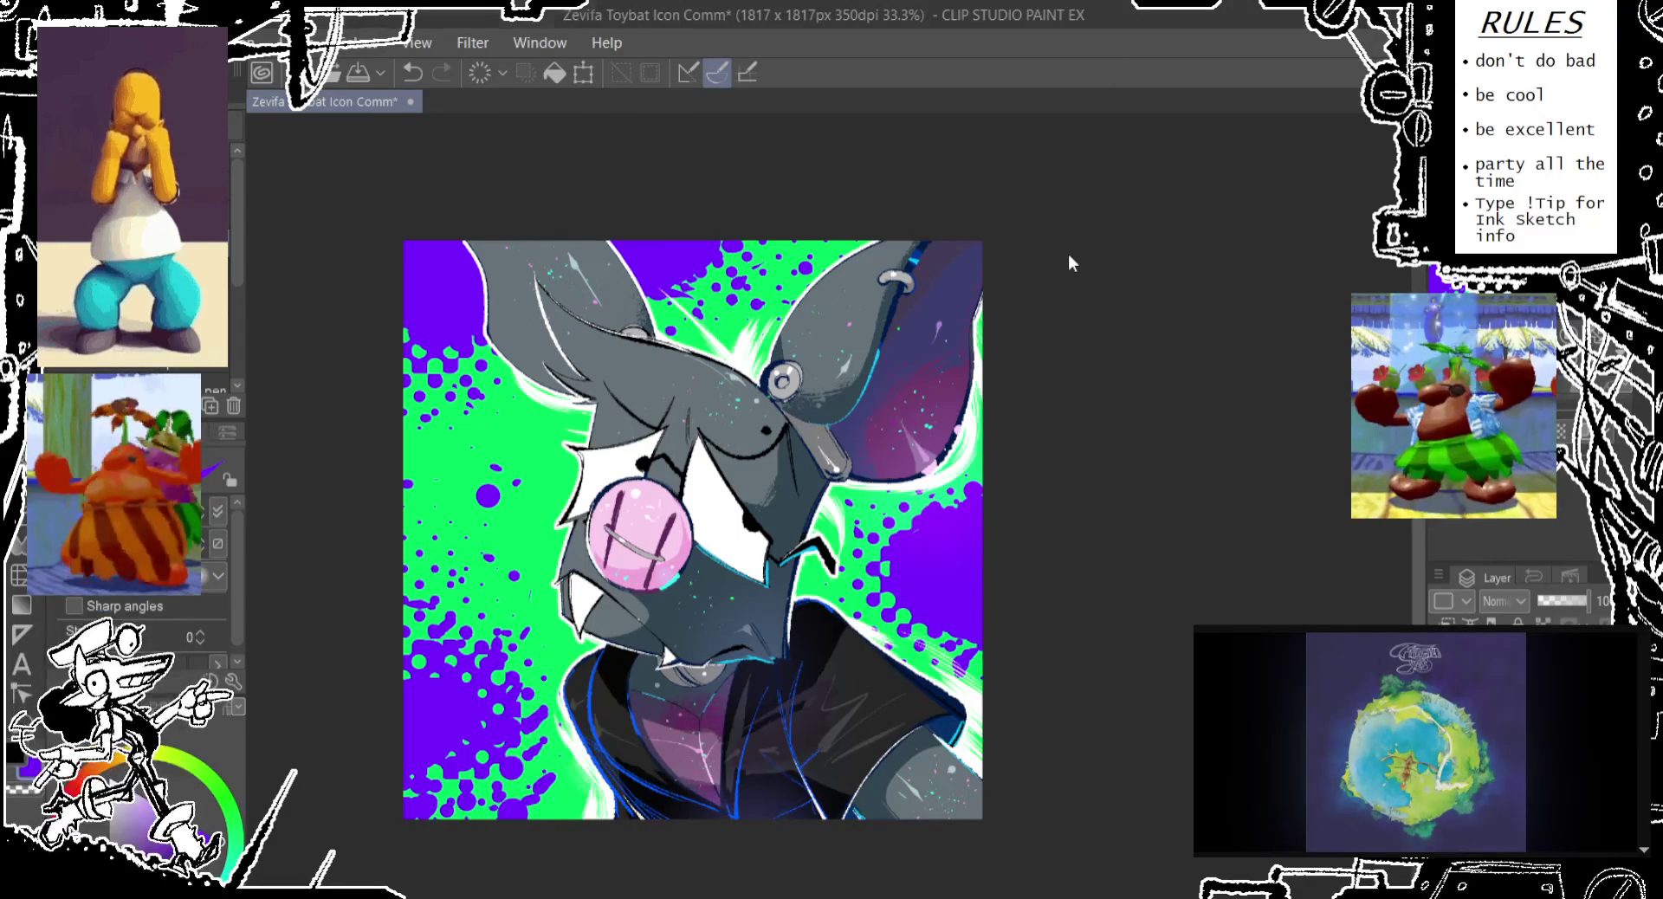
key("ctrl+s")
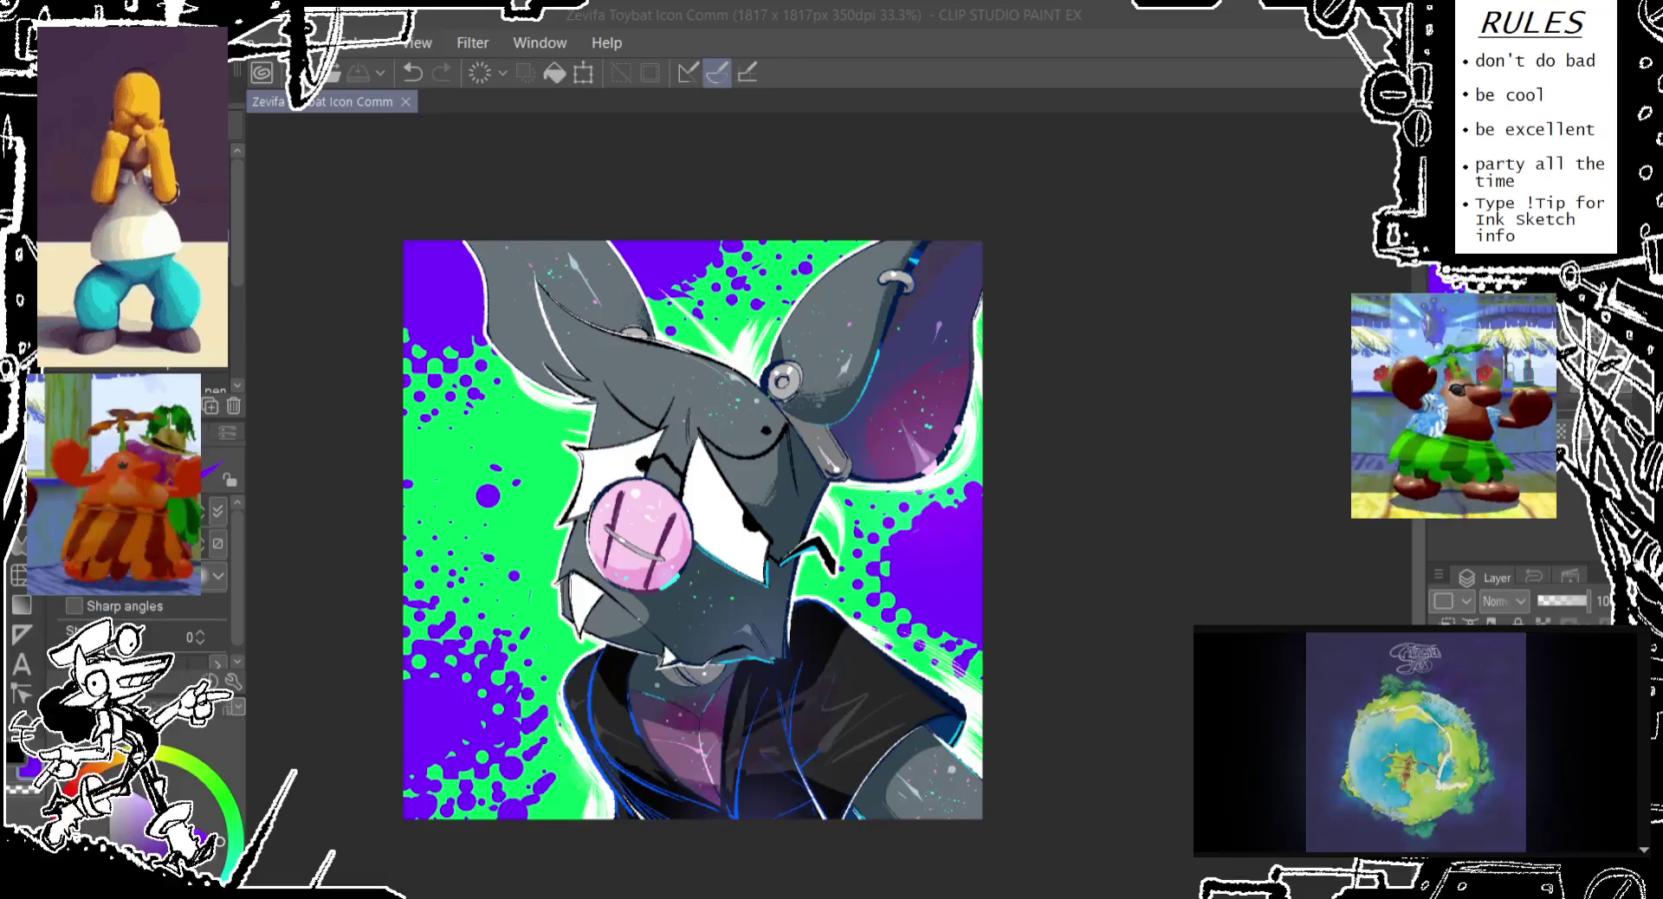
left_click(942, 58)
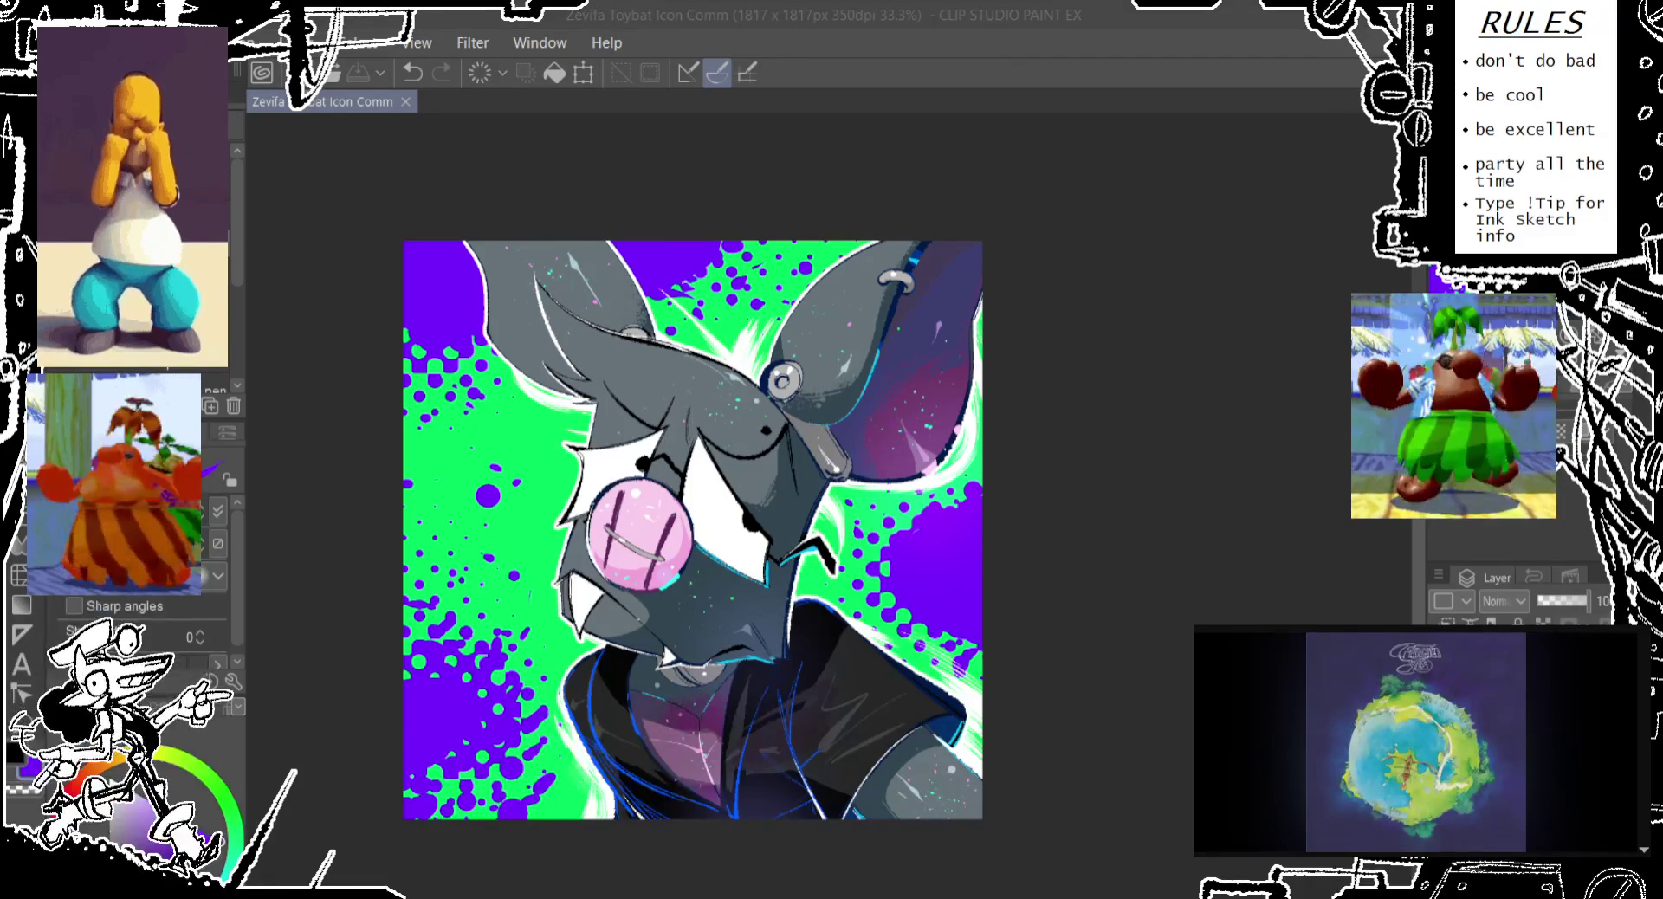
left_click(874, 66)
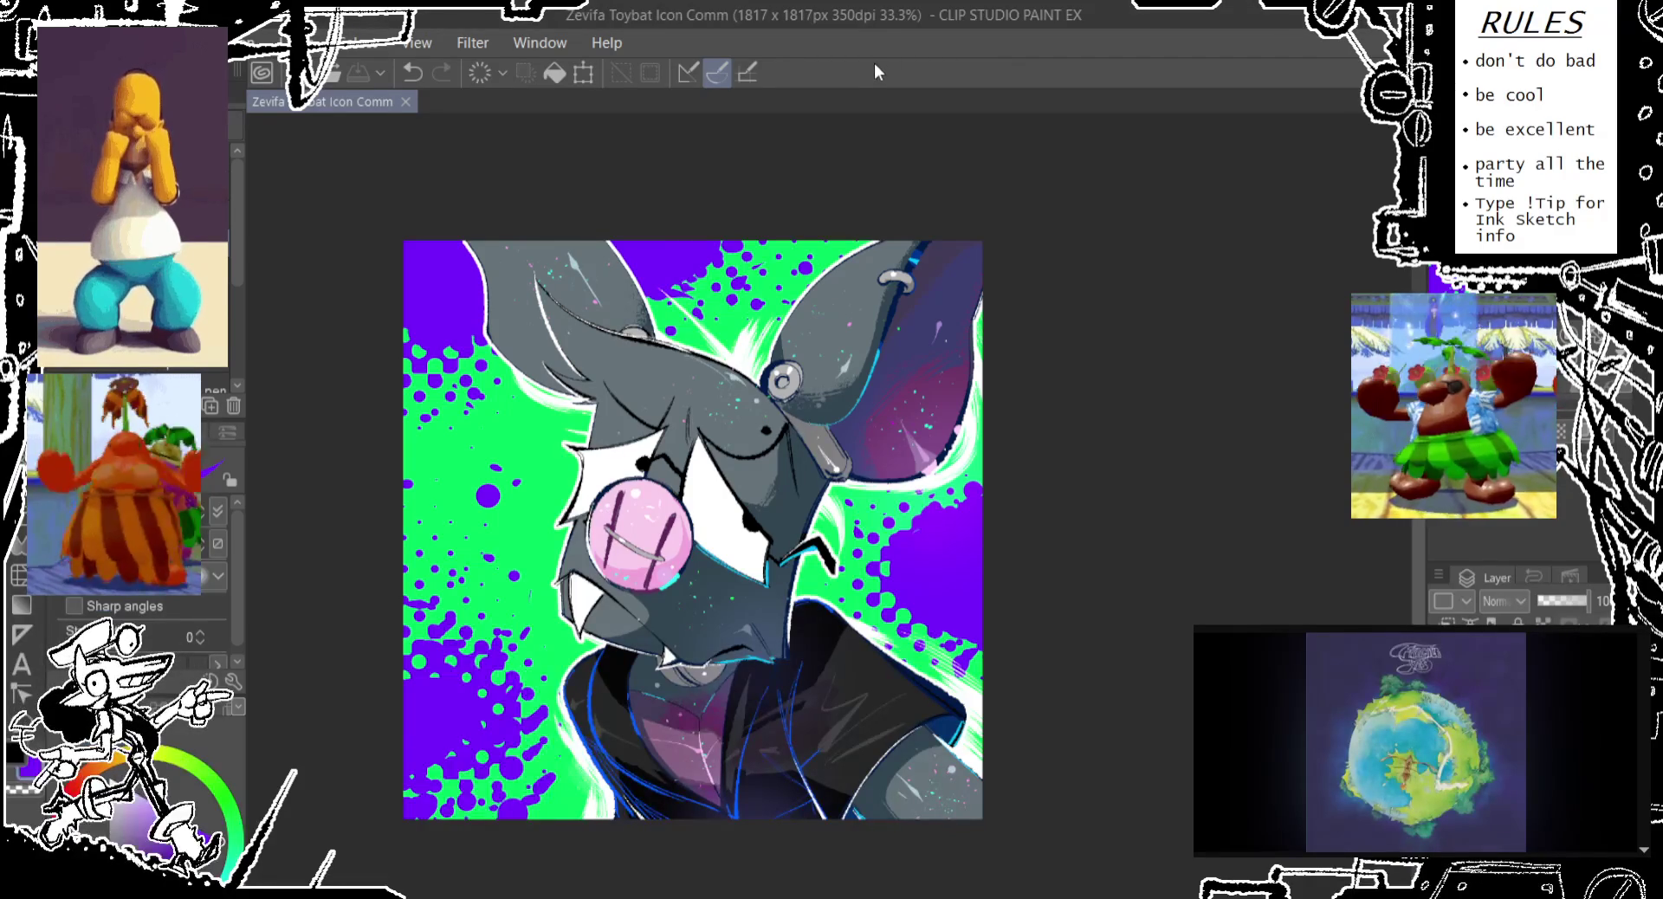
left_click(444, 373)
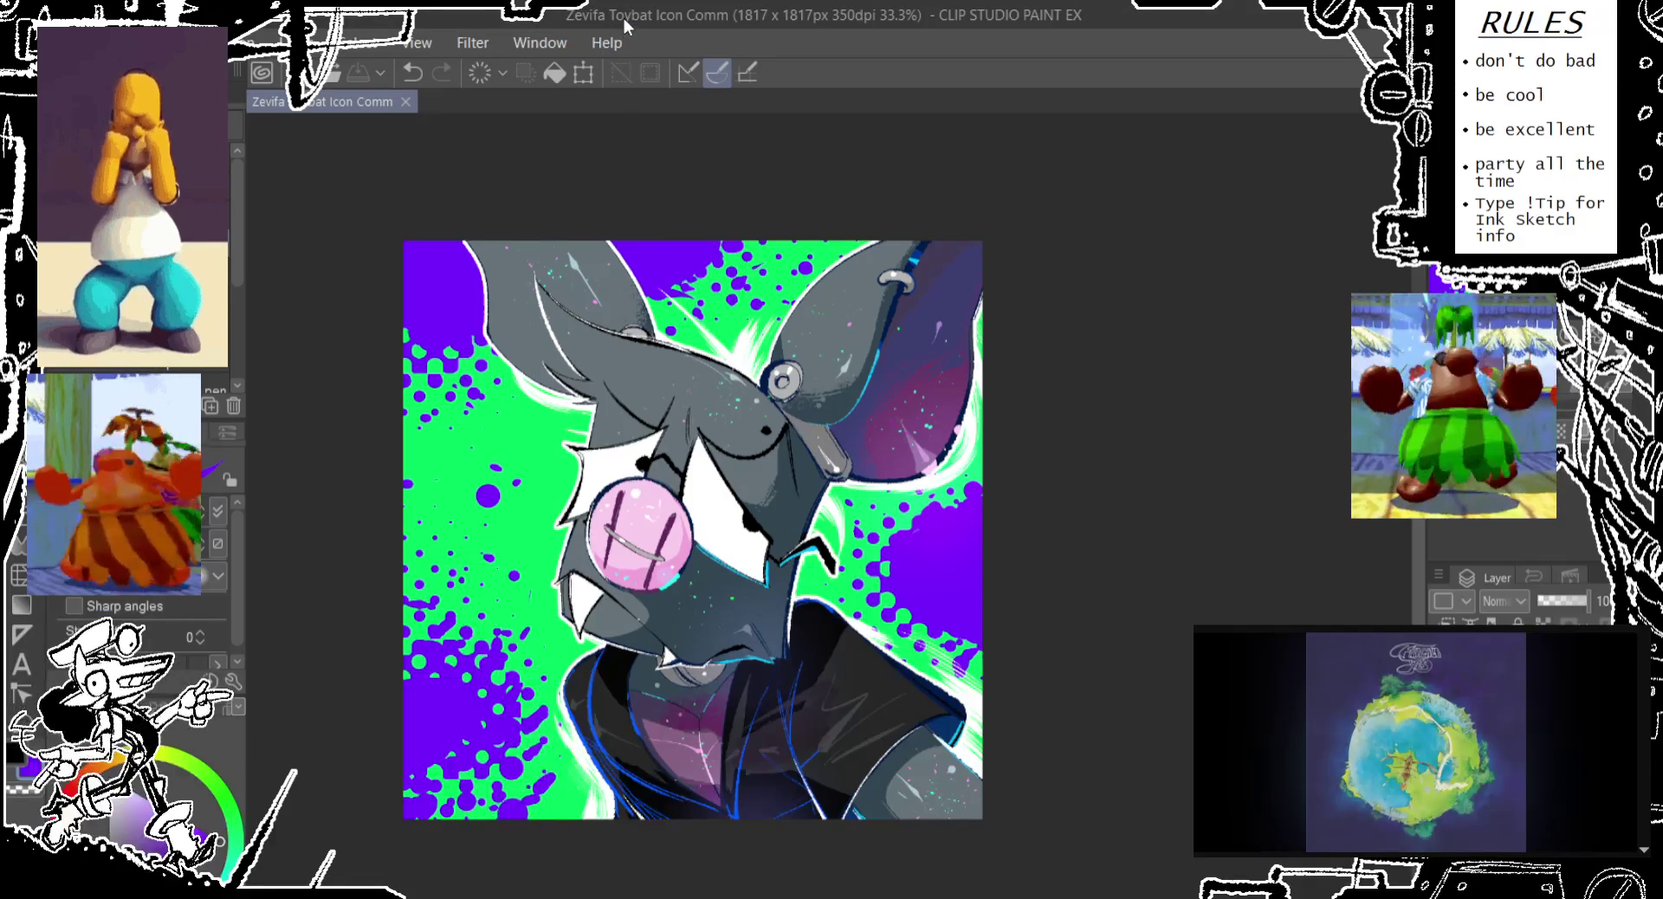
key("g")
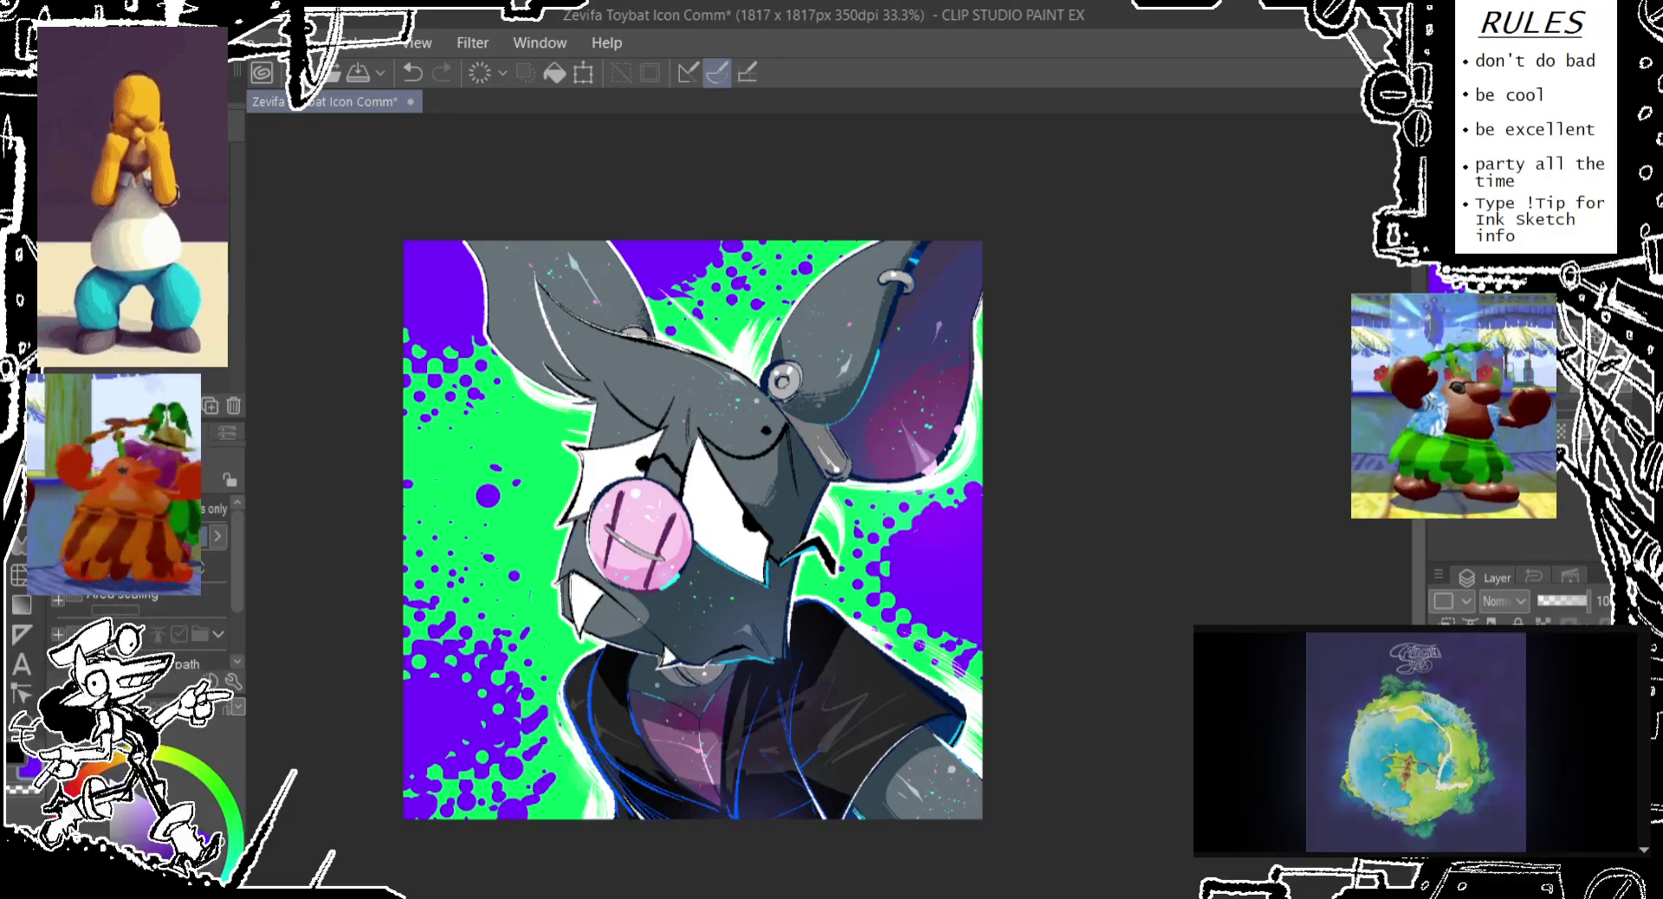
Switch to red, bucket-fill the splatter background layer, and set its blend mode to Color
key("x")
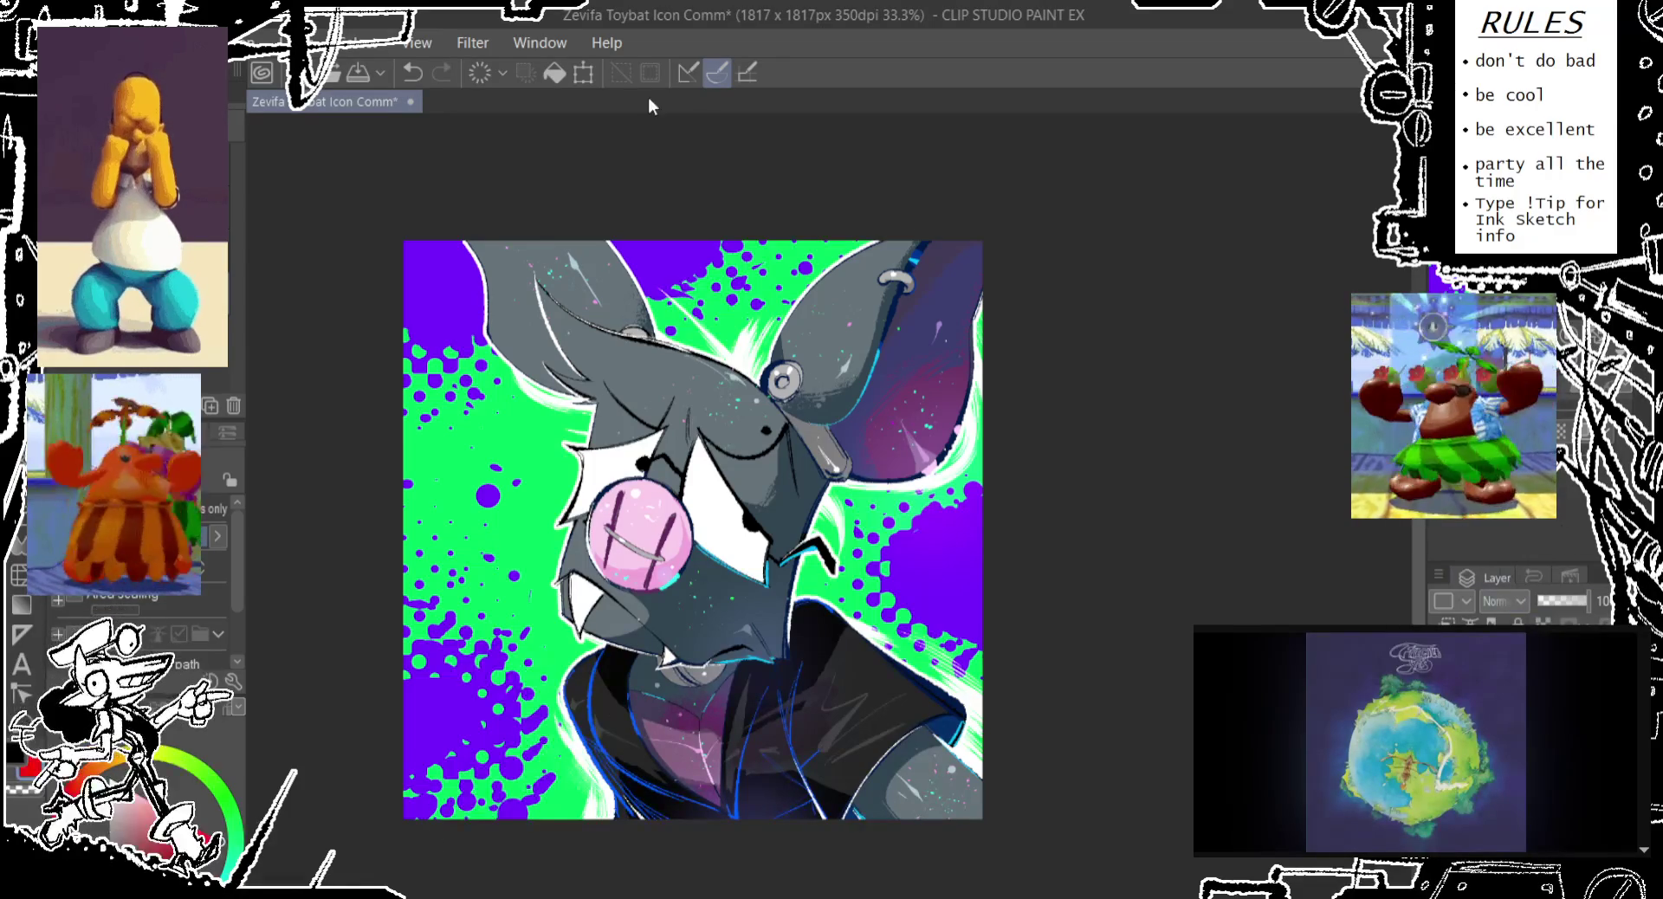
left_click(553, 73)
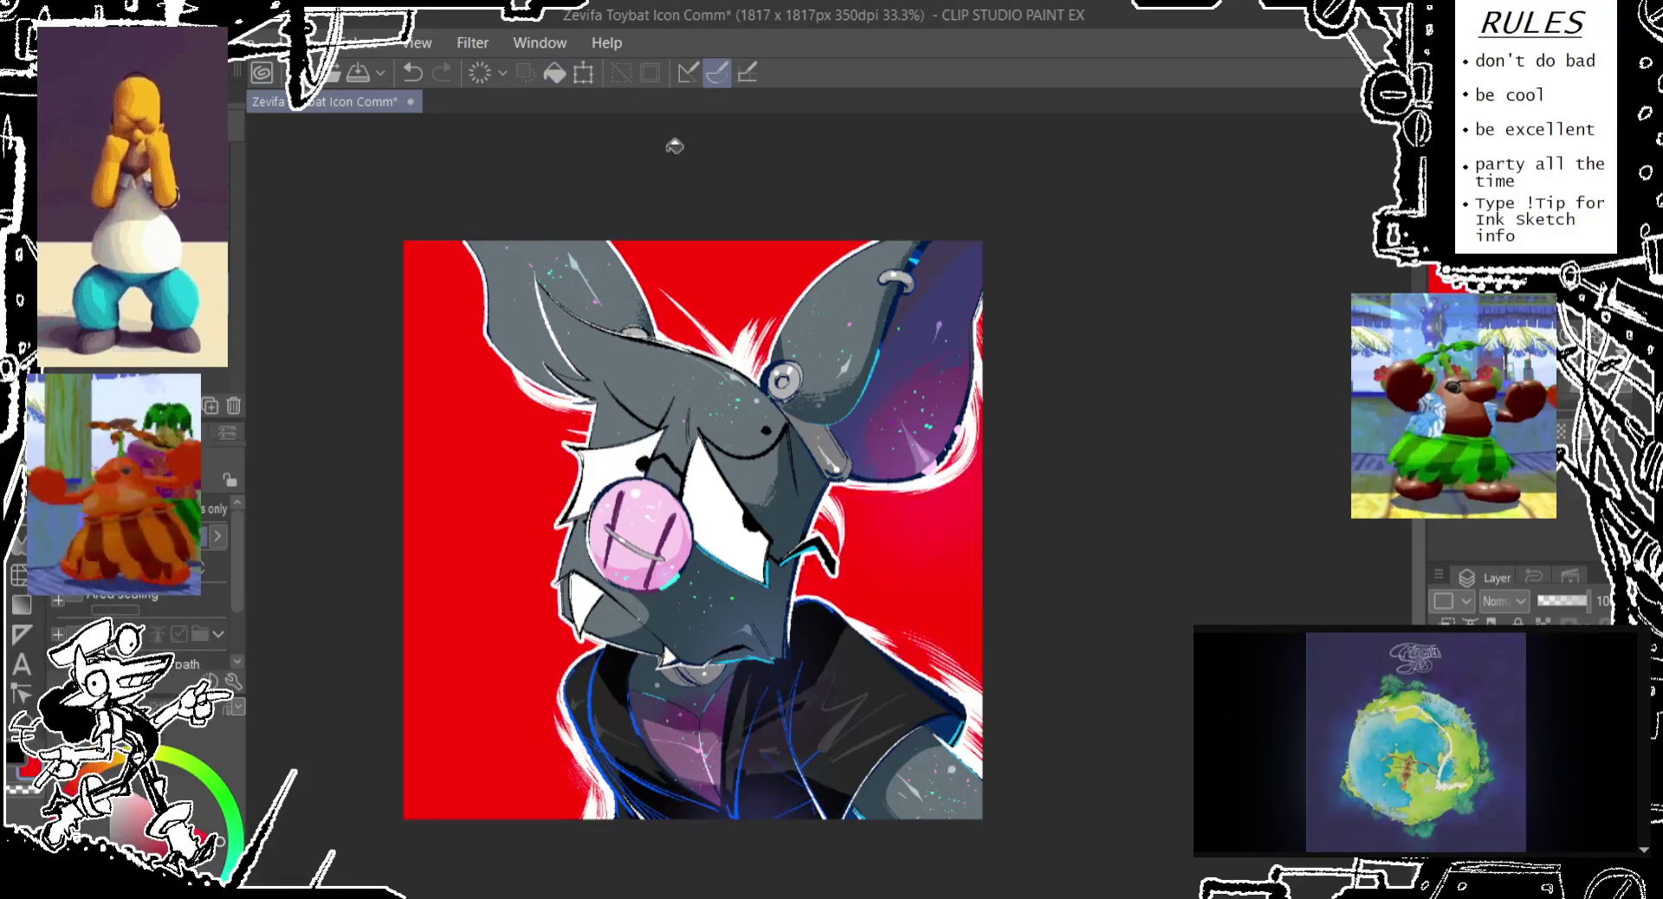
left_click(1504, 600)
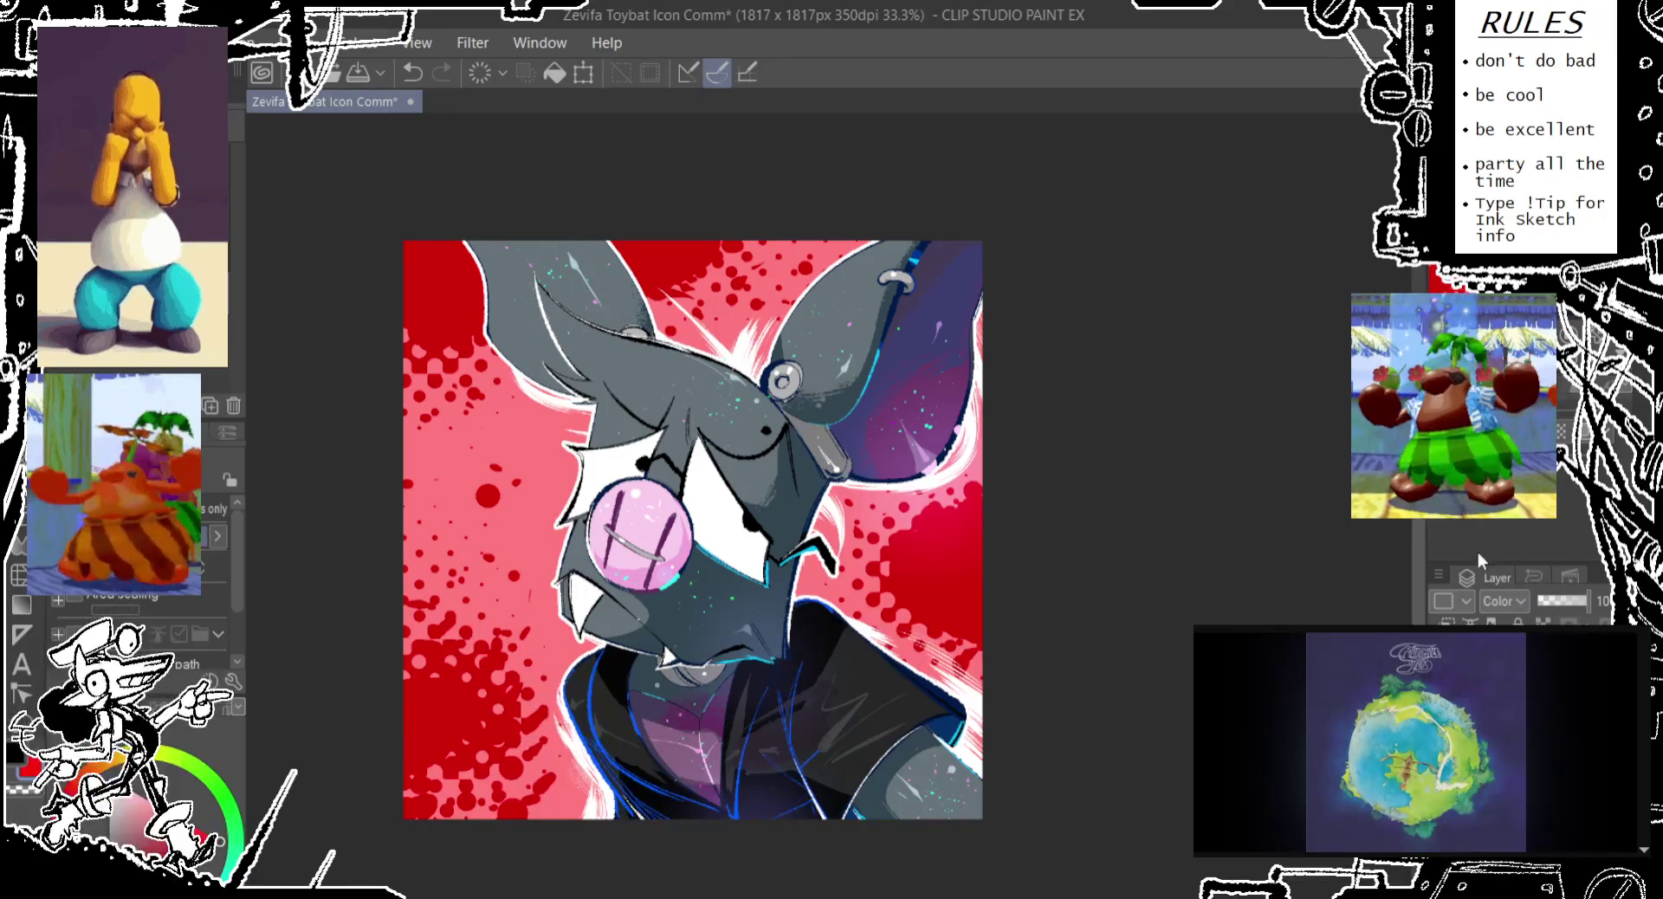
scroll(1514, 605, "up", 2)
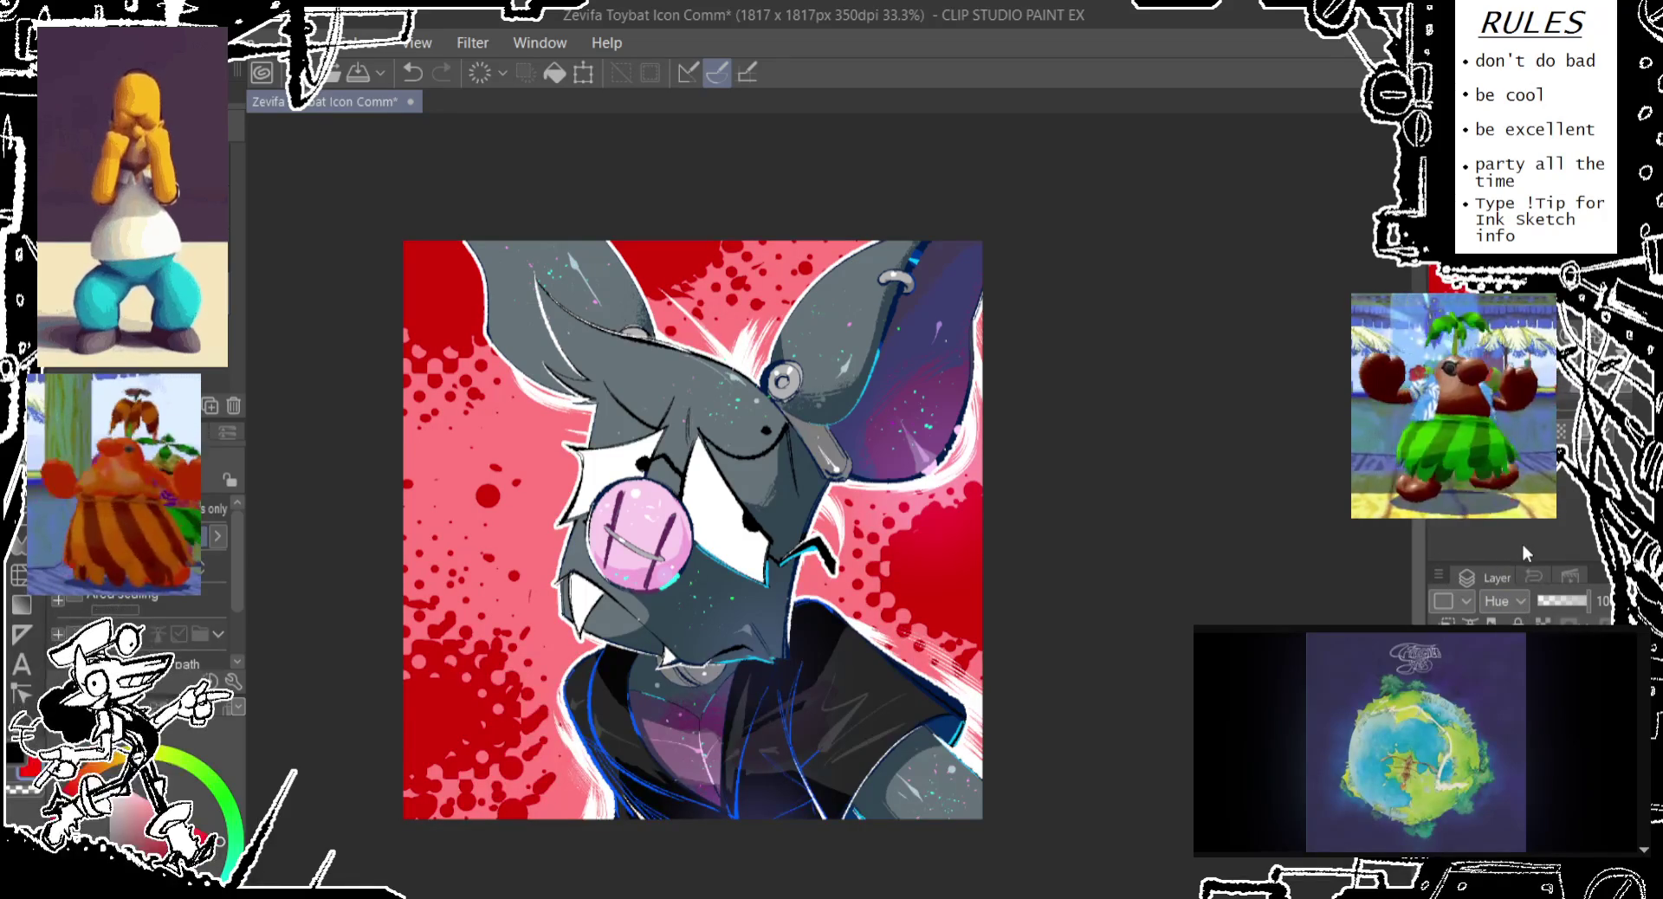
Paint red diamonds around both eyes on a new layer, then add a black Multiply fill layer
key("ctrl+shift+n")
left_click_drag(567, 446, 658, 519)
left_click_drag(688, 437, 766, 580)
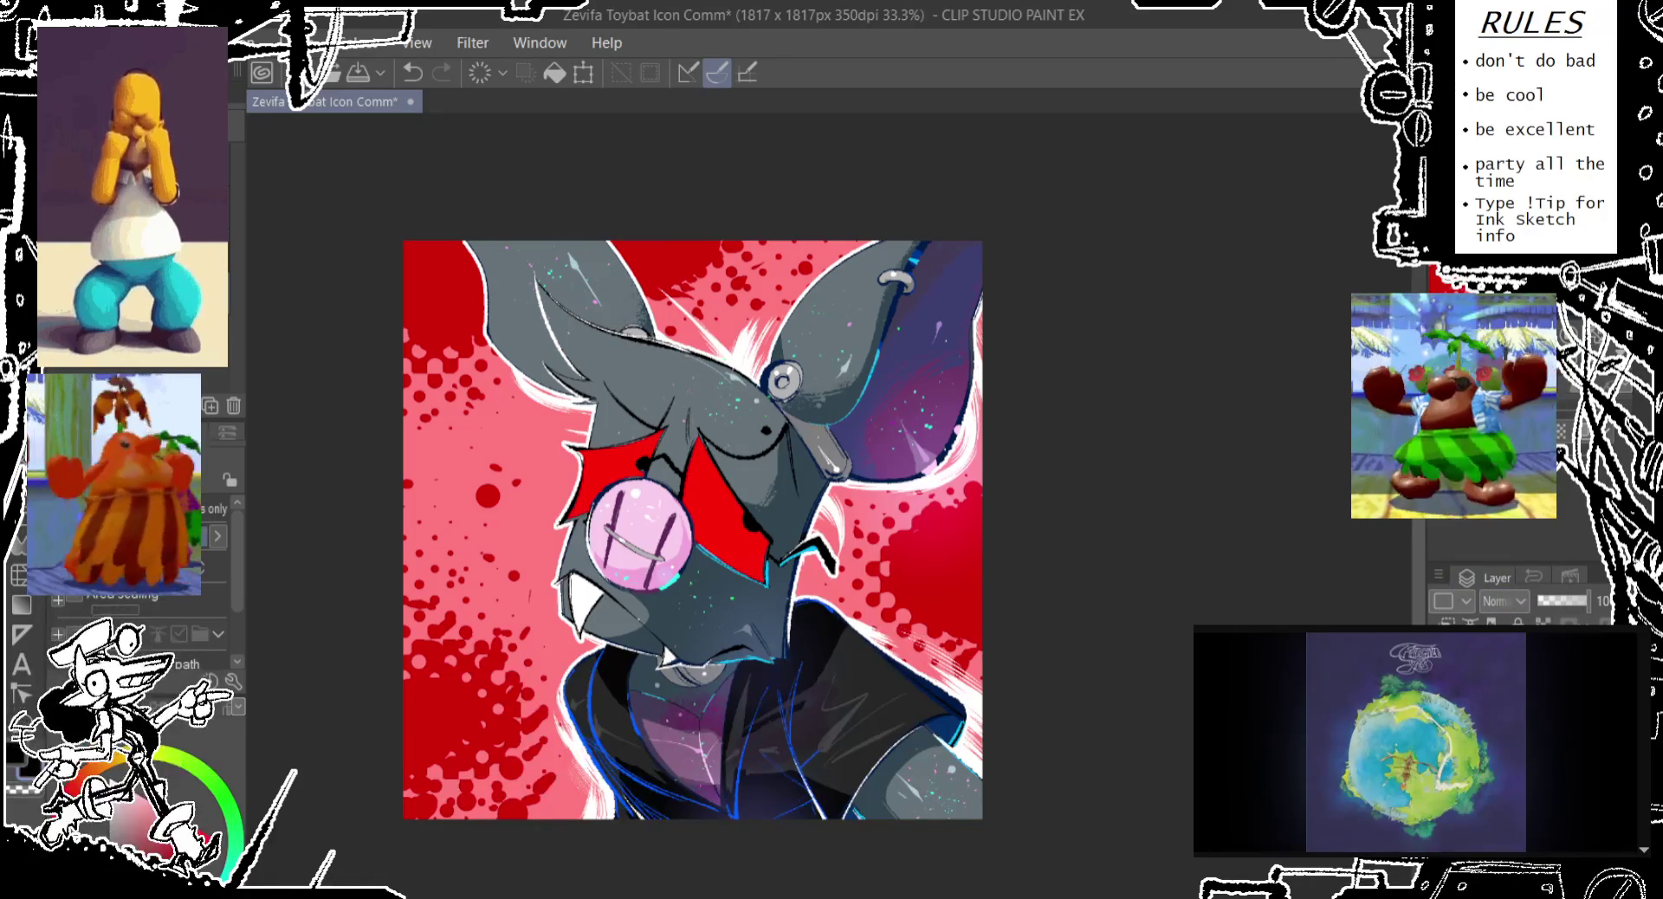
left_click(553, 75)
left_click(553, 75)
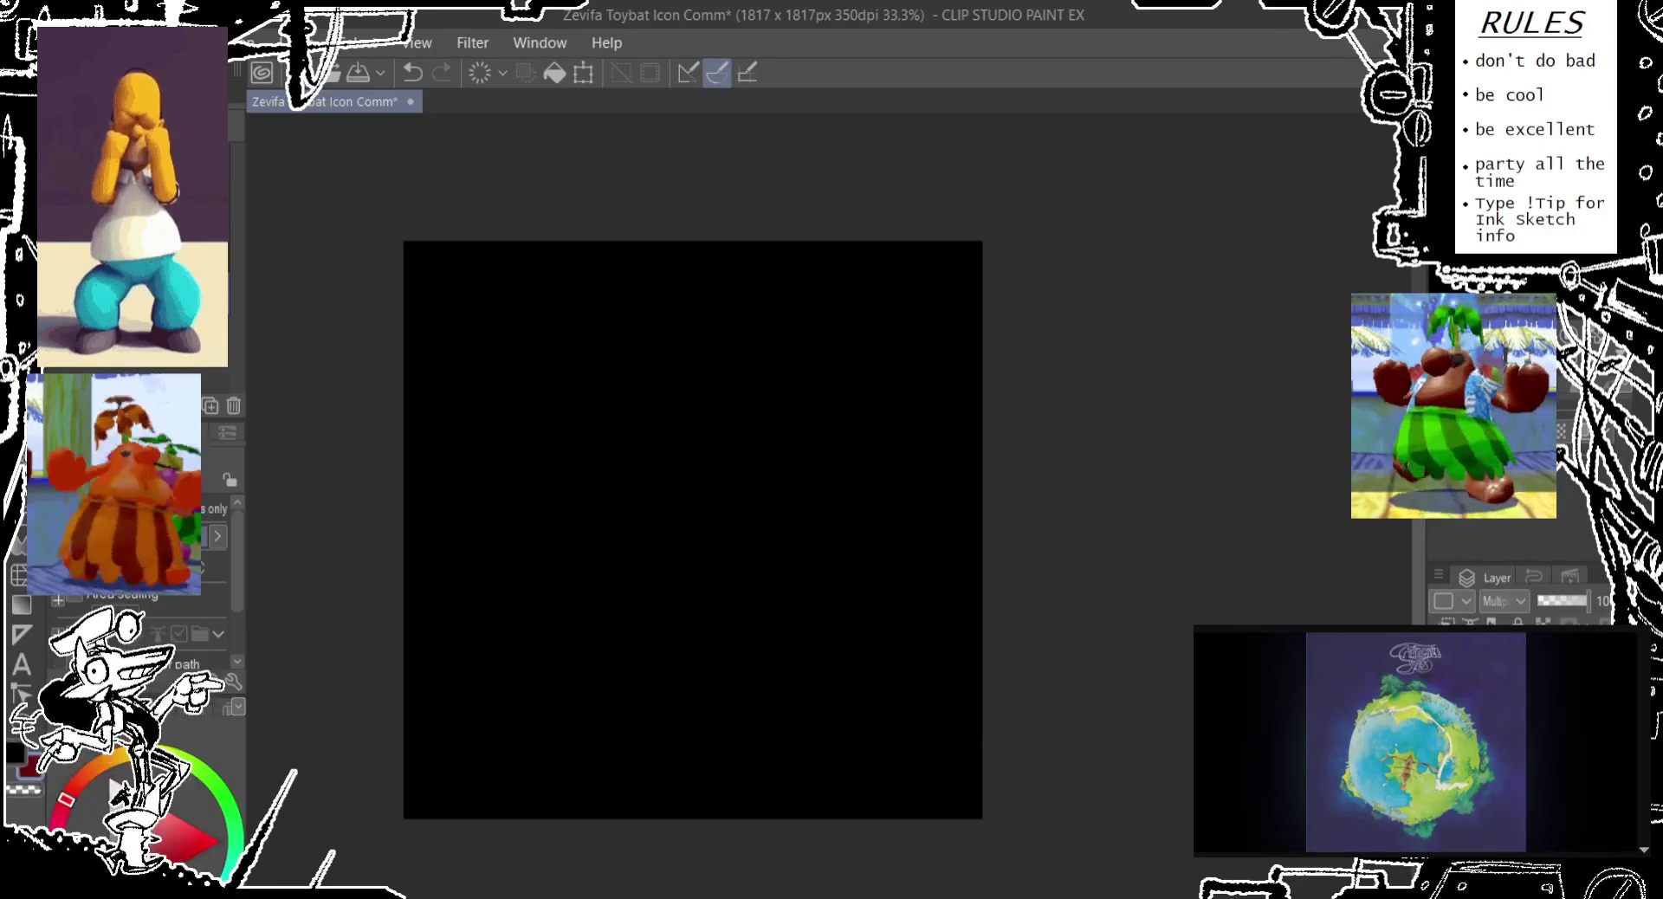
Fill the Multiply layer dark red at about 60% opacity and make both eye diamonds bright red
left_click(1548, 620)
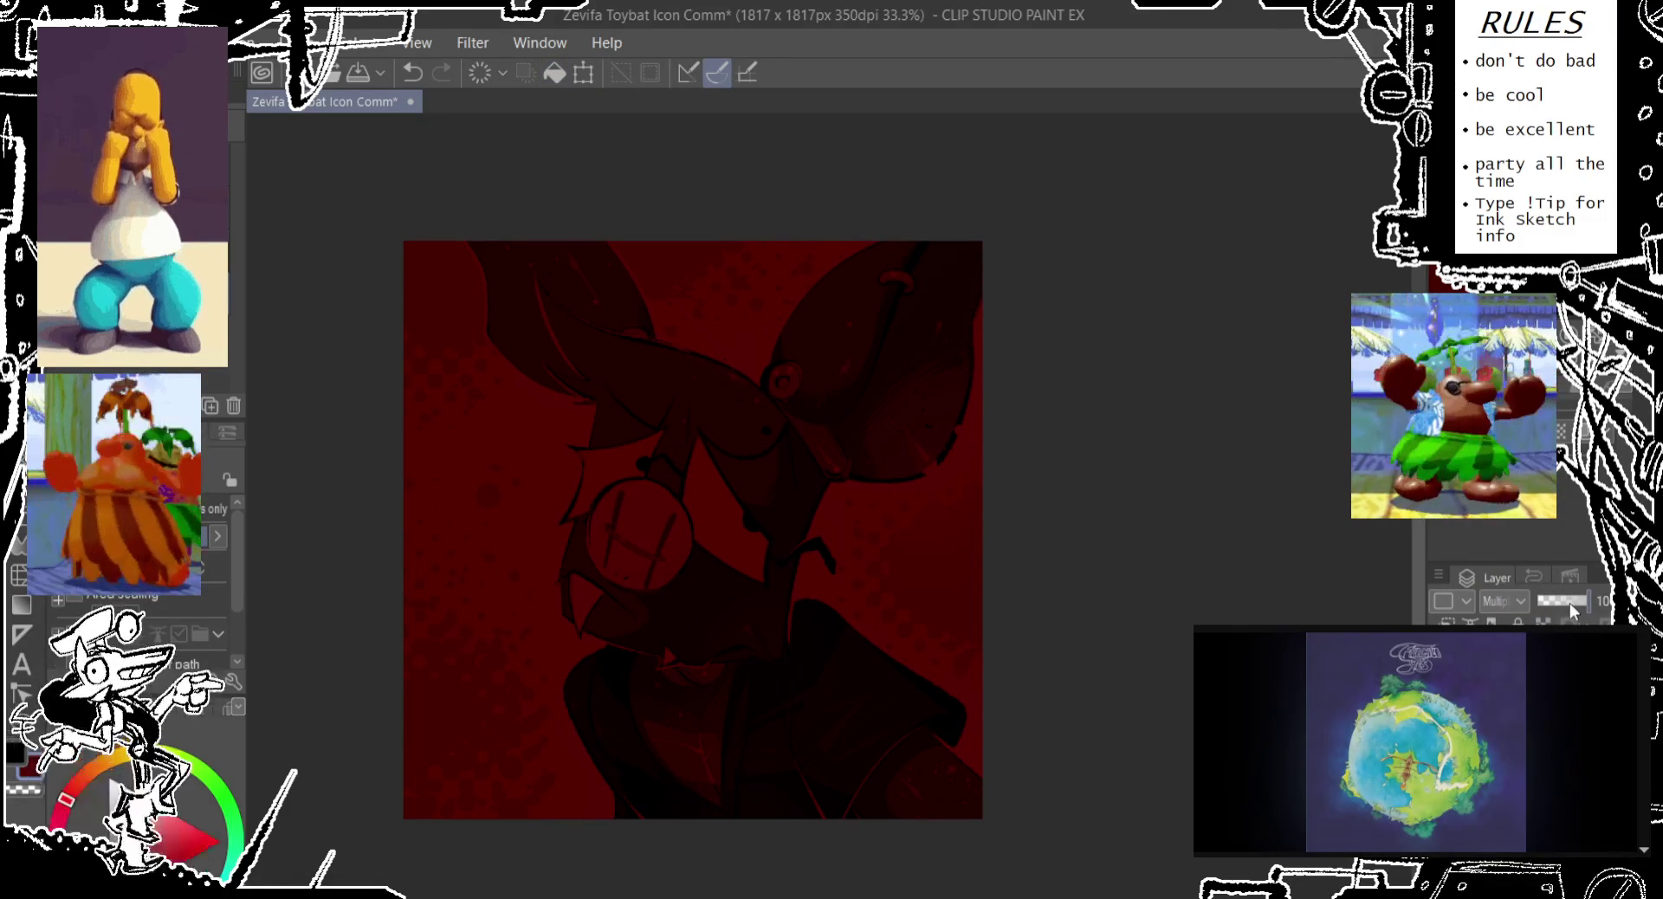
left_click(1569, 601)
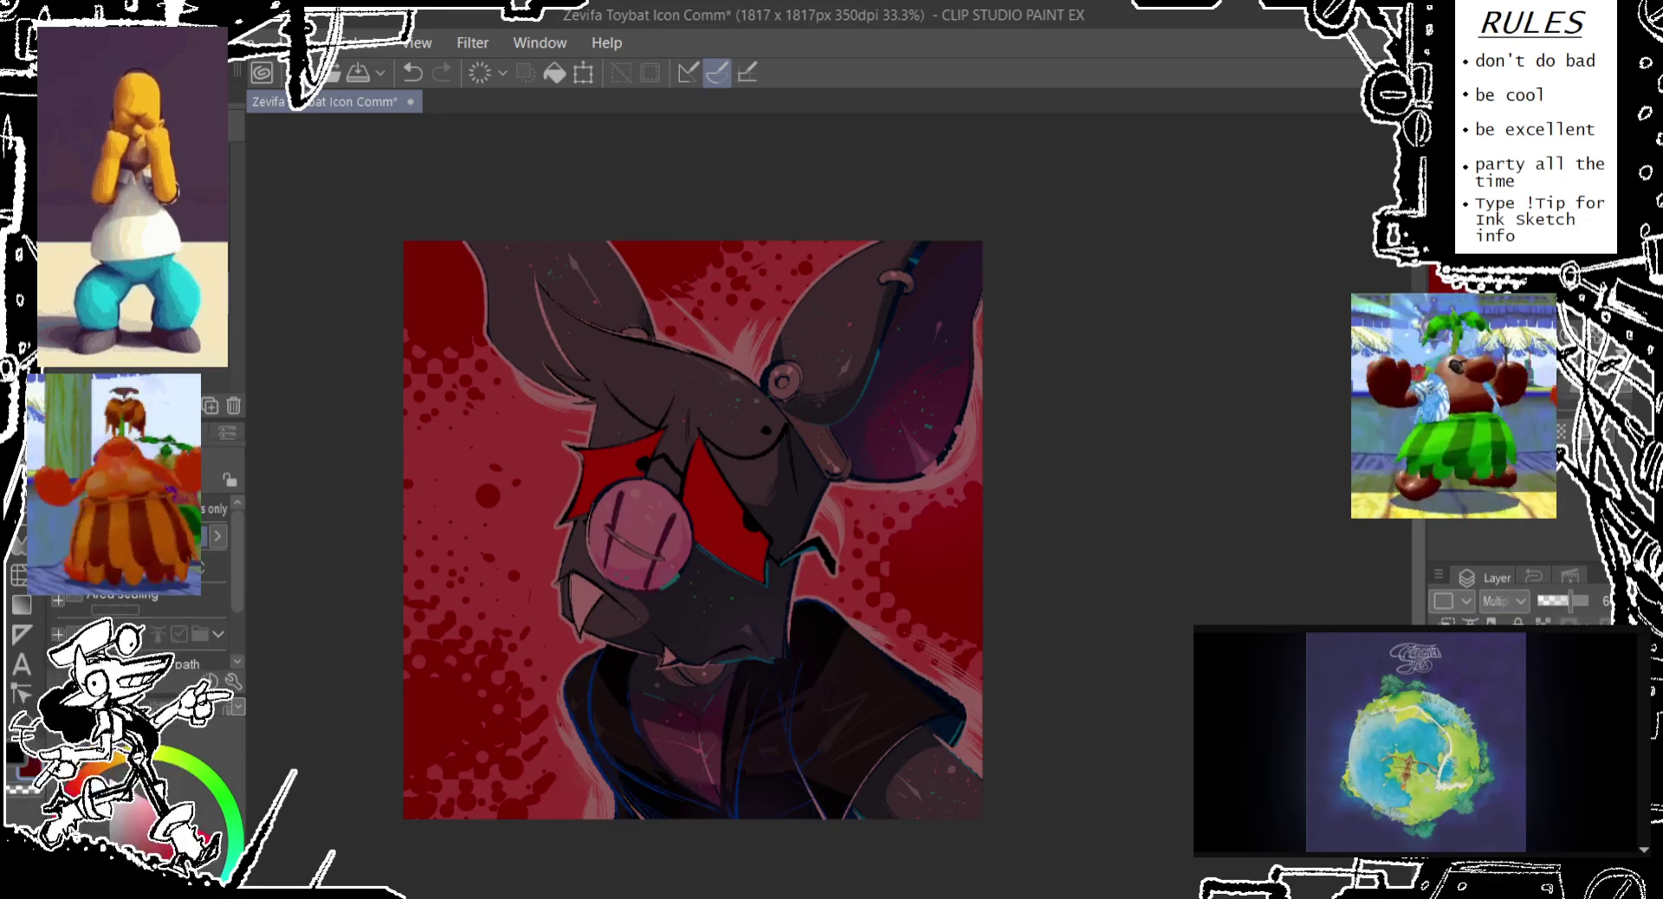
key("alt+bracketright")
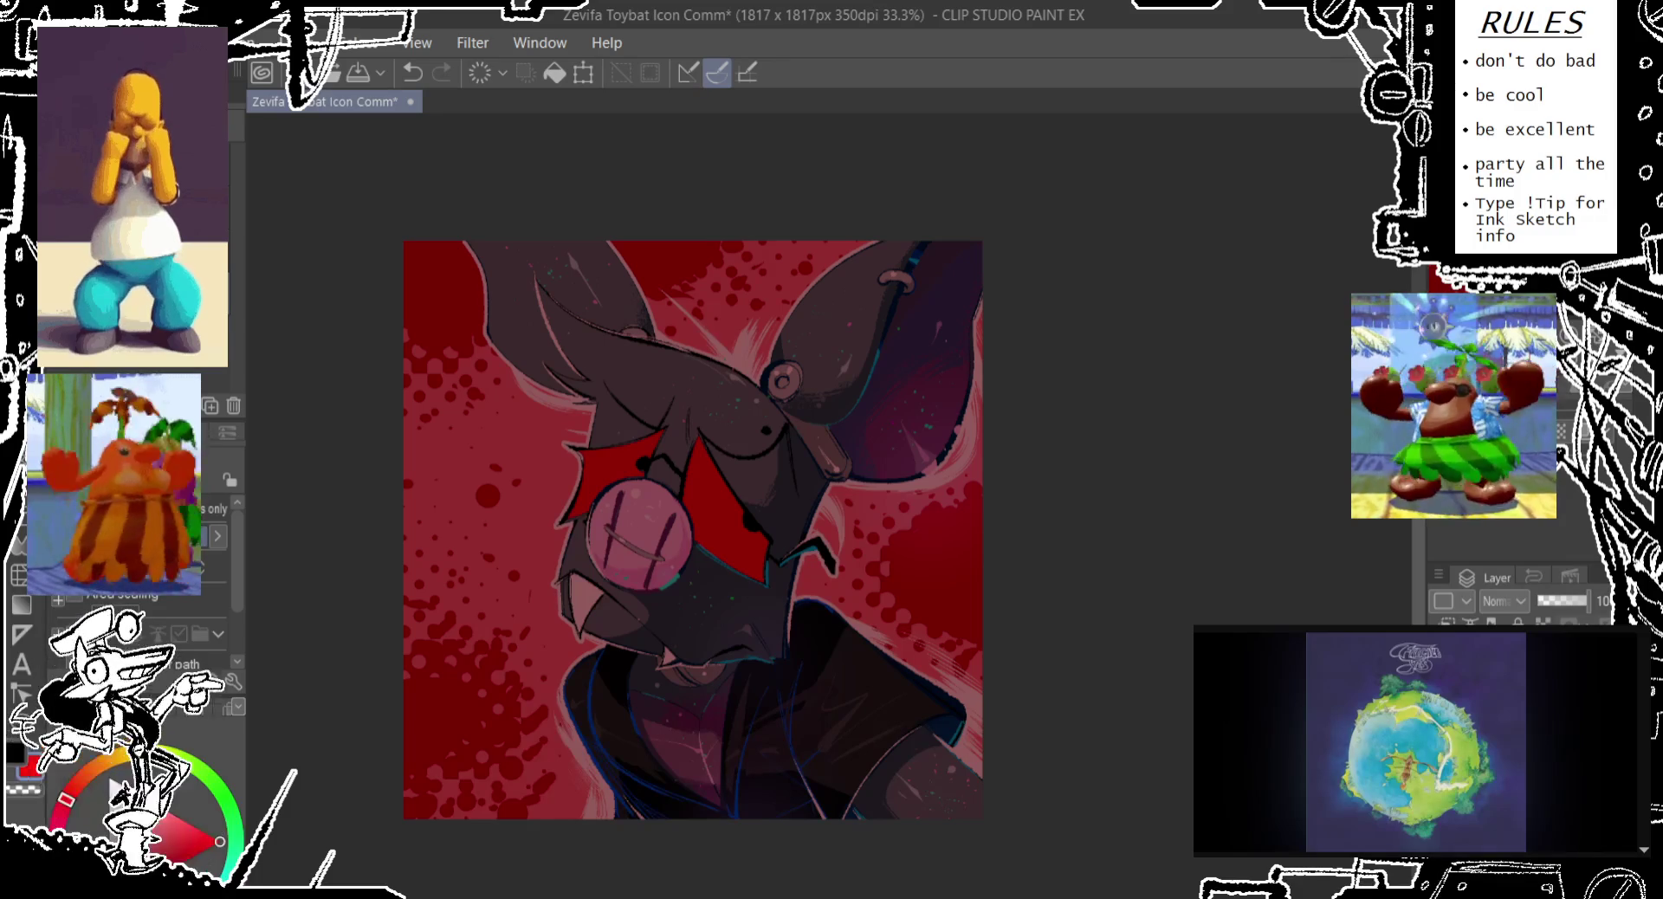
left_click(616, 461)
left_click(717, 489)
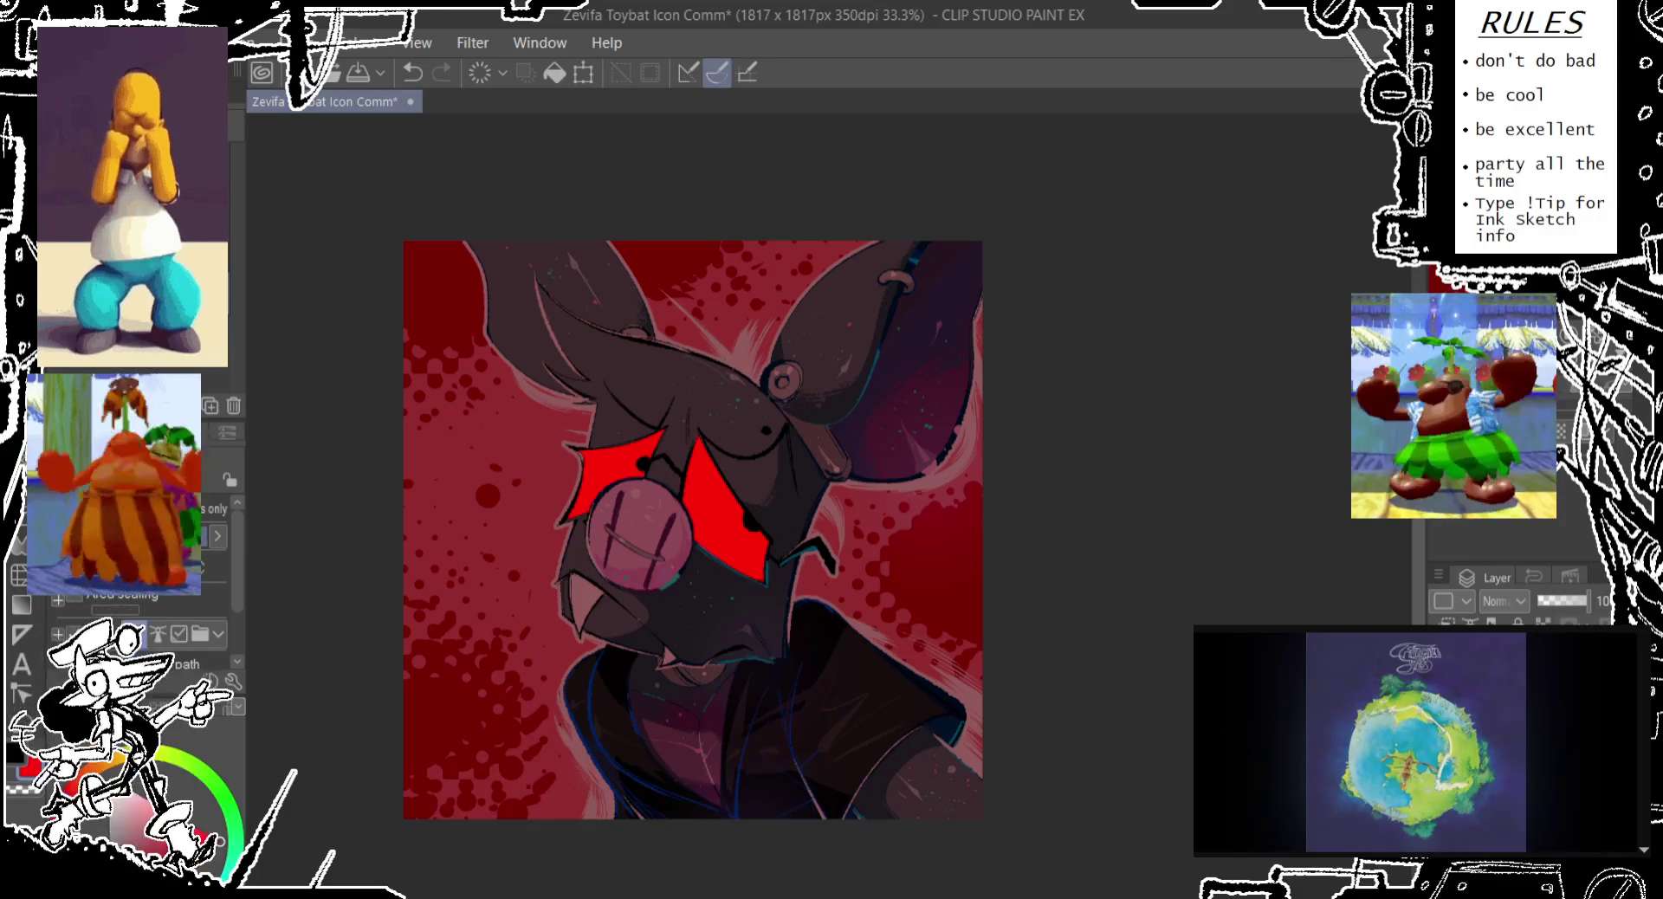
key("p")
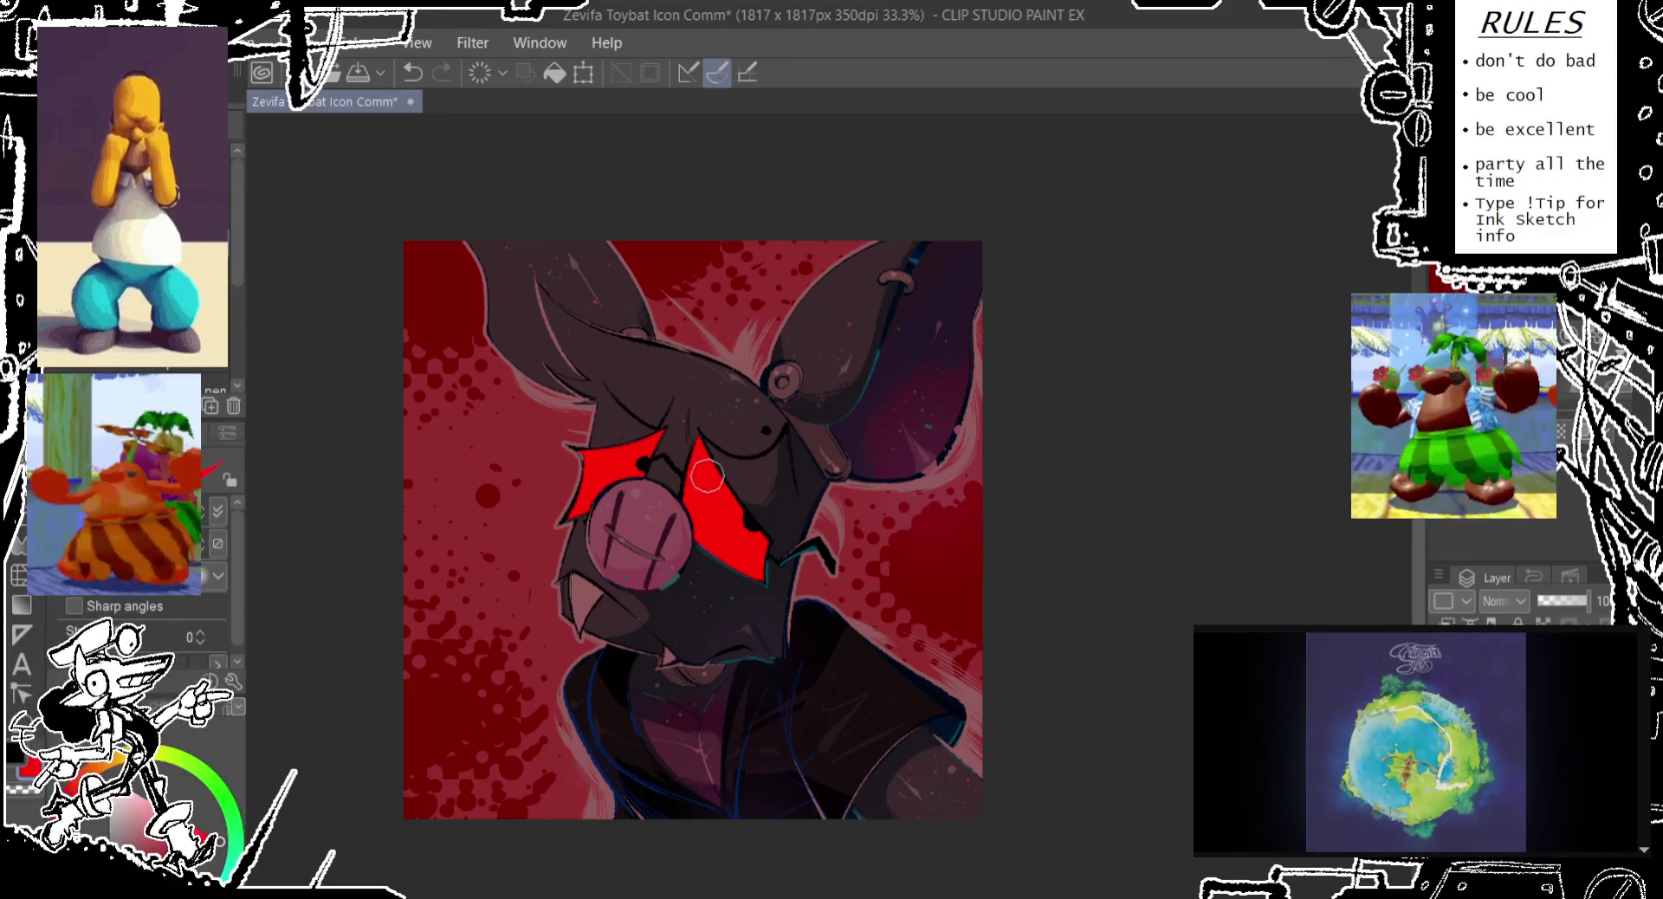
Draw thin red lines above the left eye, undoing a stray stroke and a drip under the right eye
left_click_drag(638, 340, 605, 444)
left_click_drag(640, 312, 645, 342)
key("ctrl+z")
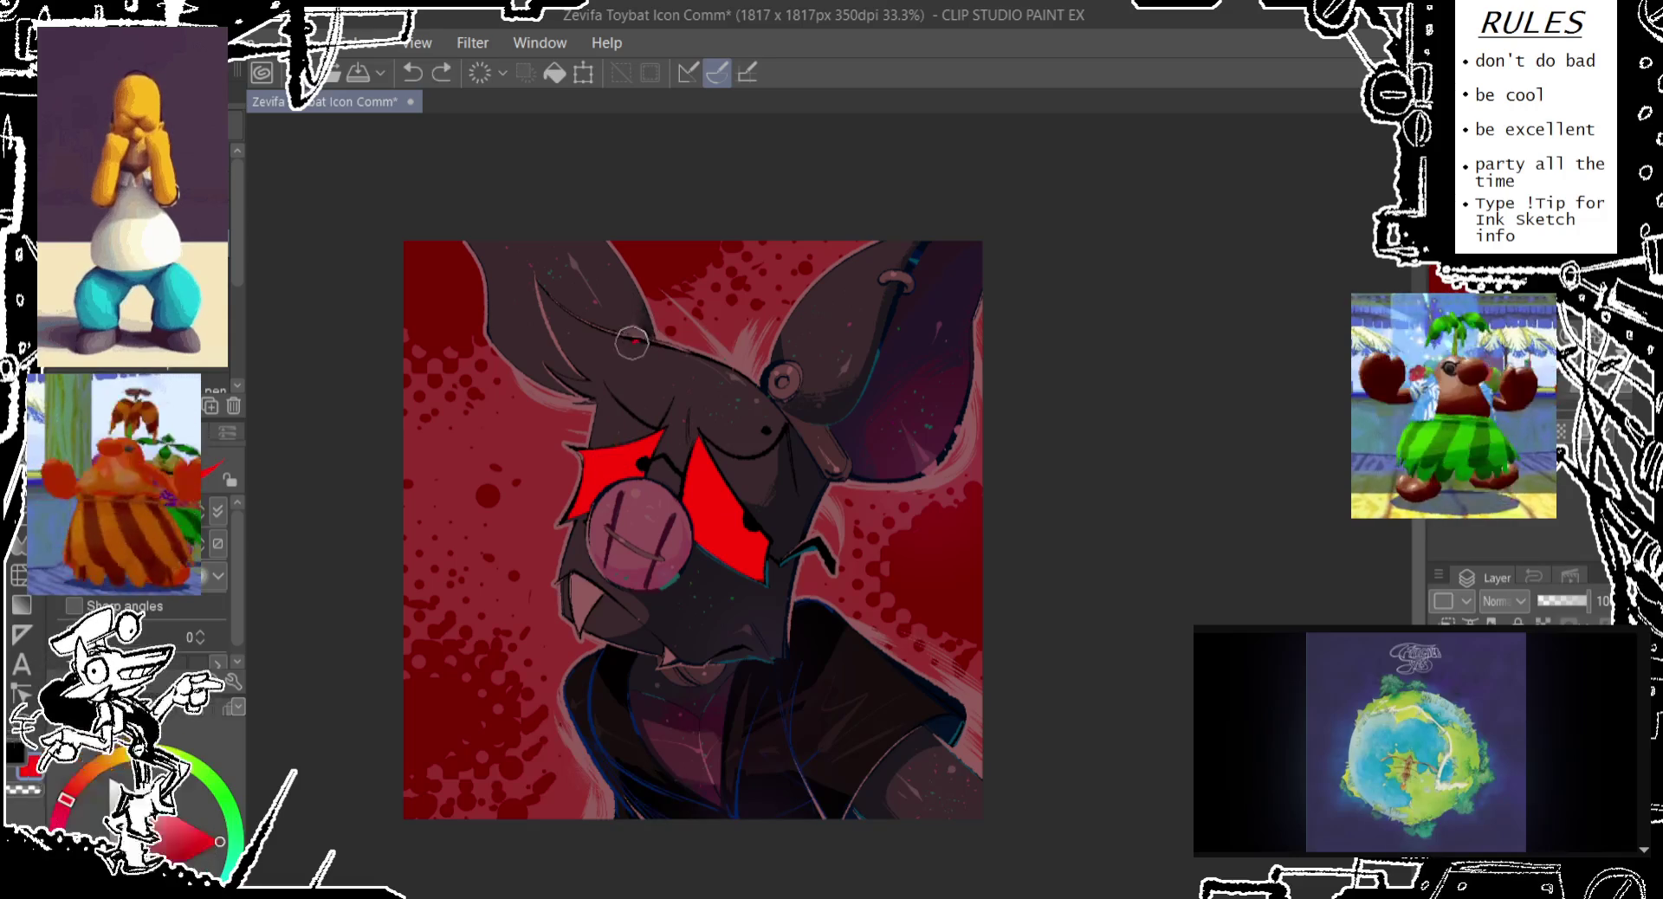
left_click_drag(639, 443, 640, 472)
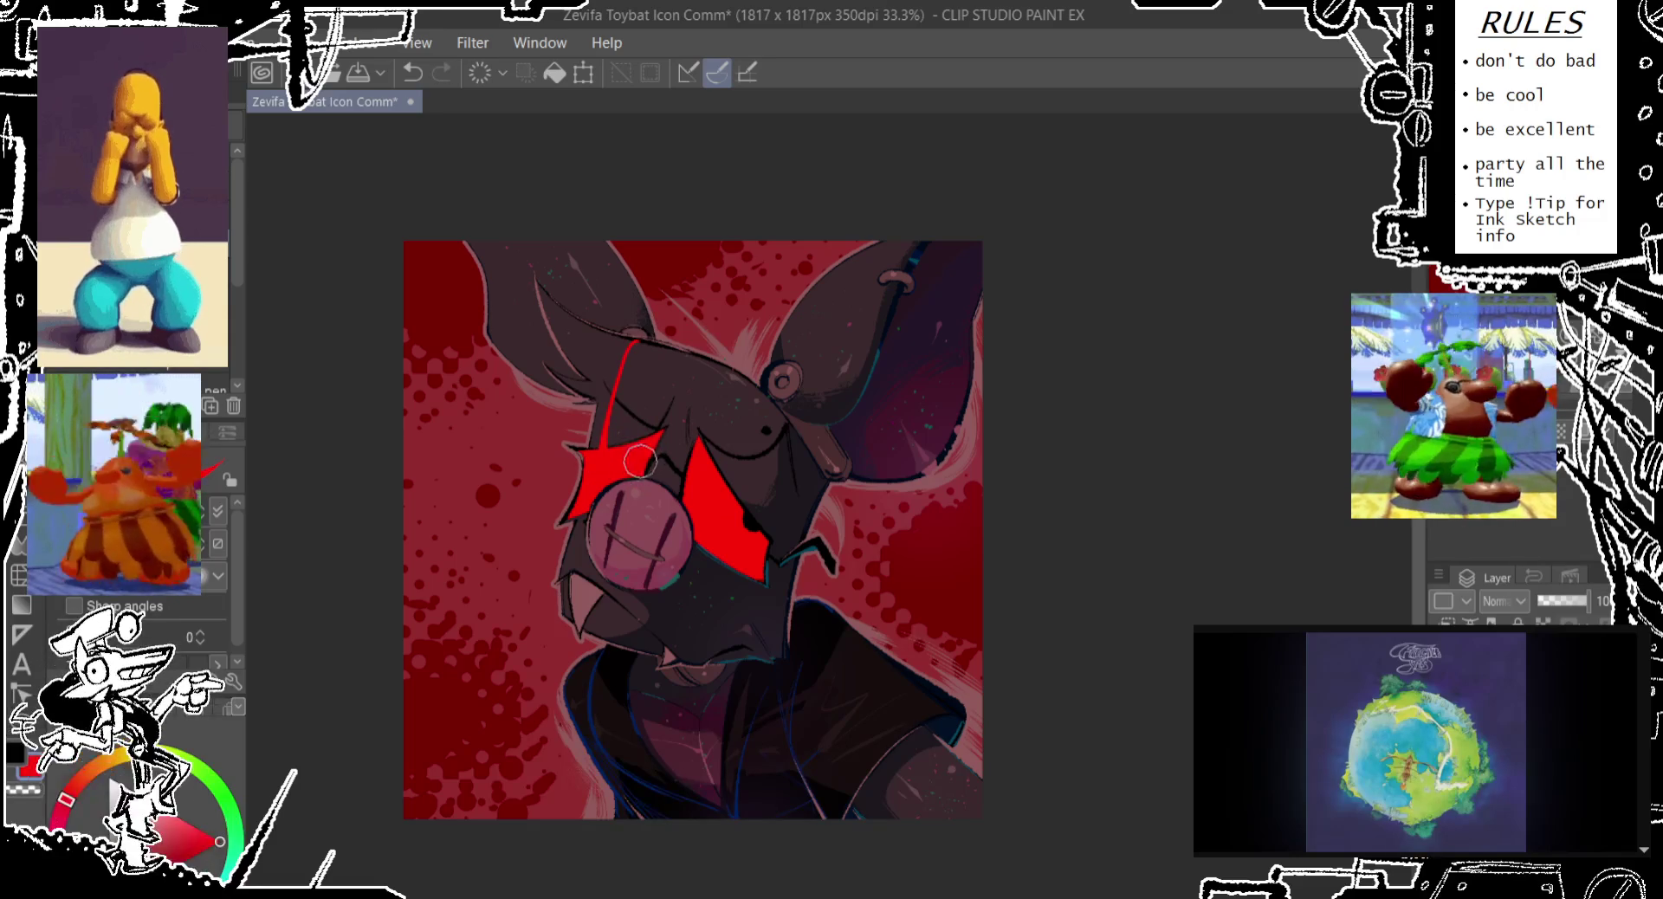
mouse_move(732, 559)
left_mouse_down()
mouse_move(726, 630)
mouse_move(732, 561)
left_mouse_up()
key("ctrl+z")
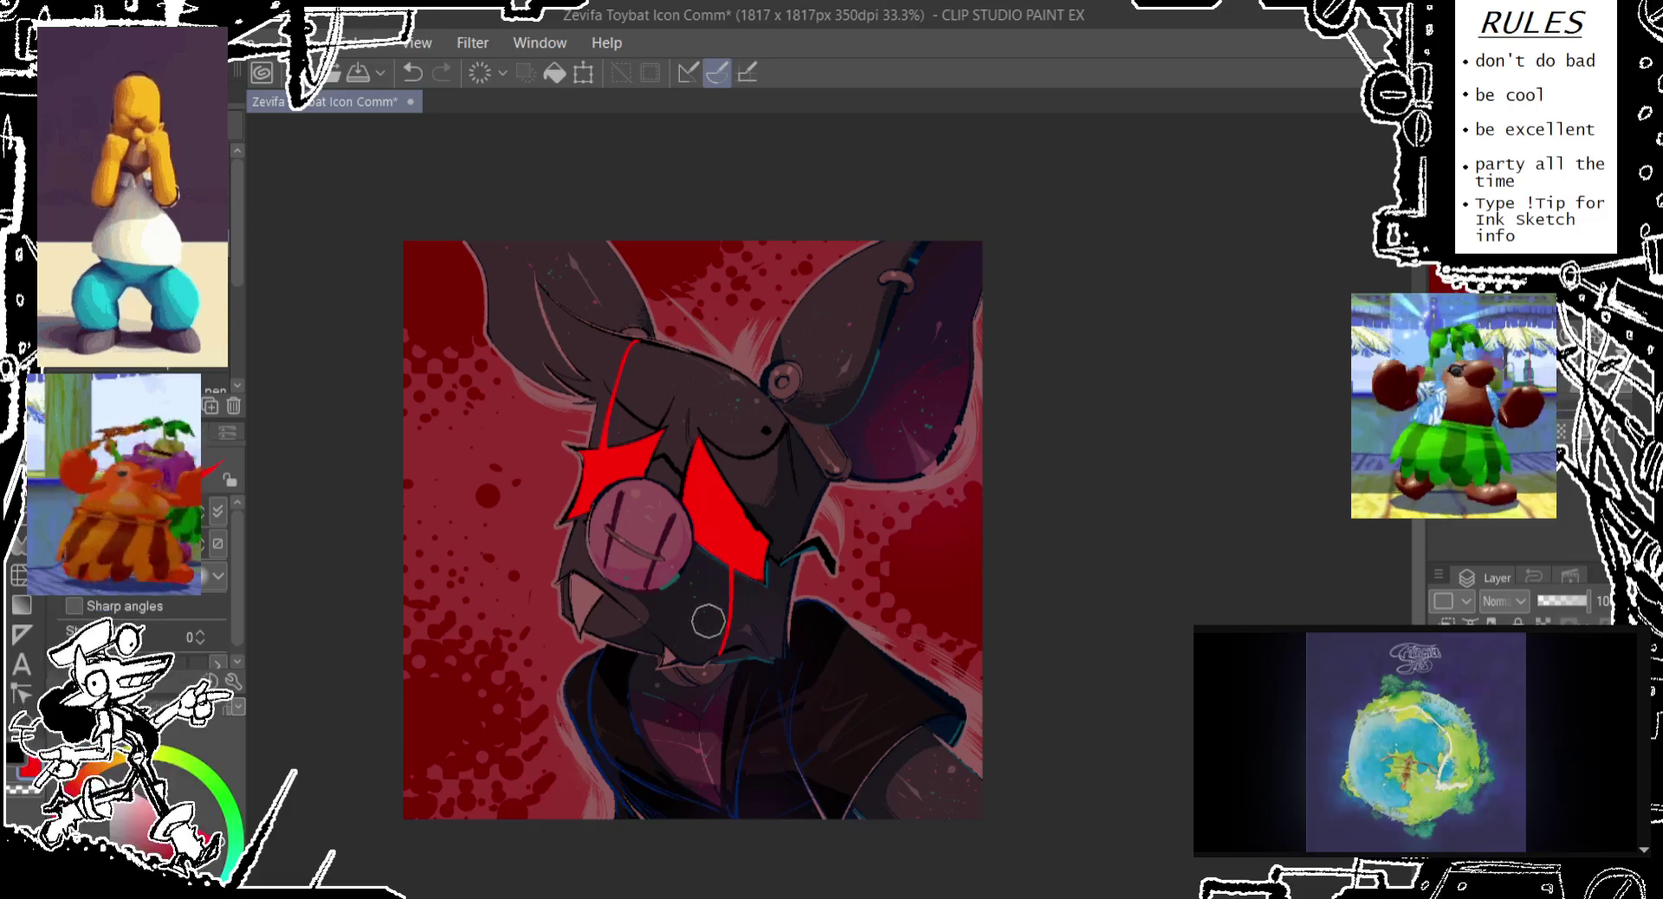
Dot five red buttons down the bat's dark jacket
left_click(745, 667)
left_click(757, 691)
left_click(726, 720)
left_click(765, 738)
left_click(754, 768)
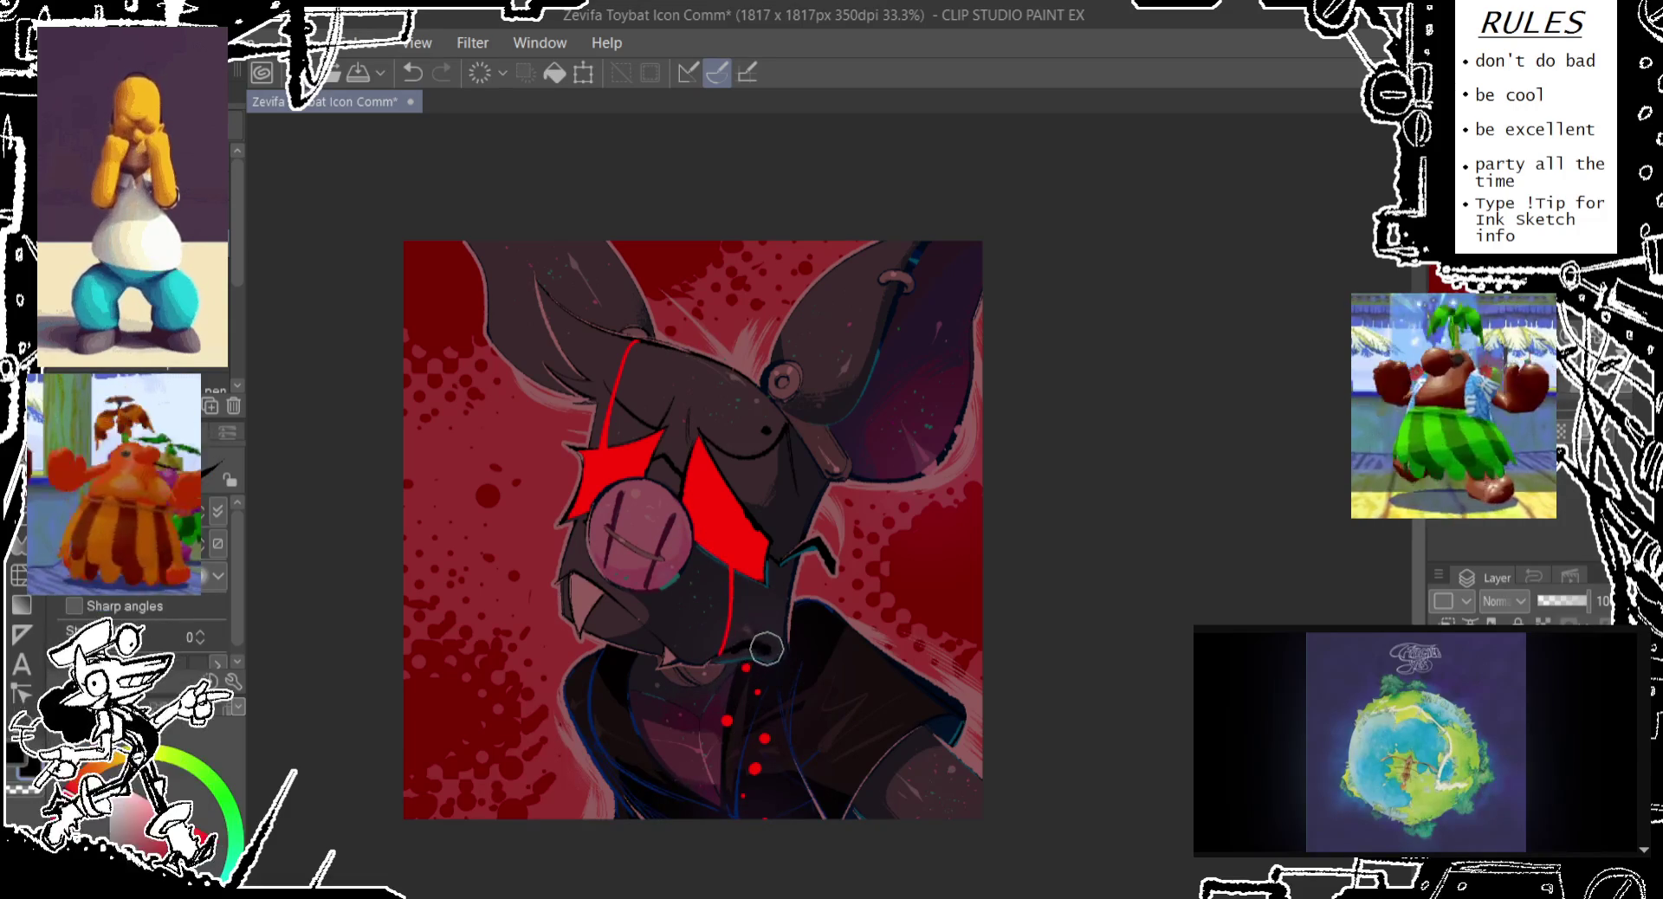
Draw a red stroke near the mouth, undo a stray mark, and lower the layer opacity to about half
left_click_drag(764, 621, 776, 550)
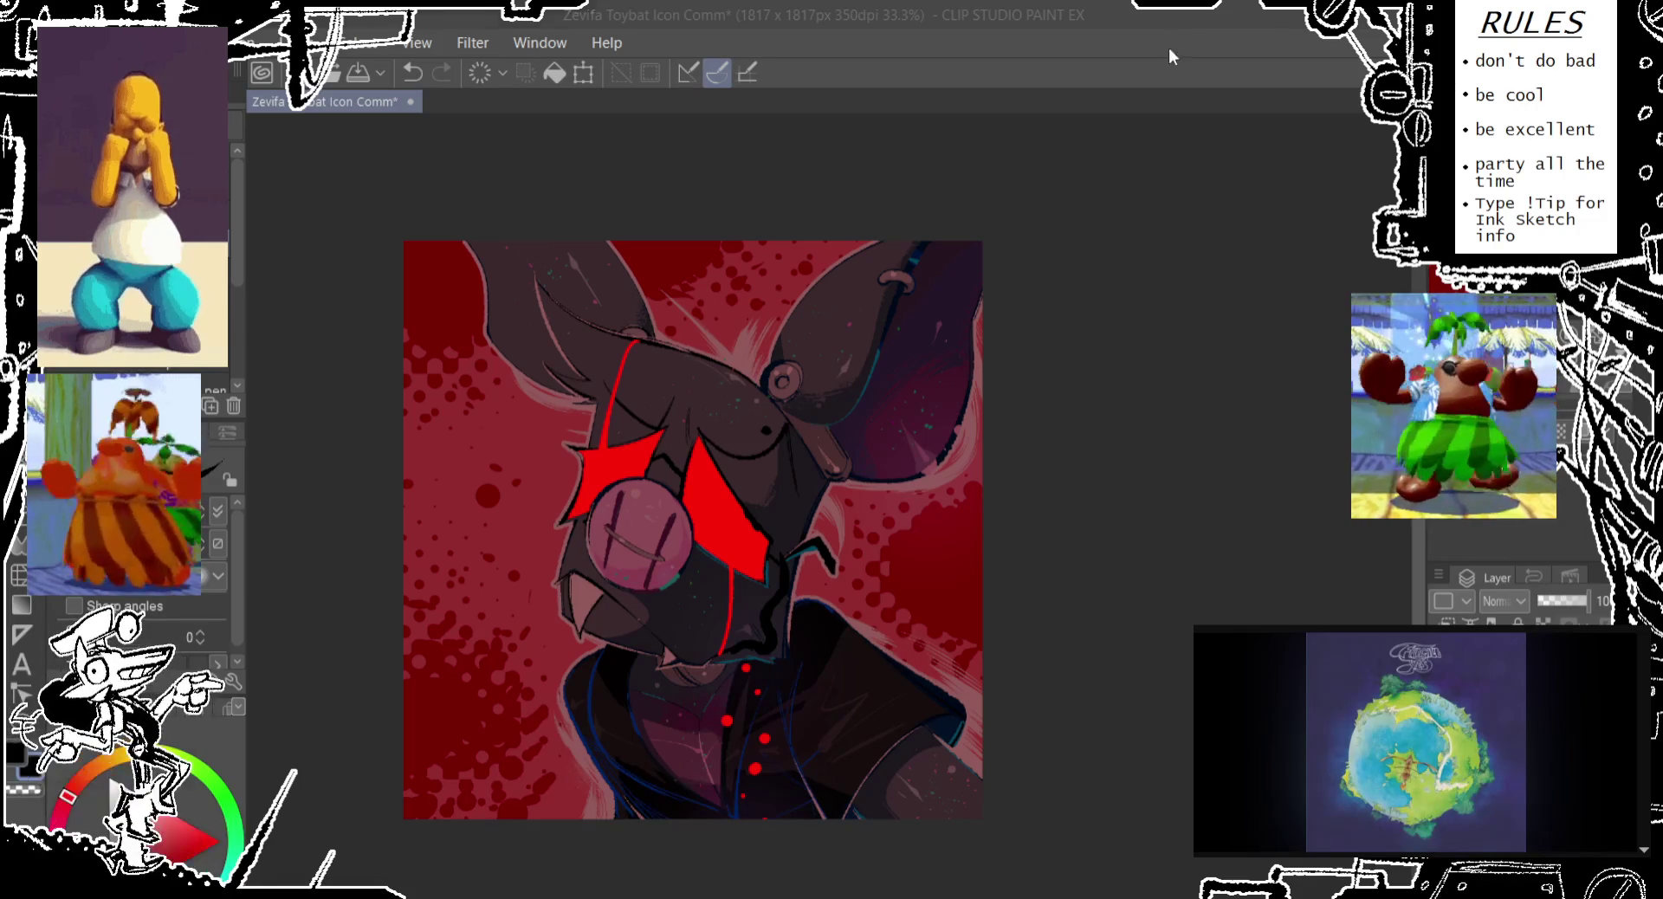
left_click(881, 333)
key("ctrl+z")
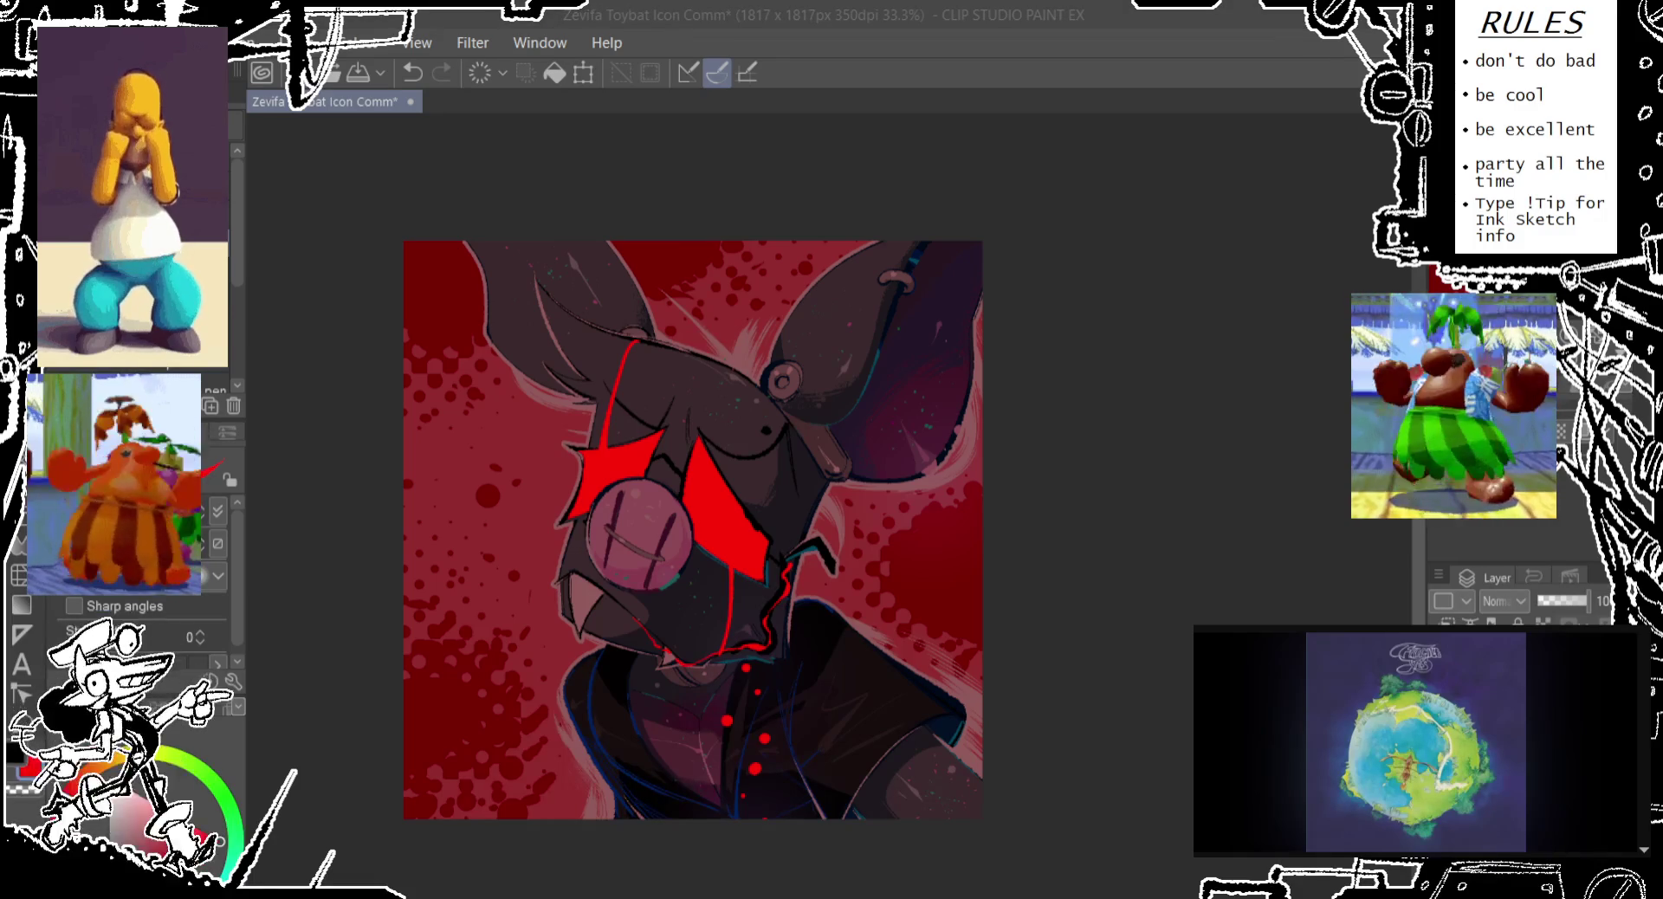
left_click(1017, 69)
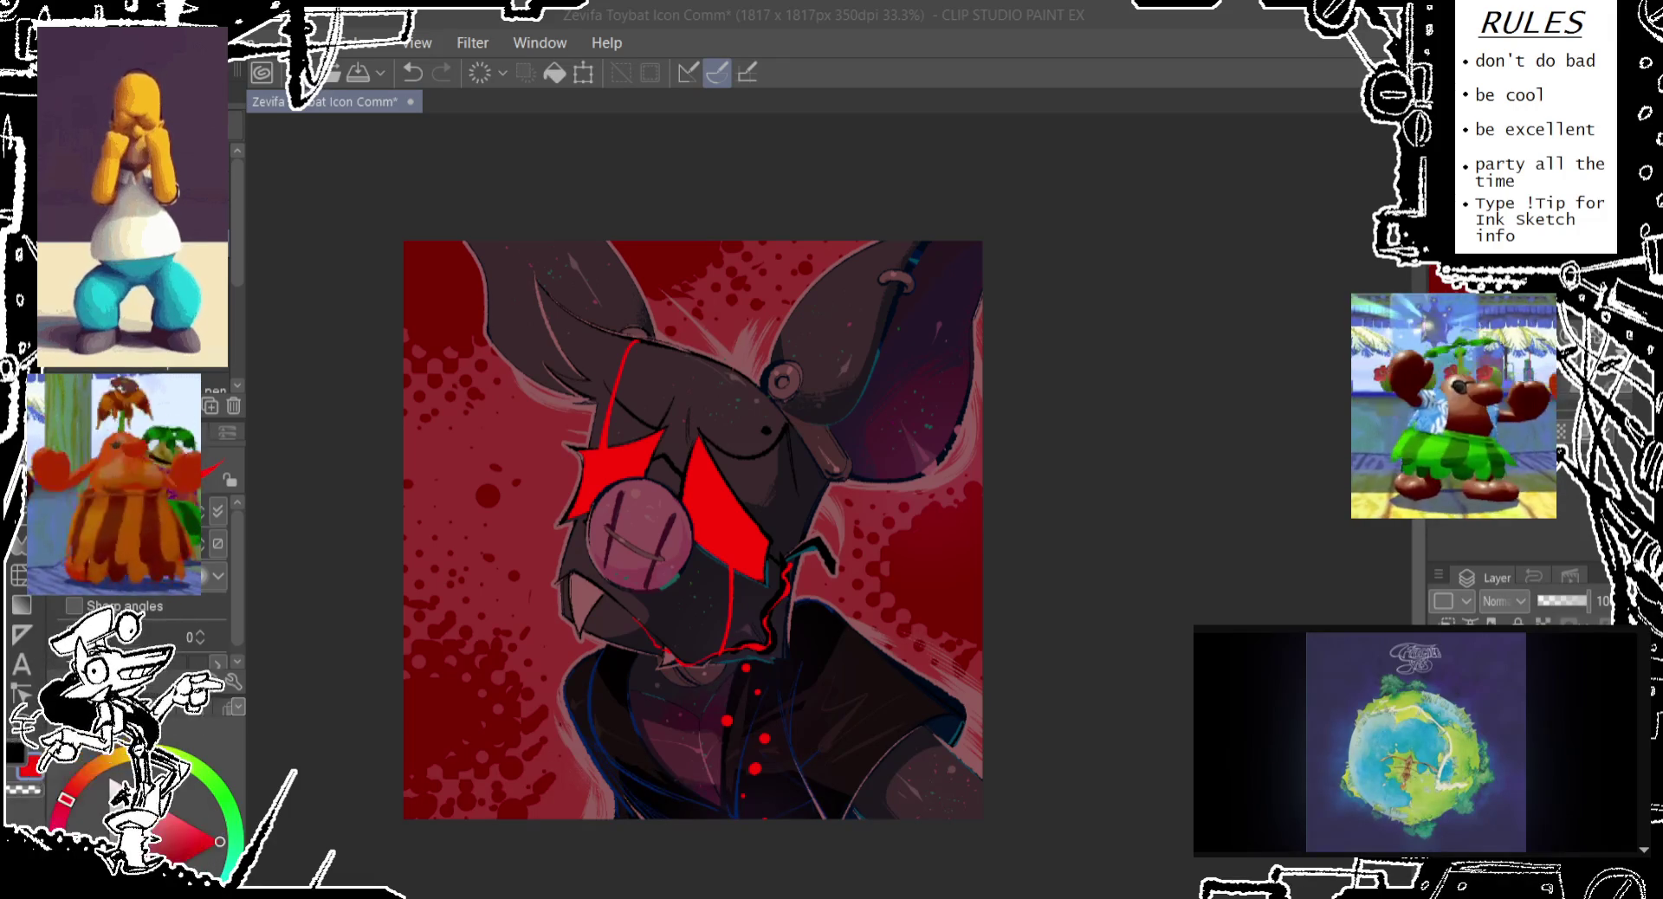
left_click(1016, 52)
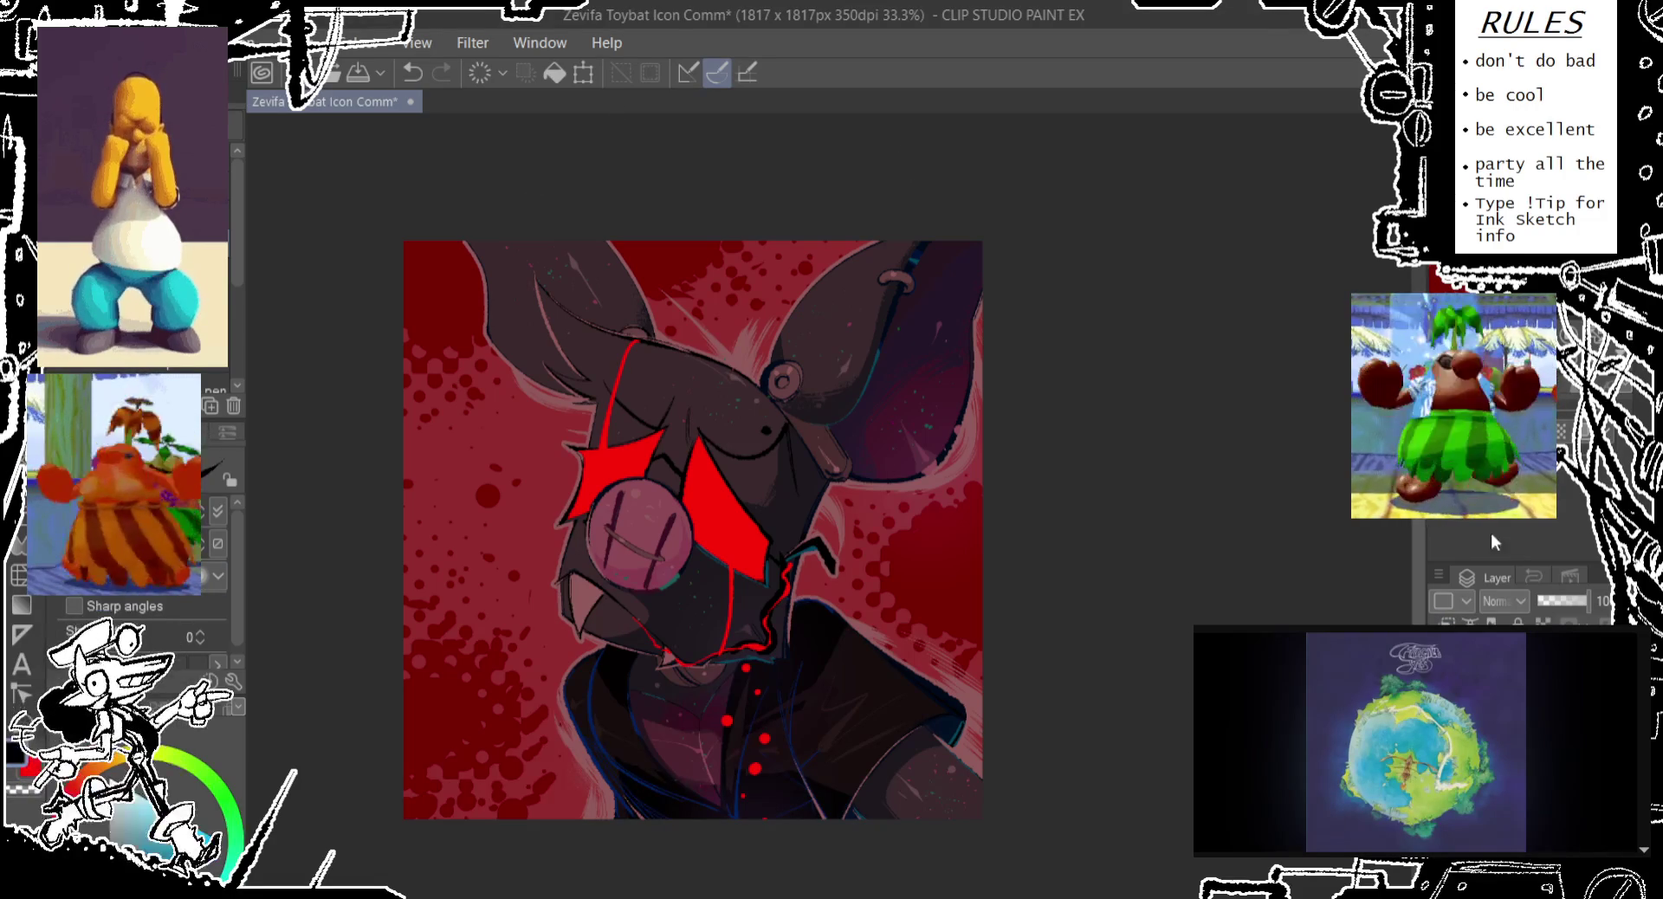
left_click(1563, 600)
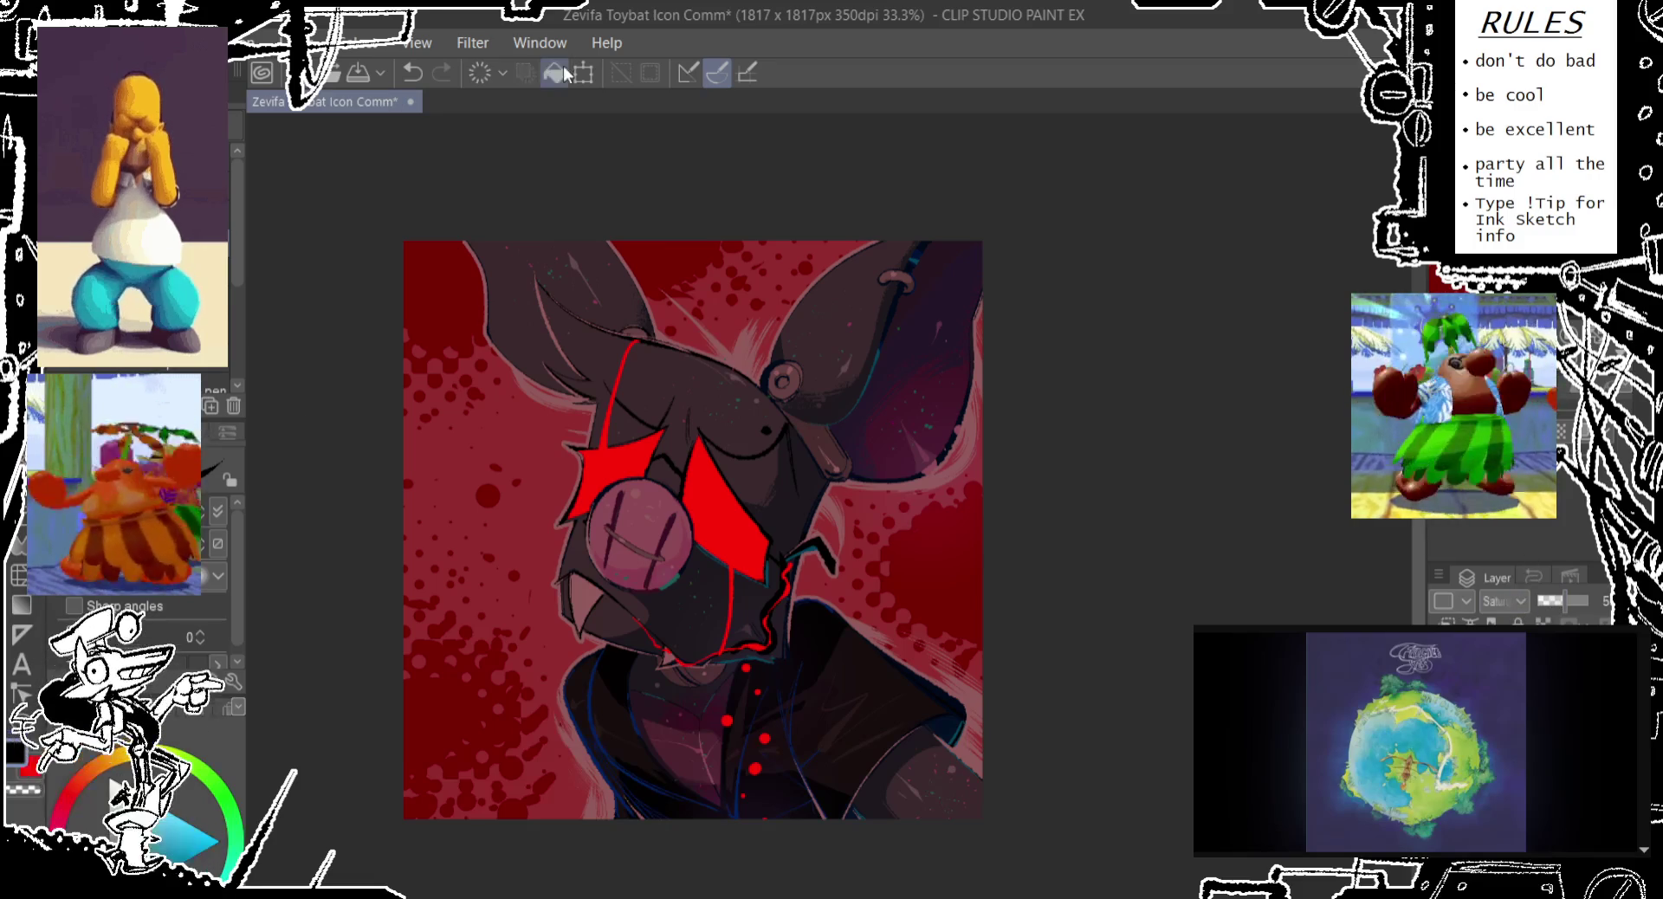
Set the layer's blend mode to Saturation and its opacity to 100
left_click(1504, 600)
left_click(1561, 599)
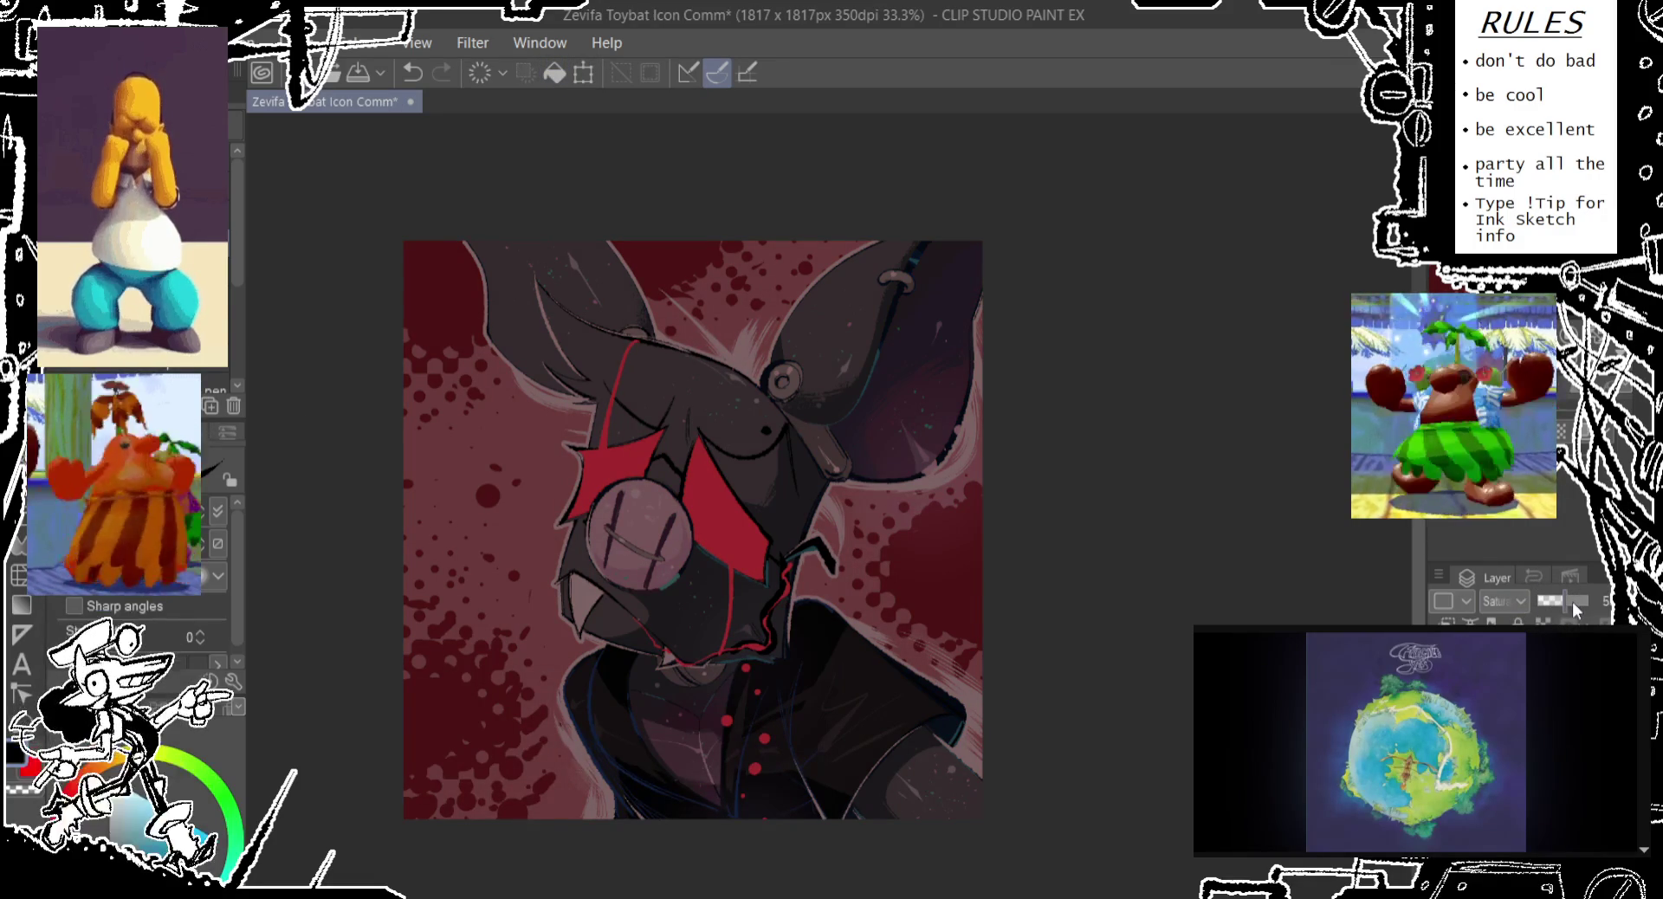
left_click_drag(1573, 600, 1586, 600)
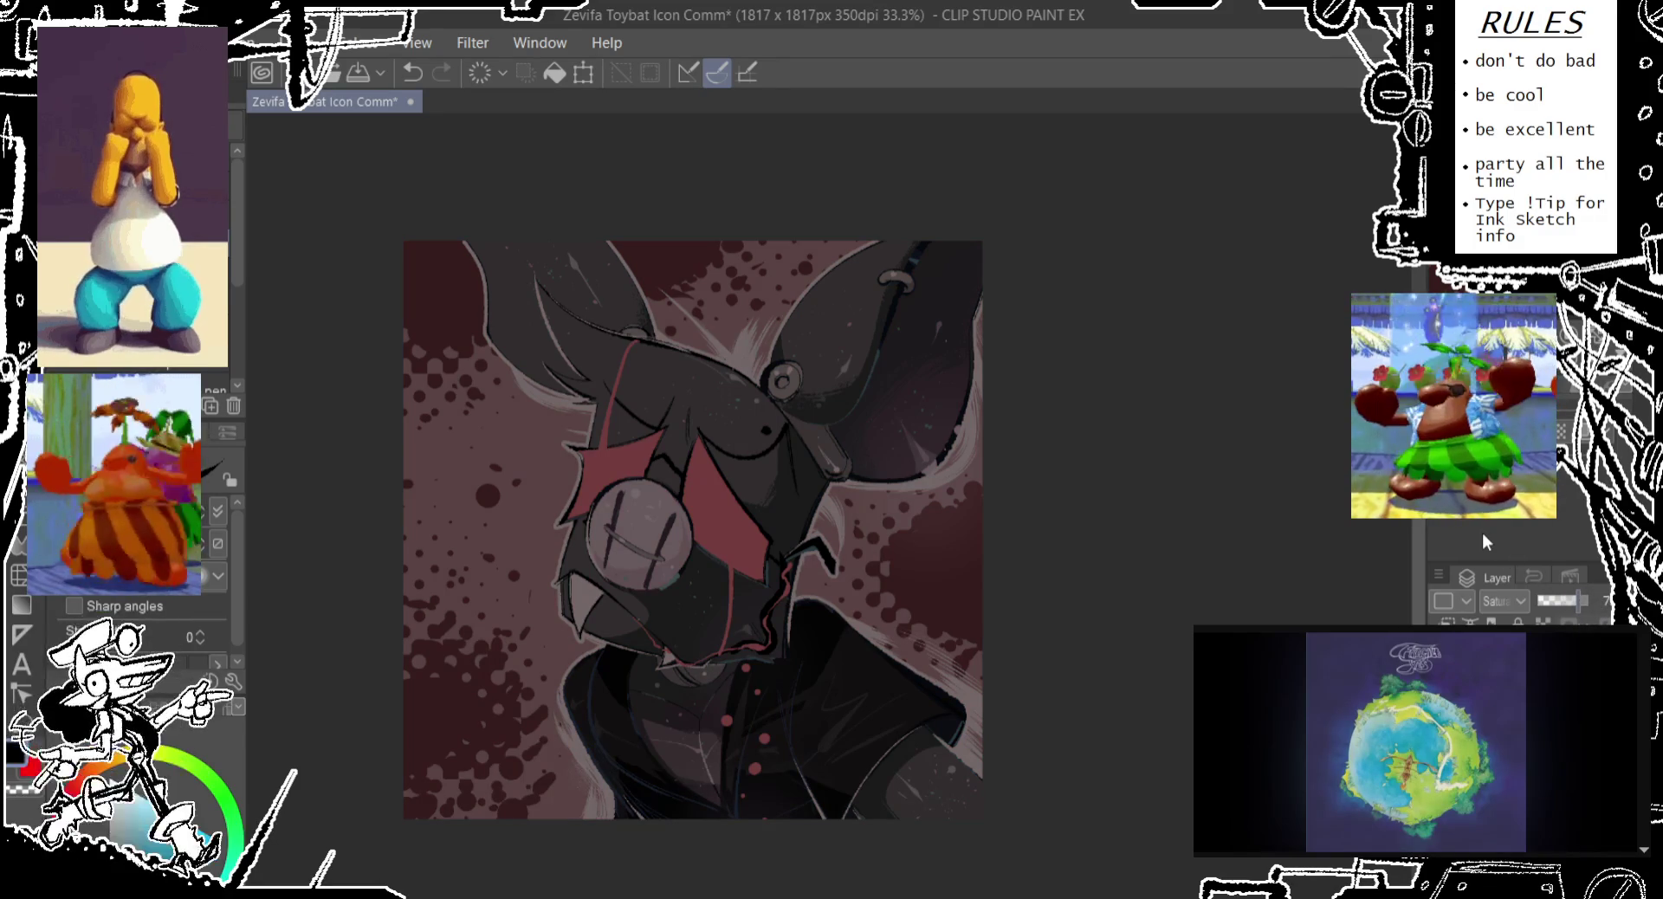
type("100")
key("Return")
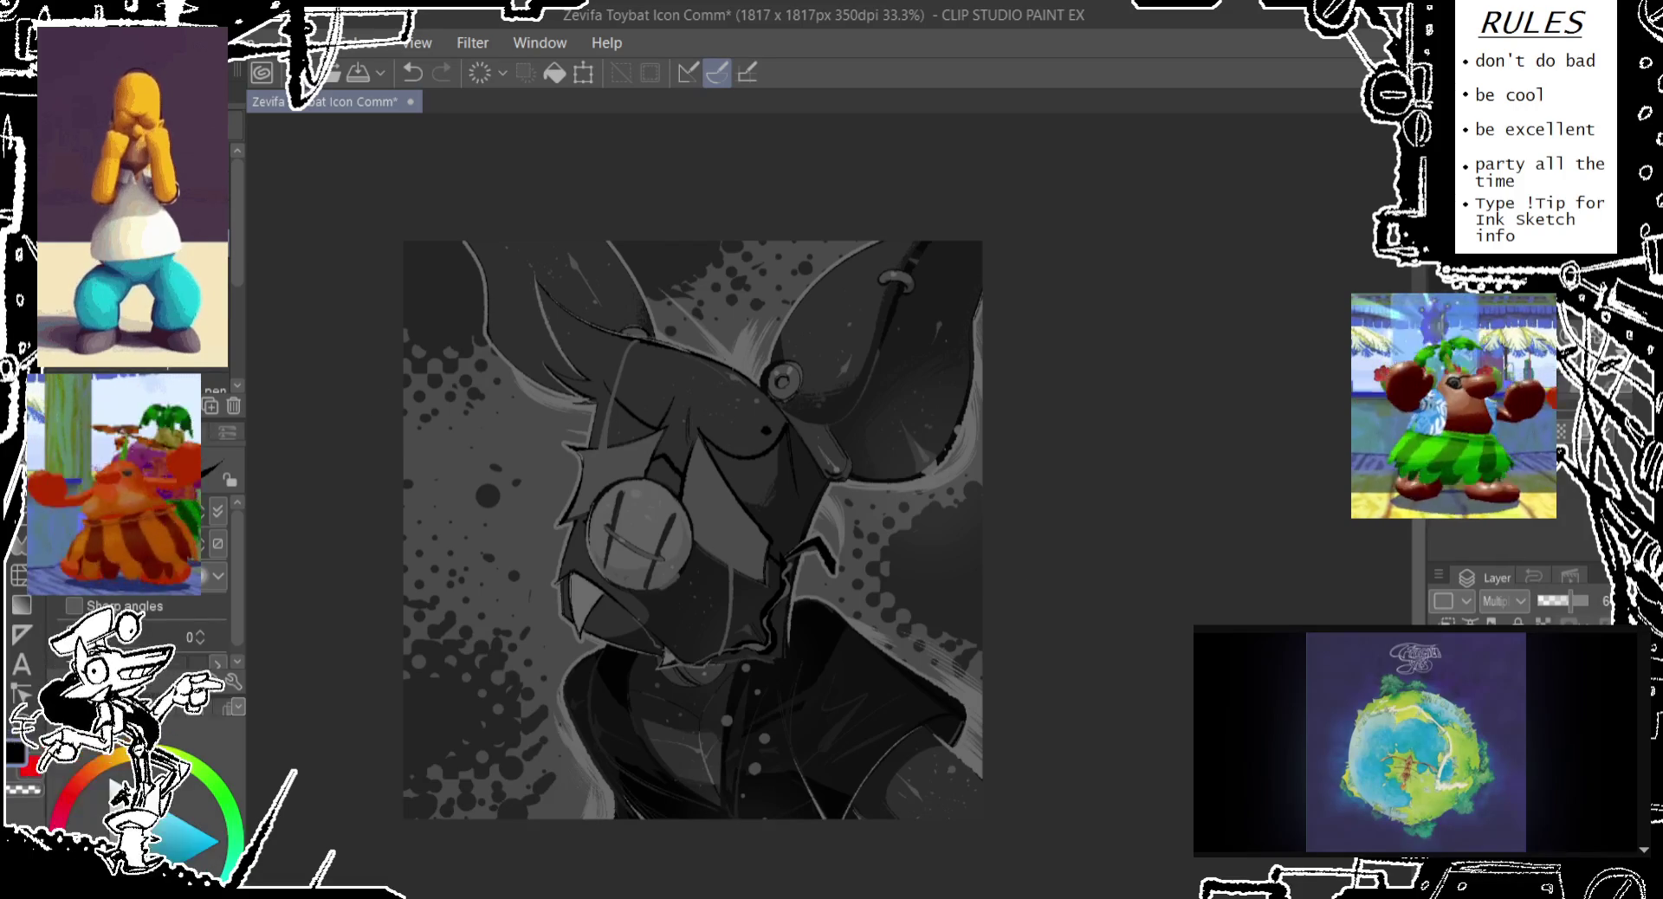
Set another layer to Saturation blending at about 60% opacity, then undo a layer change
key("g")
key("alt+bracketright")
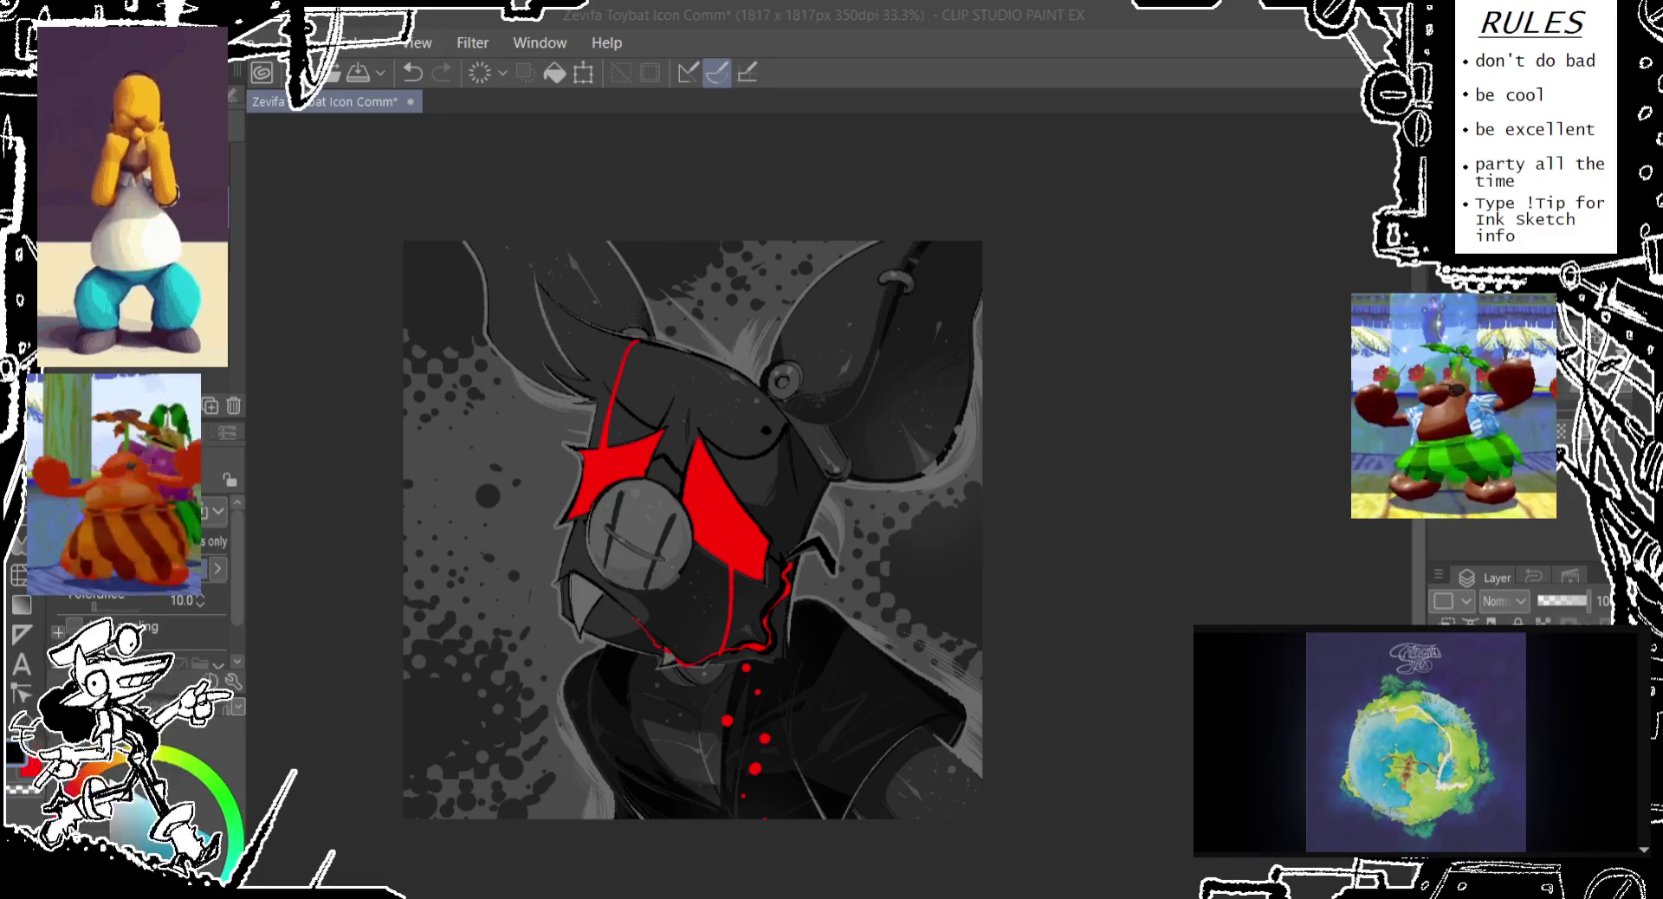
left_click(1123, 83)
left_click(1504, 600)
left_click(1506, 762)
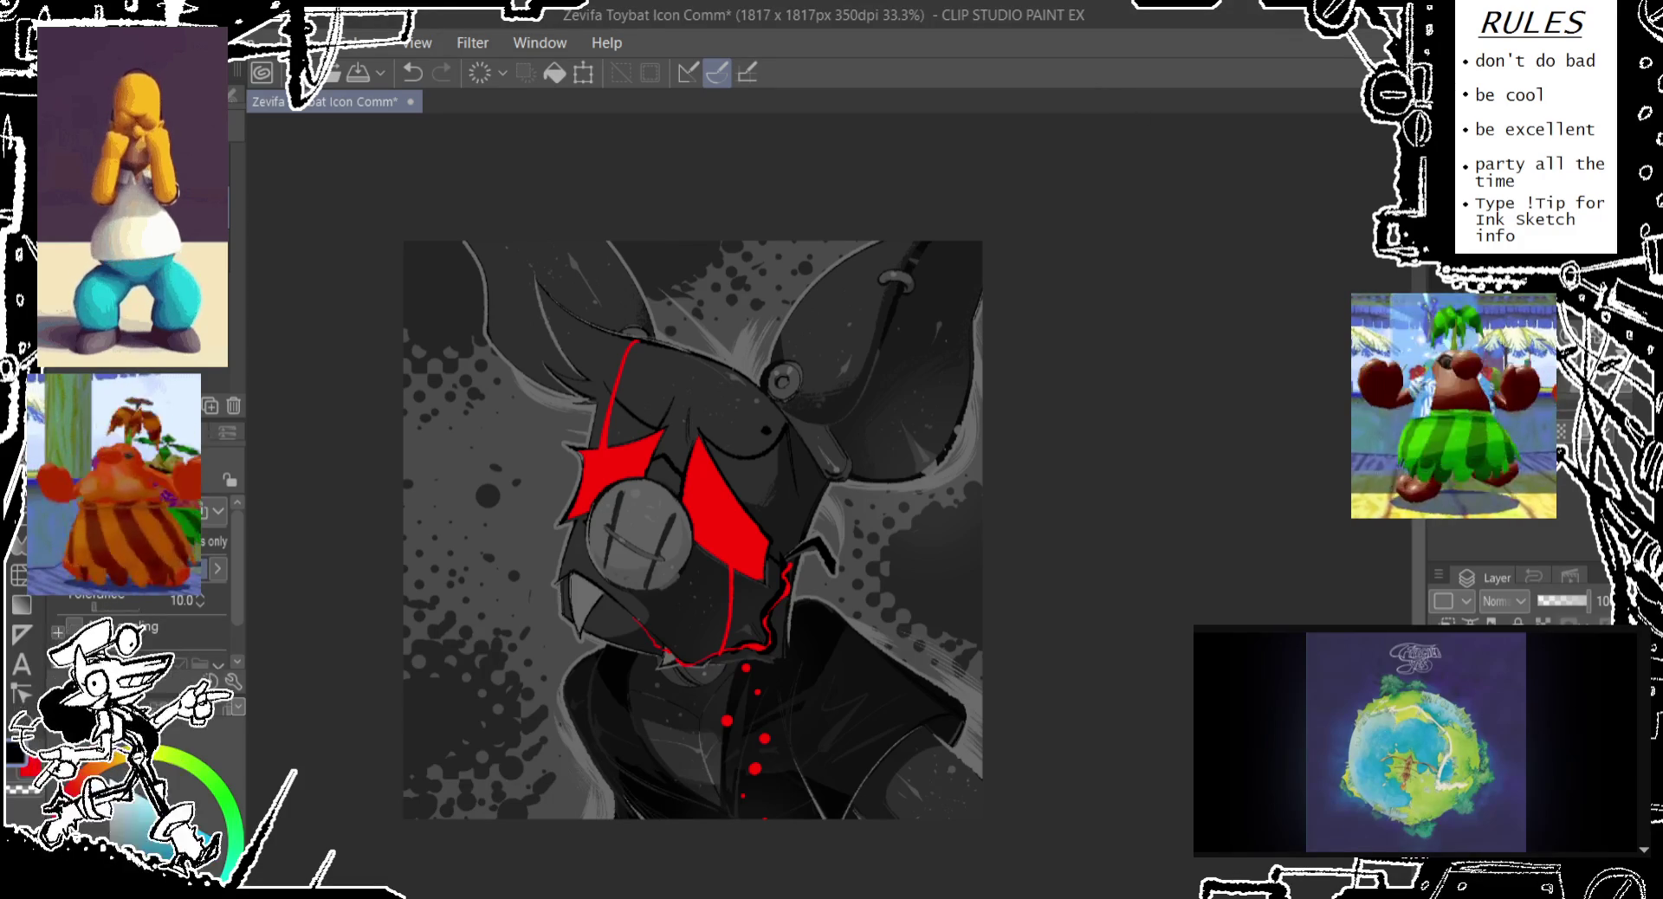
left_click(1569, 599)
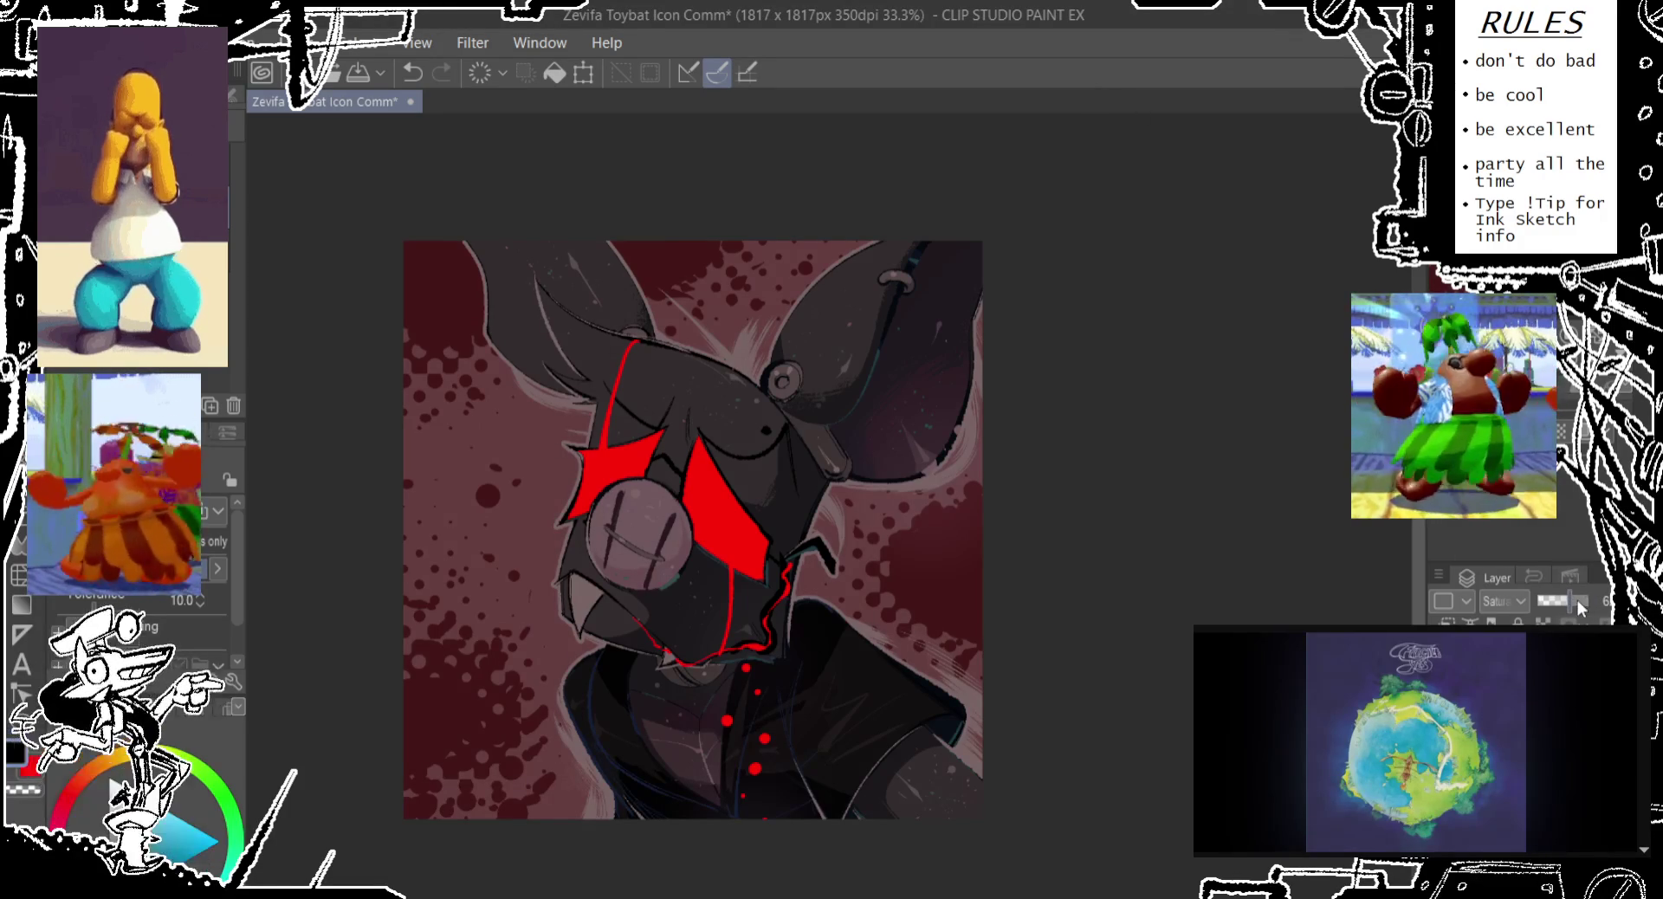
scroll(1566, 601, "up", 5)
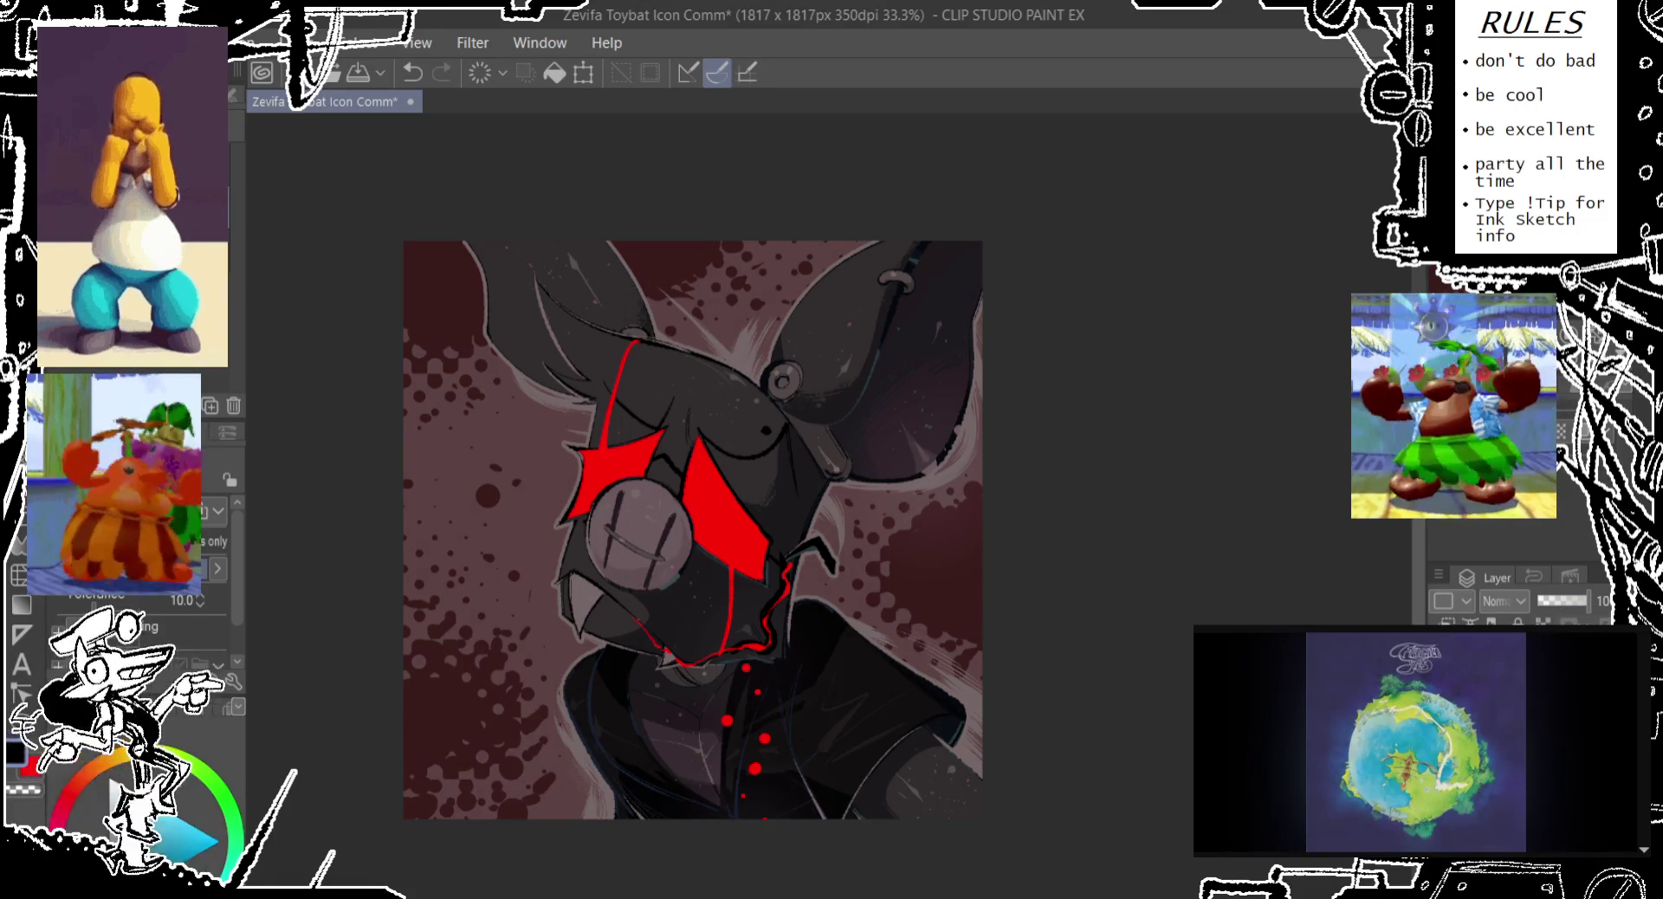
left_click(660, 736, "ctrl+shift")
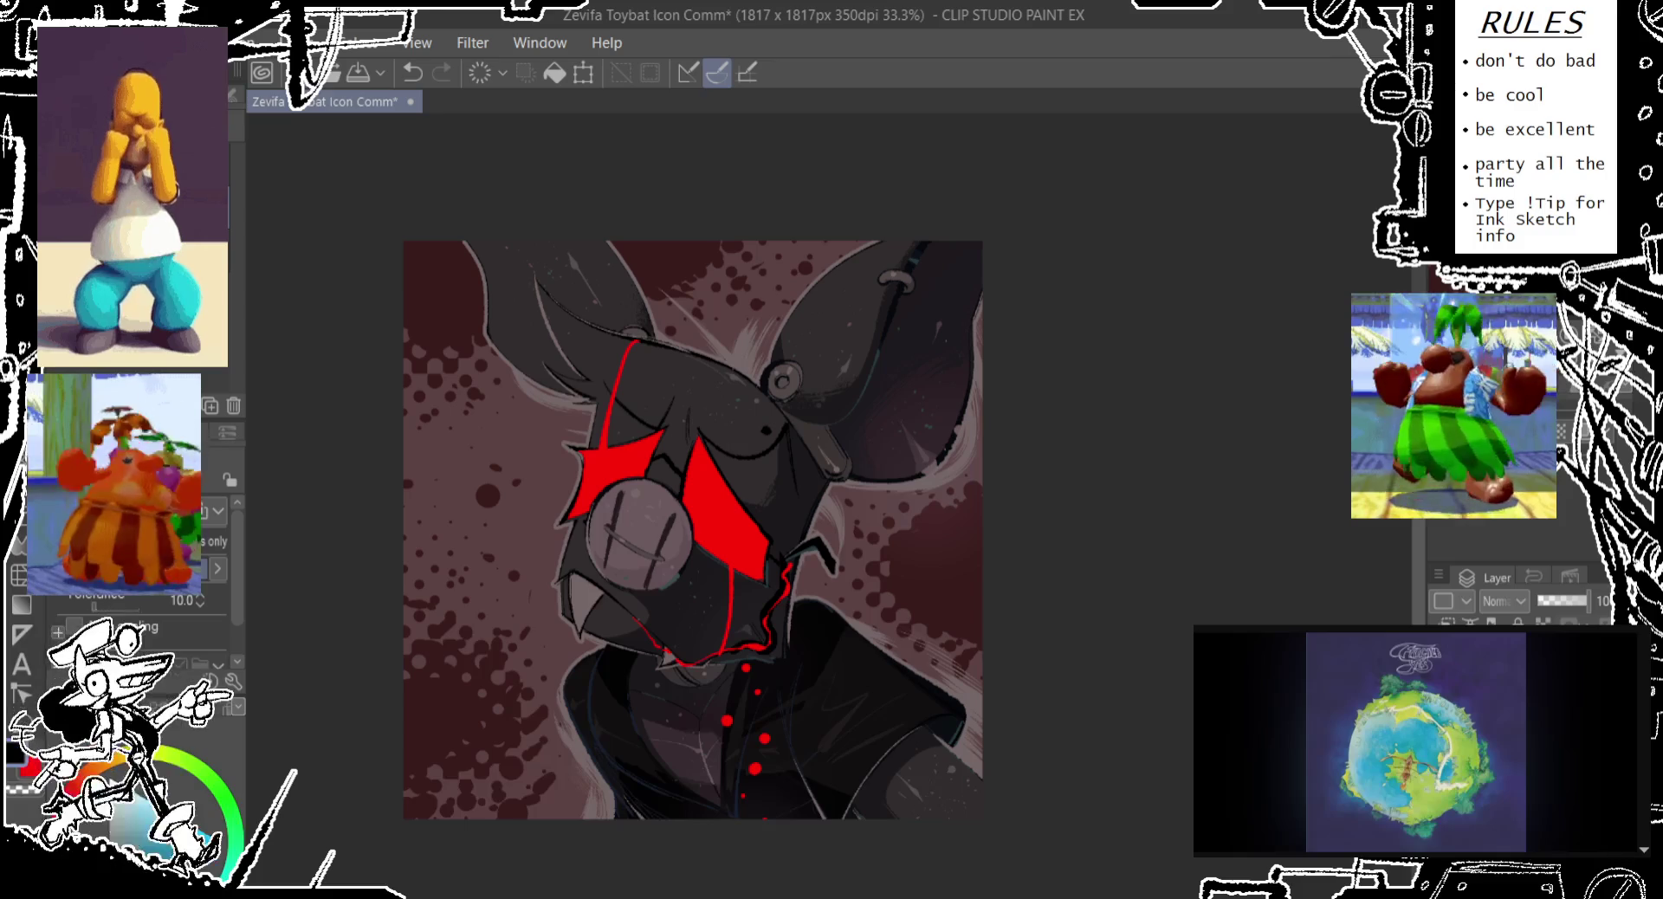
key("ctrl+z")
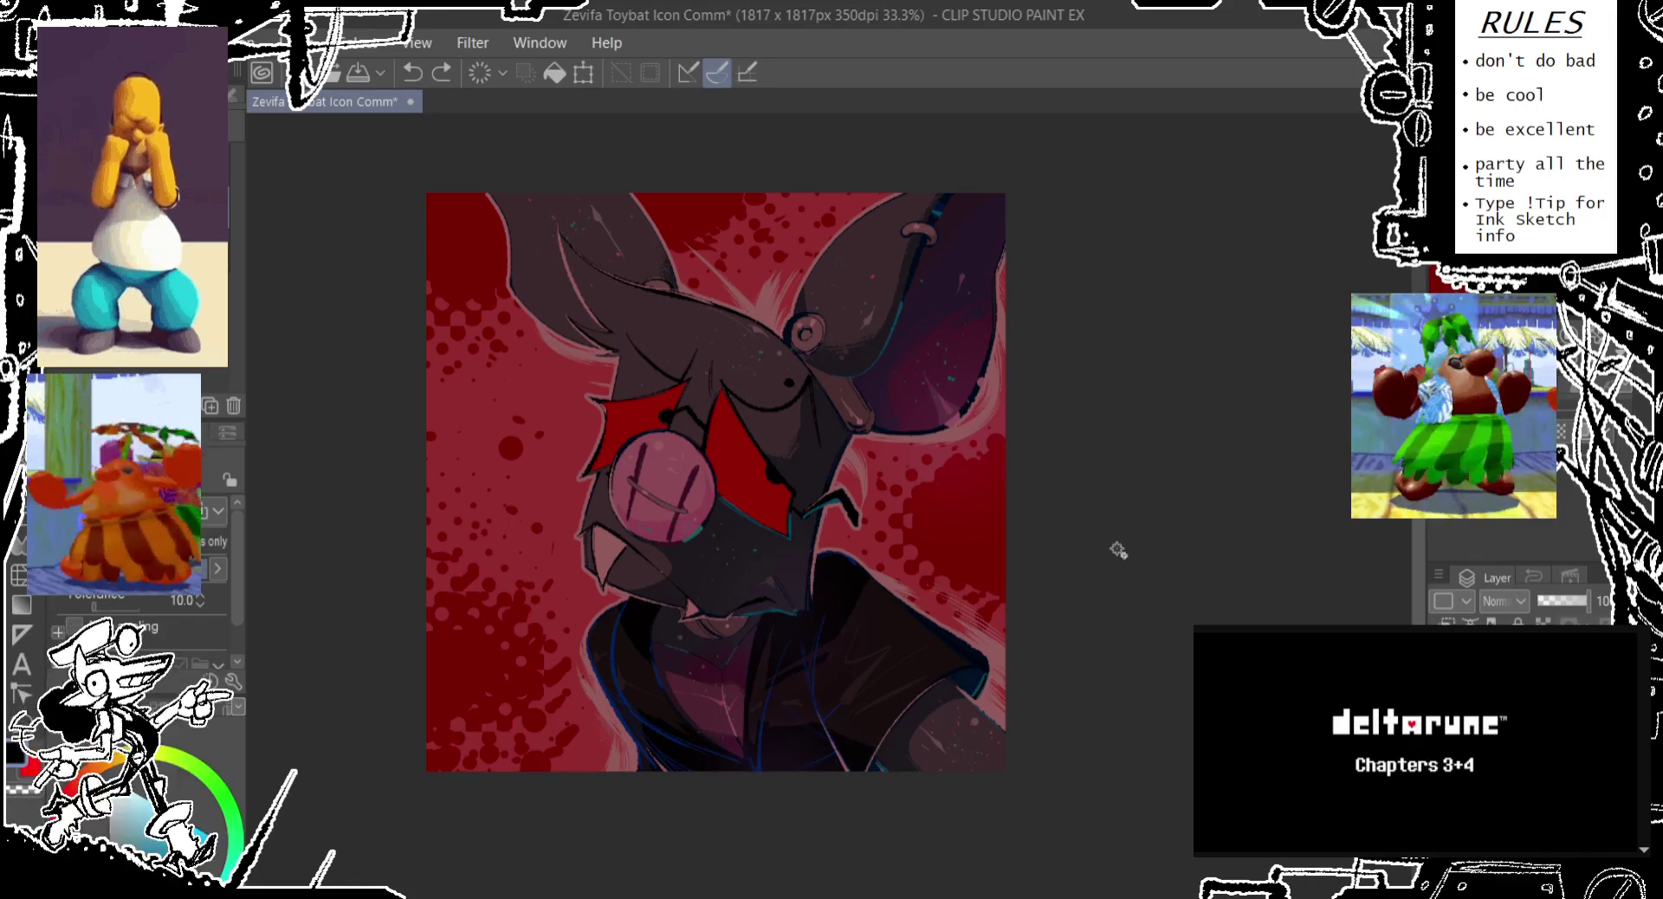
Pan the canvas slightly to view the grey bat on the pink-red background
left_click_drag(1118, 552, 1128, 554)
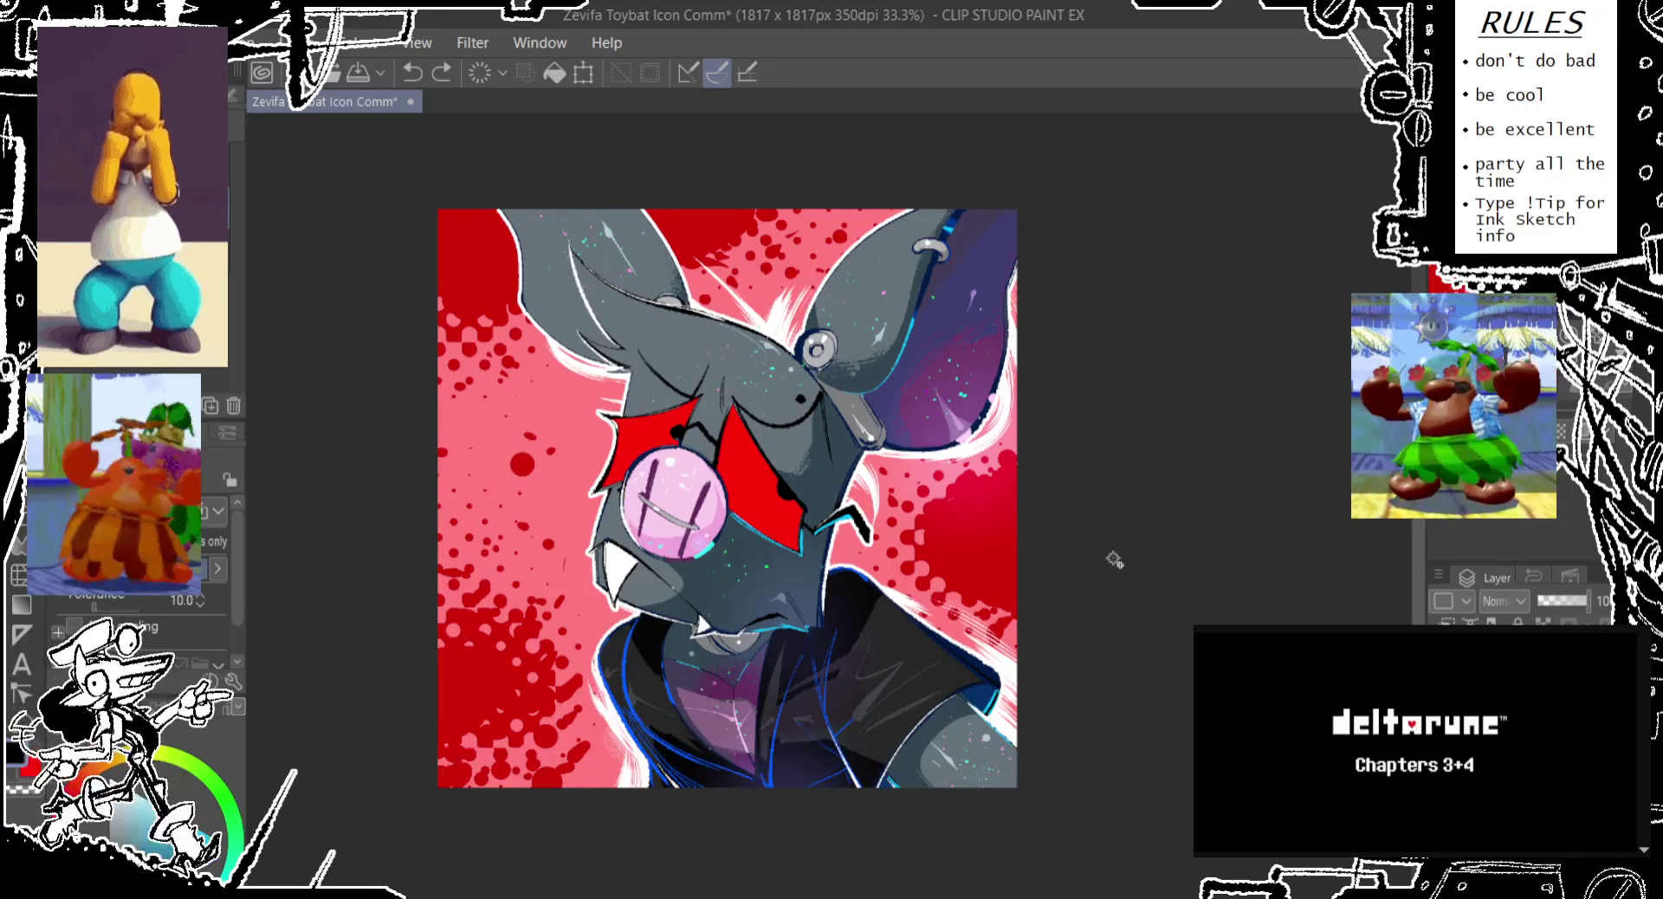
left_click_drag(1115, 560, 1093, 582)
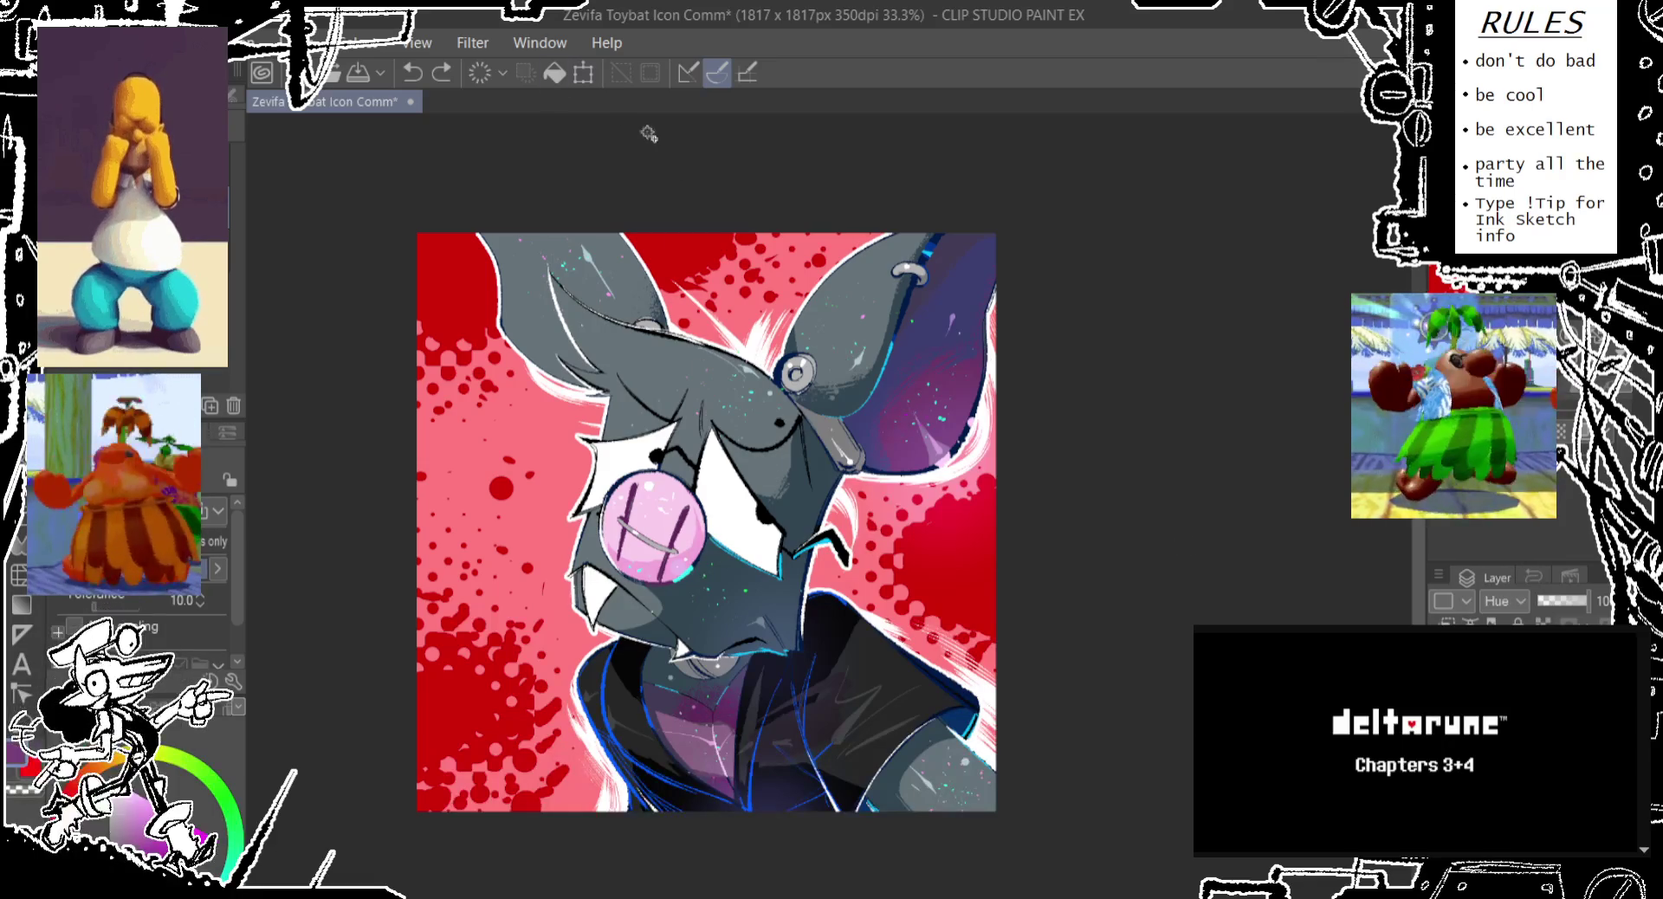
Recolour the background magenta with a fill and test opacities, ending at full
left_click(554, 74)
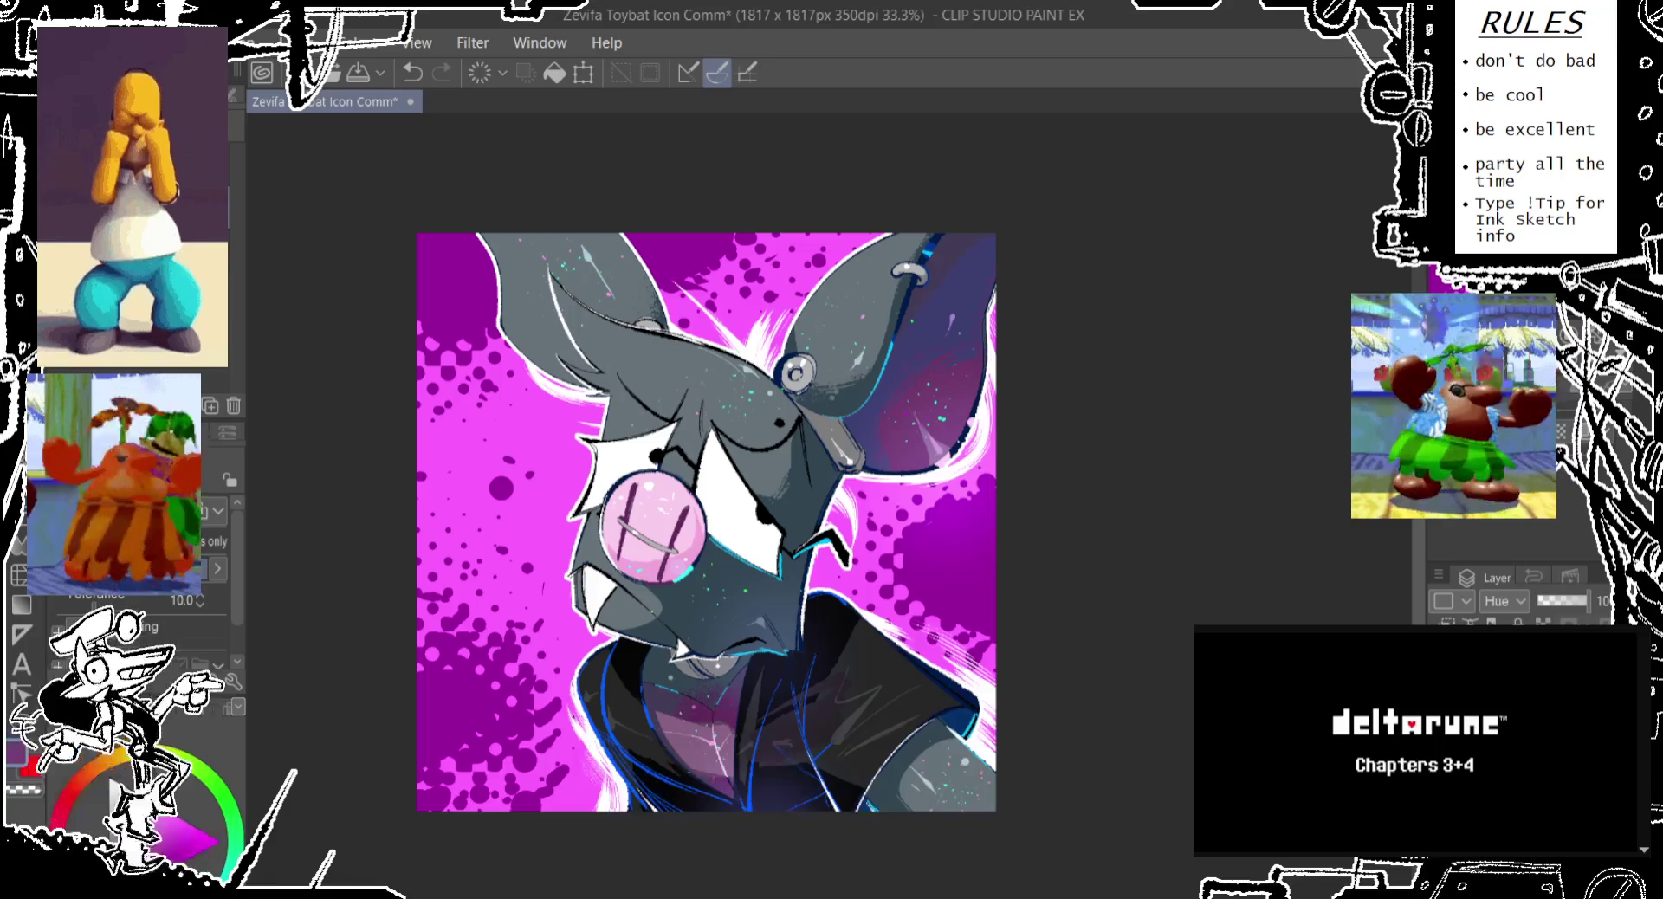
left_click(1572, 606)
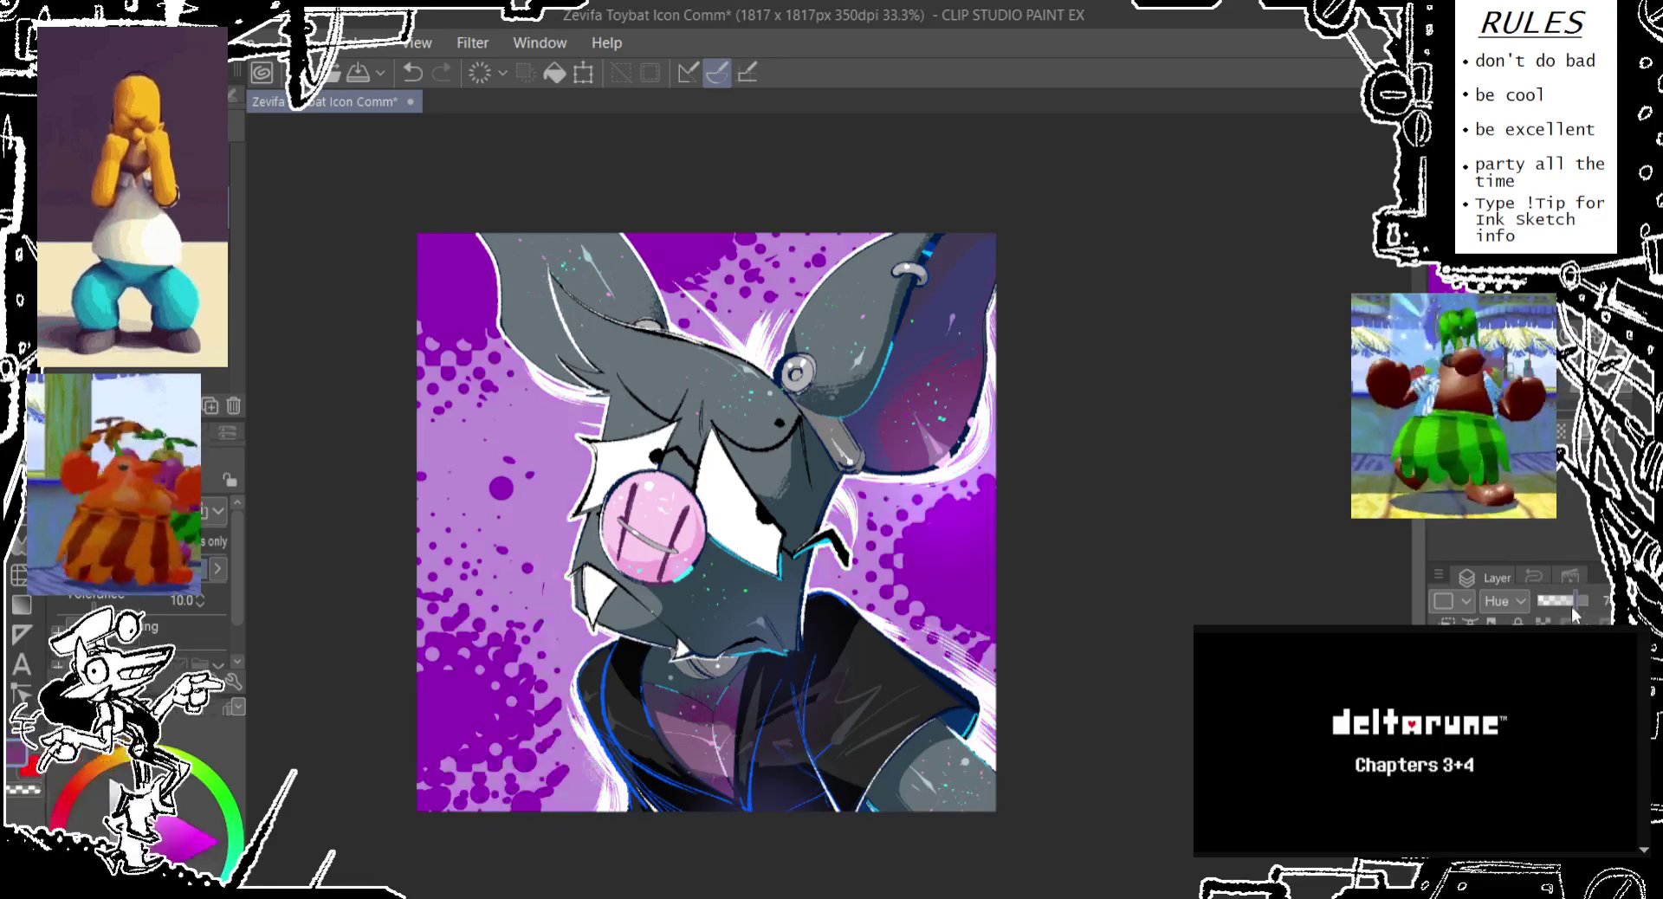
scroll(1505, 601, "down", 4)
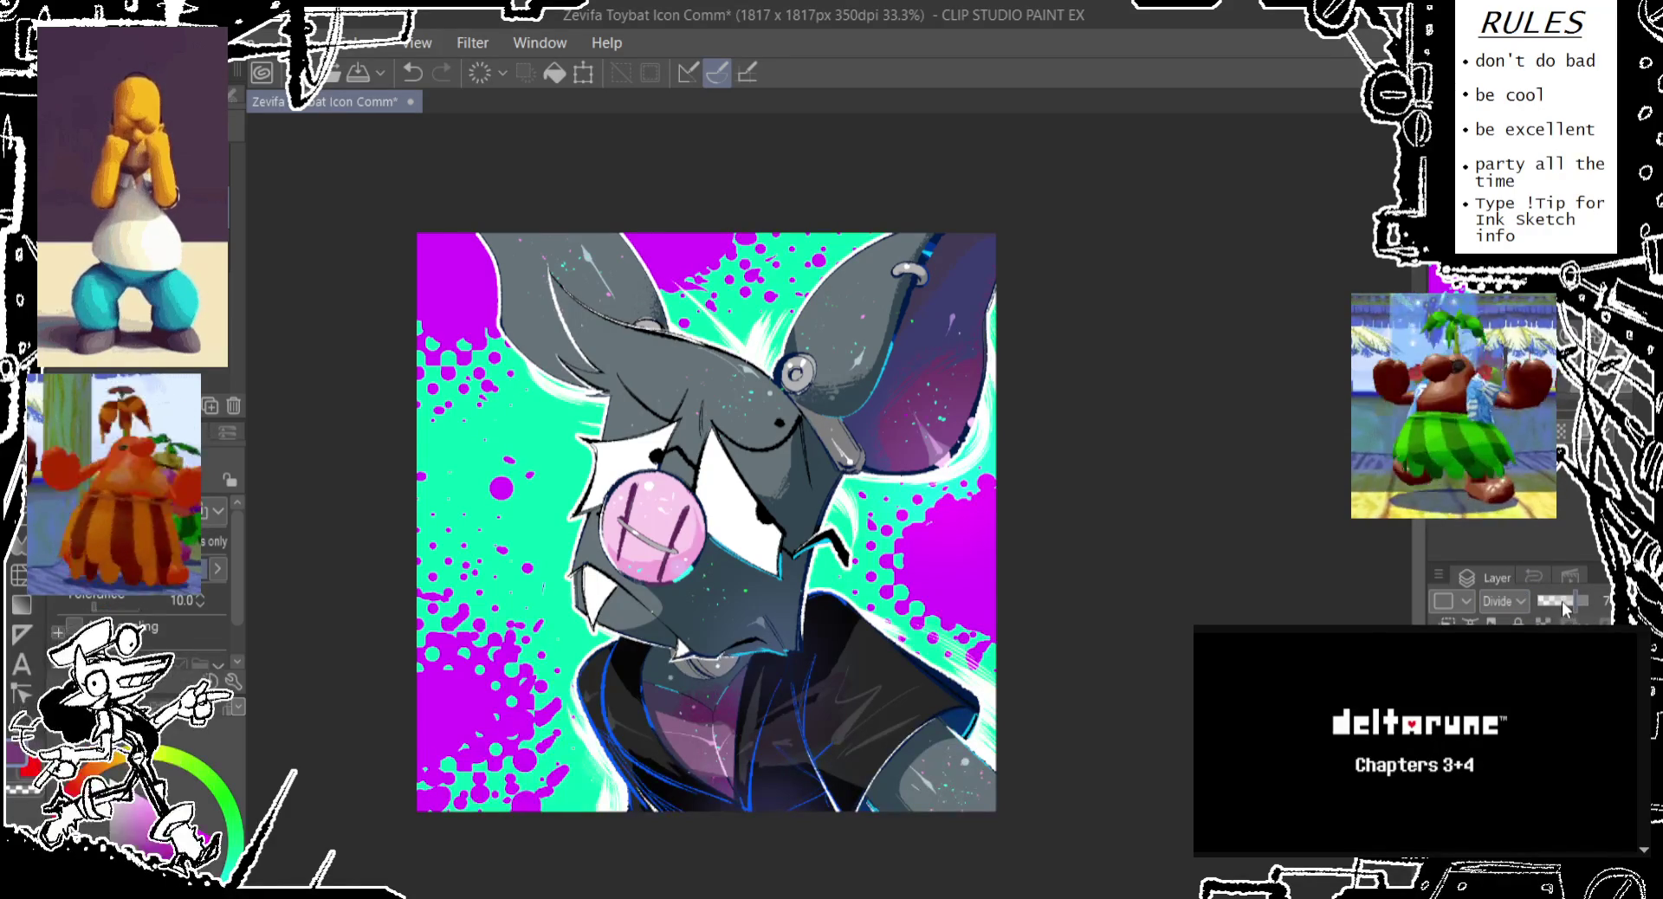
left_click_drag(1557, 608, 1544, 606)
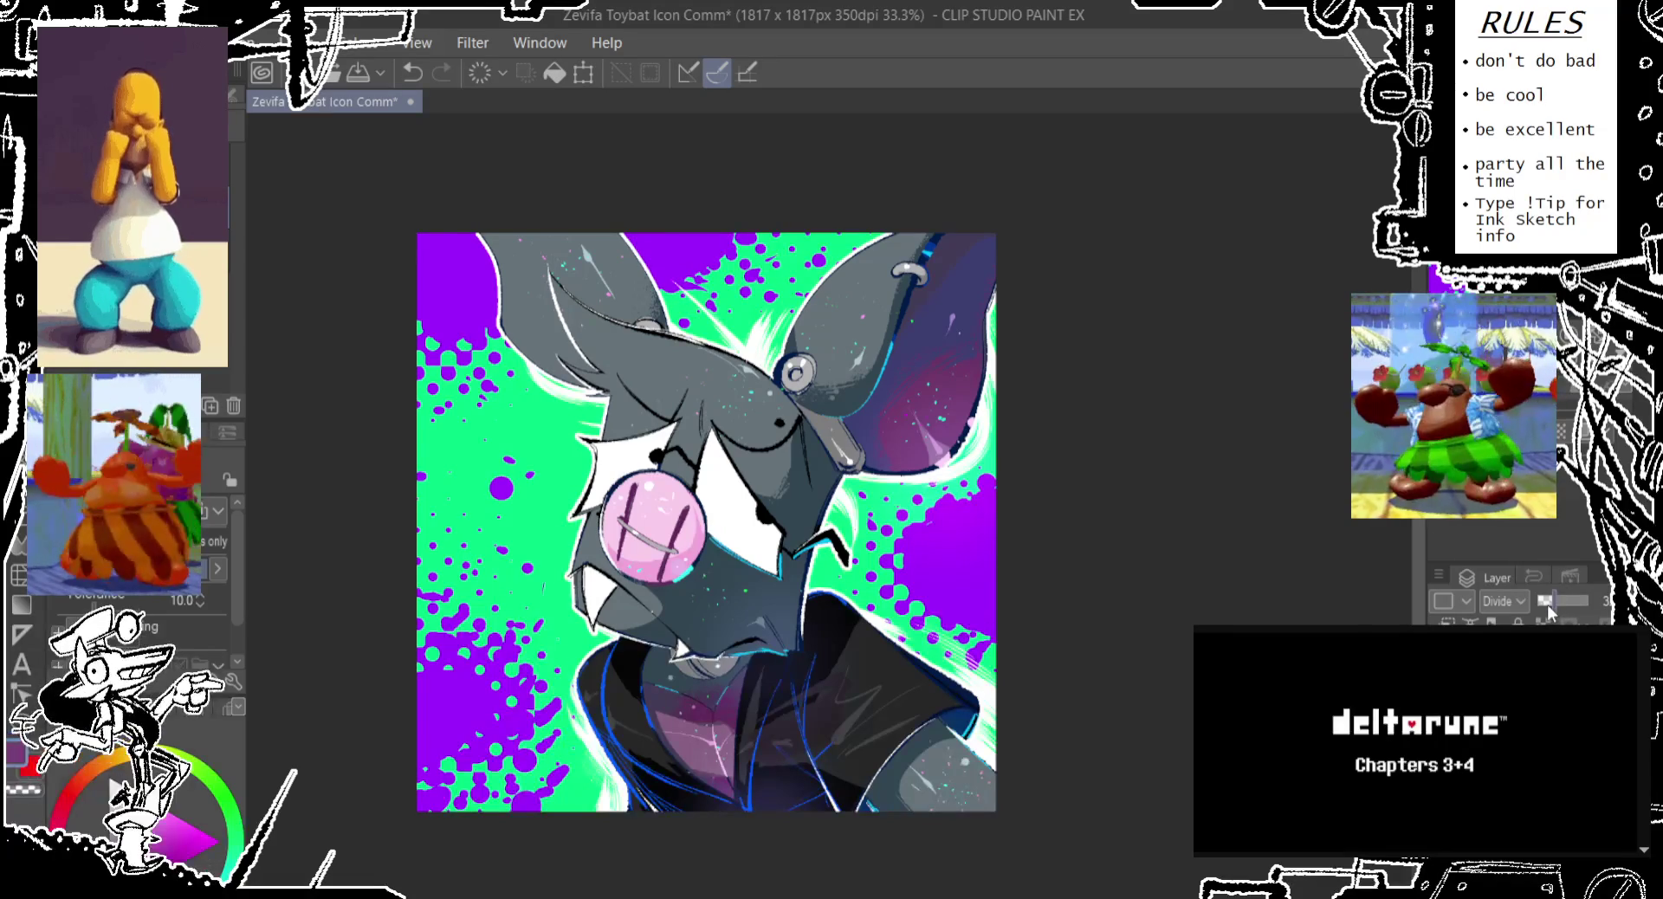
left_click(1571, 601)
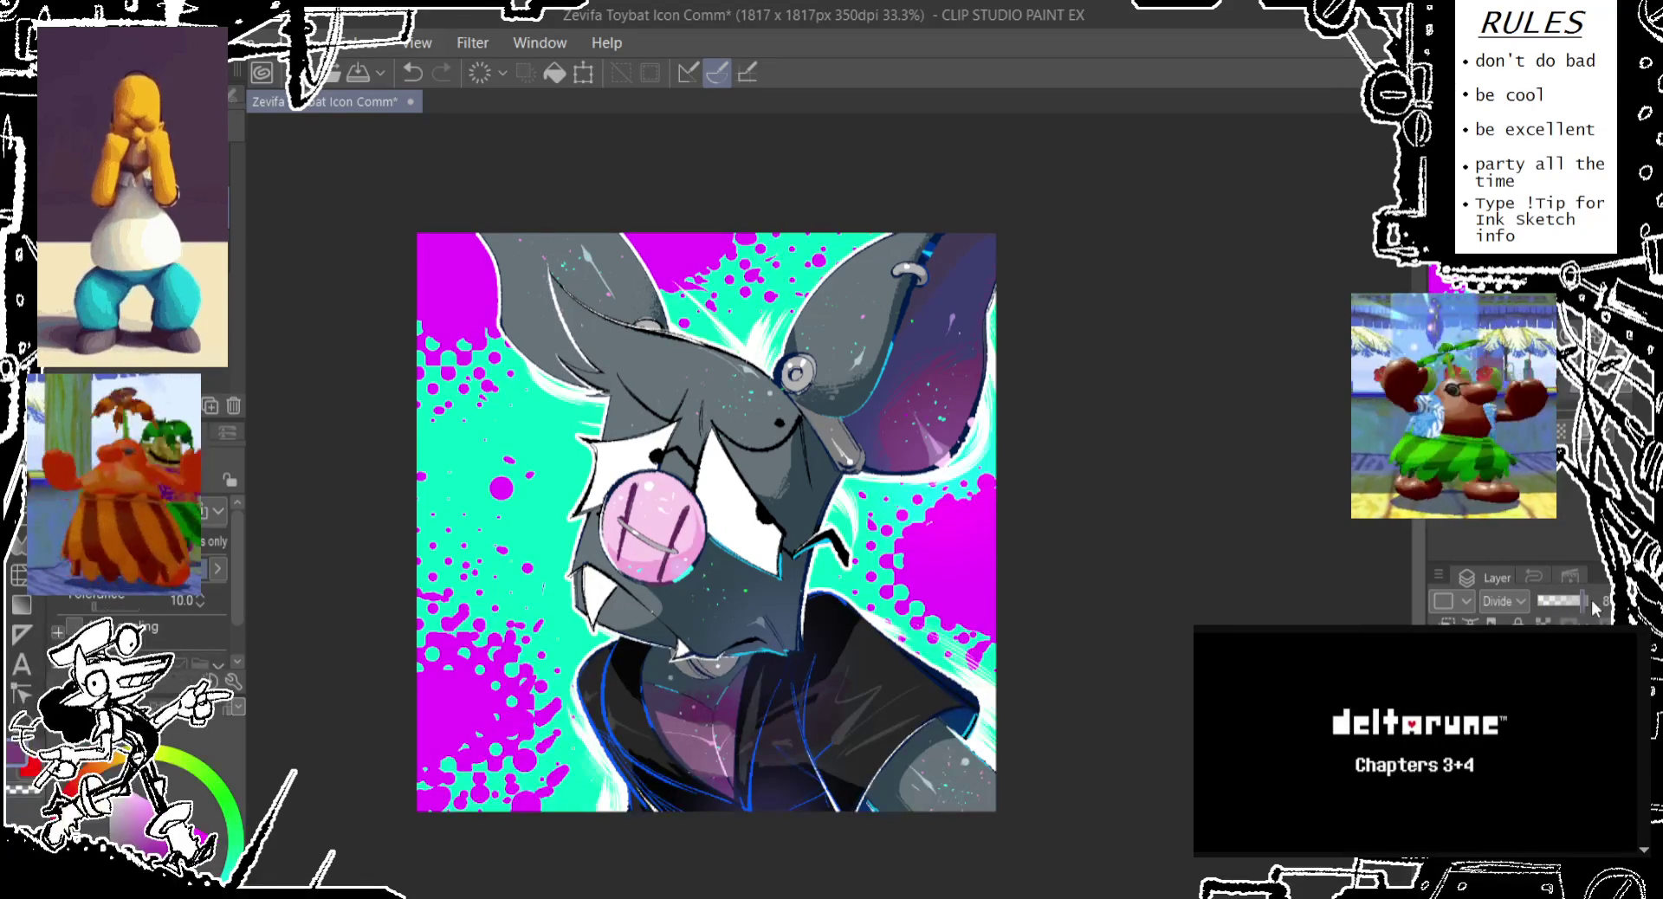
left_click_drag(1583, 599, 1602, 600)
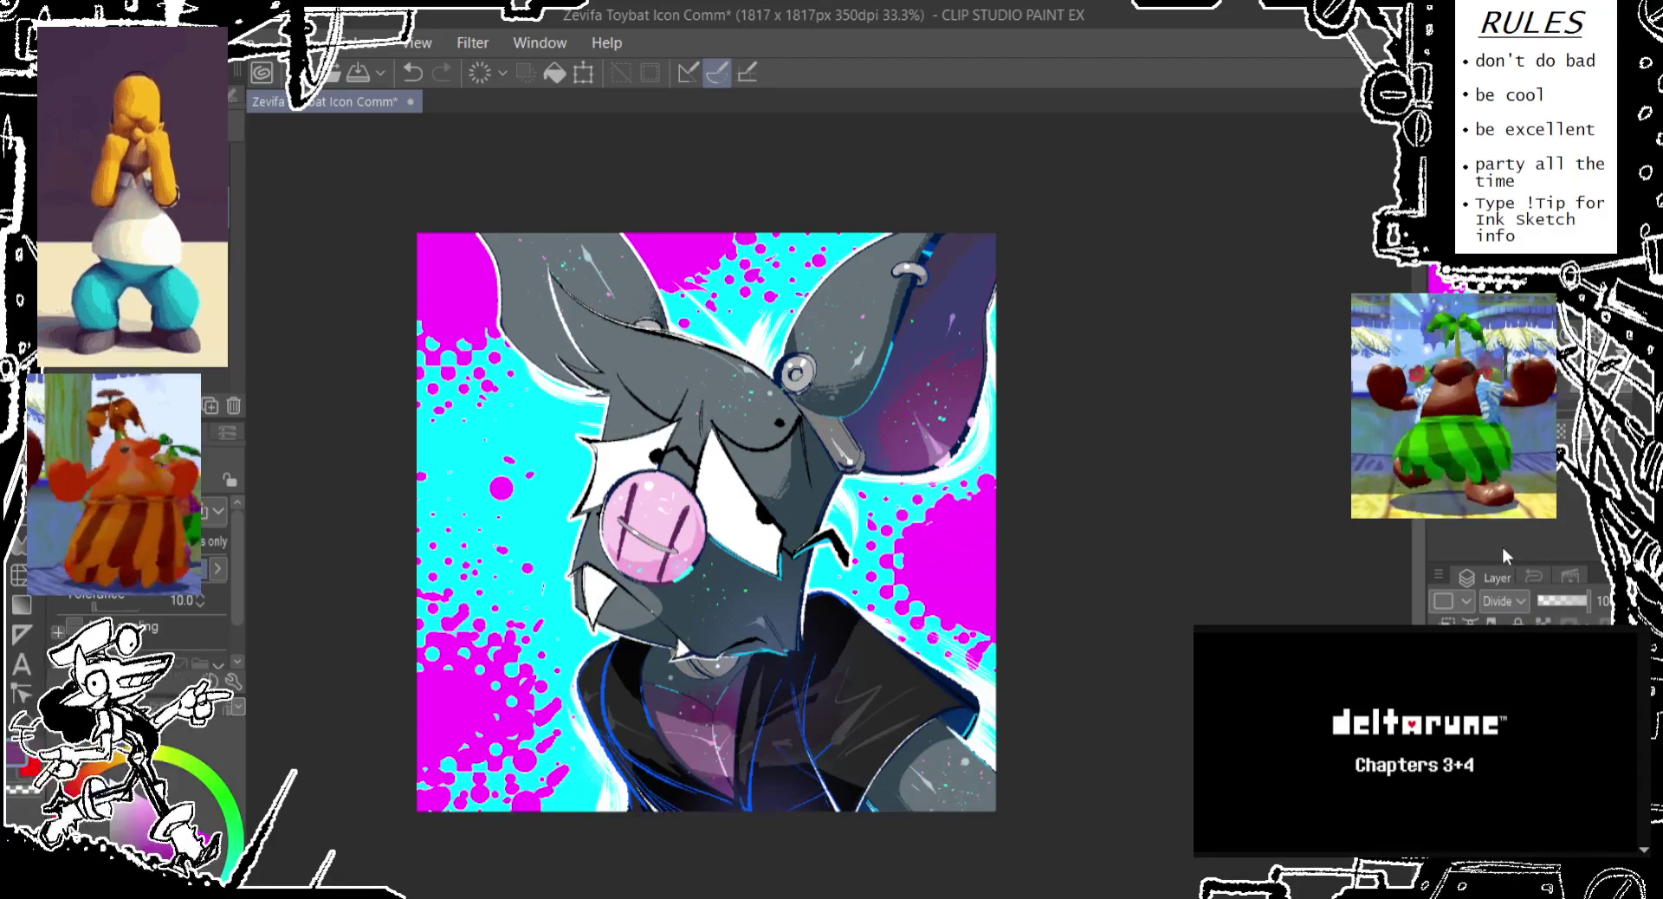
scroll(1502, 600, "down", 1)
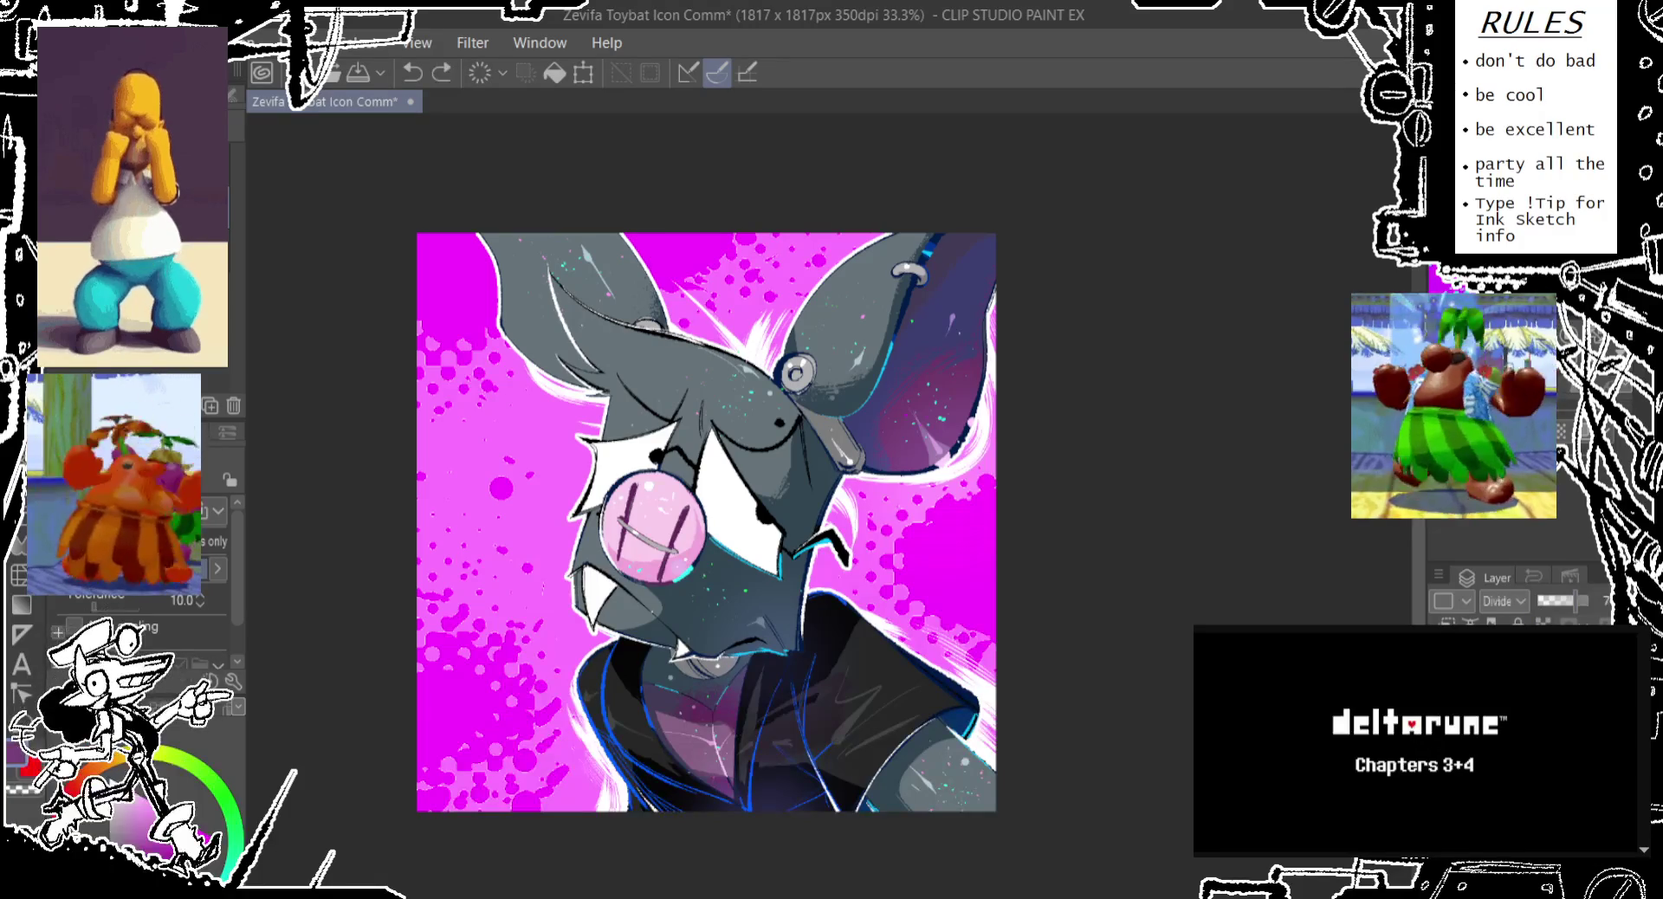
Compare versions with undo/redo, then try low colour-layer opacities before undoing
key("ctrl+z")
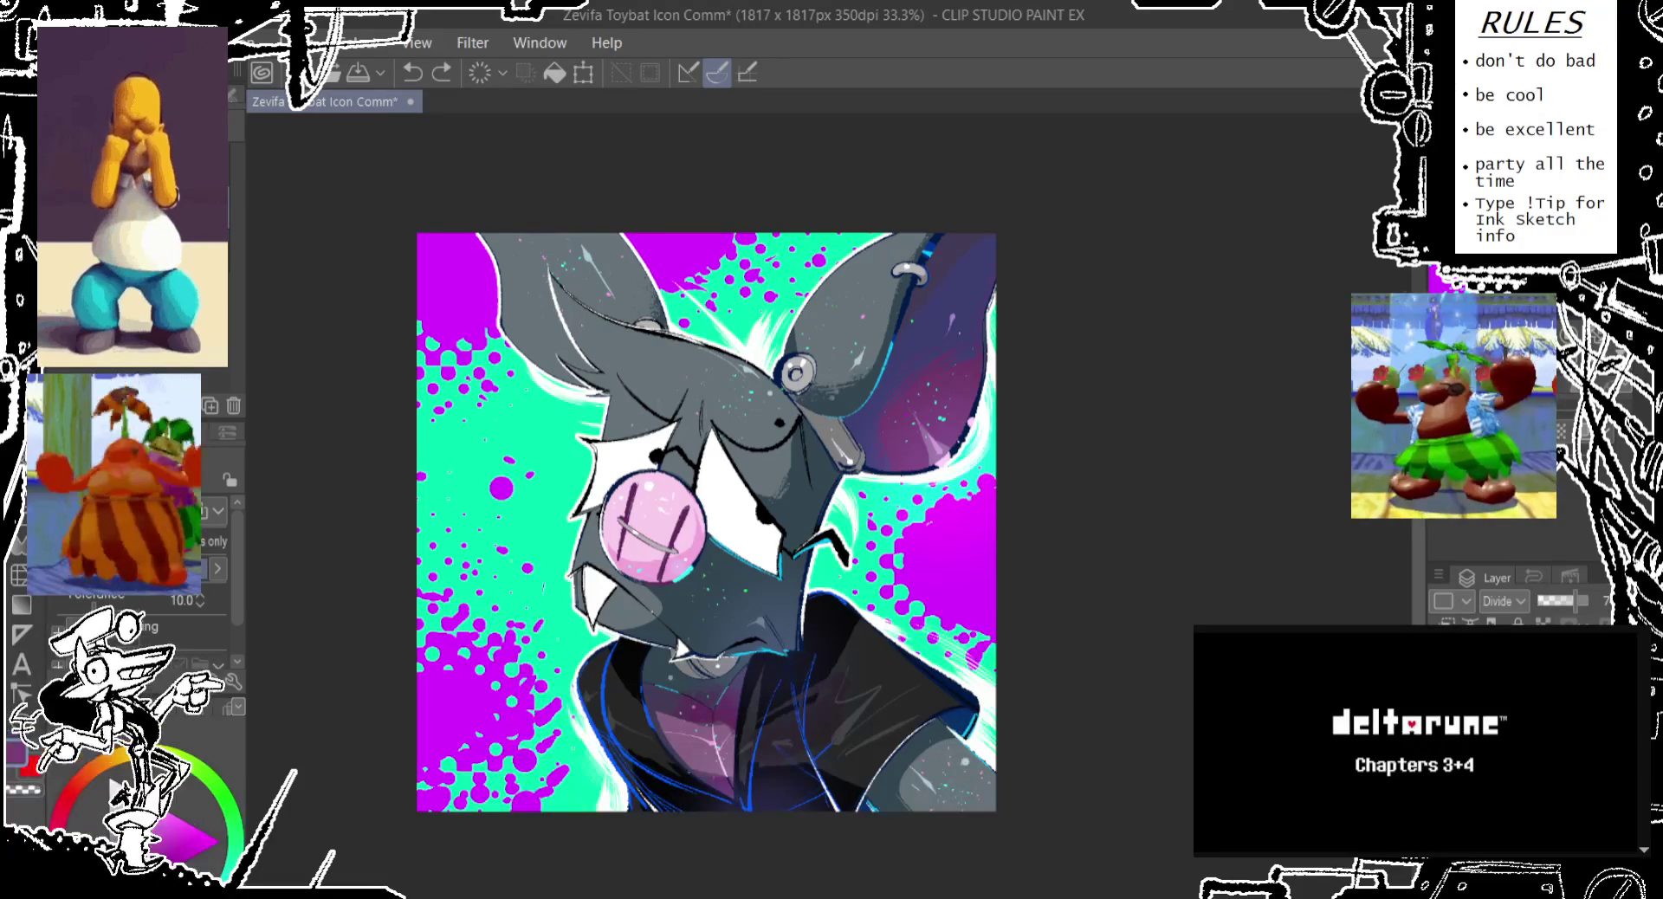
key("ctrl+y")
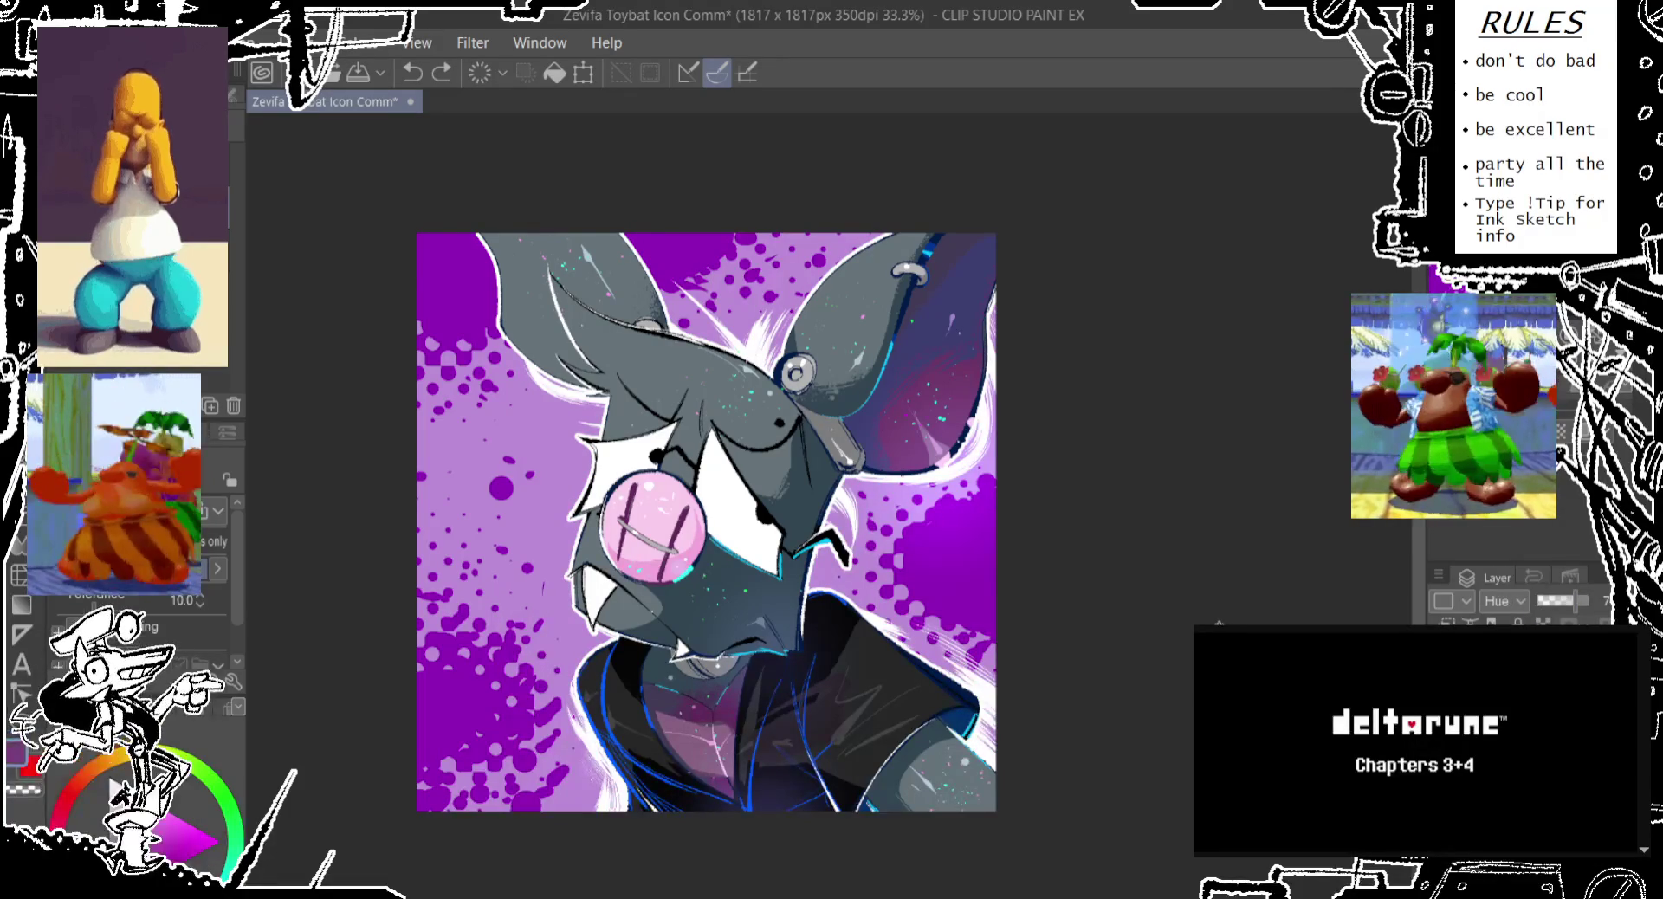
key("ctrl+y")
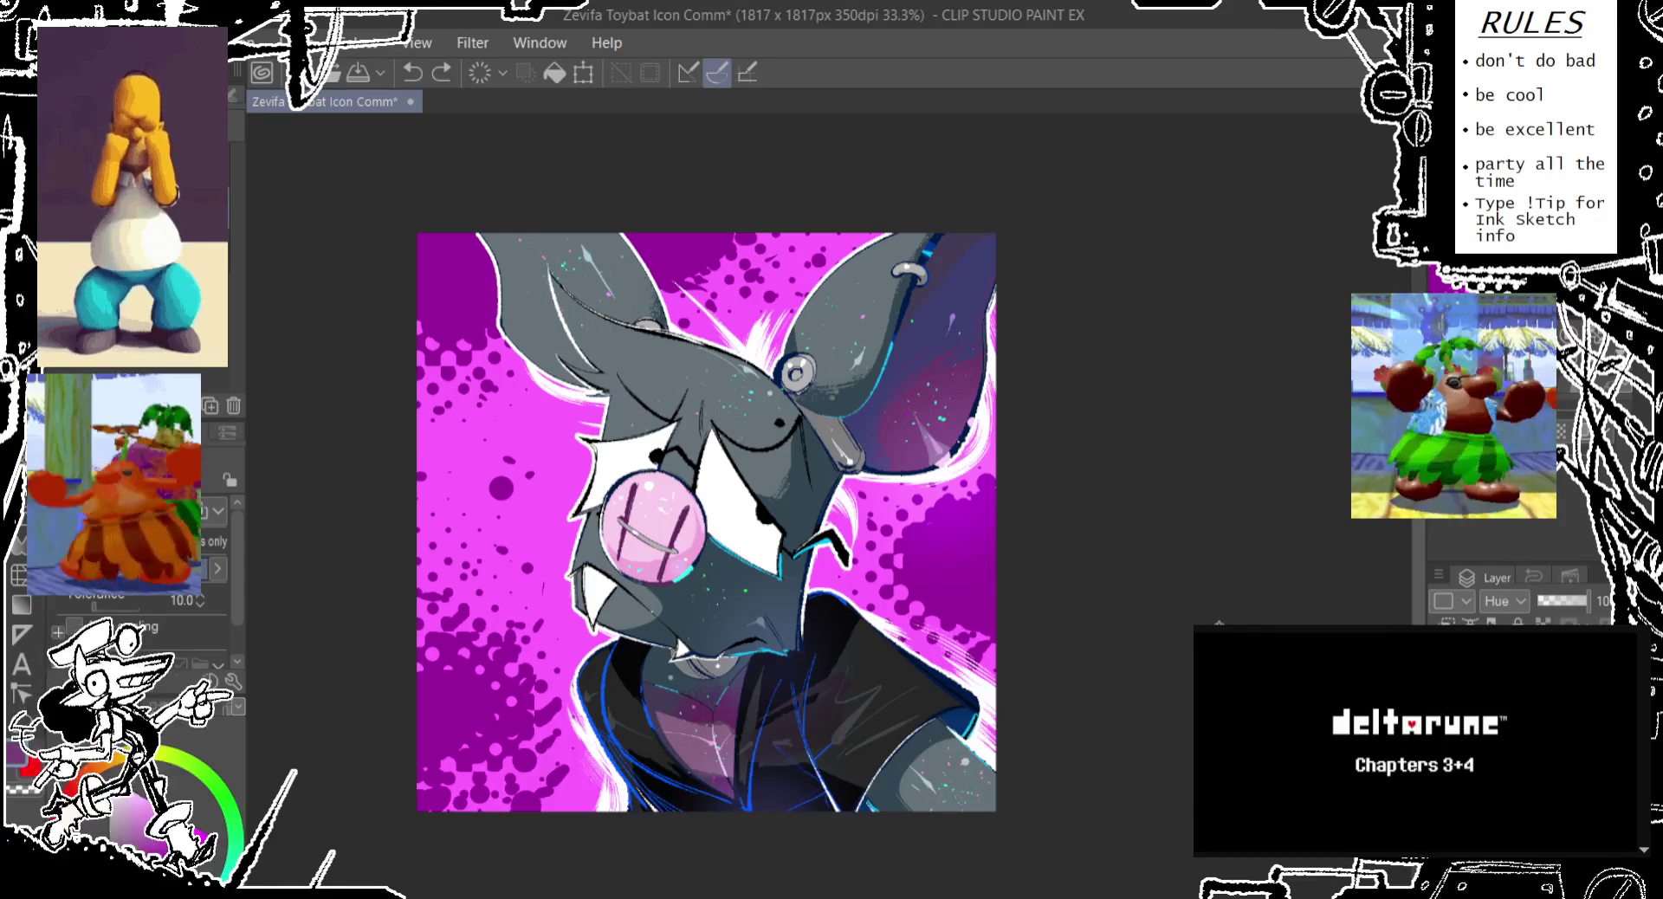
key("ctrl+y")
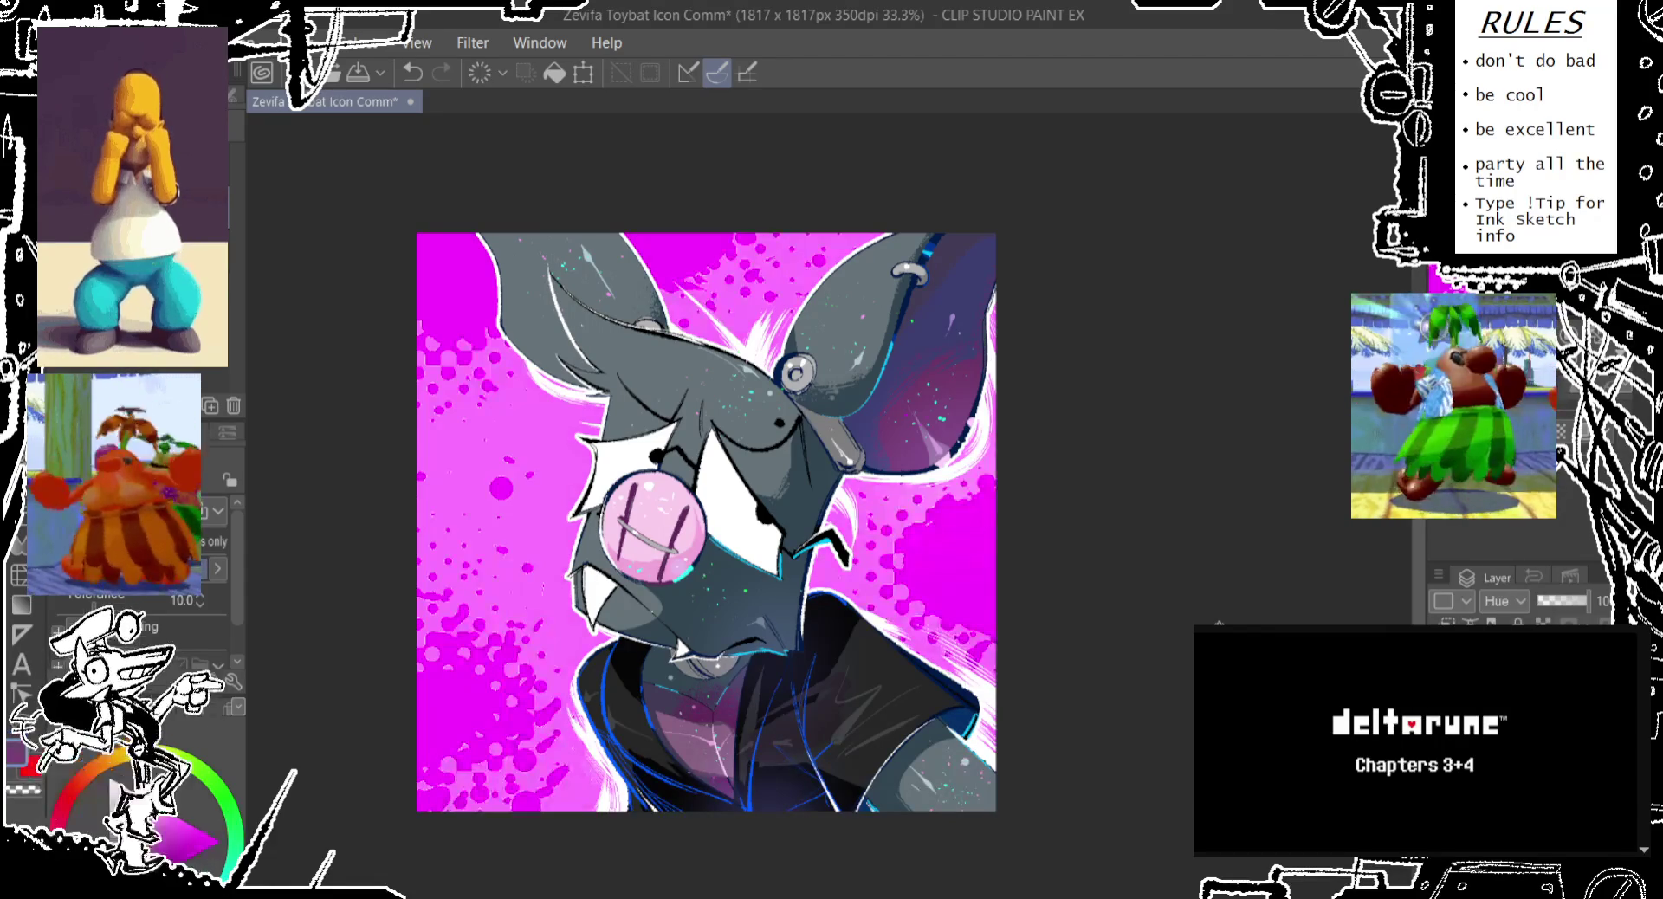
left_click(1543, 601)
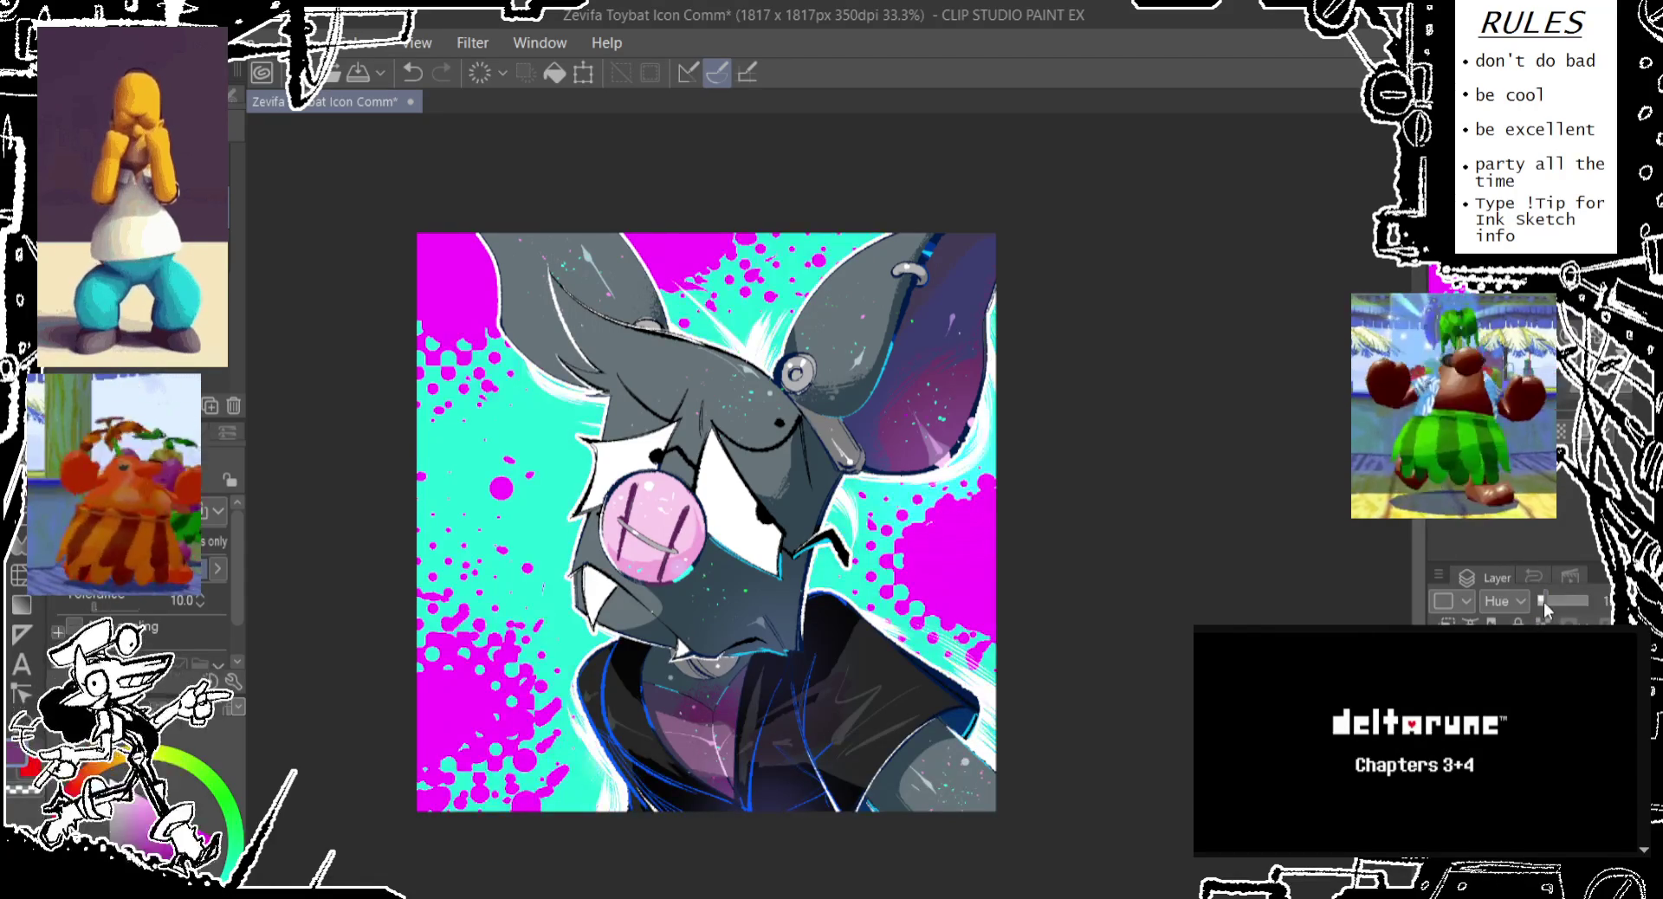
left_click_drag(1555, 602, 1567, 600)
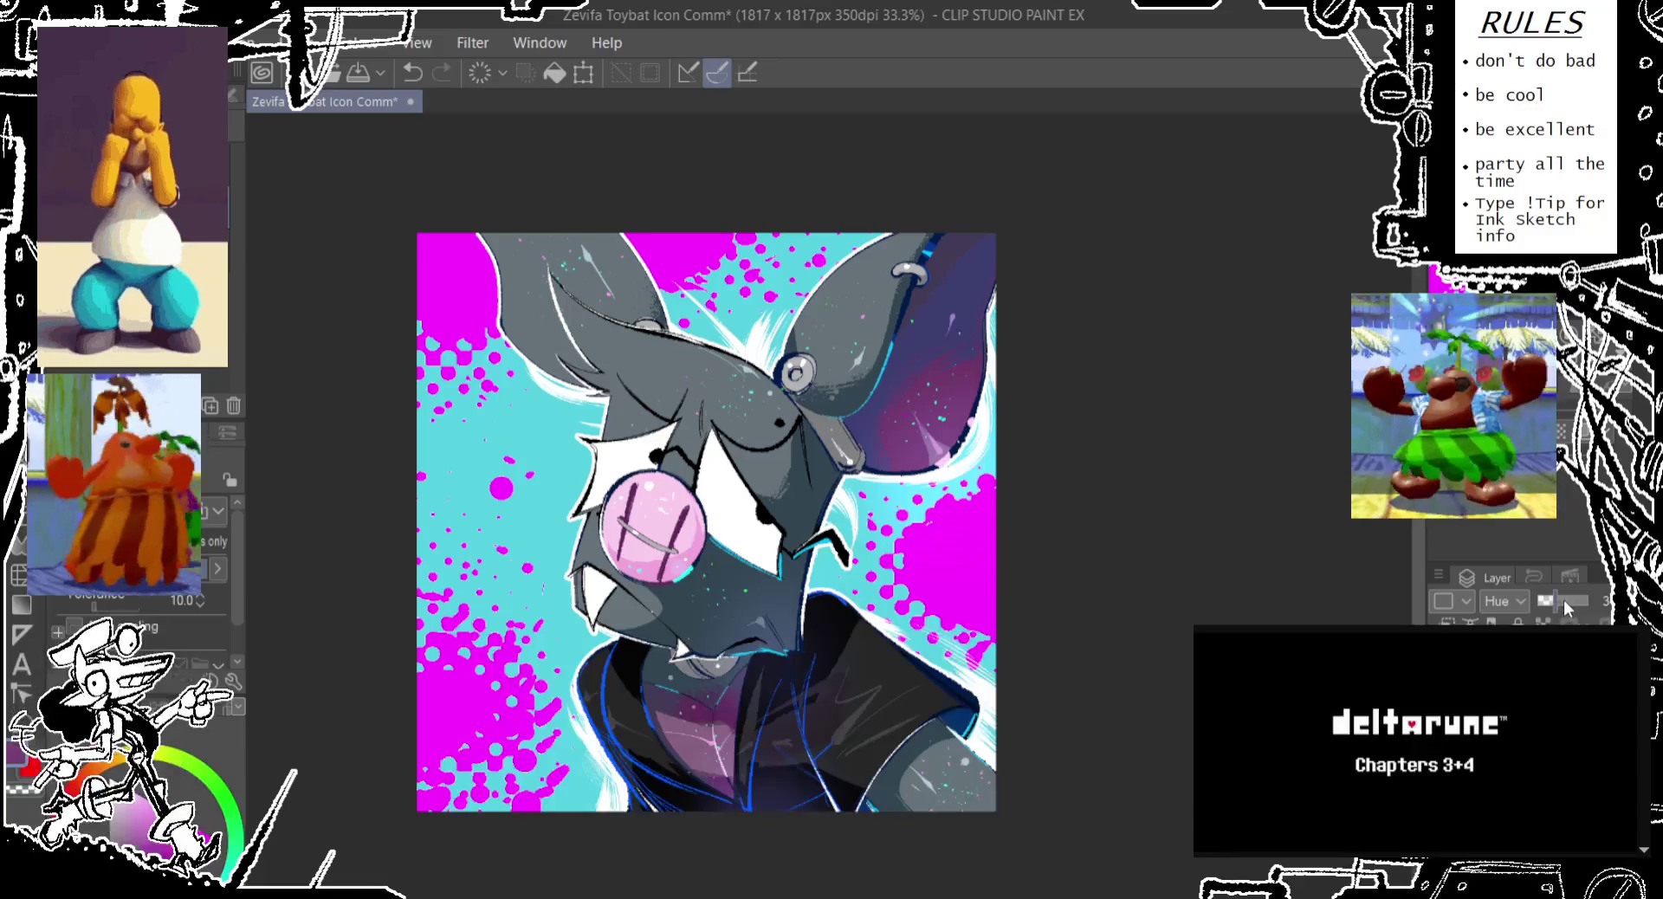
left_click(1568, 598)
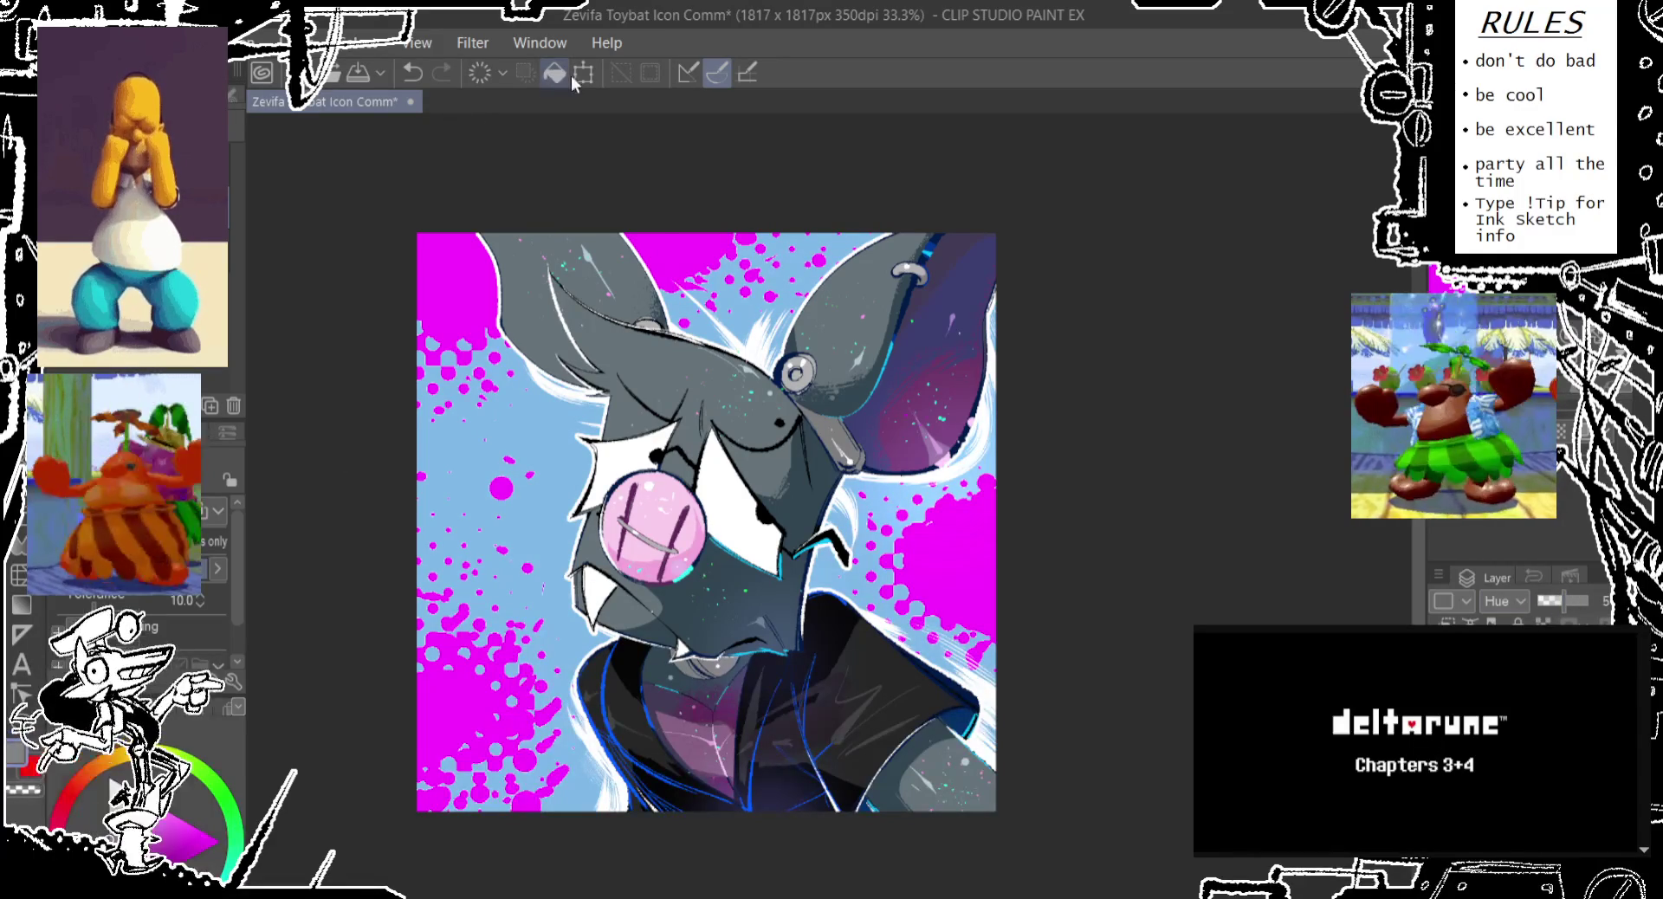
key("ctrl+z")
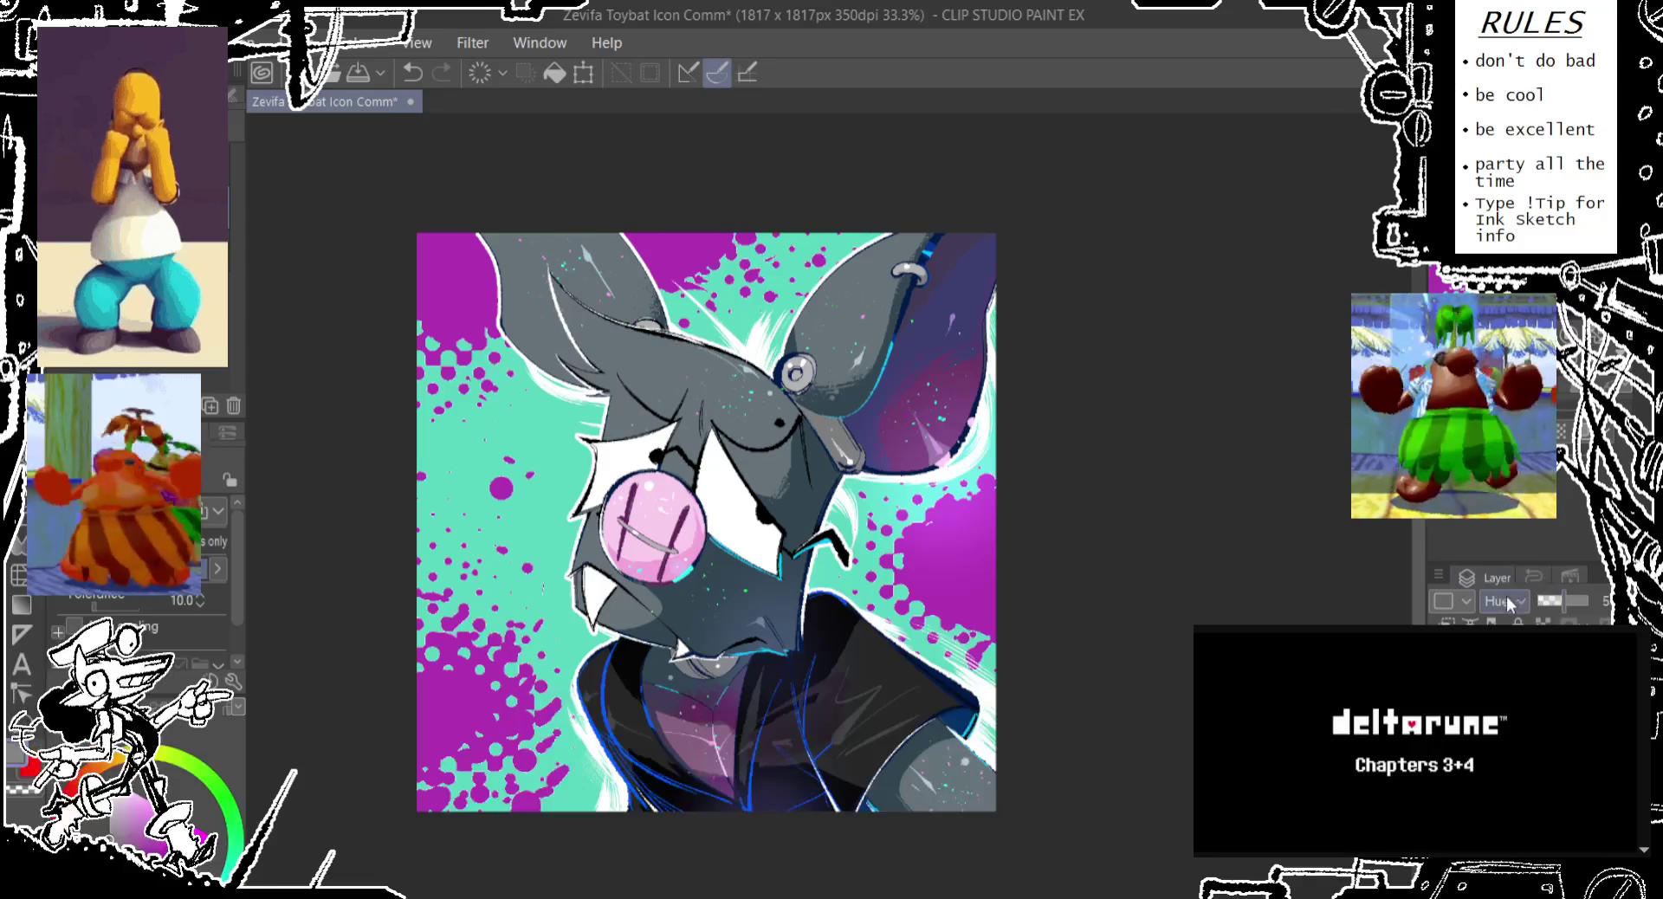
Try Saturation blending at different opacities, then set the layer back to Normal
key("alt+bracketleft")
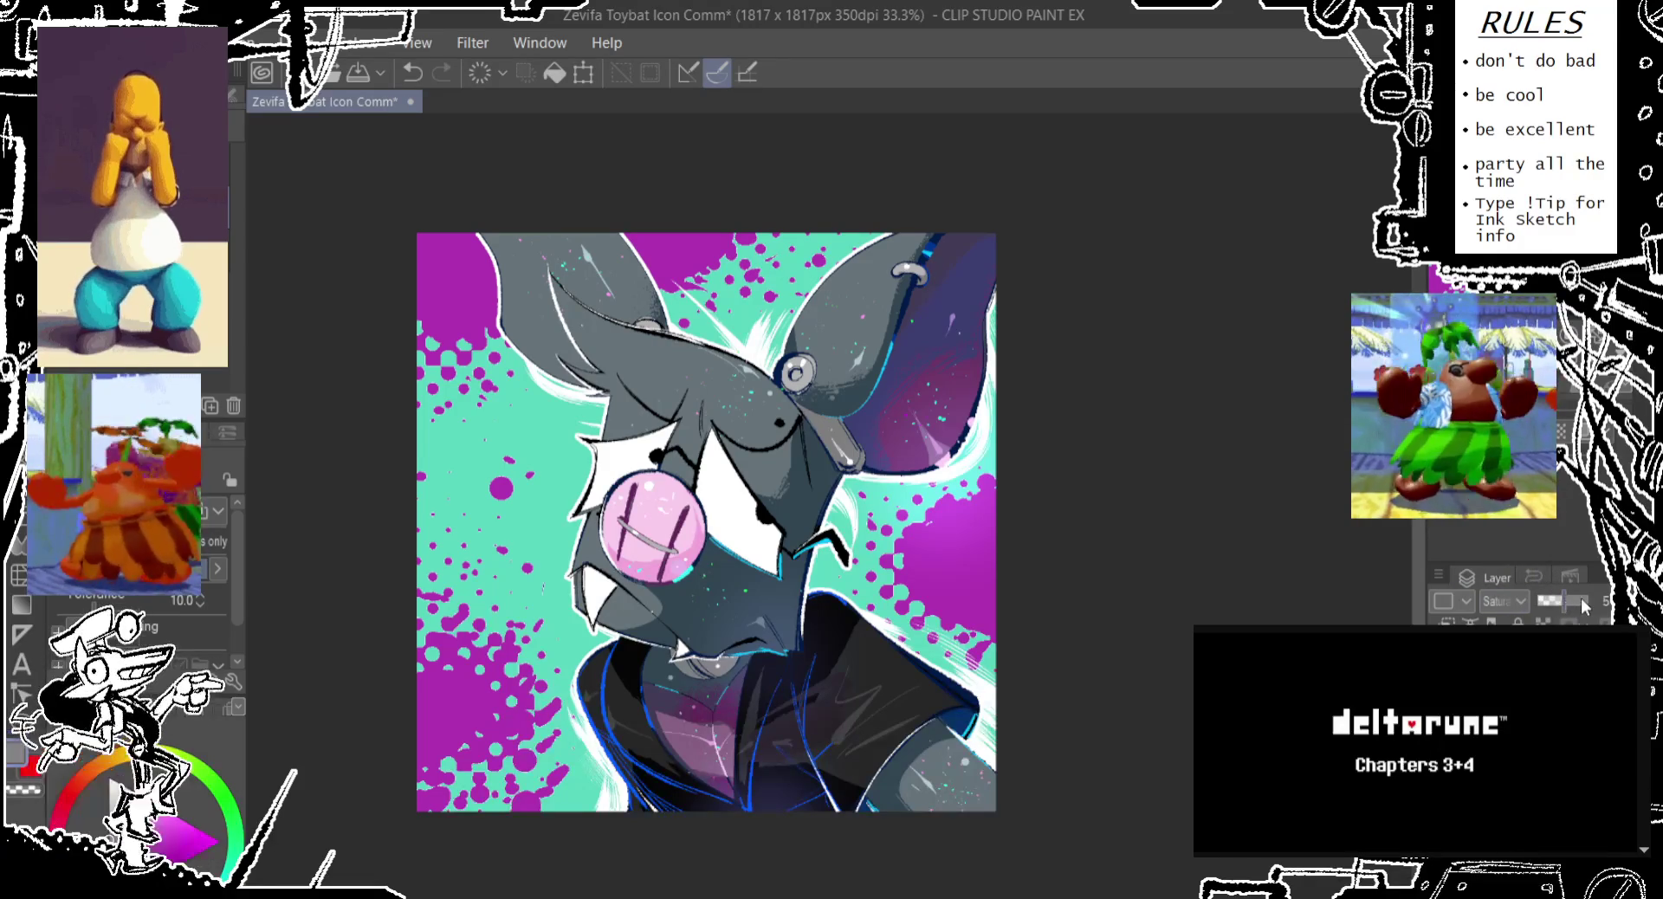
left_click(1576, 597)
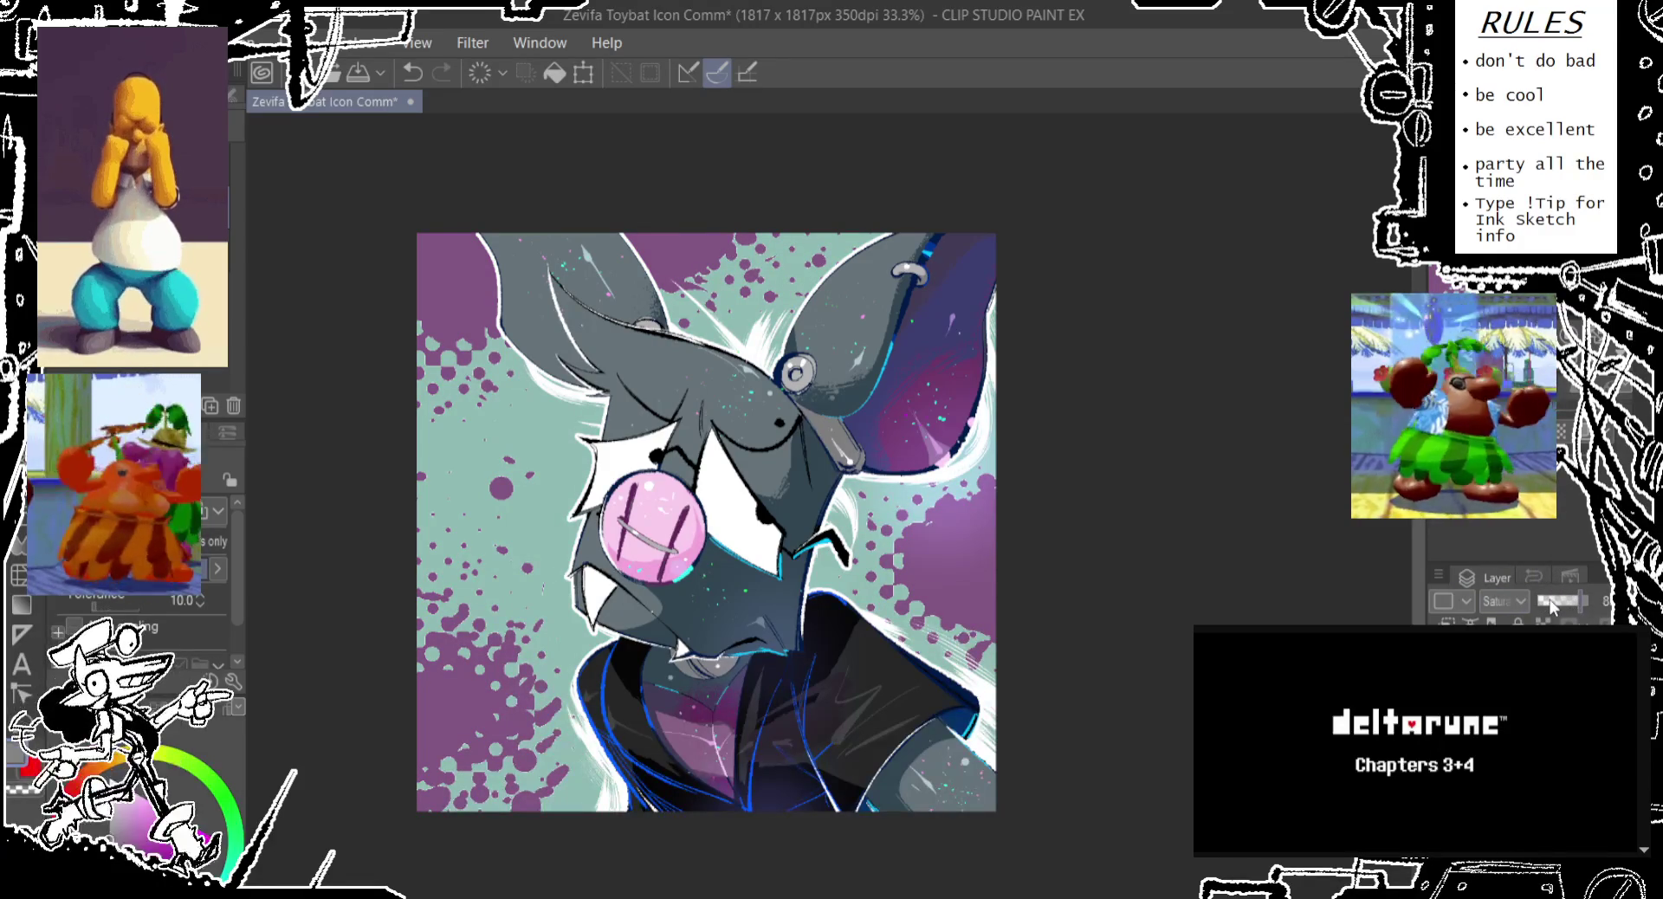
left_click(1548, 598)
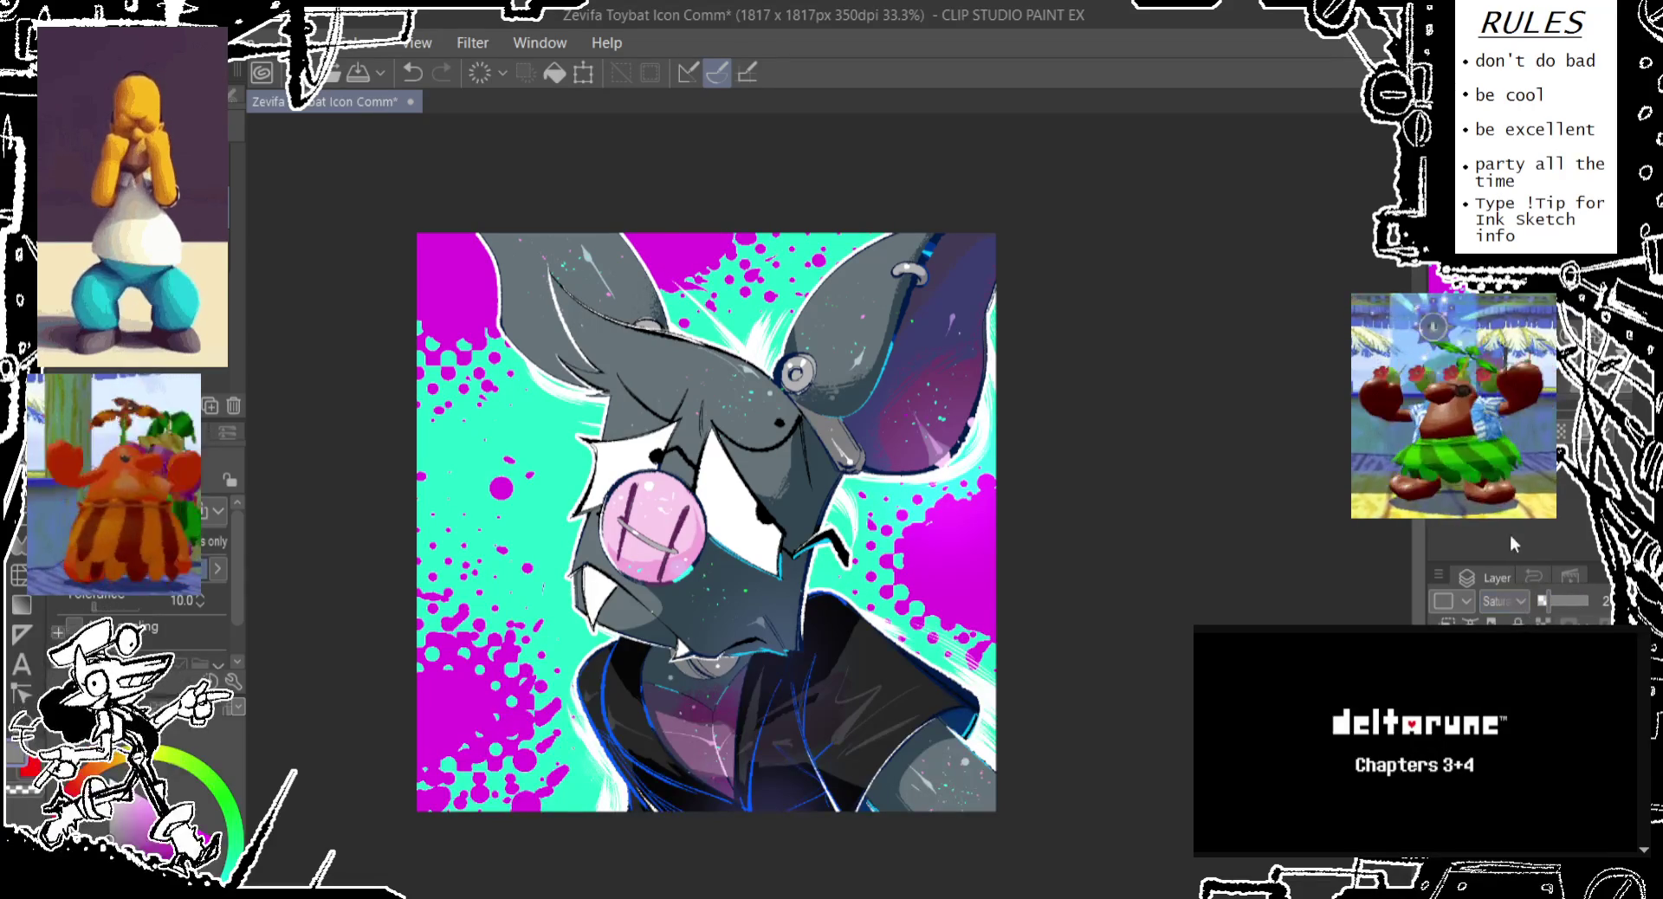
left_click(1502, 600)
left_click(1498, 617)
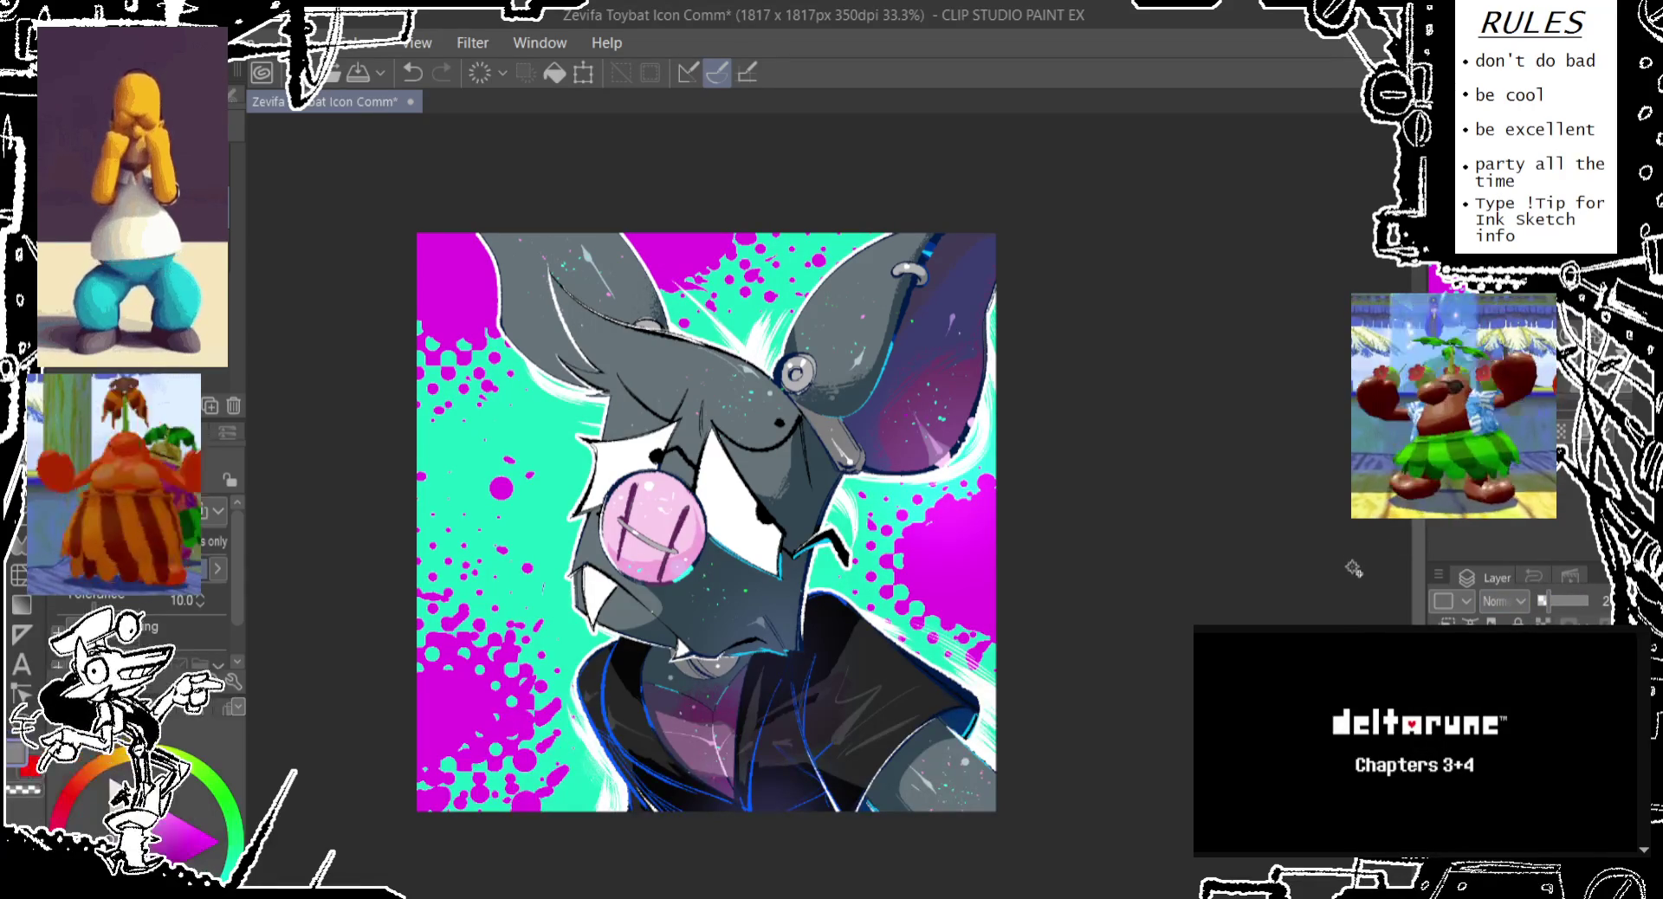
left_click_drag(1354, 564, 1338, 555)
mouse_move(1541, 595)
left_mouse_down()
mouse_move(1566, 601)
mouse_move(1551, 605)
left_mouse_up()
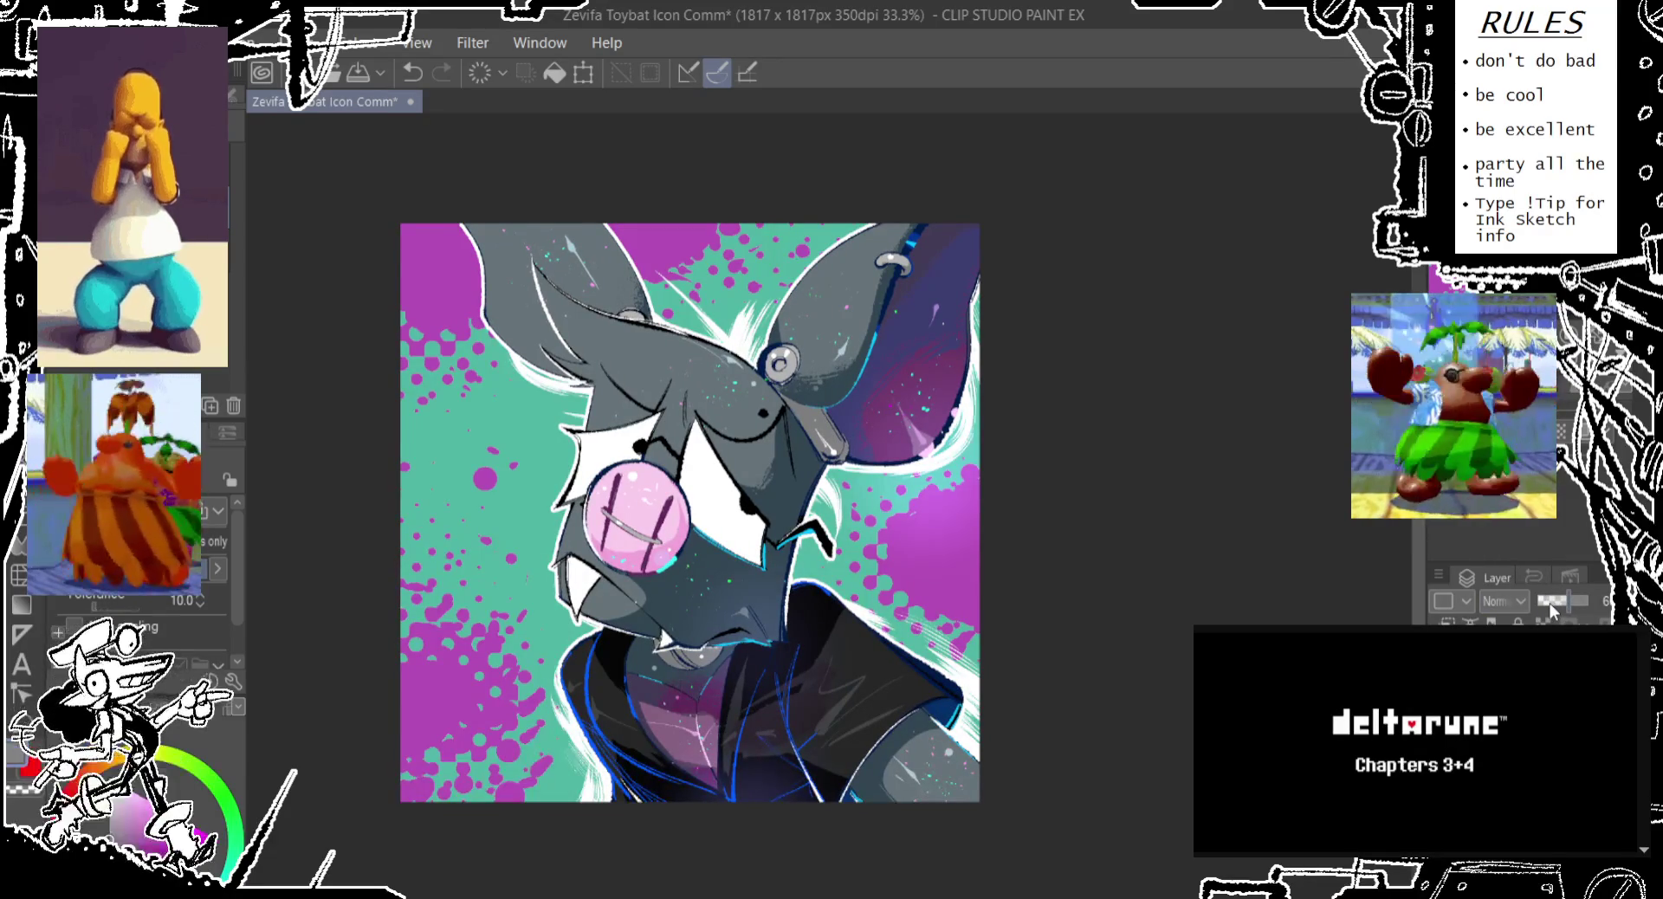
Set the colour layer to Saturation blending and try opacities between about 40 and full
left_click(1561, 601)
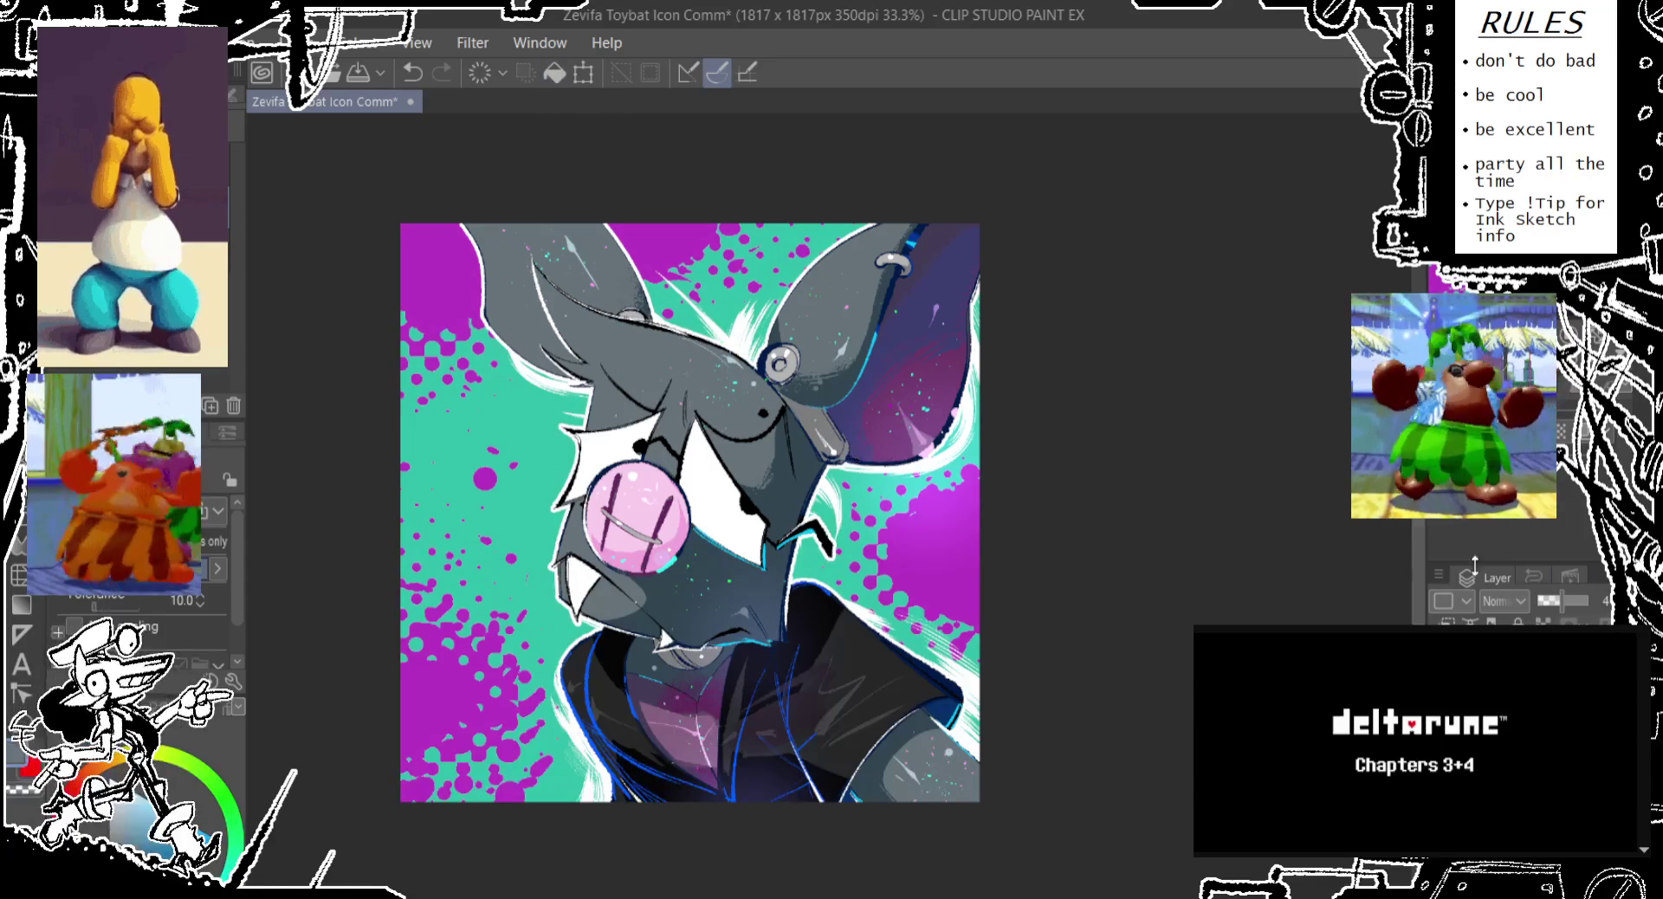
left_click_drag(1545, 596, 1555, 595)
left_click(1506, 601)
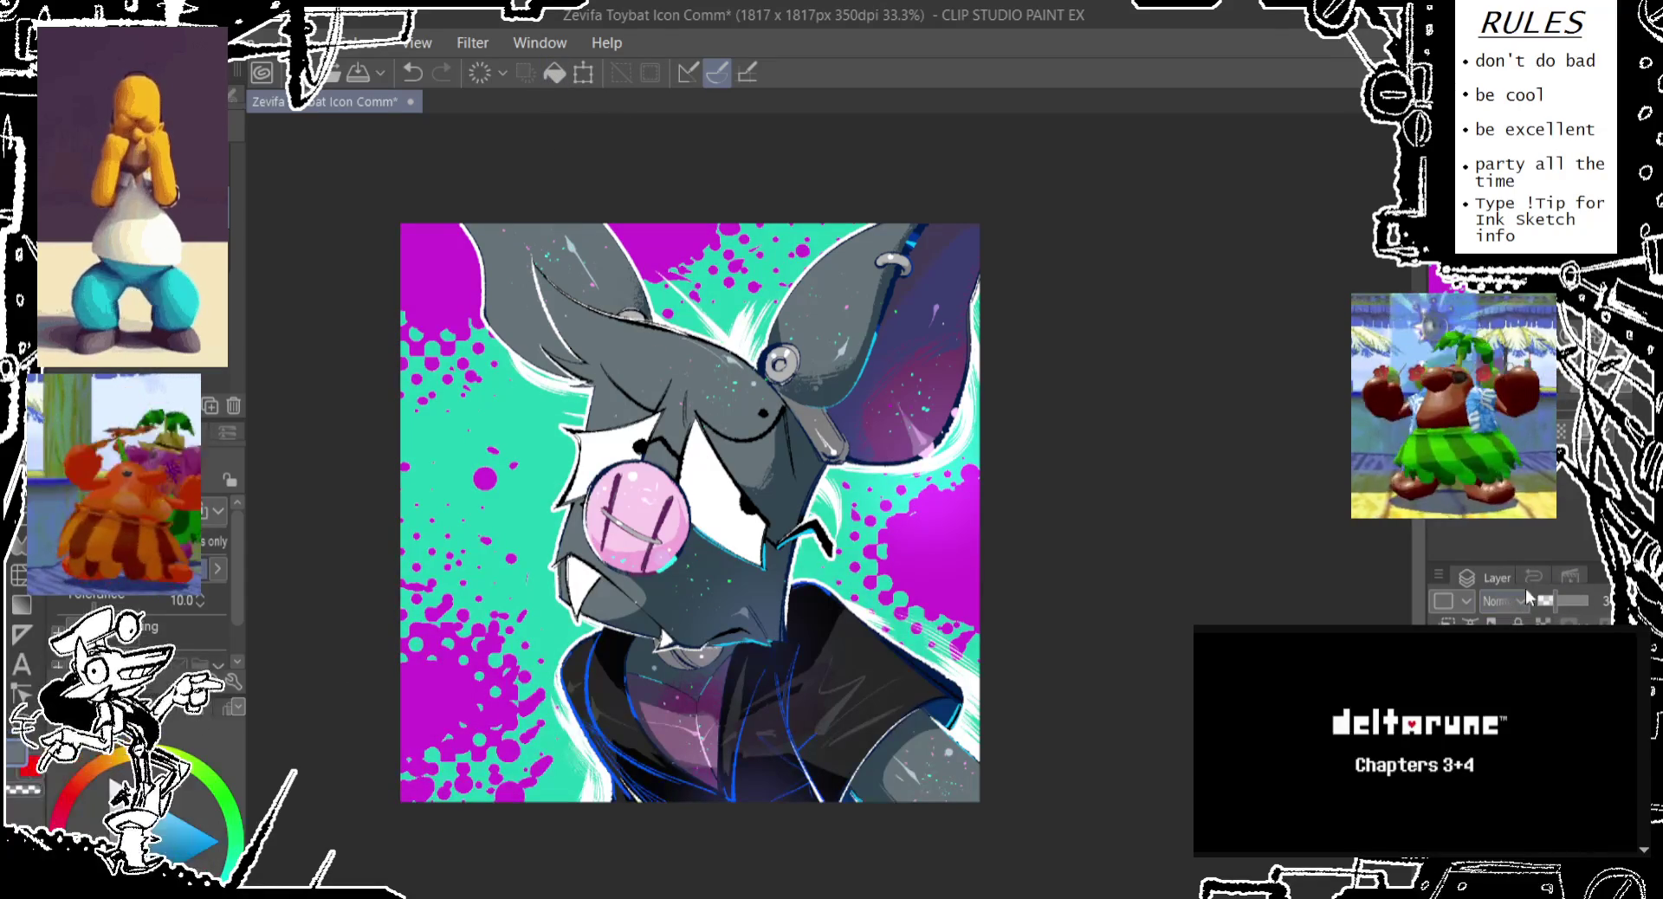
left_click(1510, 601)
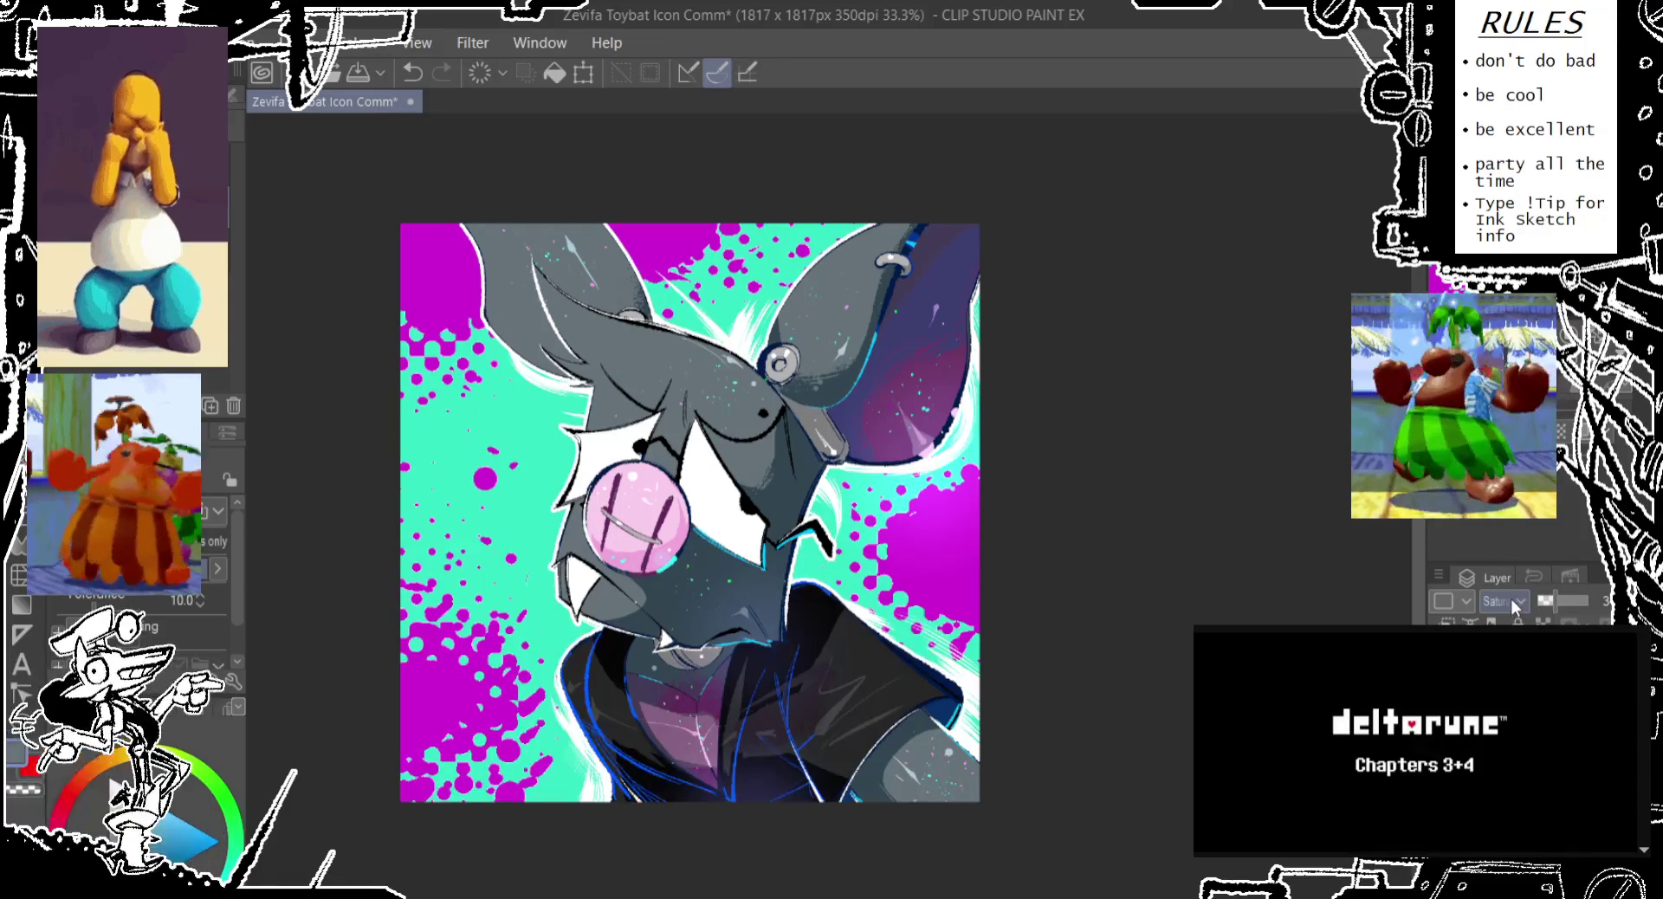
left_click(1588, 599)
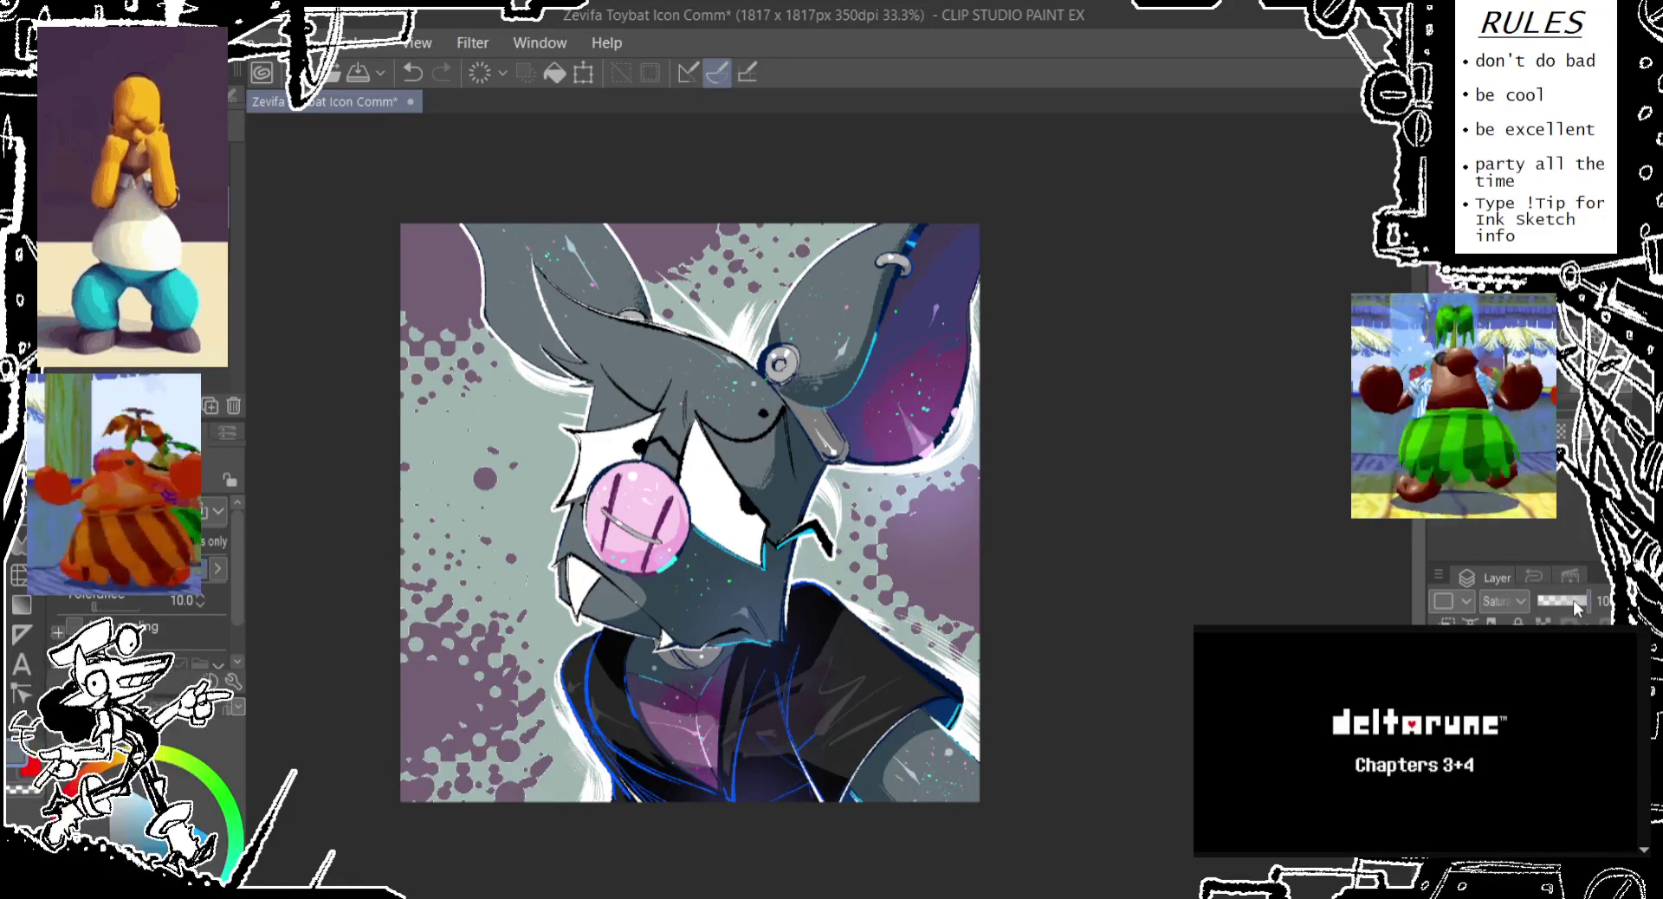
left_click(1571, 601)
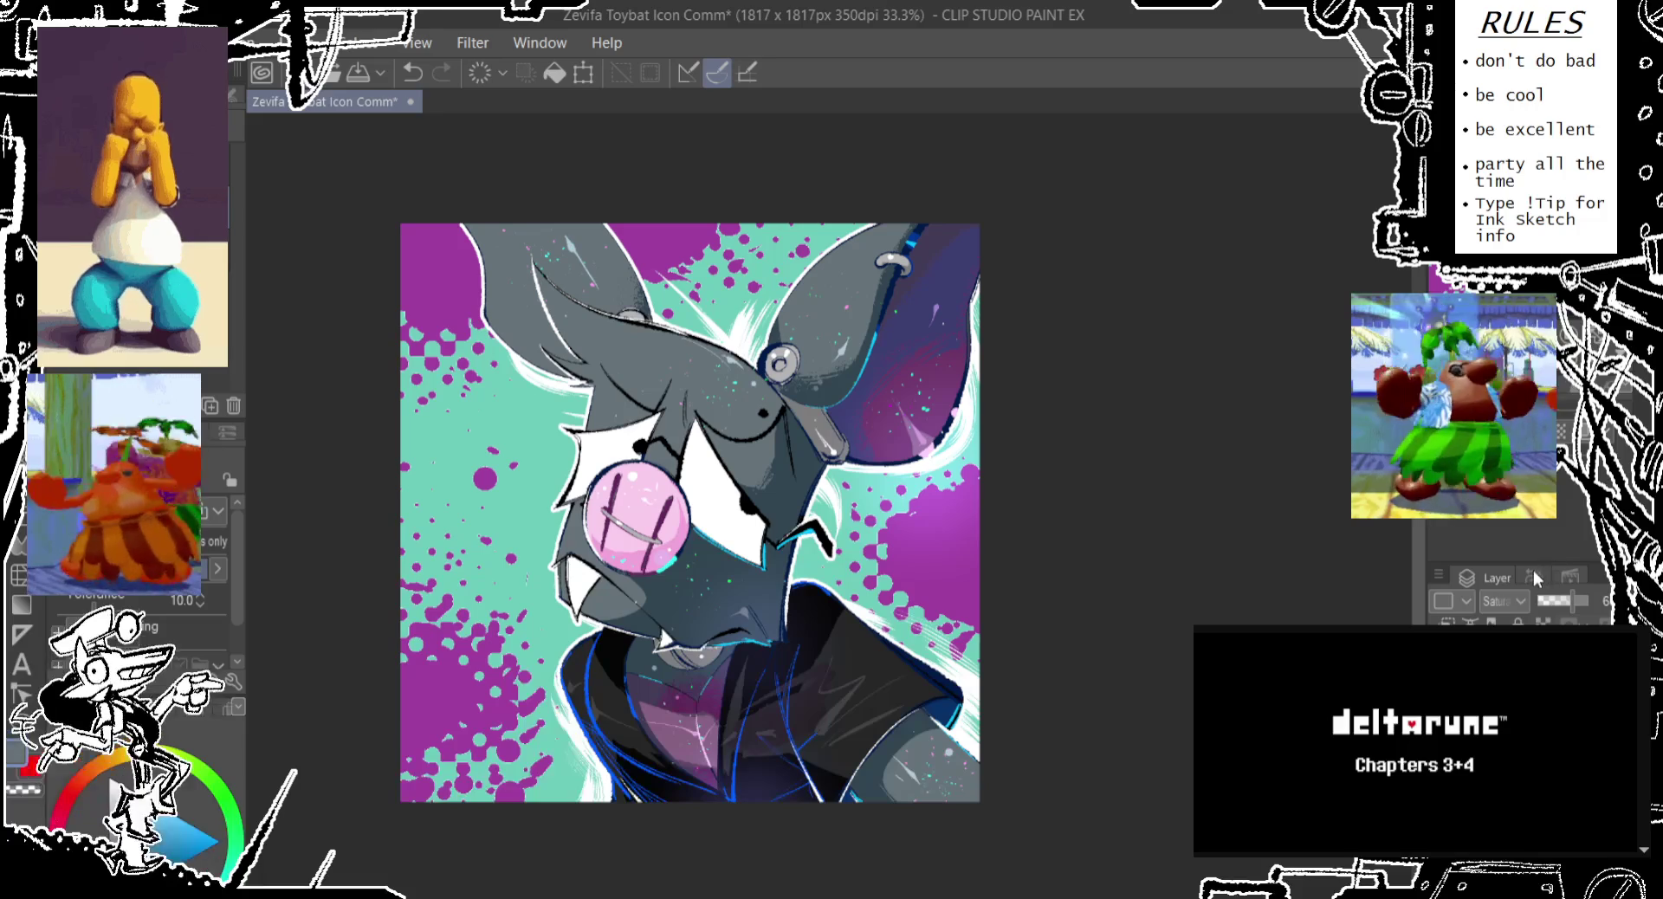
Try Brightness blending at full opacity, comparing with undo/redo and ending on Saturation at low opacity
key("Down")
key("Down")
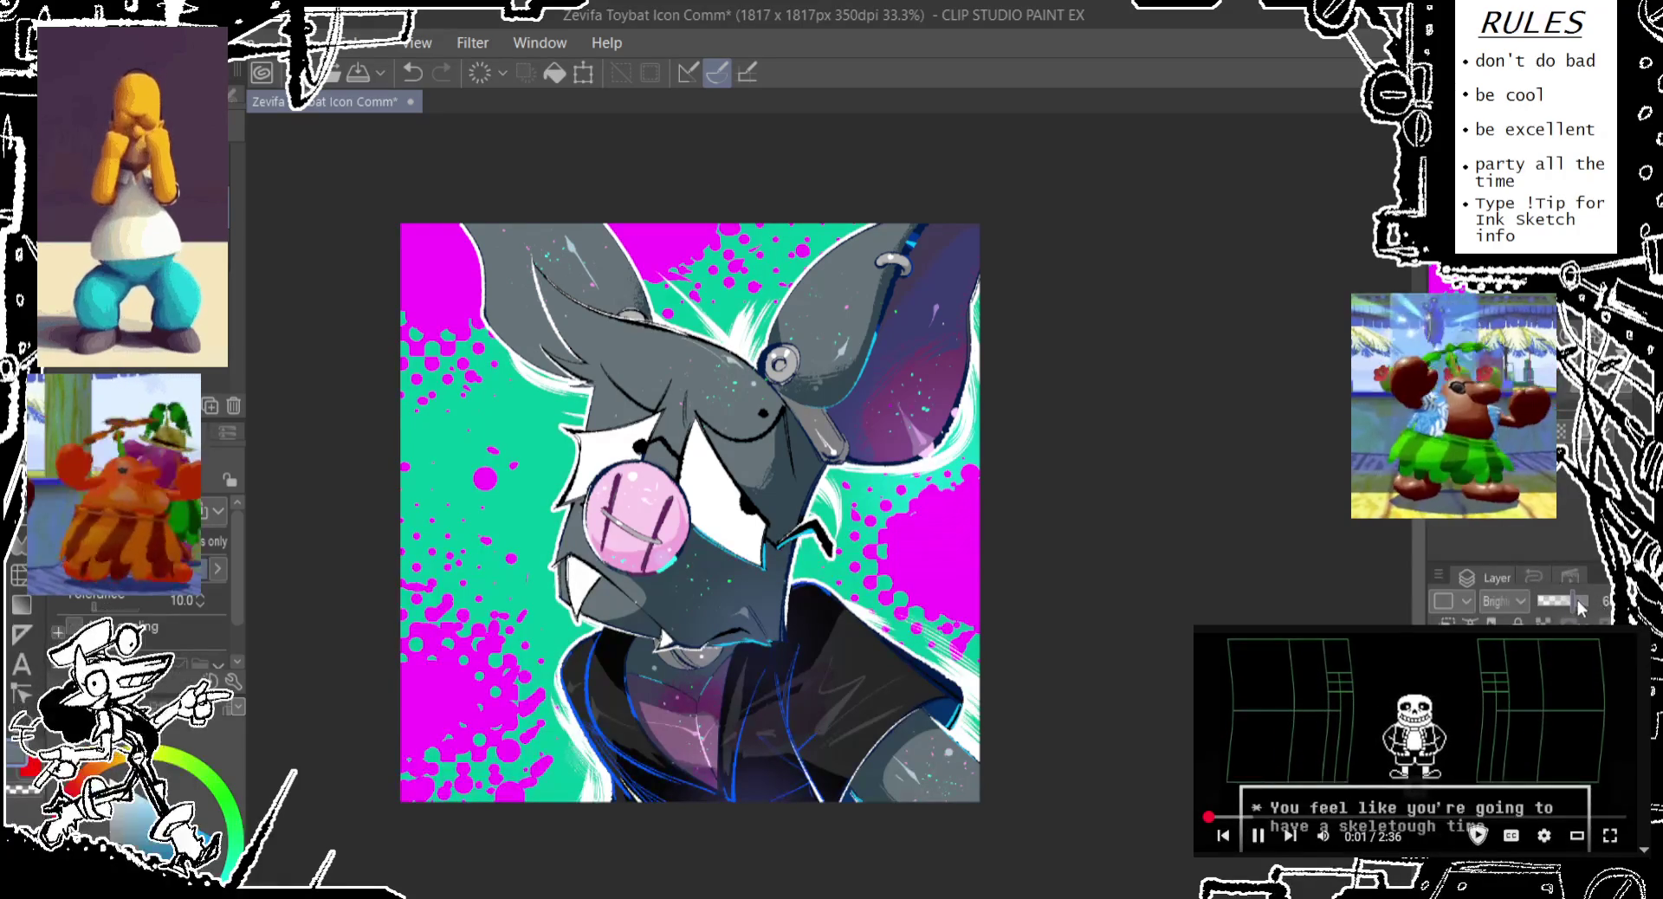
left_click(1578, 599)
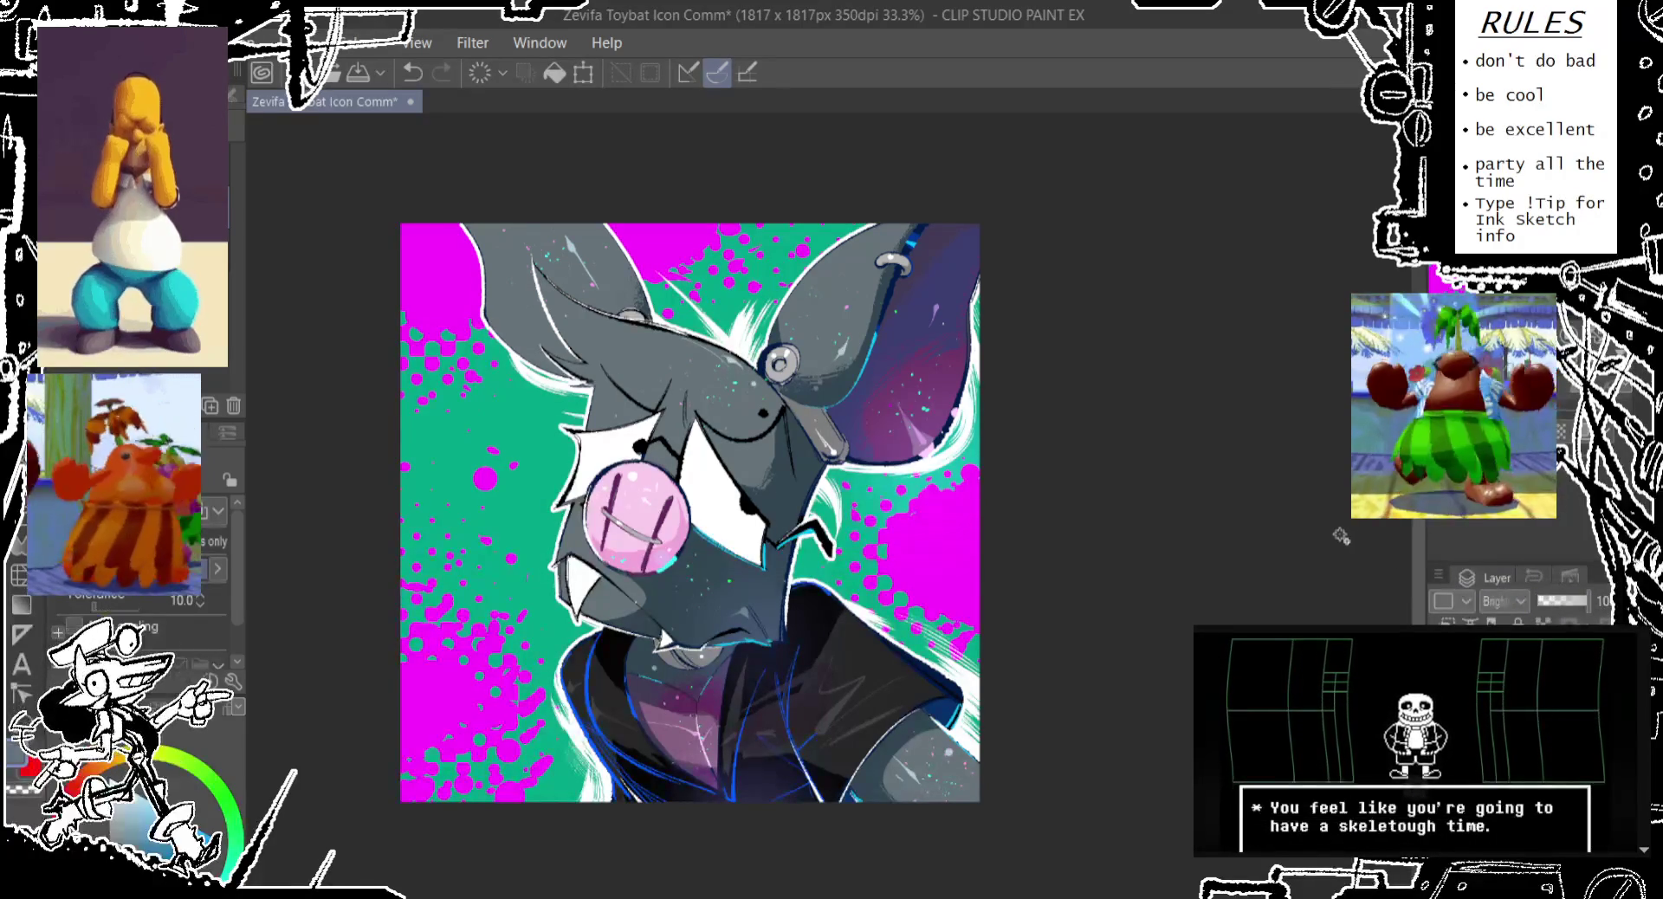
key("ctrl+z")
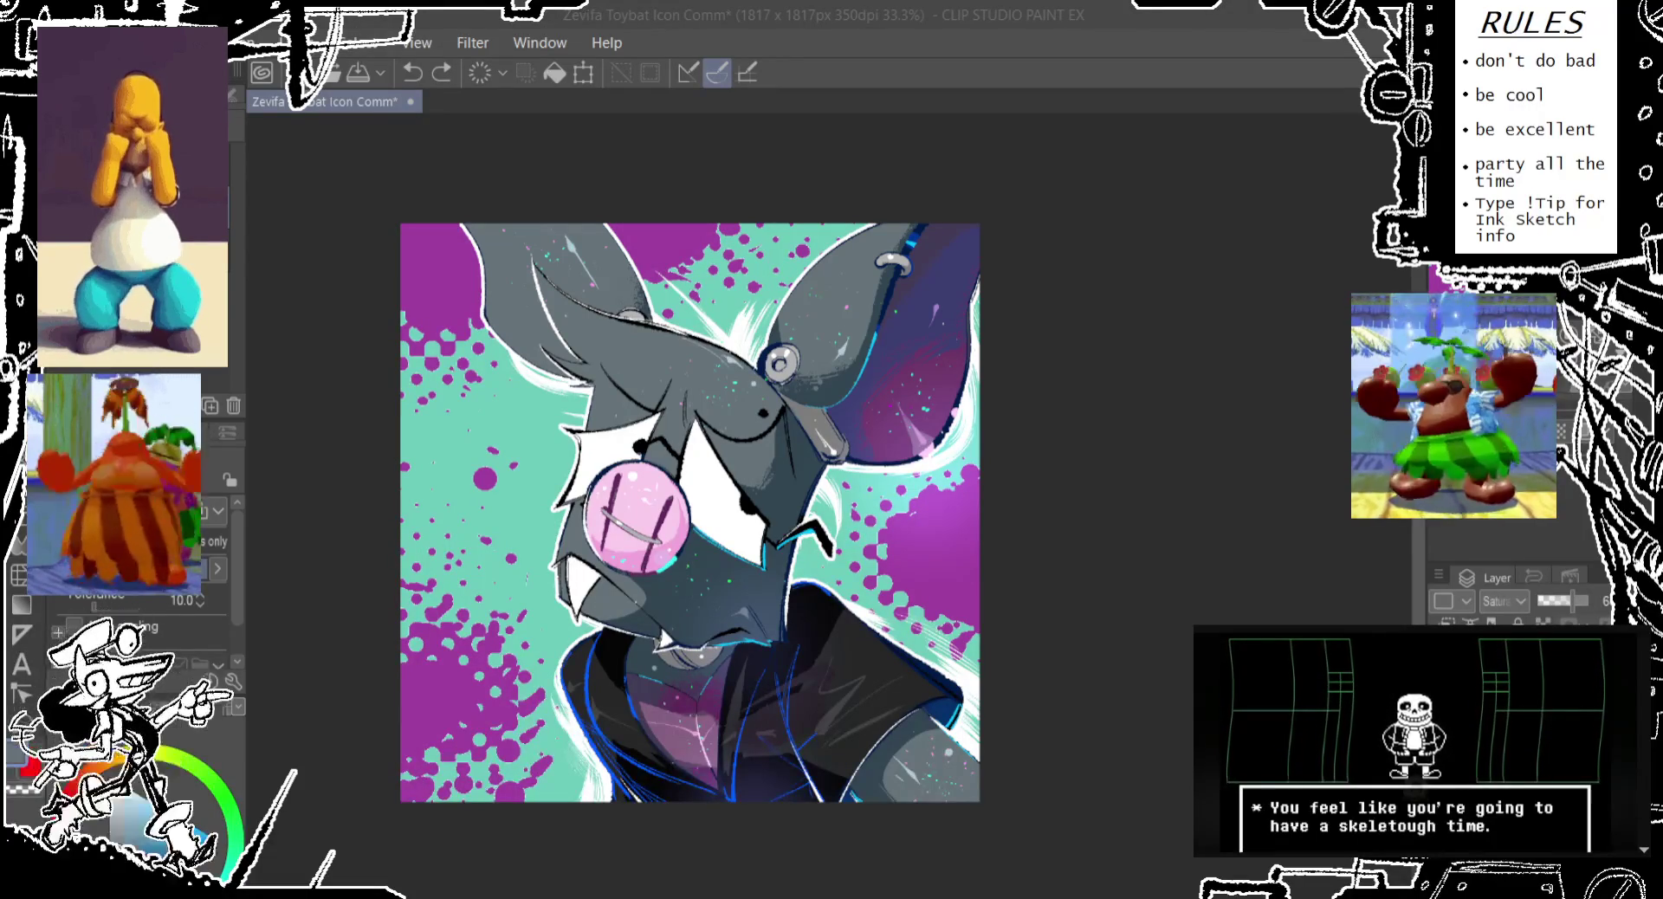
key("ctrl+y")
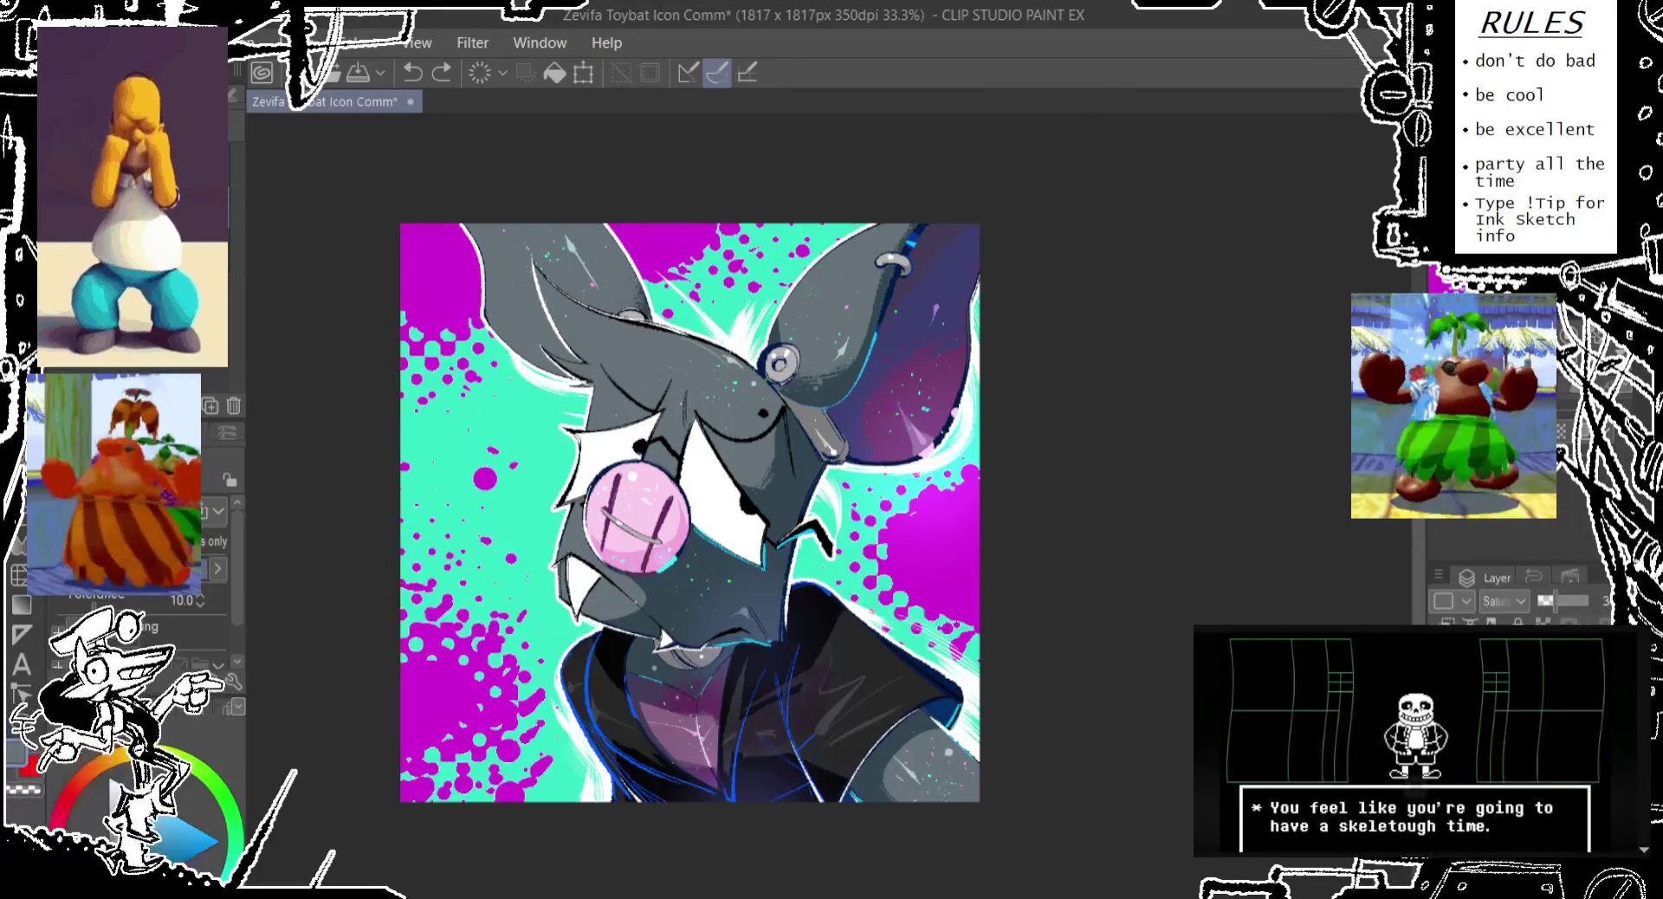
key("ctrl+e")
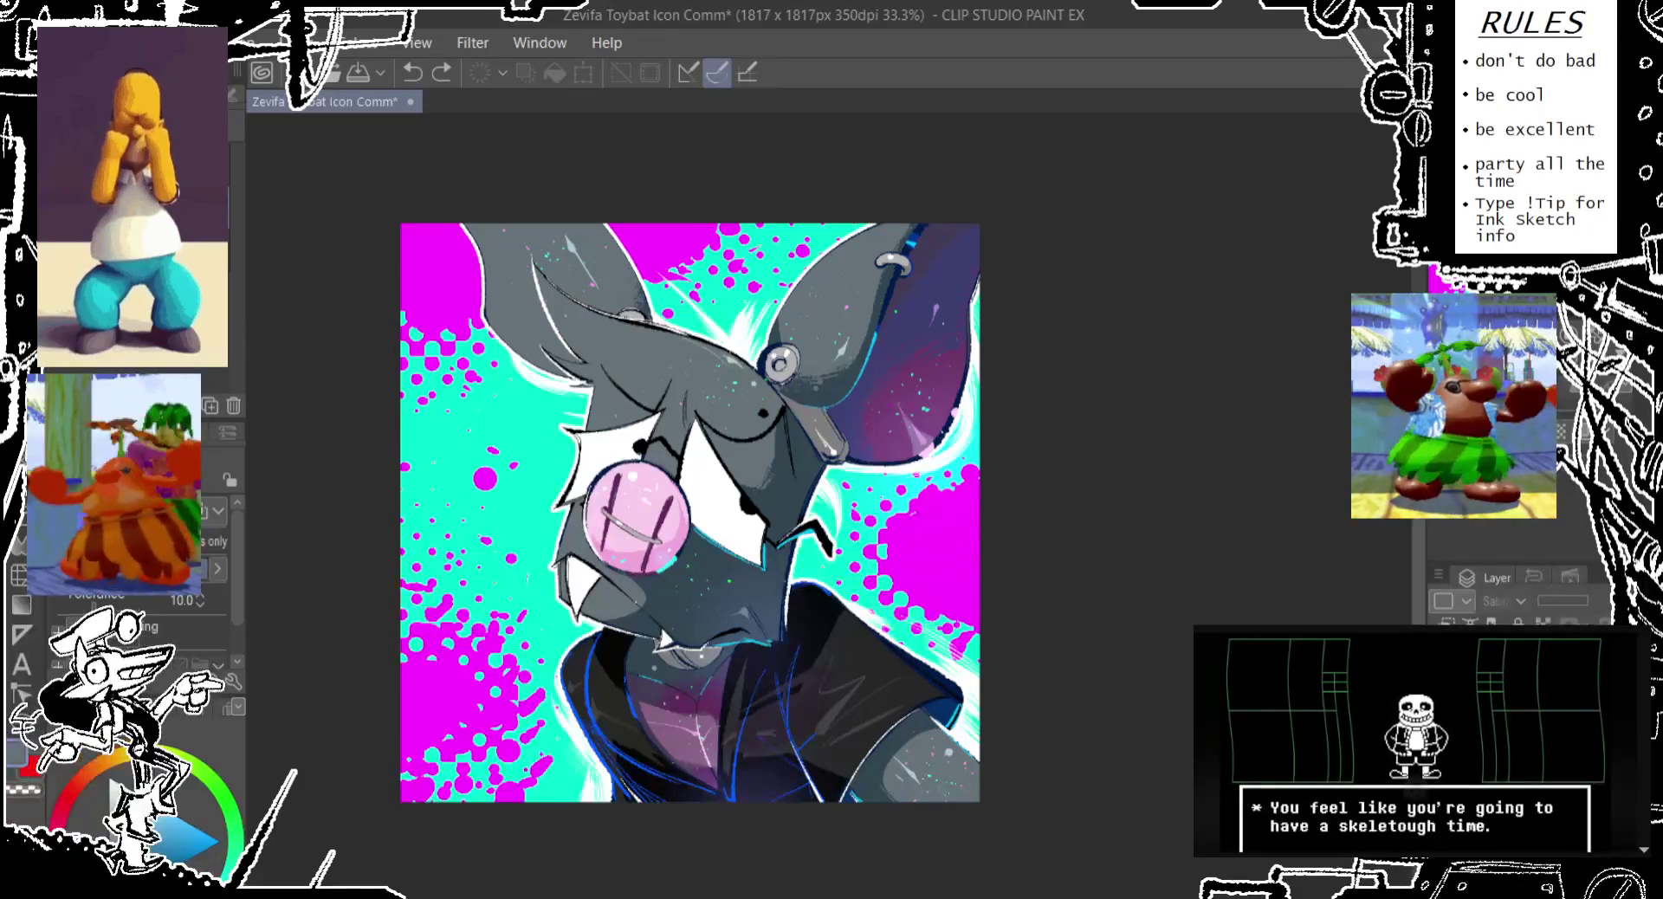
key("ctrl+z")
key("ctrl+y")
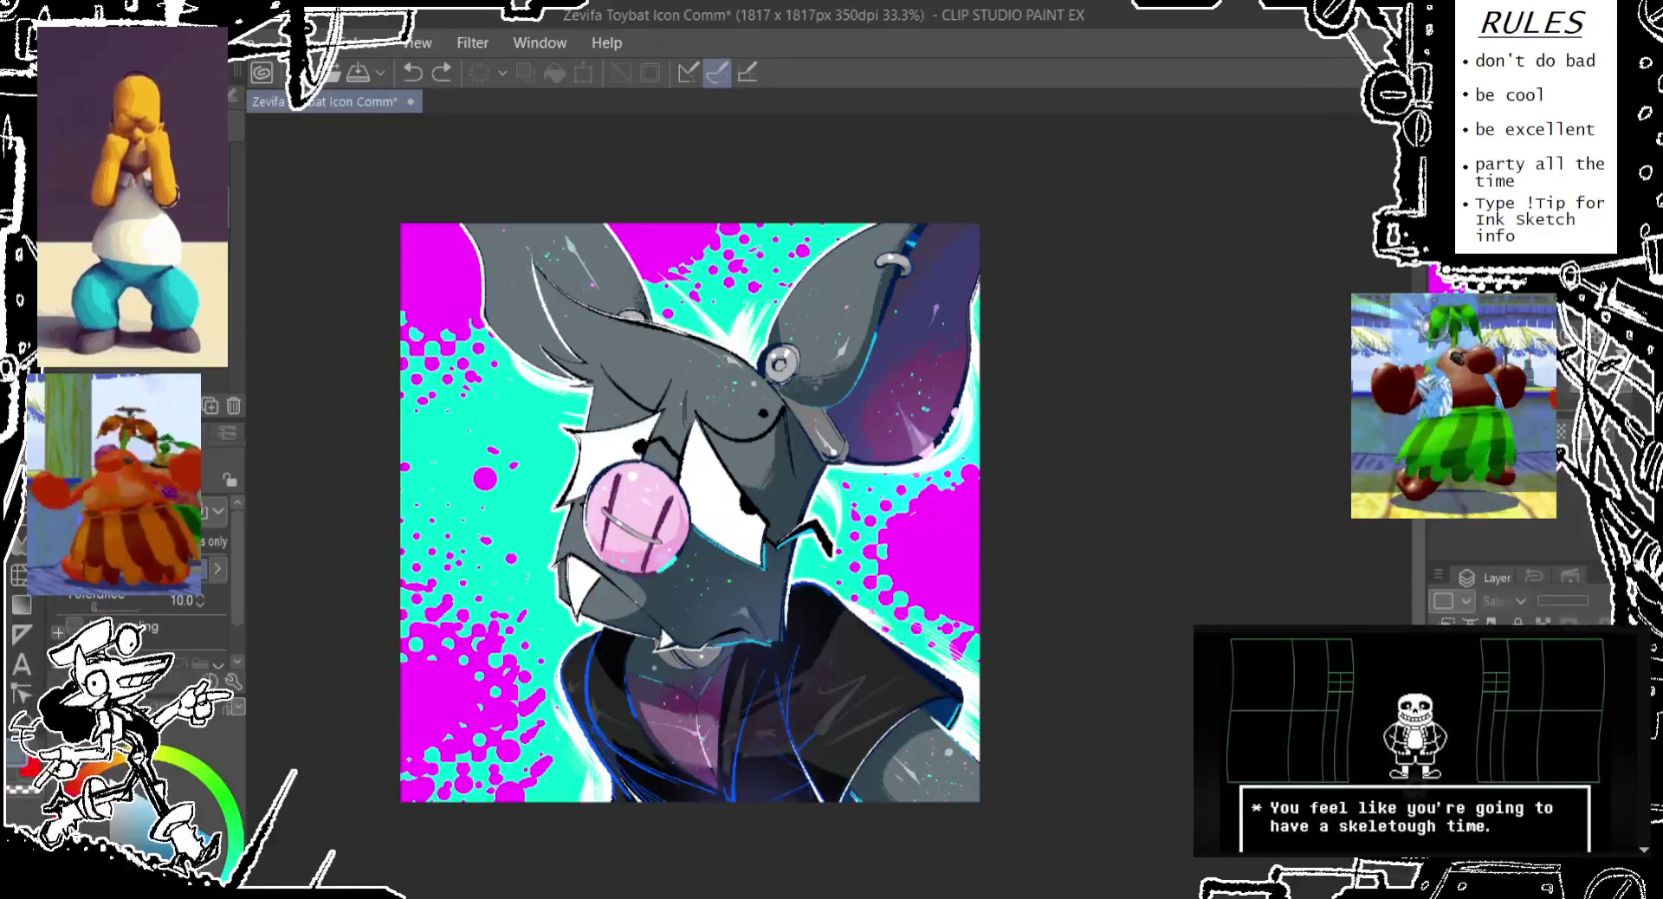
key("ctrl+z")
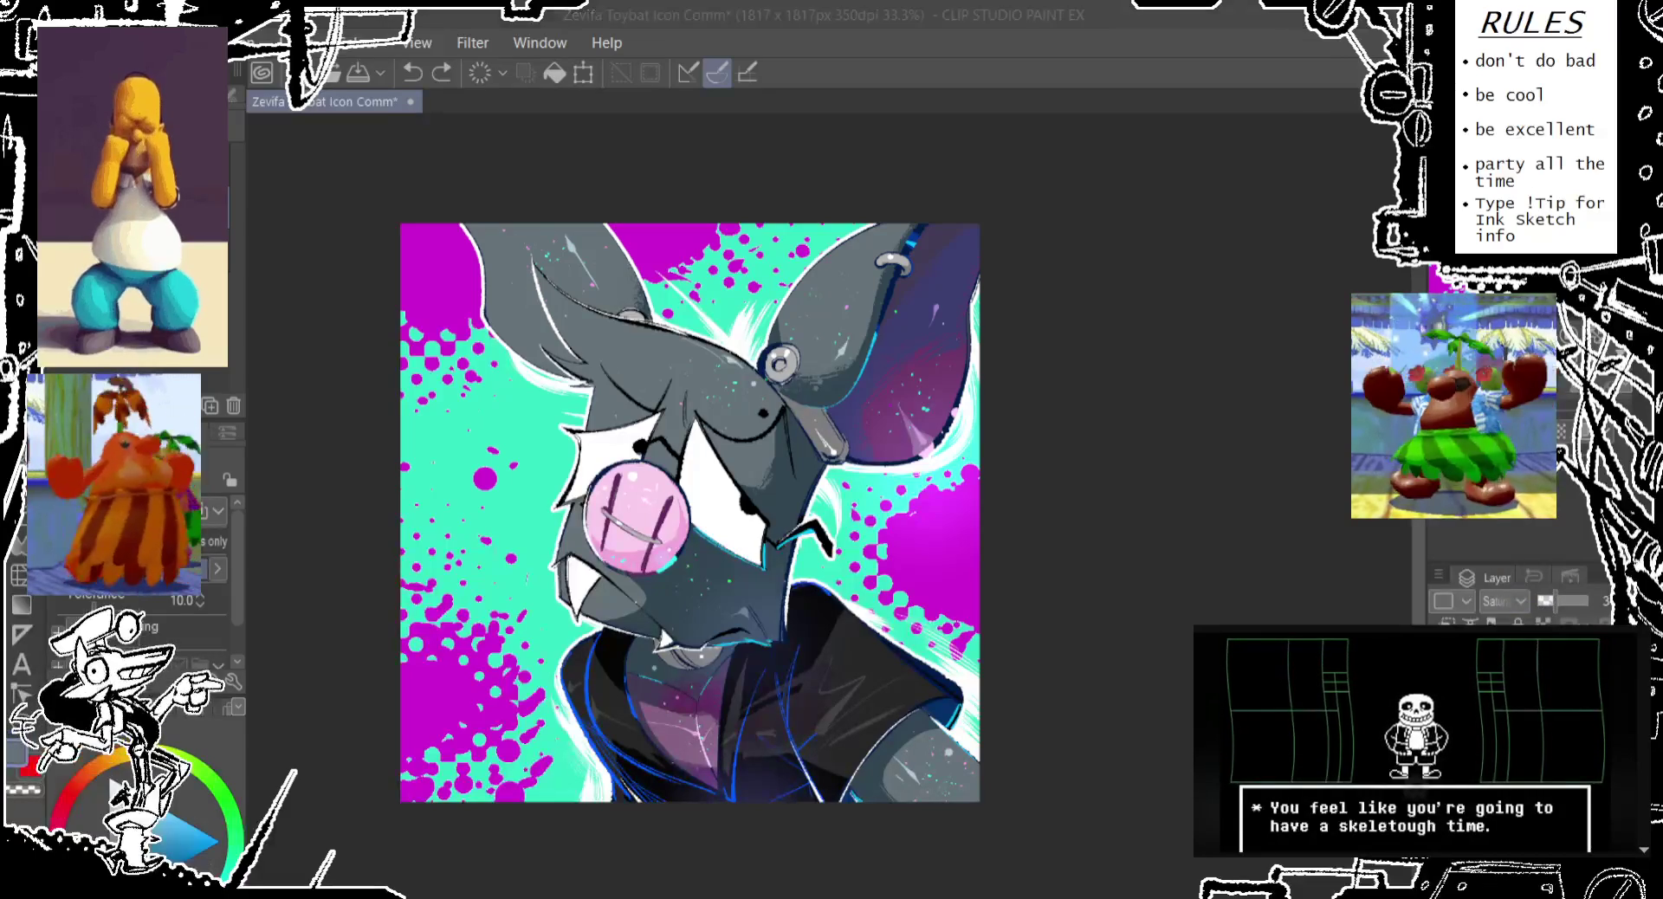
Set the colour layer to Normal at about 50% opacity, then try Darken blending
left_click(1302, 143)
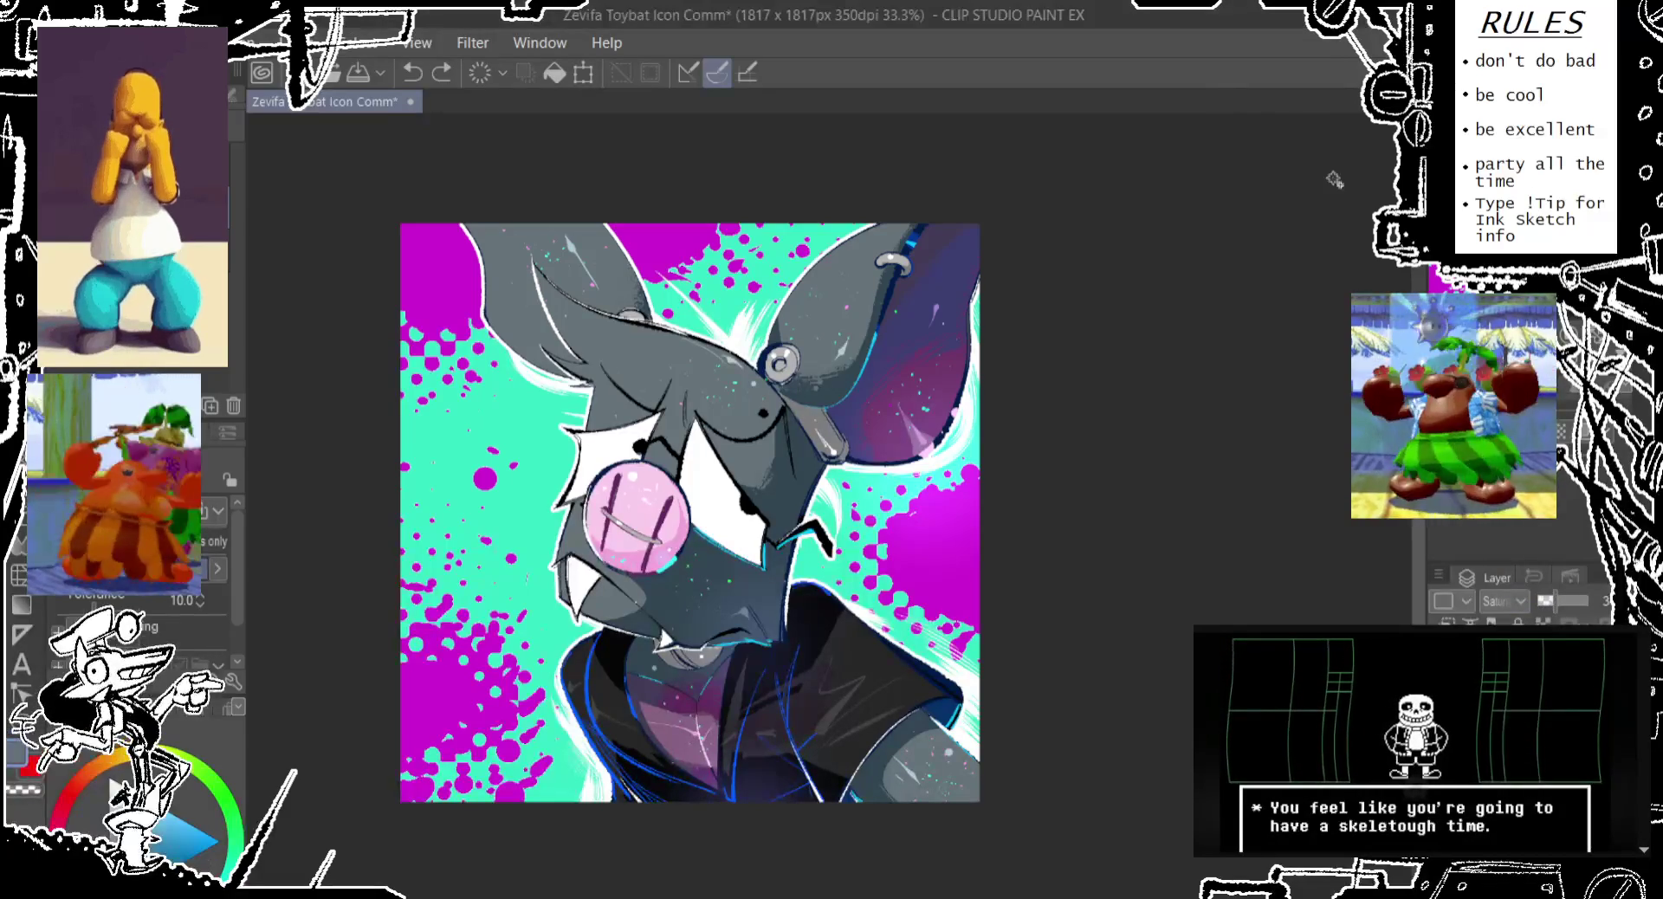
left_click(1503, 600)
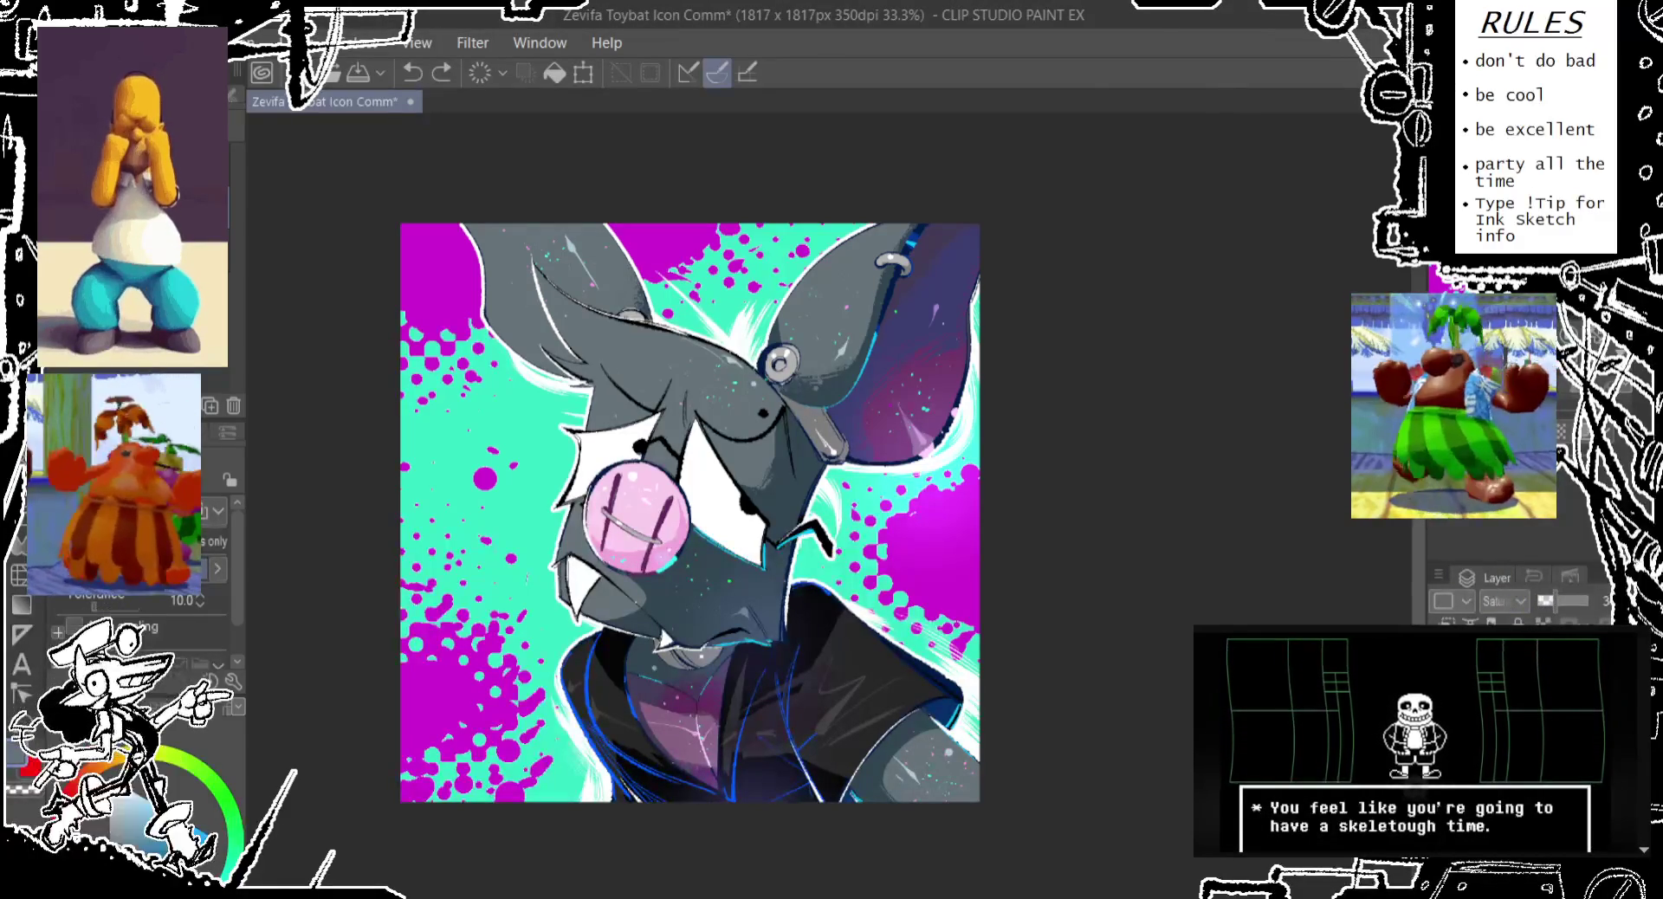
left_click(1498, 631)
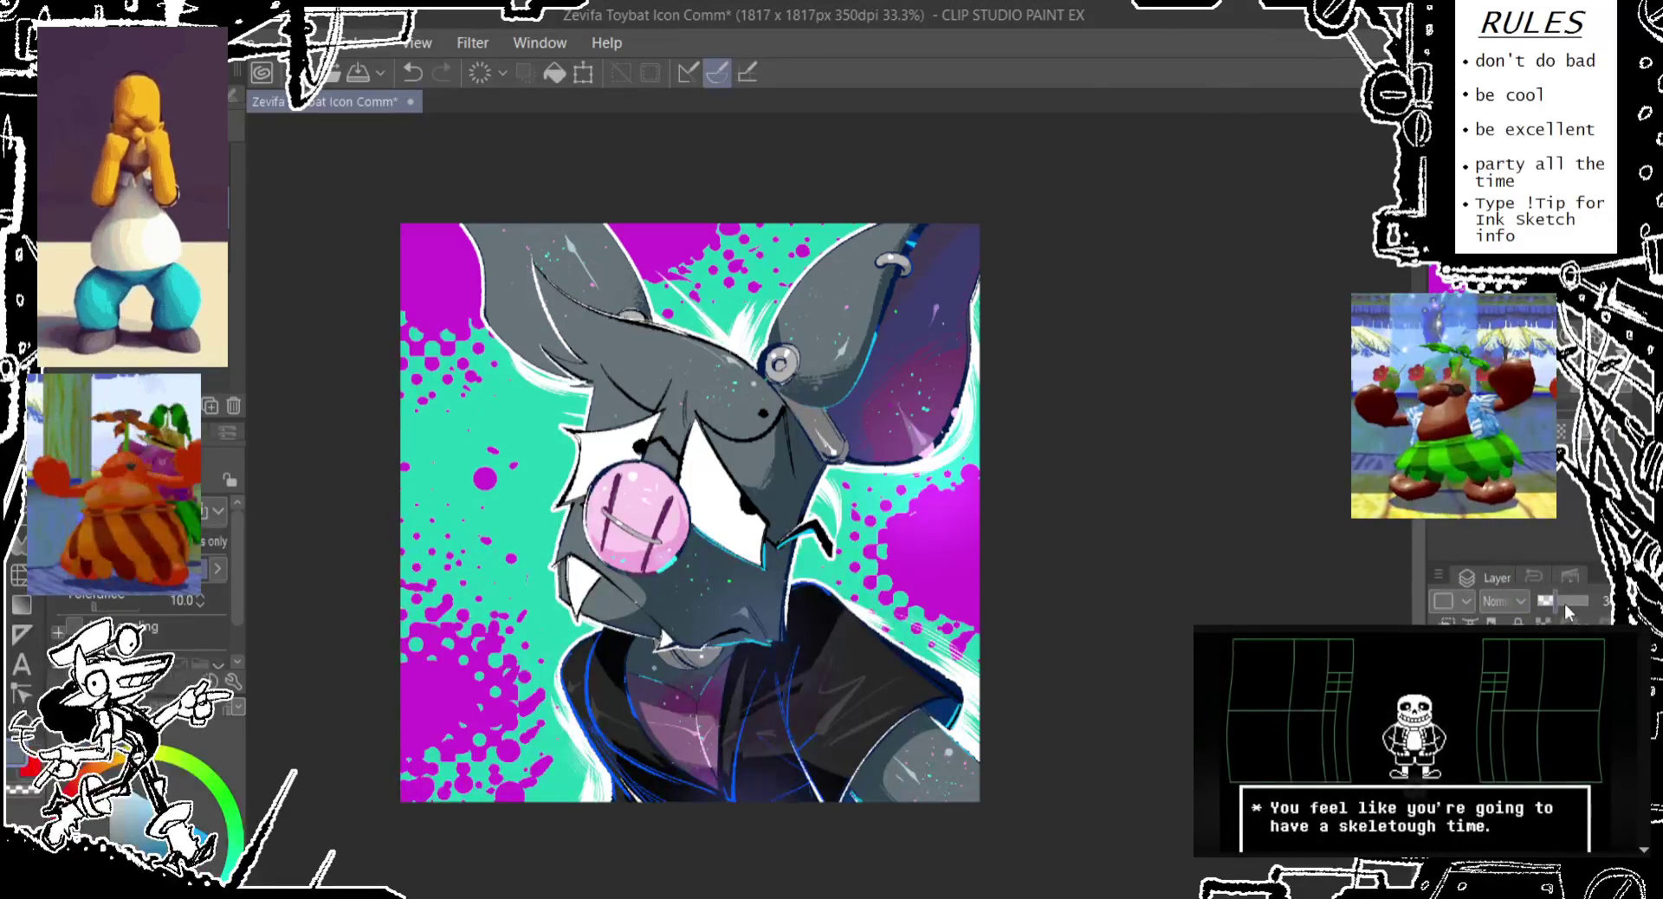
left_click(1566, 605)
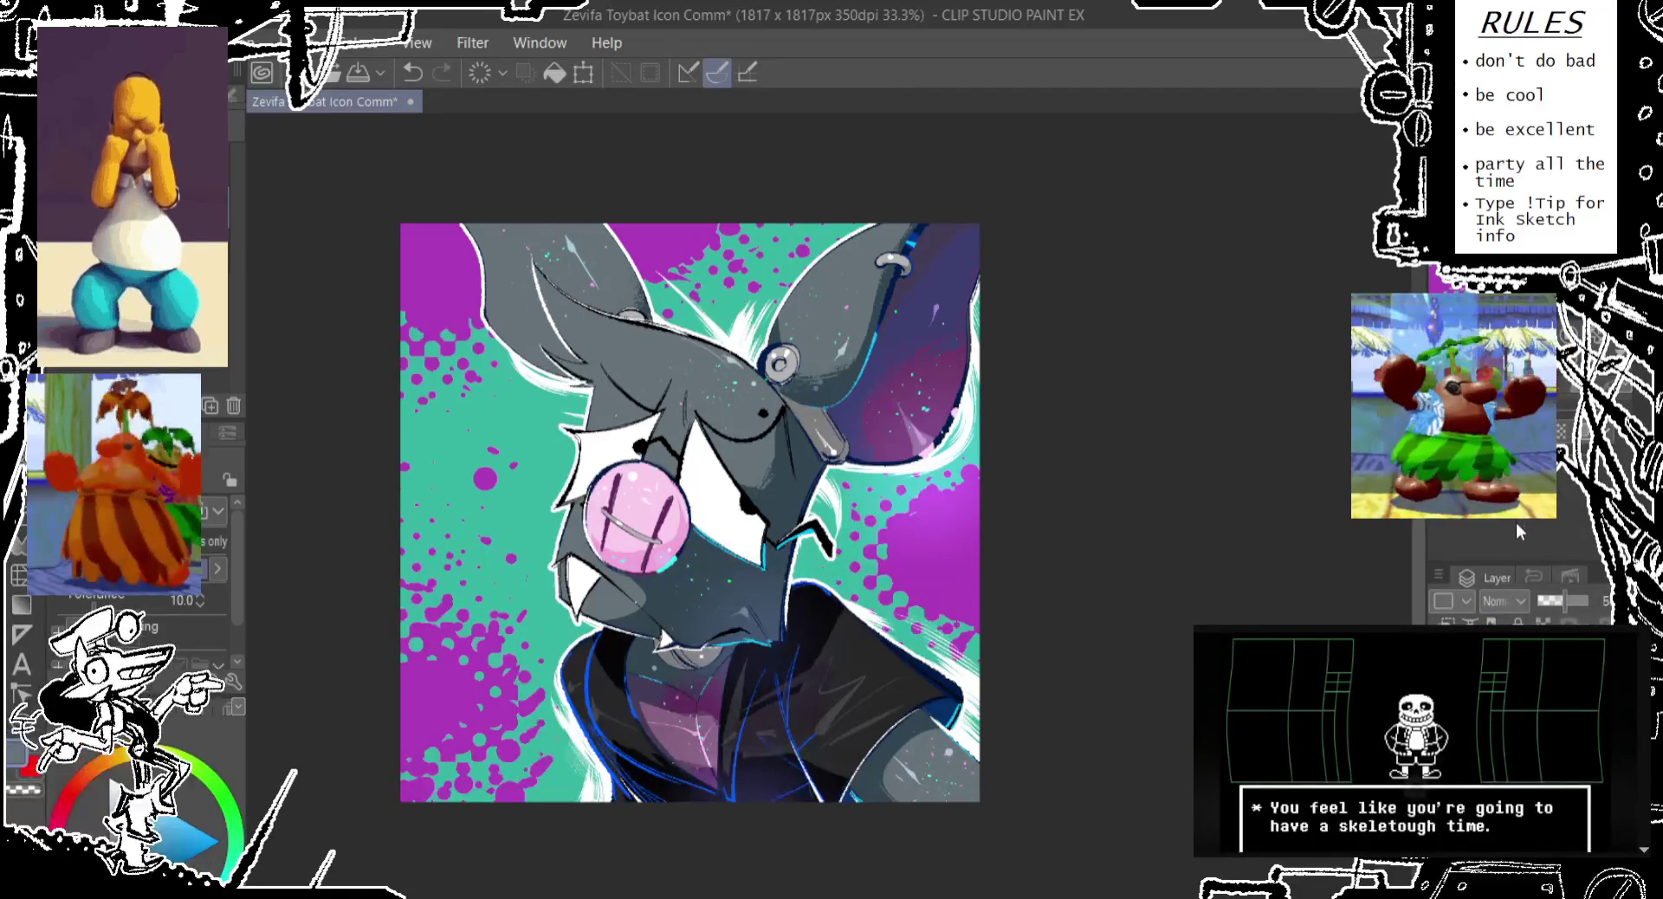
left_click(1503, 600)
left_click(1496, 556)
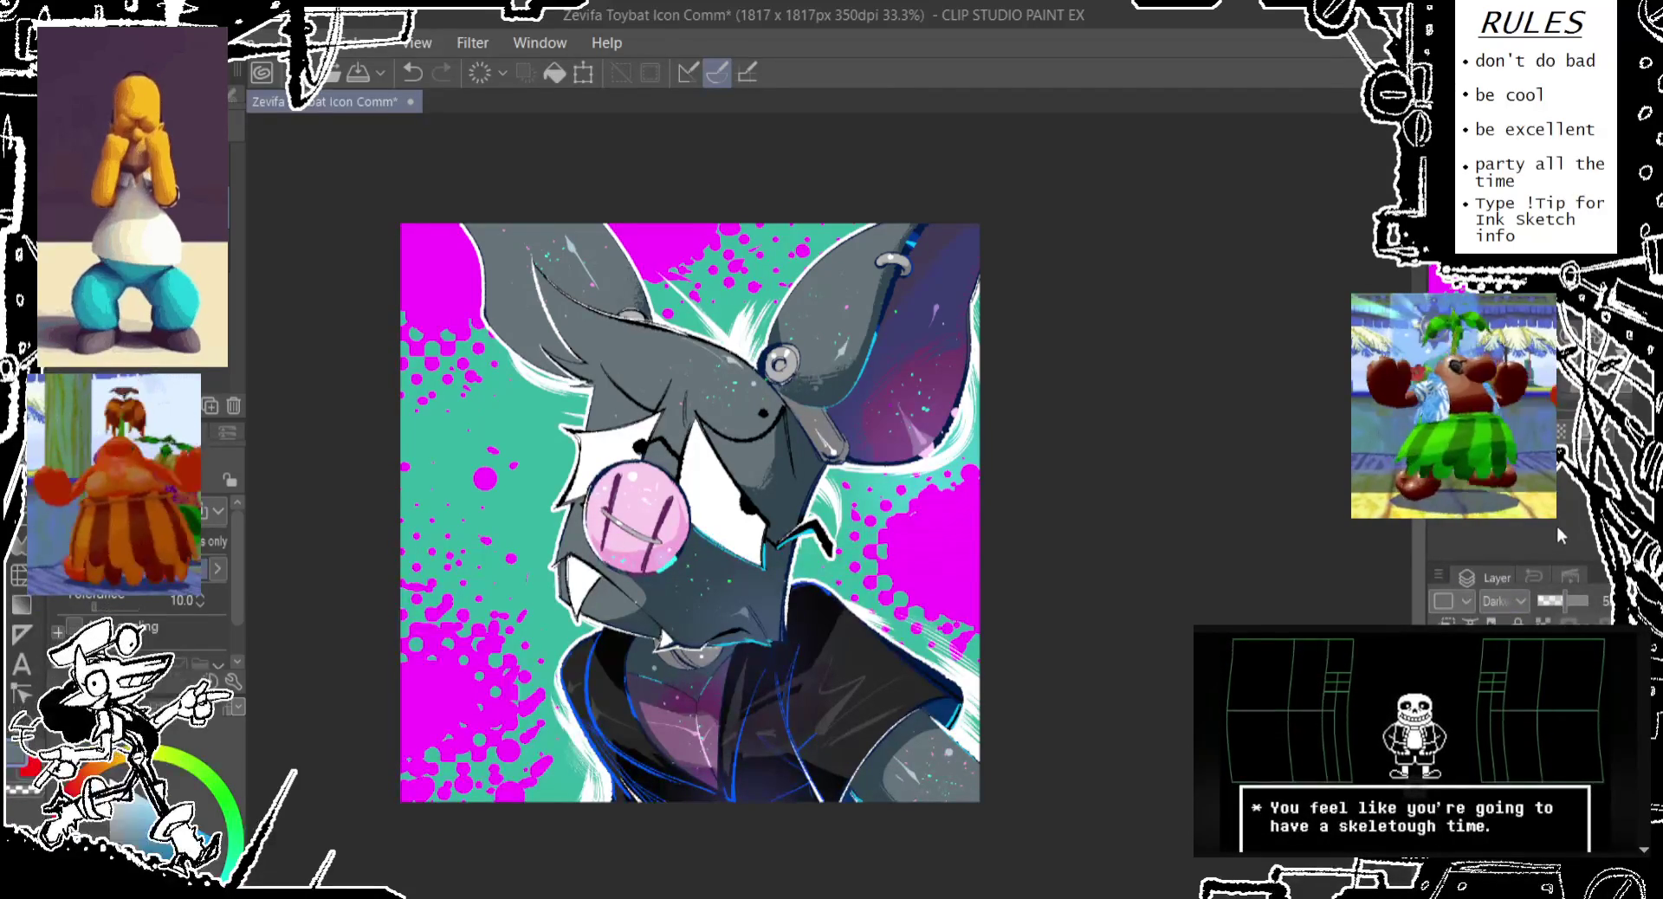
Cycle through Color, Saturation and Brightness blending at full opacity, then choose Divide
left_click(1503, 600)
left_click(1516, 585)
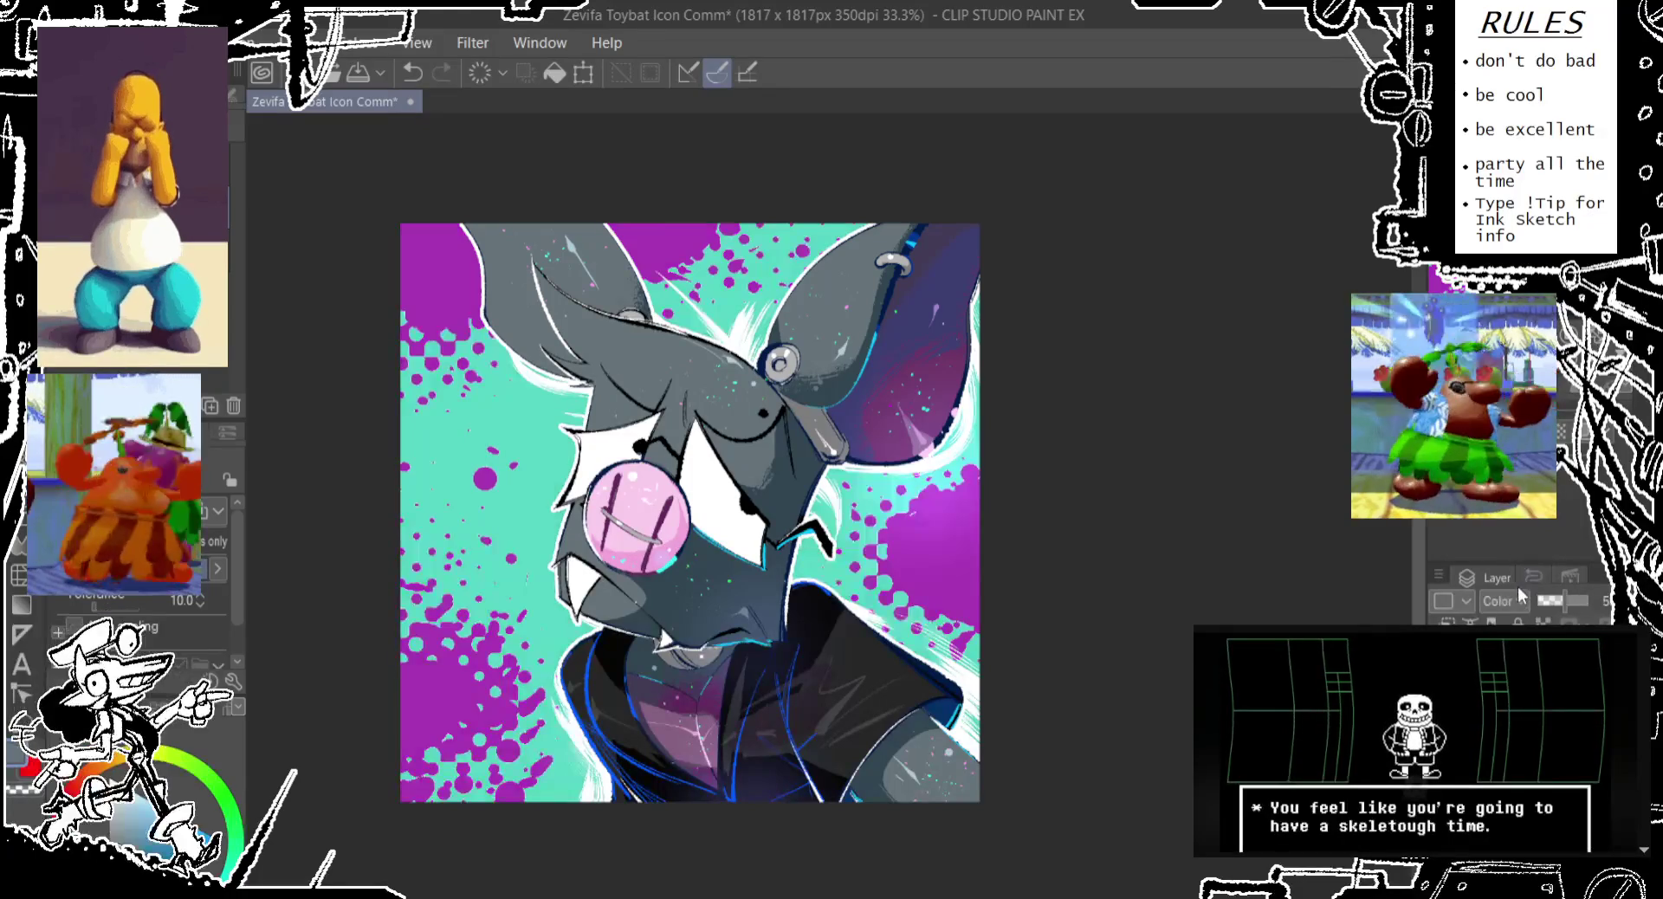
key("Up")
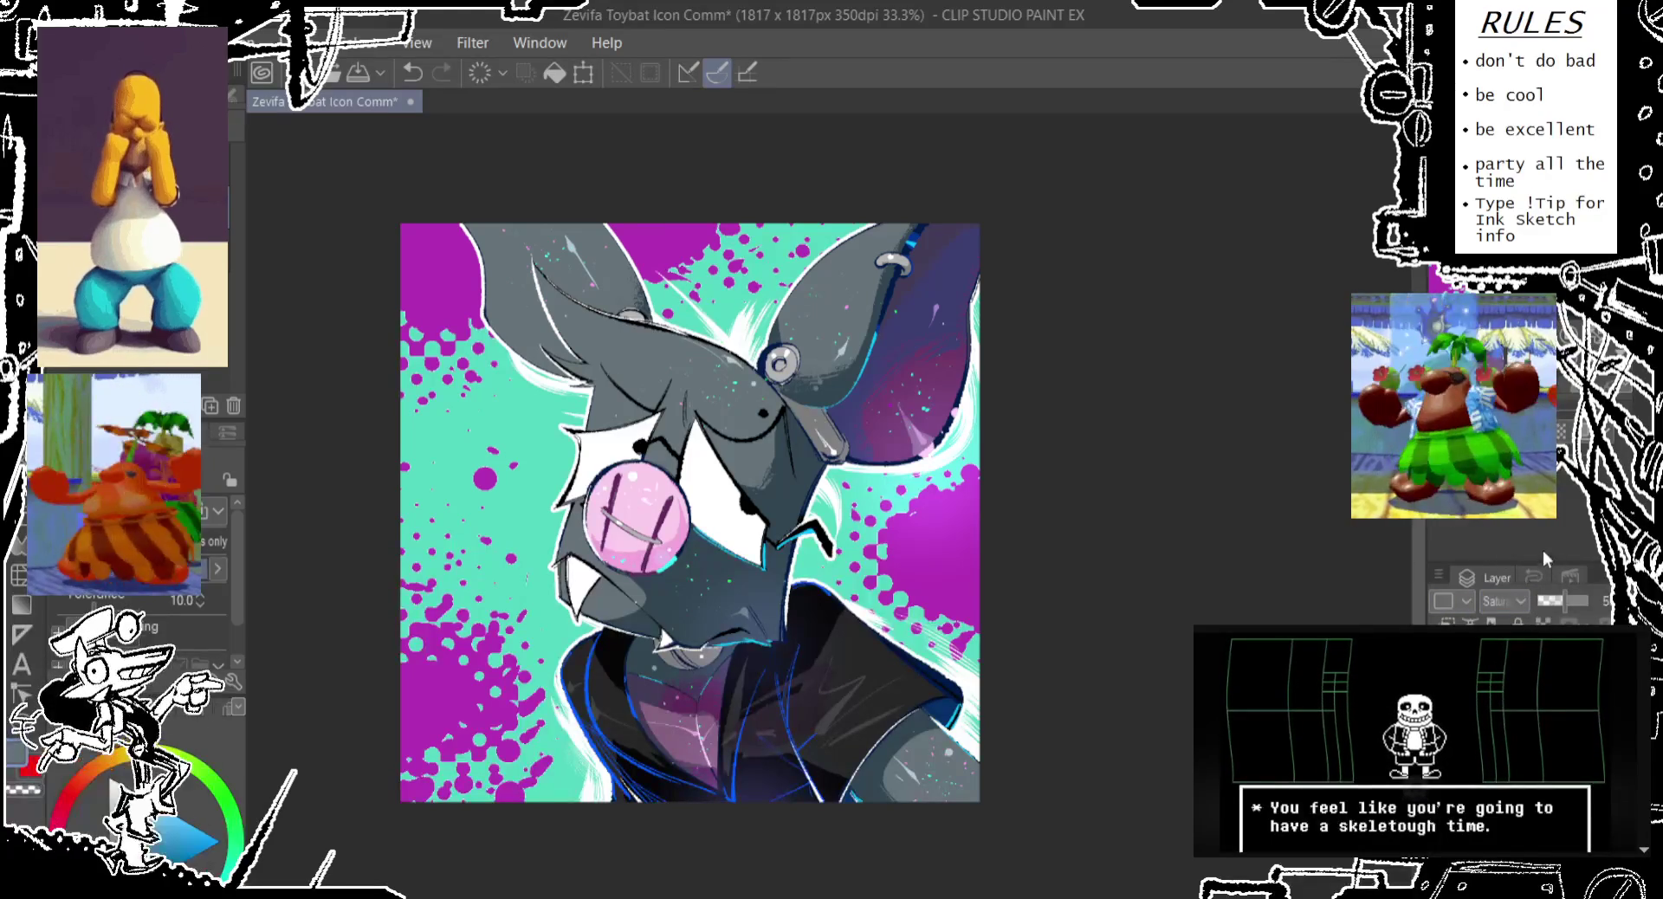
key("Down")
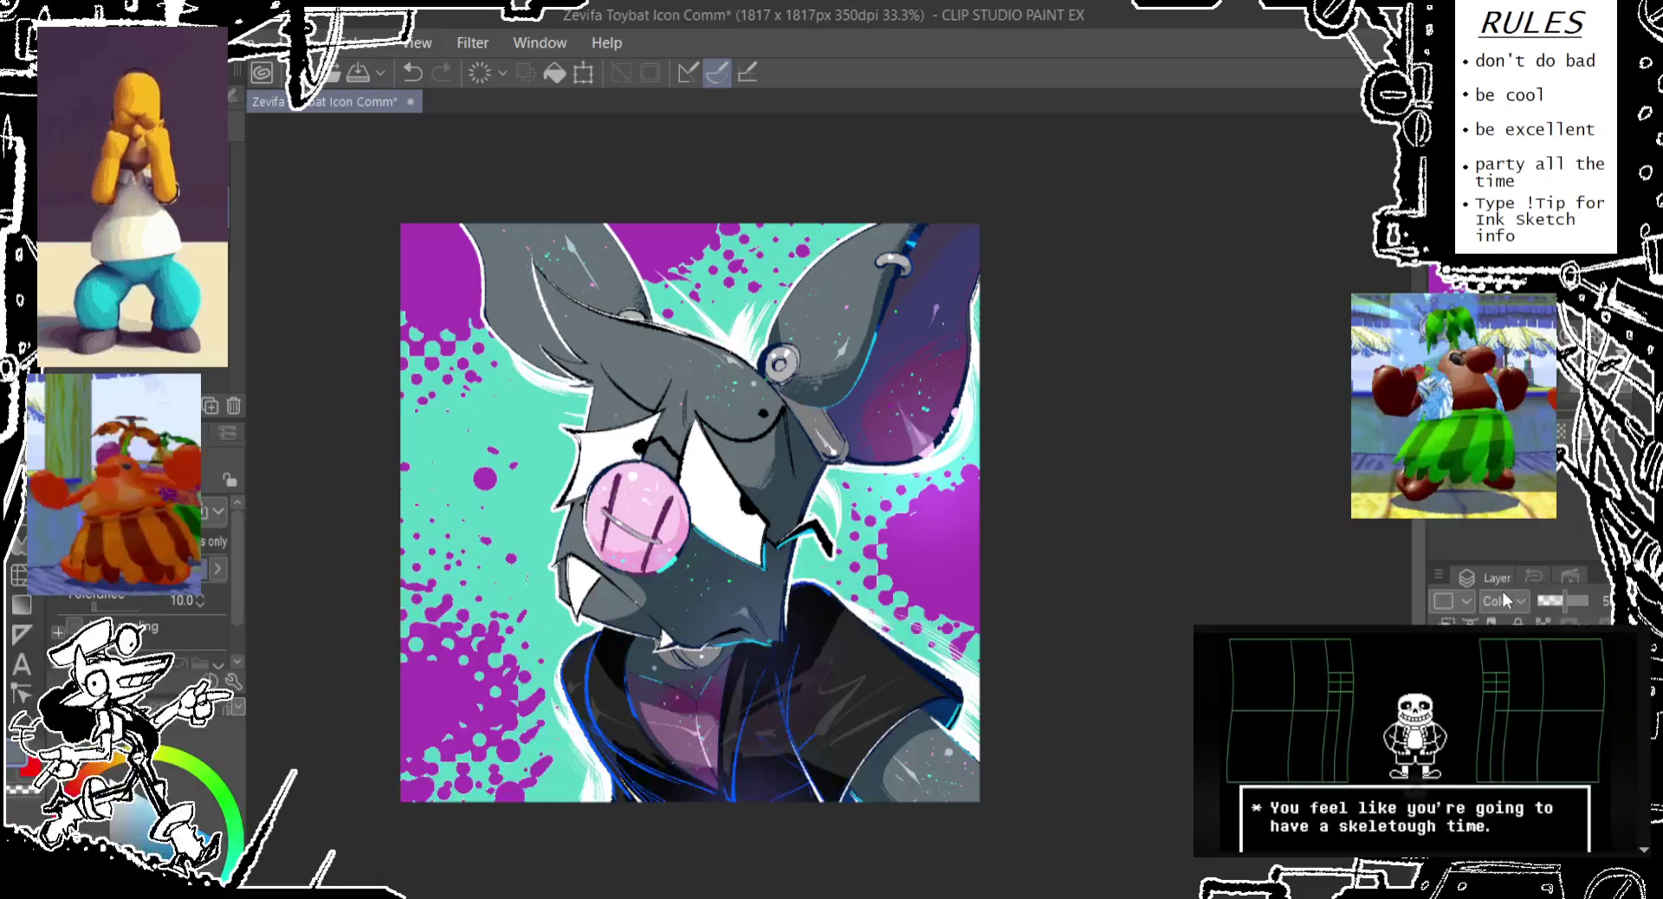
key("Down")
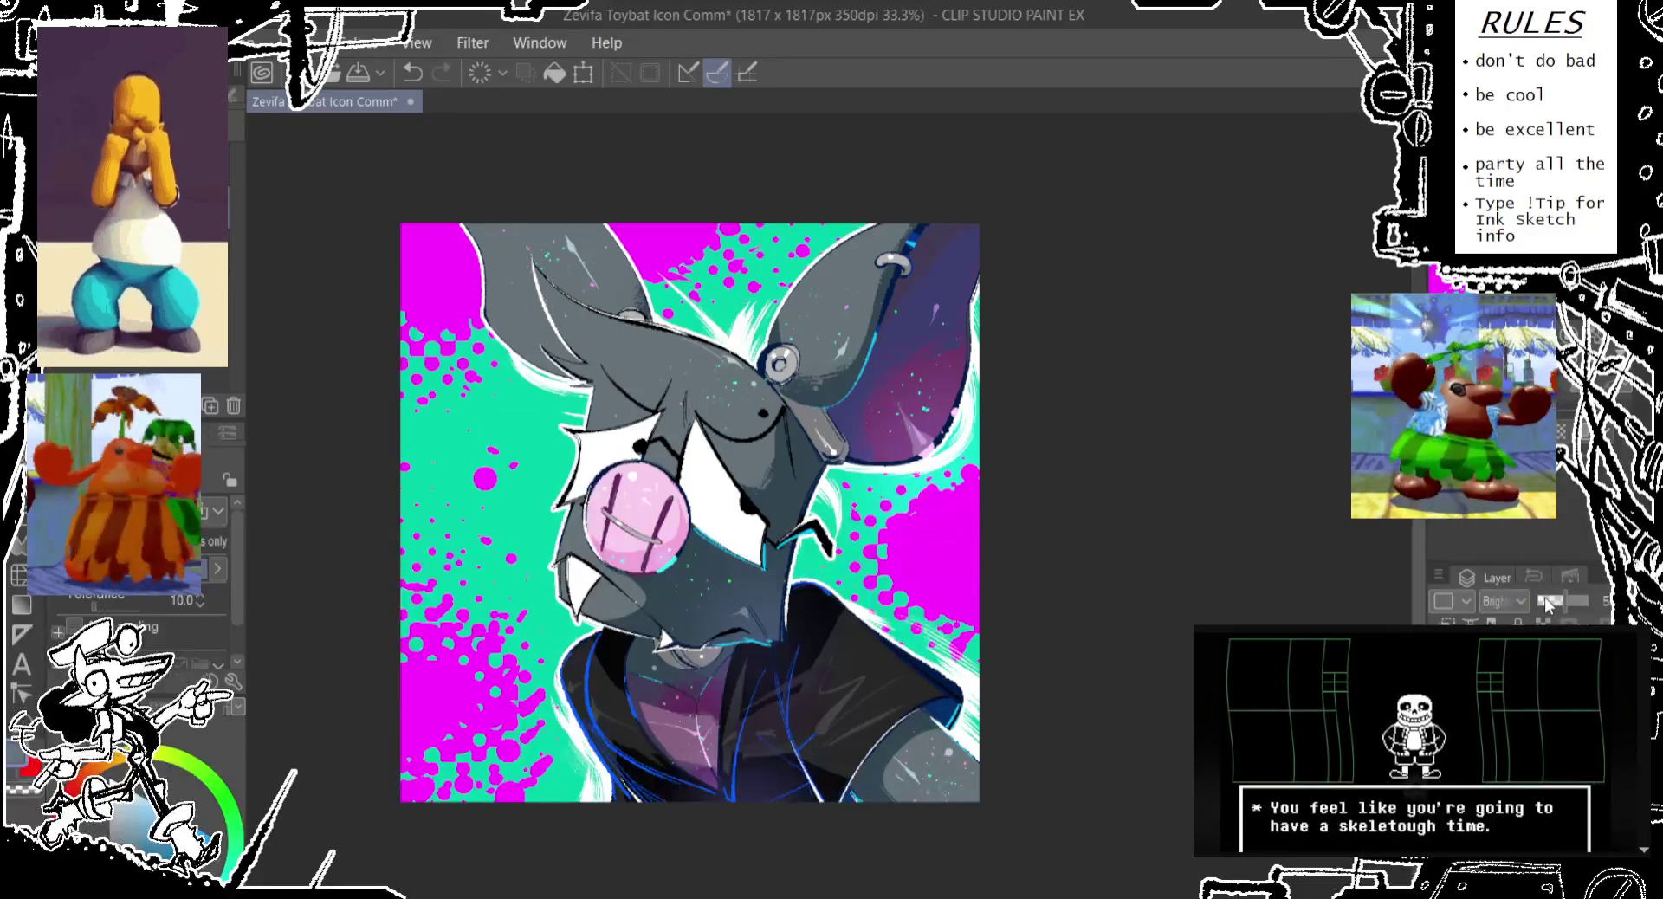
left_click(1545, 599)
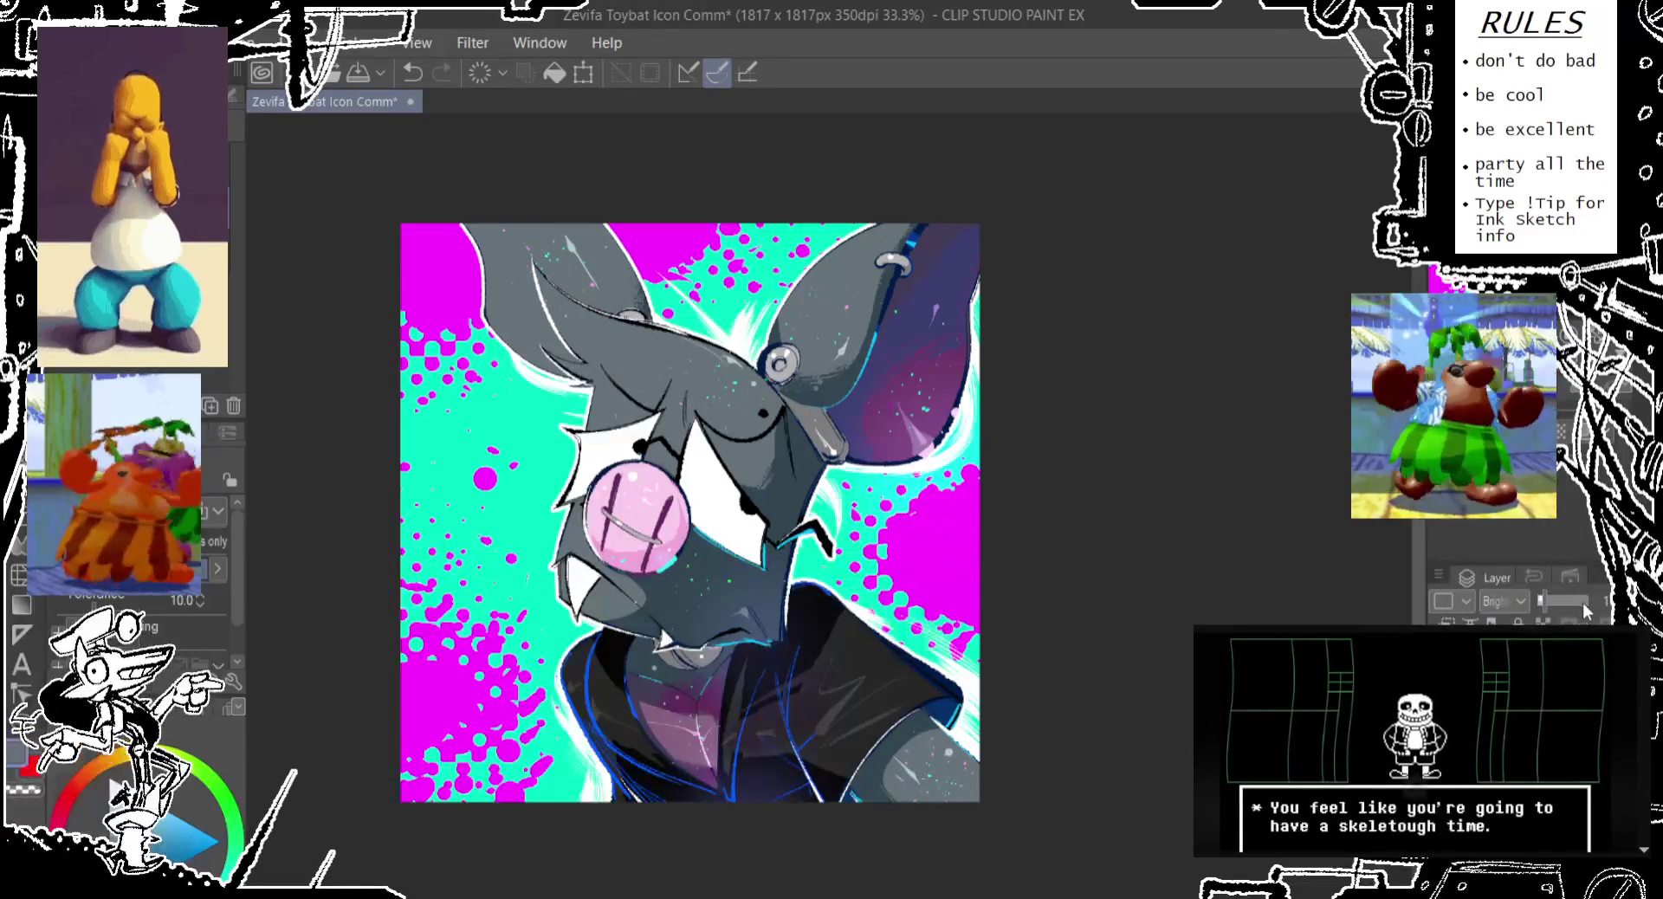
left_click_drag(1578, 601, 1598, 601)
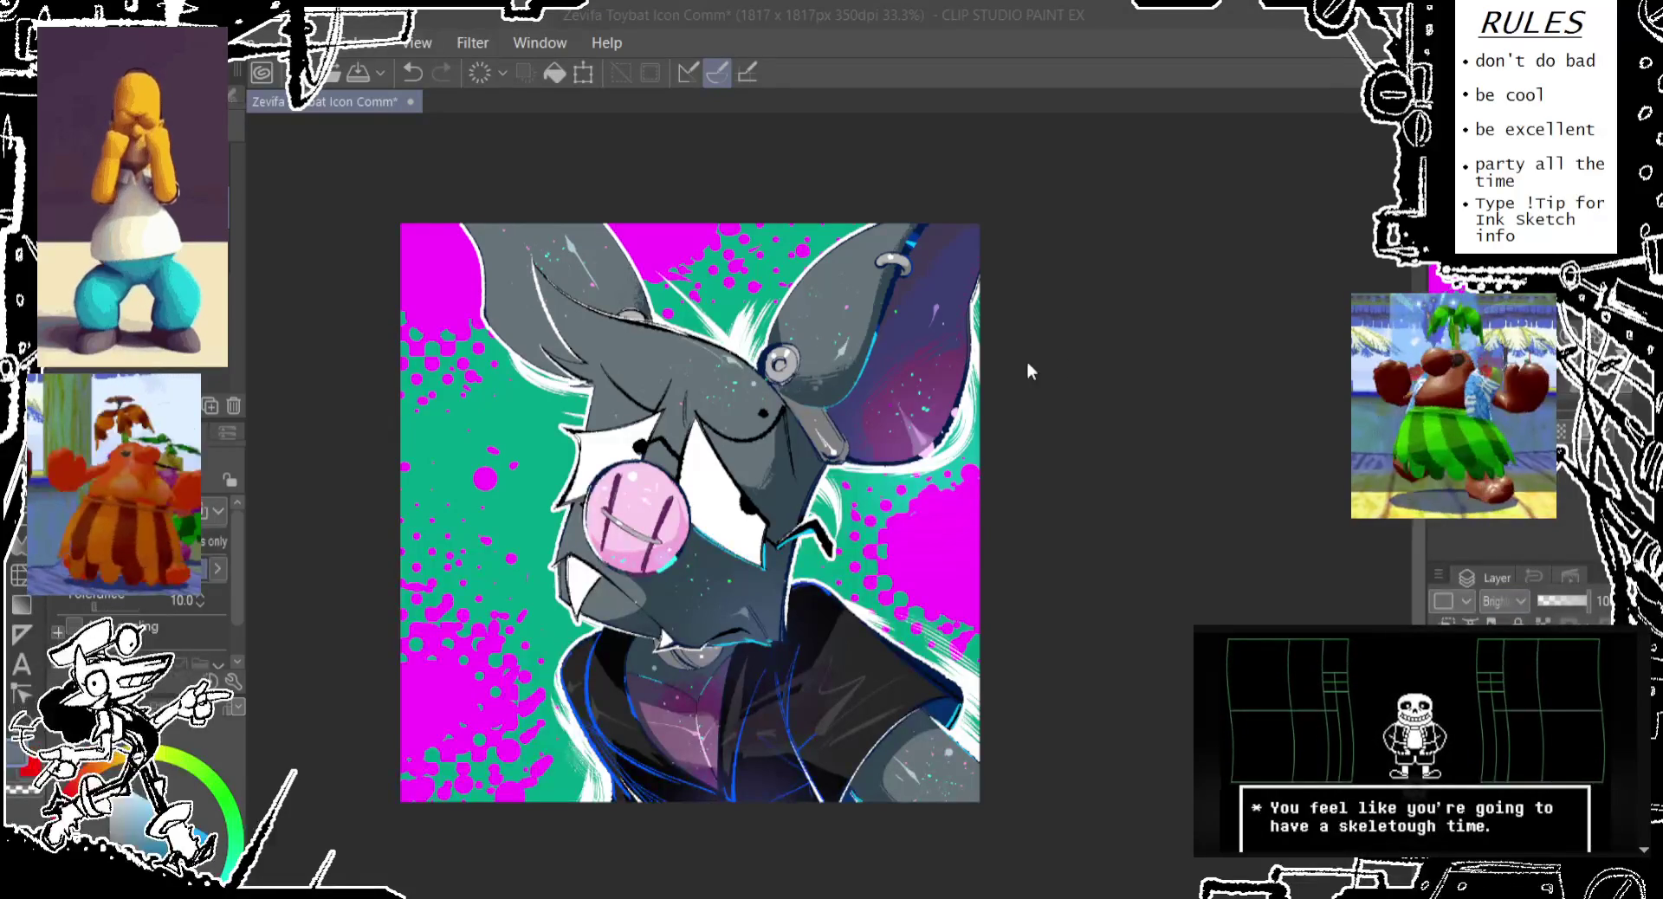
left_click(1502, 620)
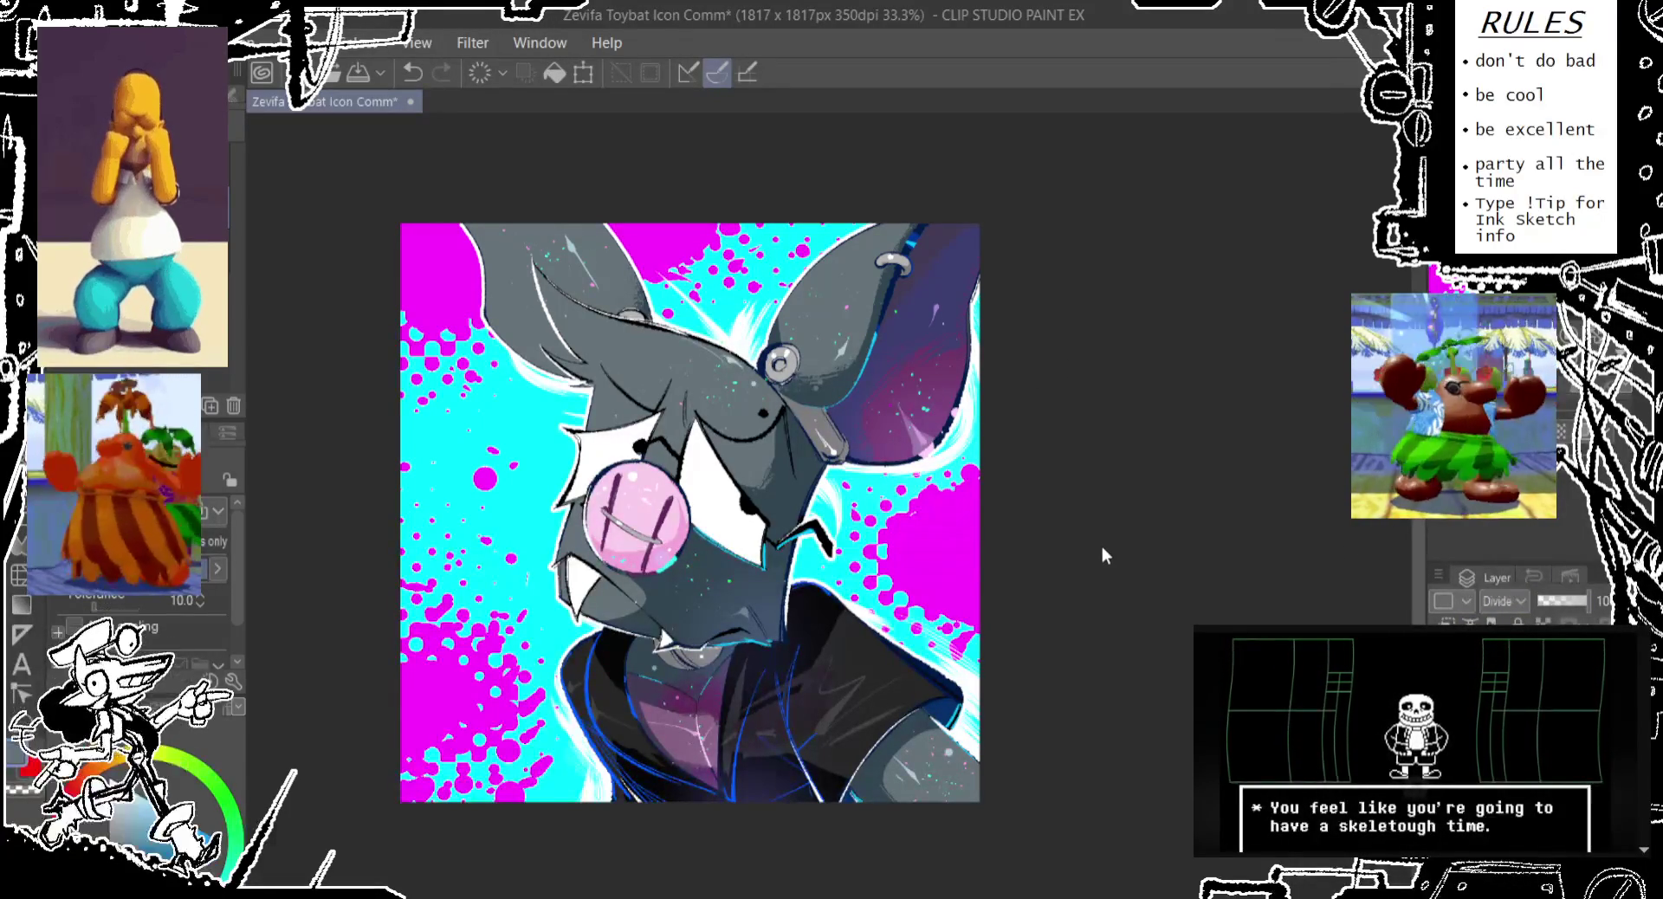
Try Lighten blending on the colour layer at opacities between about 20 and 60
scroll(951, 567, "up", 1)
scroll(951, 567, "up", 2)
scroll(952, 567, "down", 1)
scroll(952, 567, "down", 2)
left_click(1505, 599)
left_click(1508, 526)
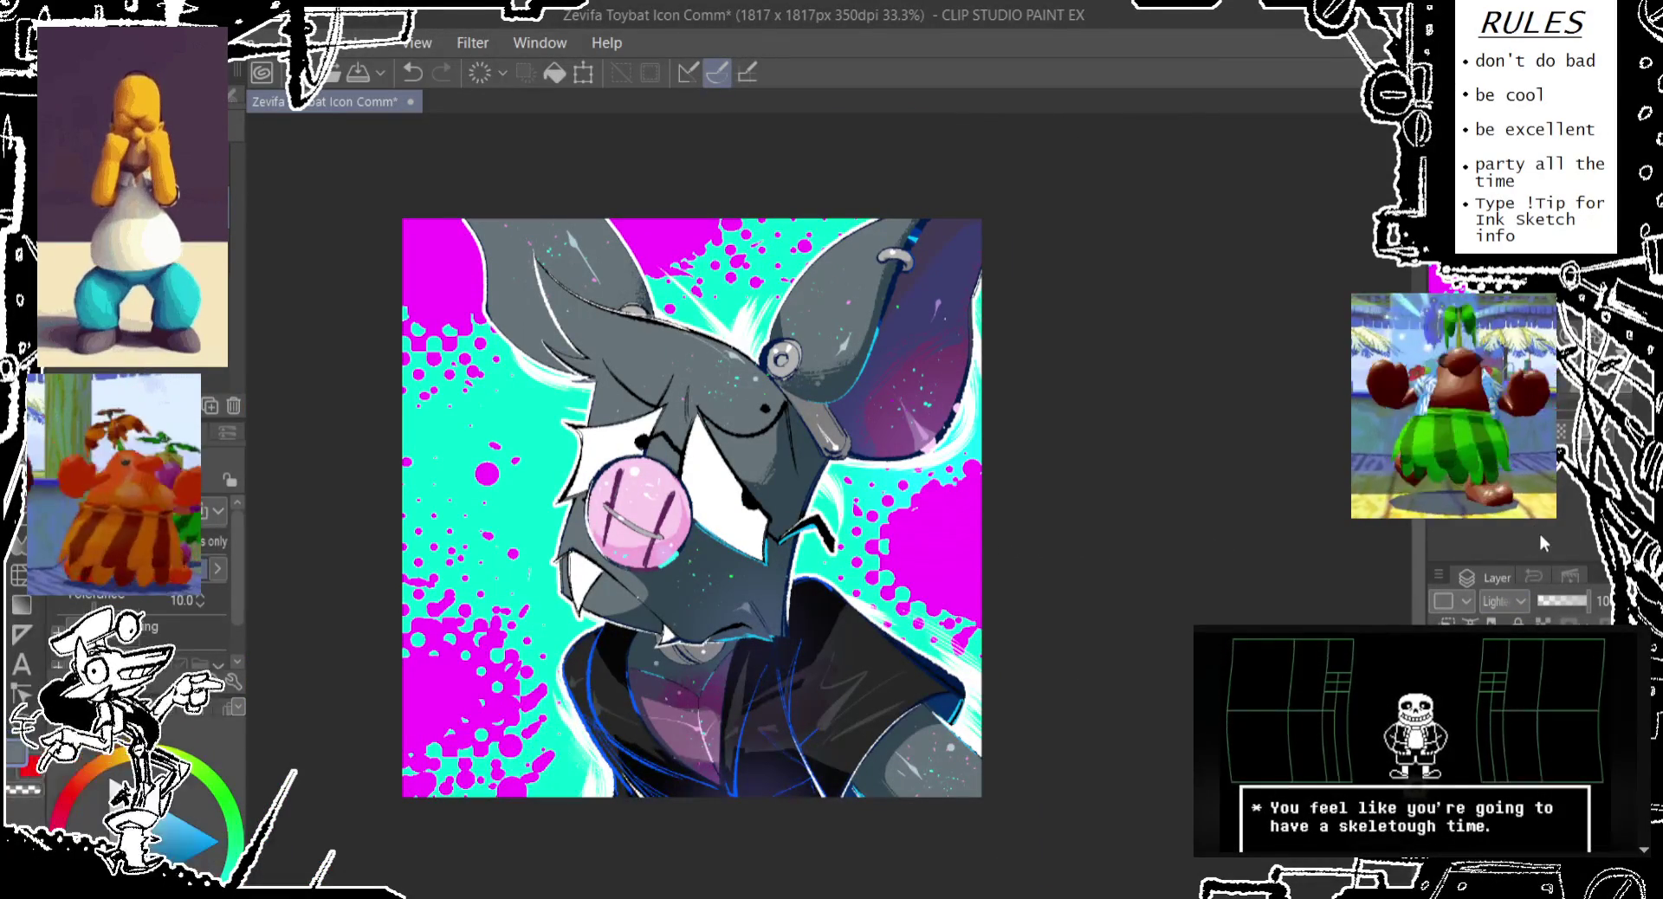
scroll(1507, 600, "down", 16)
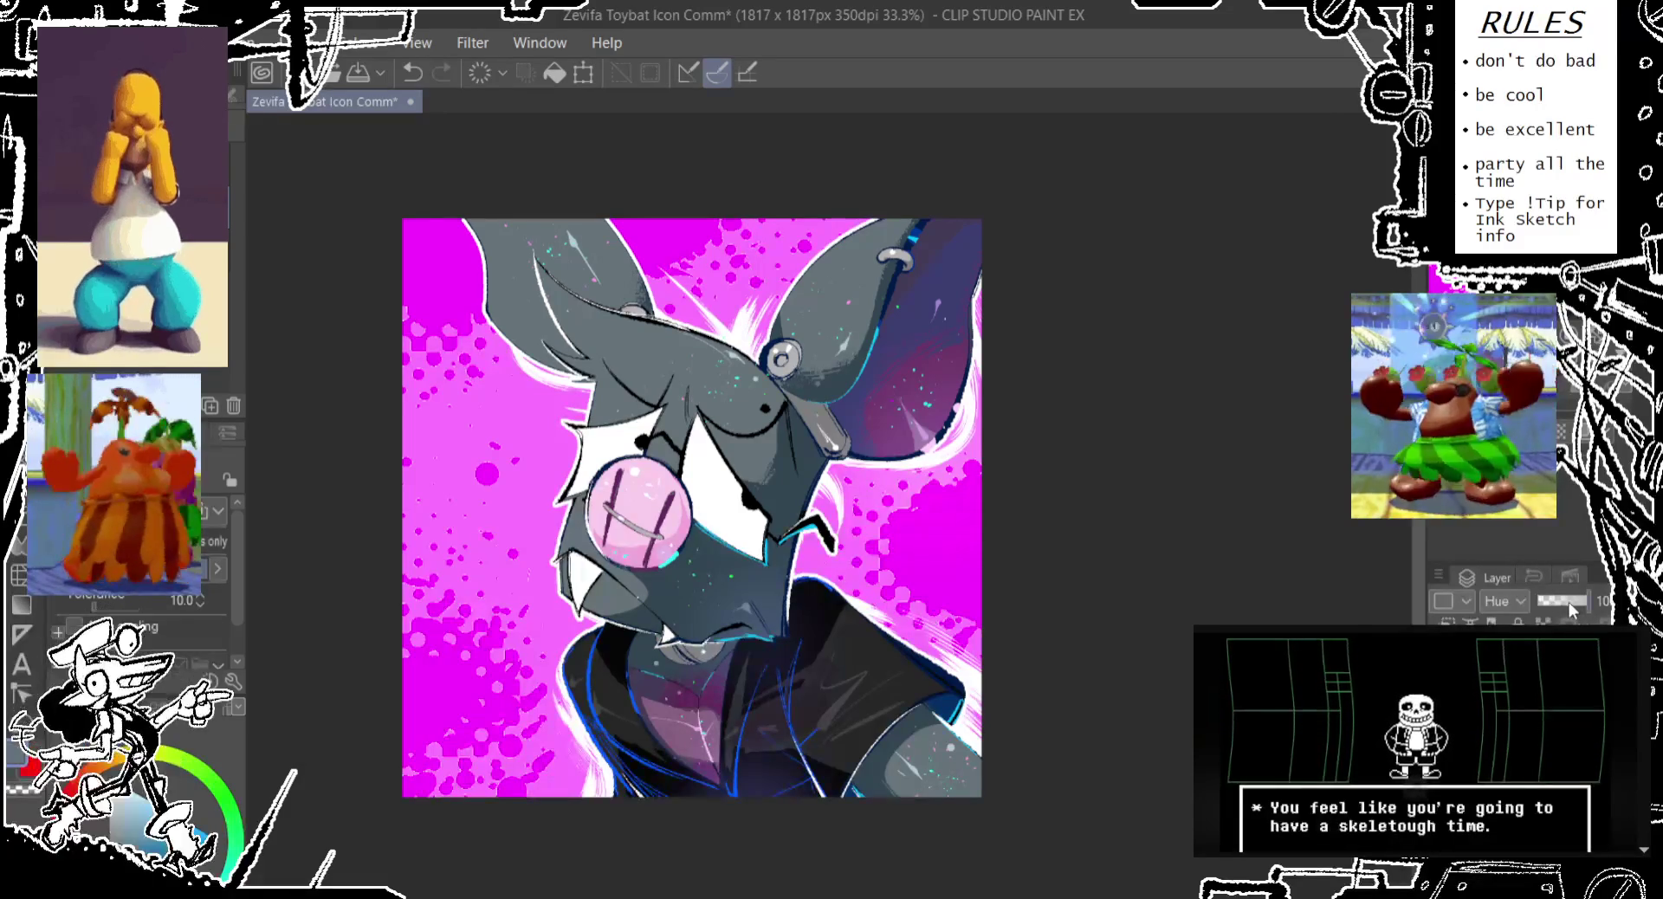
left_click_drag(1568, 601, 1557, 605)
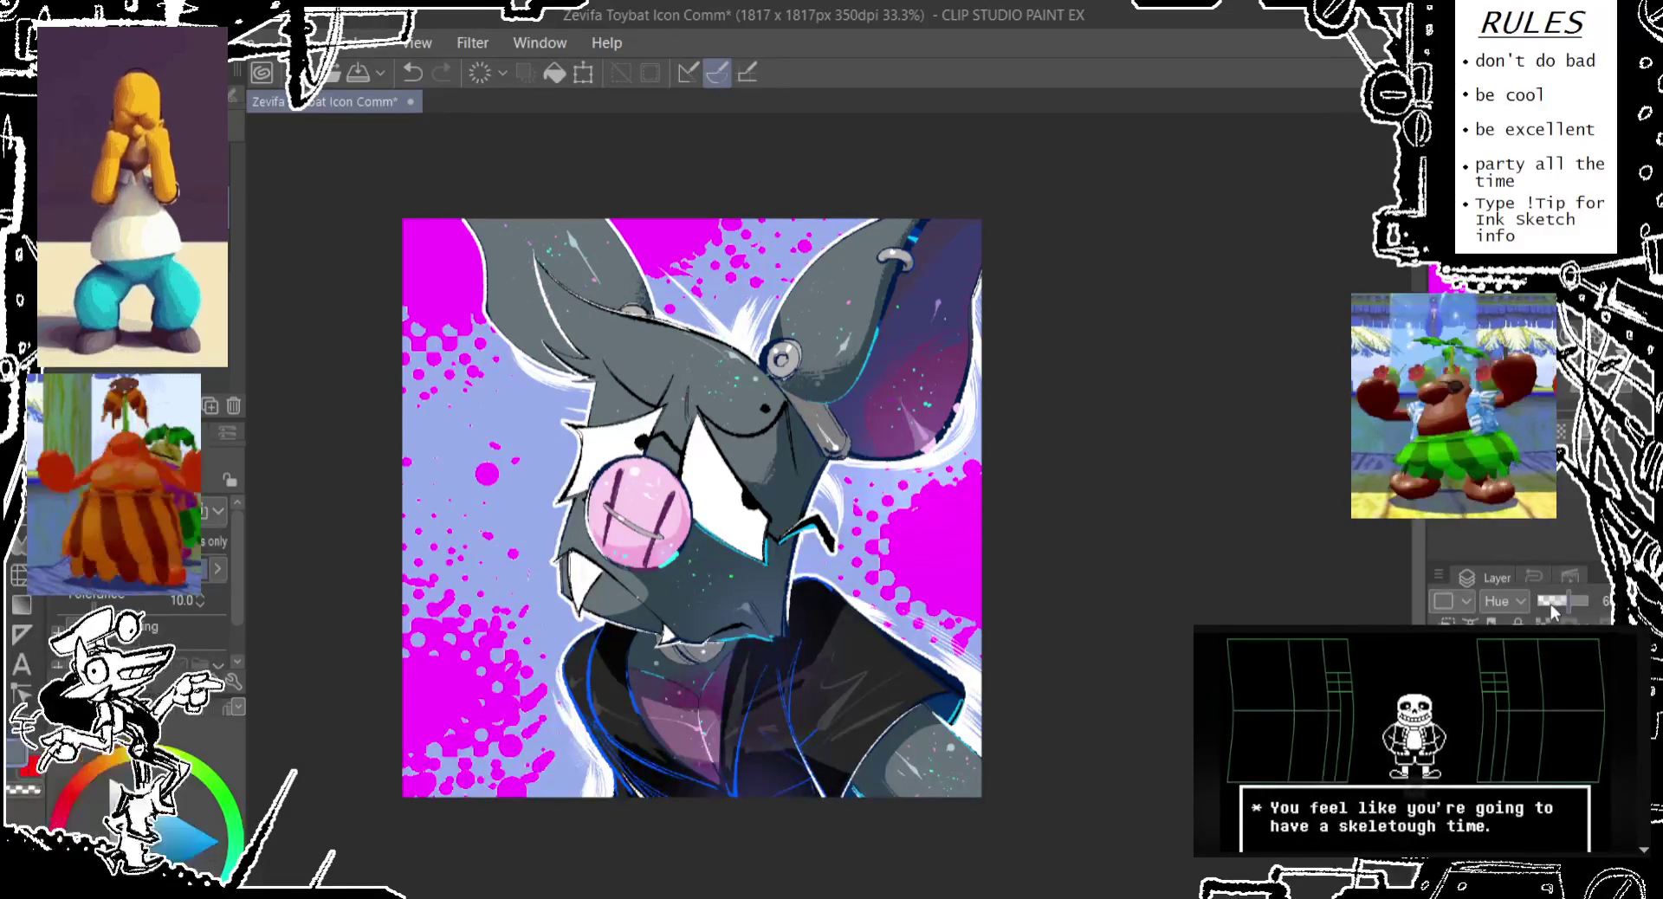
left_click(1550, 604)
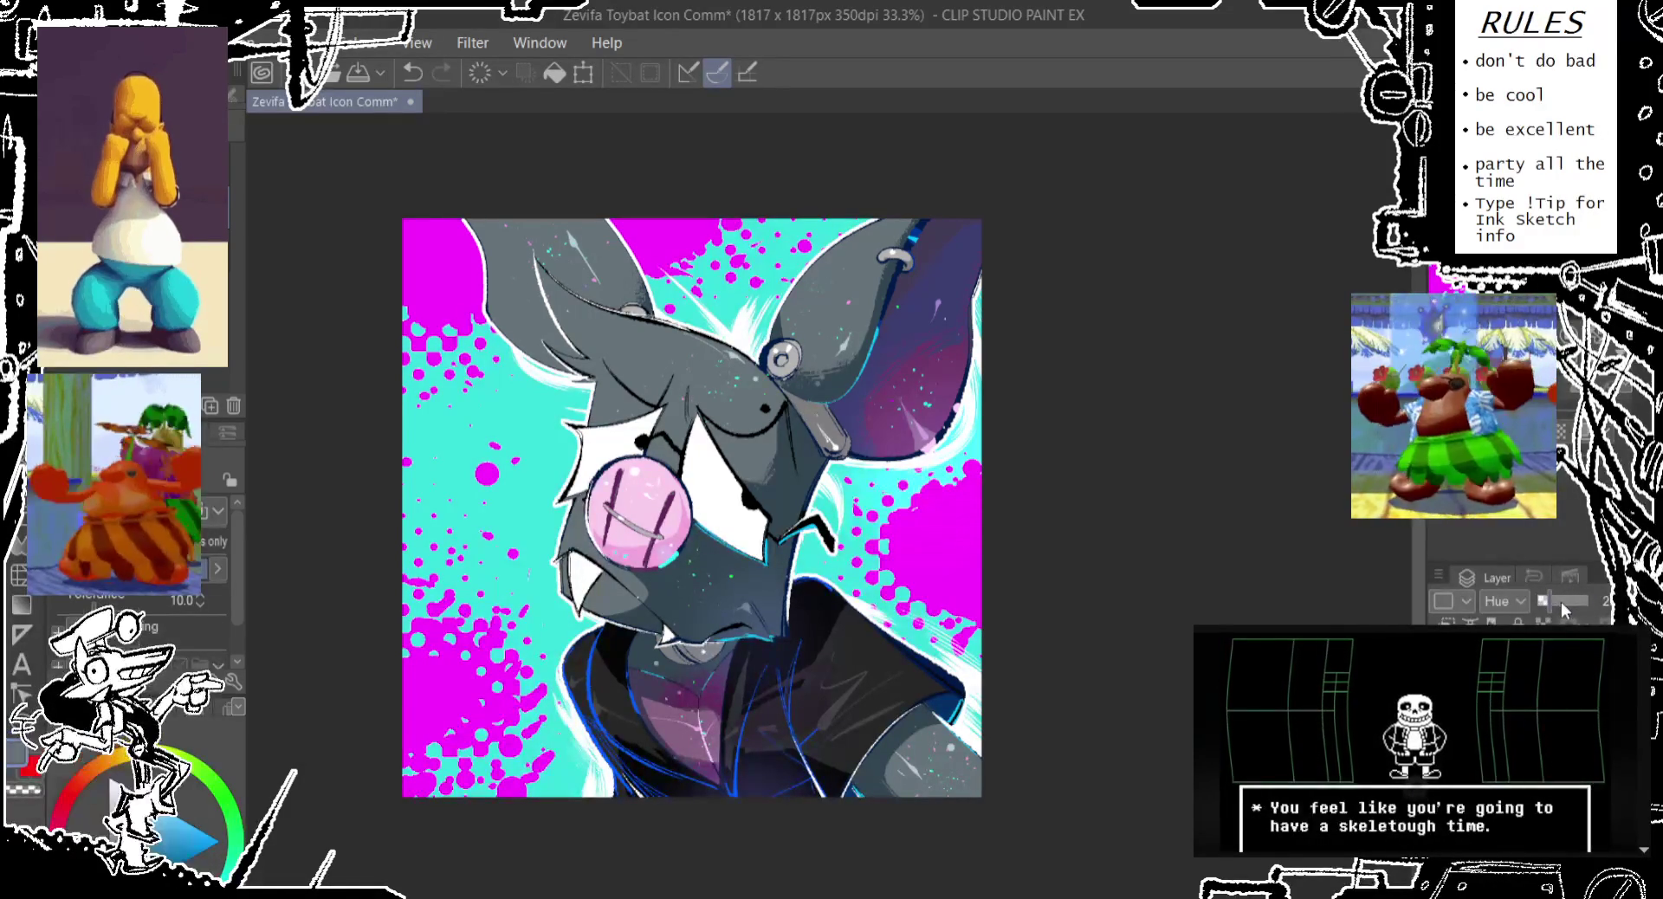
left_click(1560, 601)
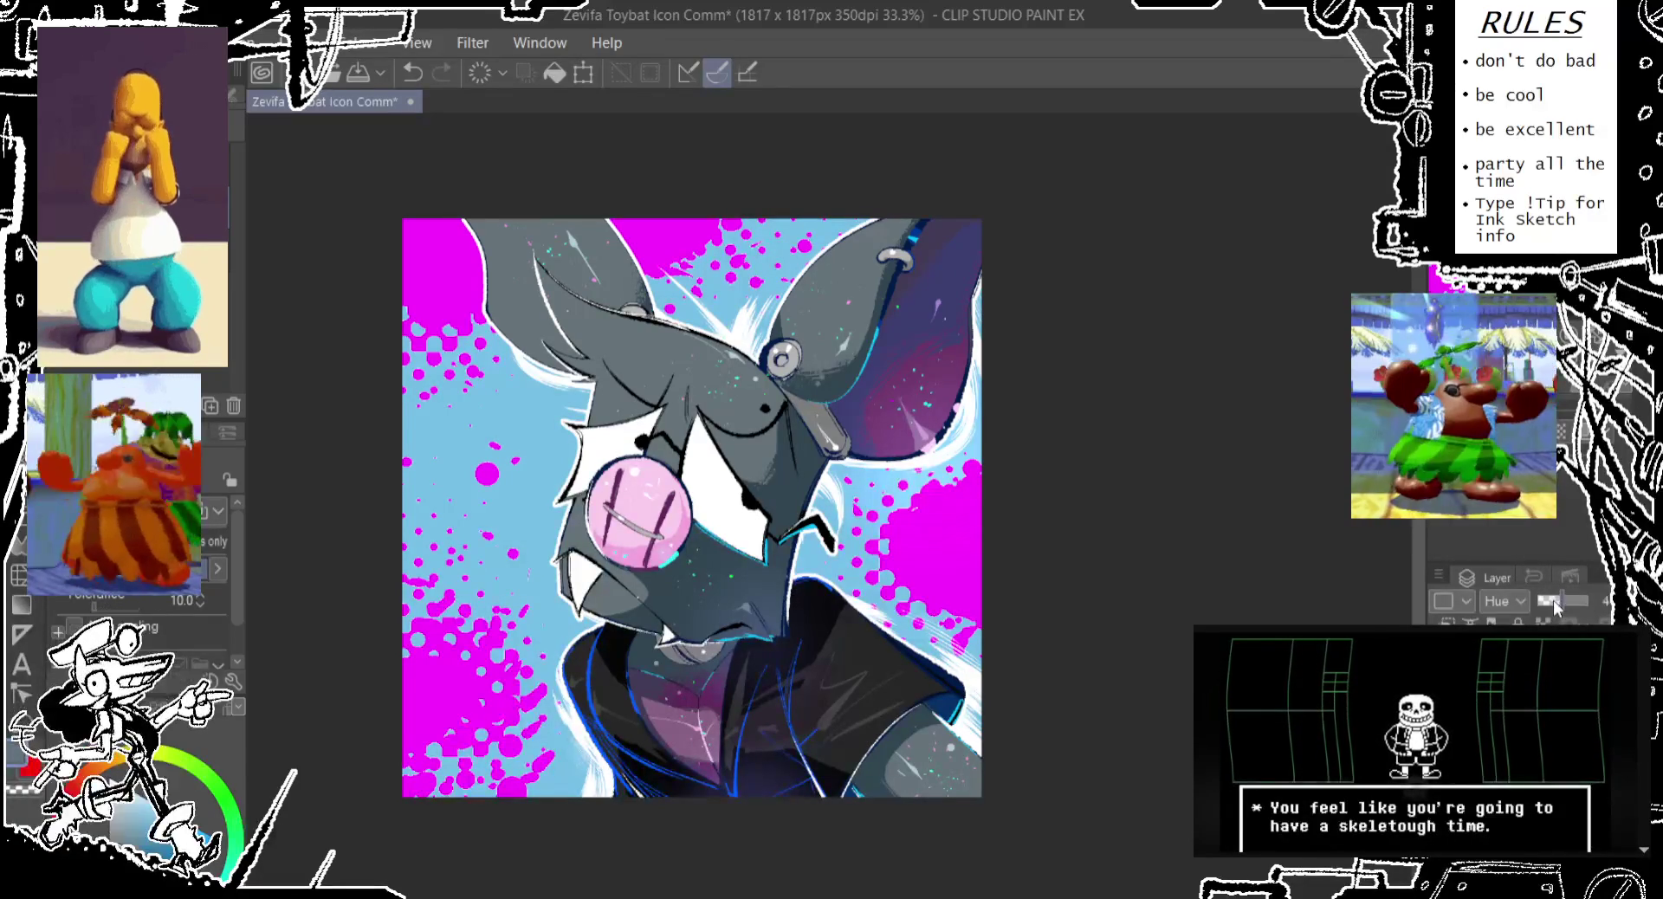
left_click(1551, 601)
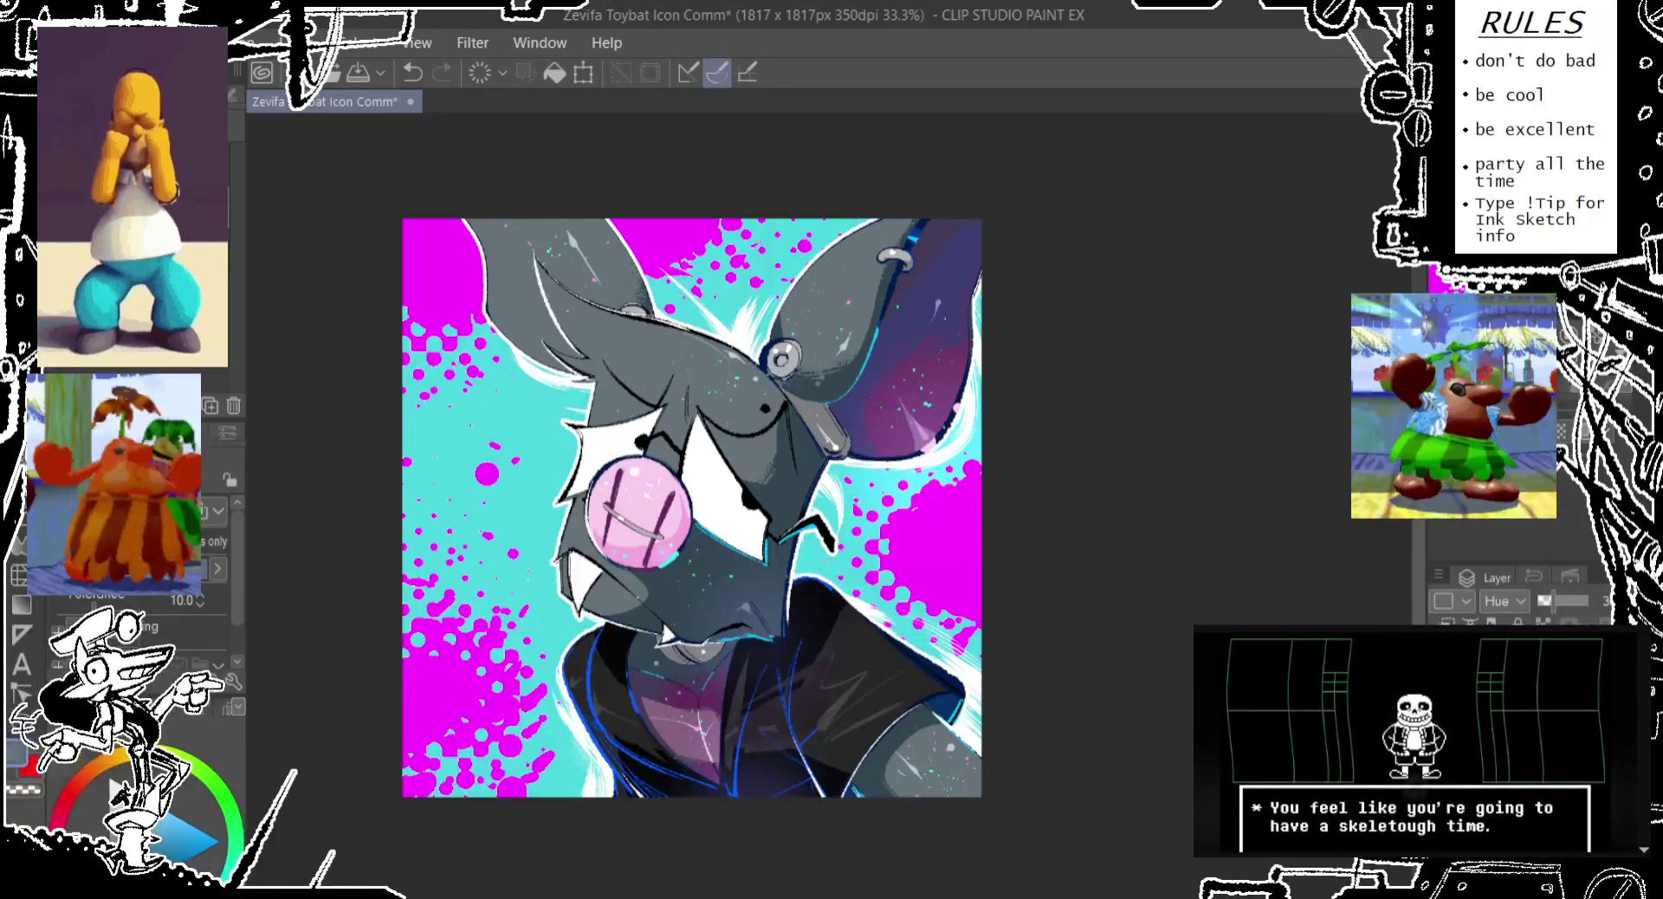
Try Multiply and then Hue blending, nudging the opacity up and undoing an increase
left_click(1502, 601)
scroll(1503, 601, "up", 1)
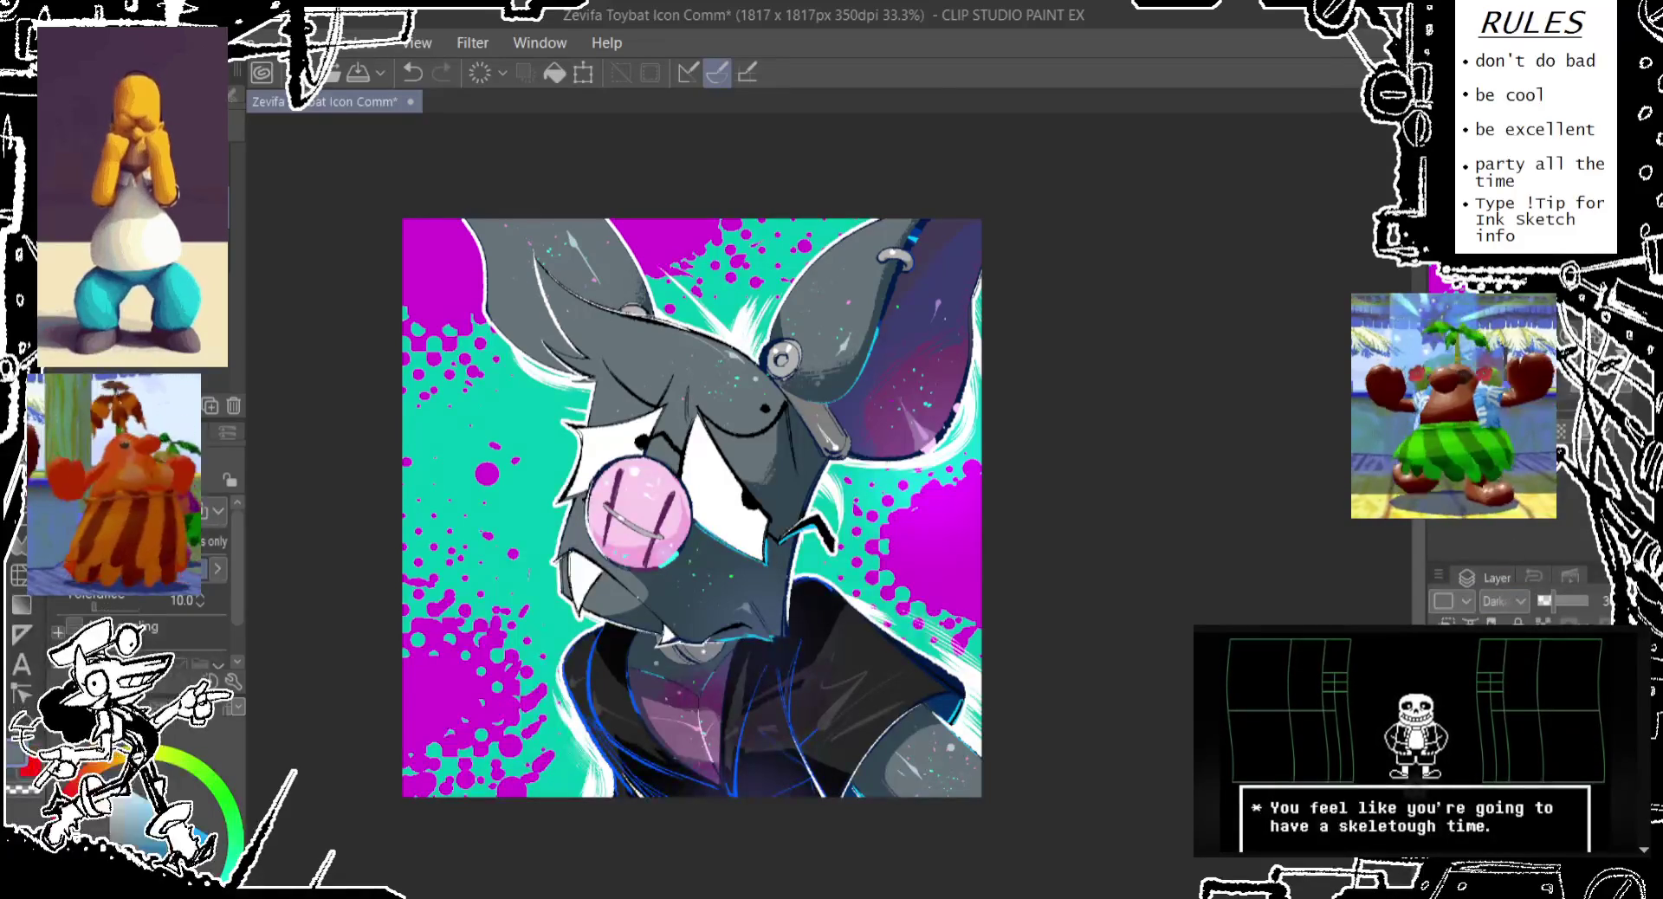
left_click_drag(1316, 310, 1303, 359)
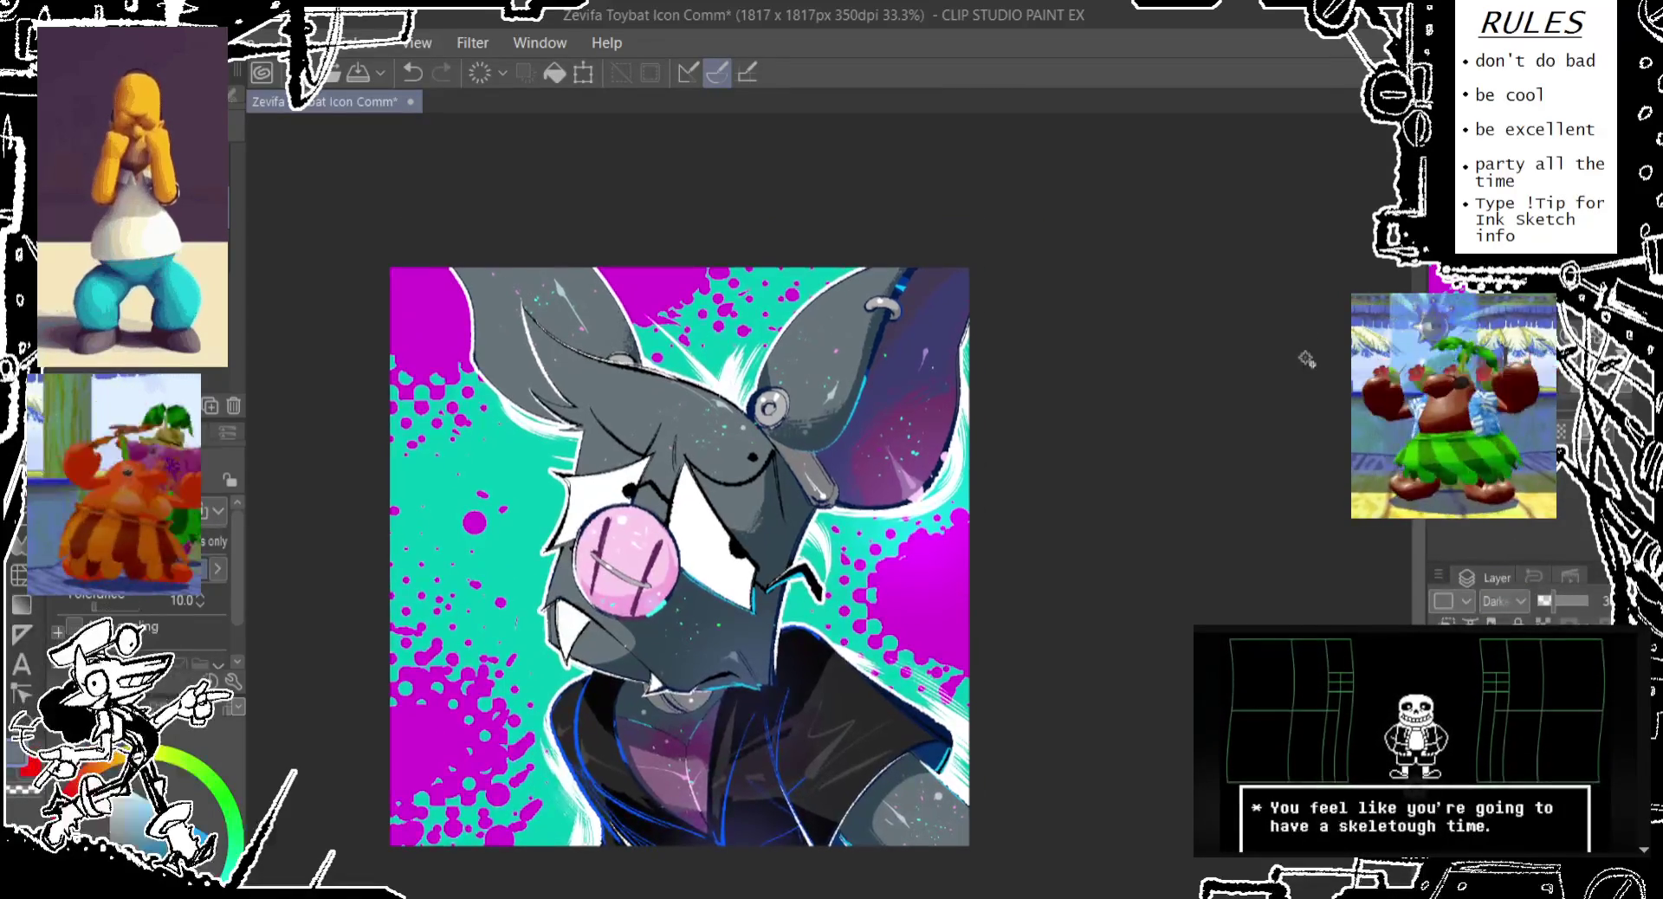
left_click_drag(1273, 475, 1267, 451)
left_click(1500, 597)
left_click(1483, 541)
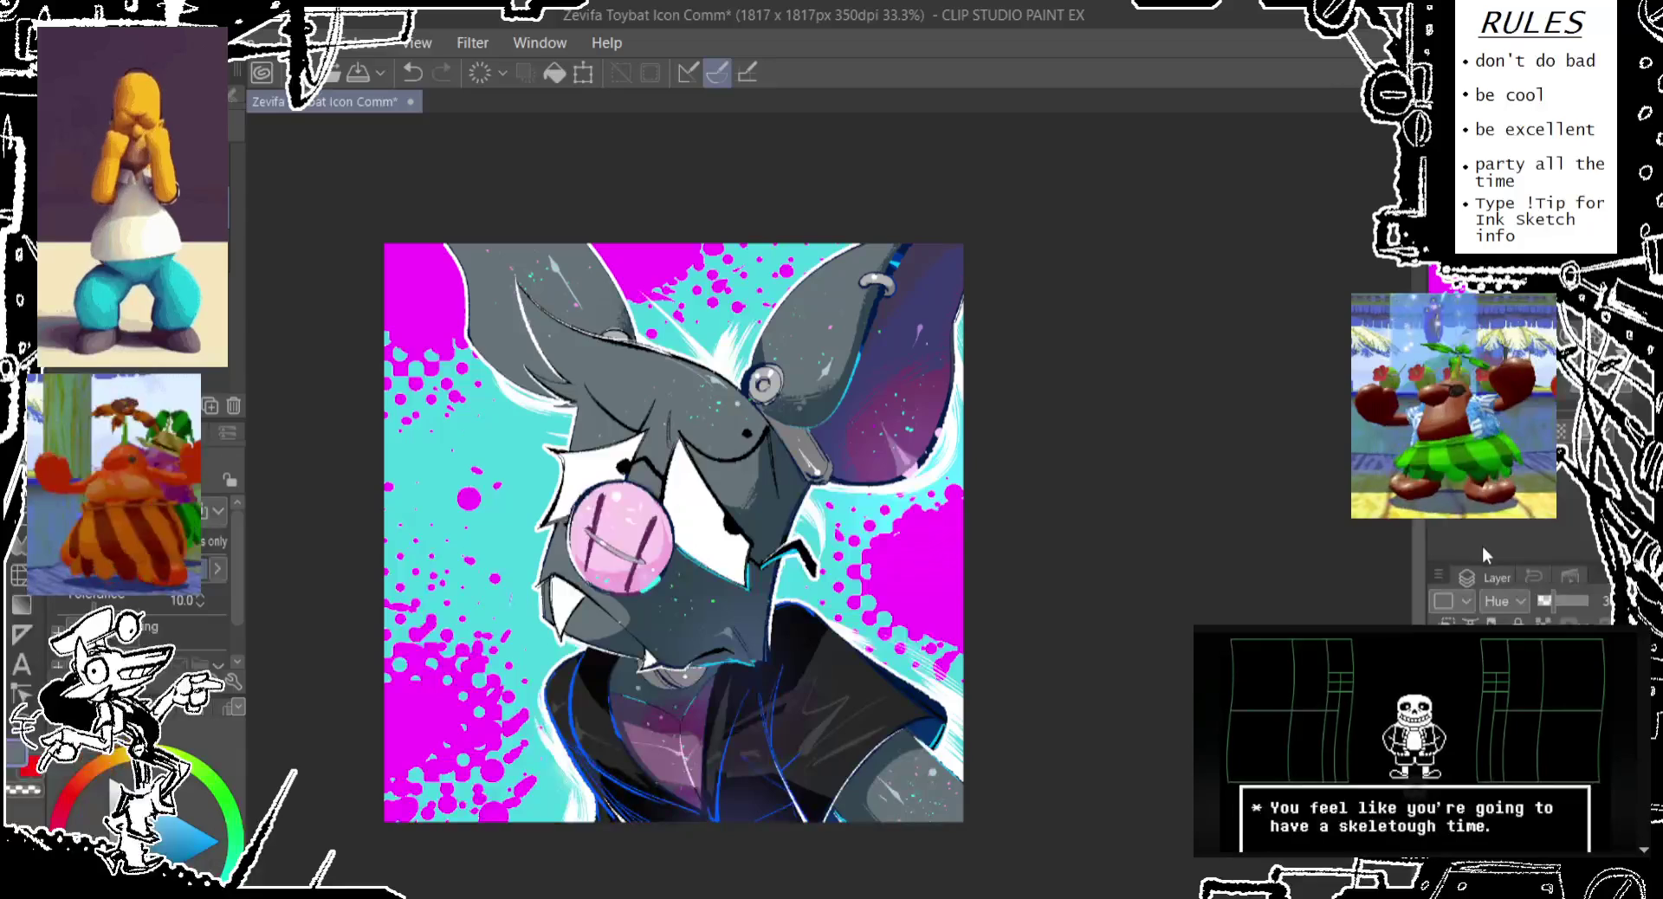
left_click_drag(1530, 600, 1553, 599)
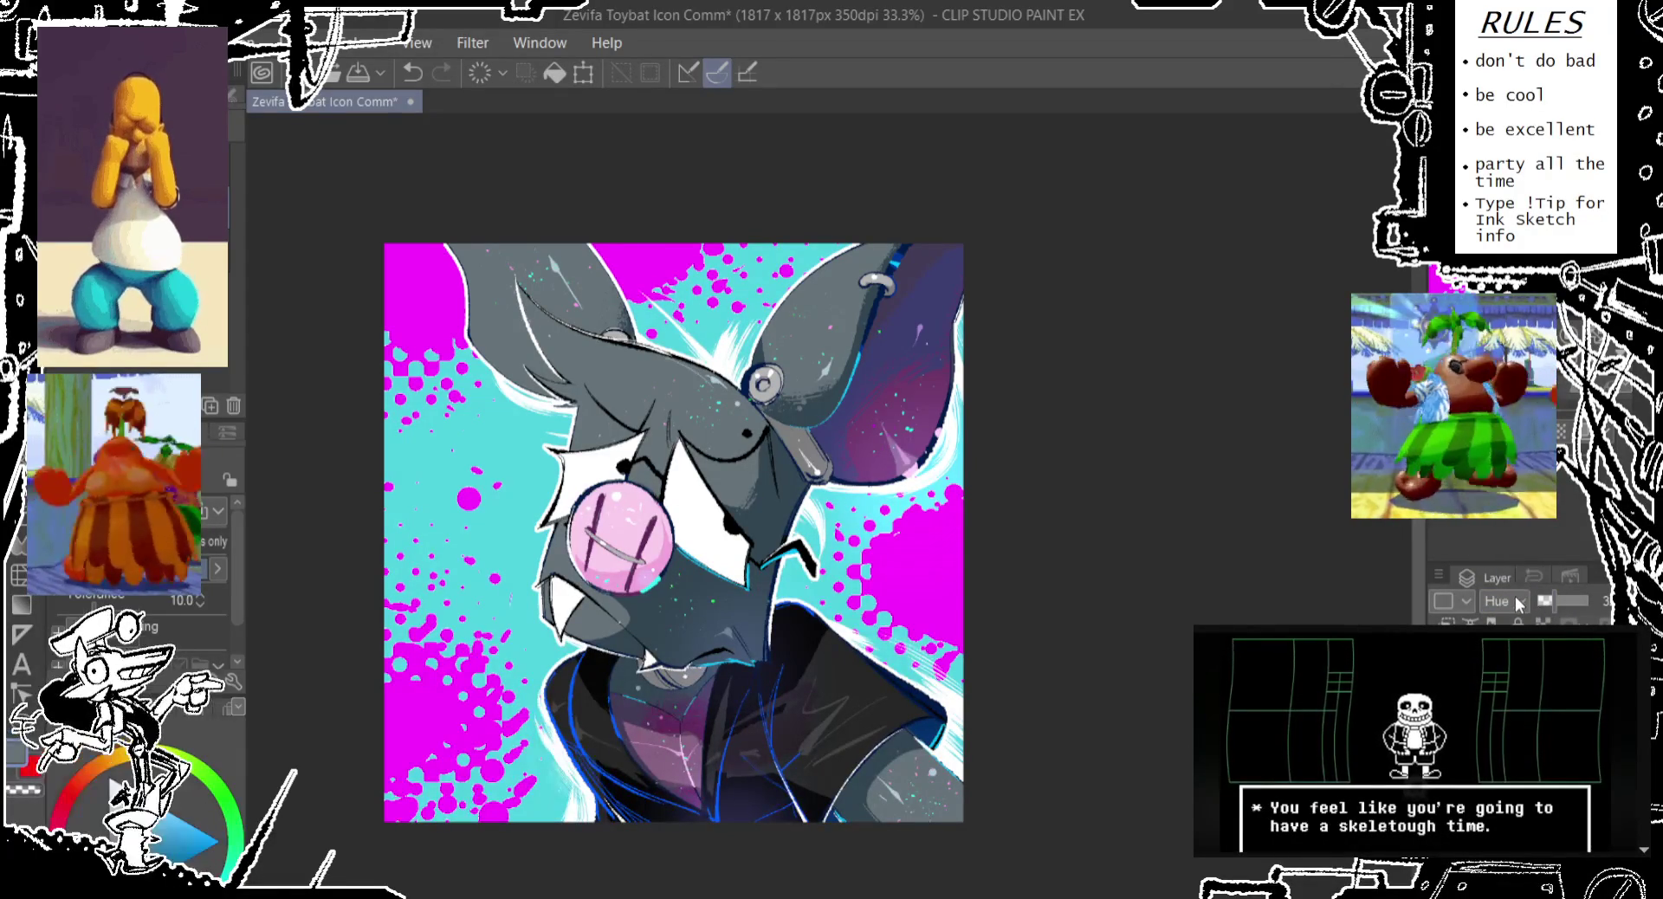
scroll(1514, 601, "down", 1)
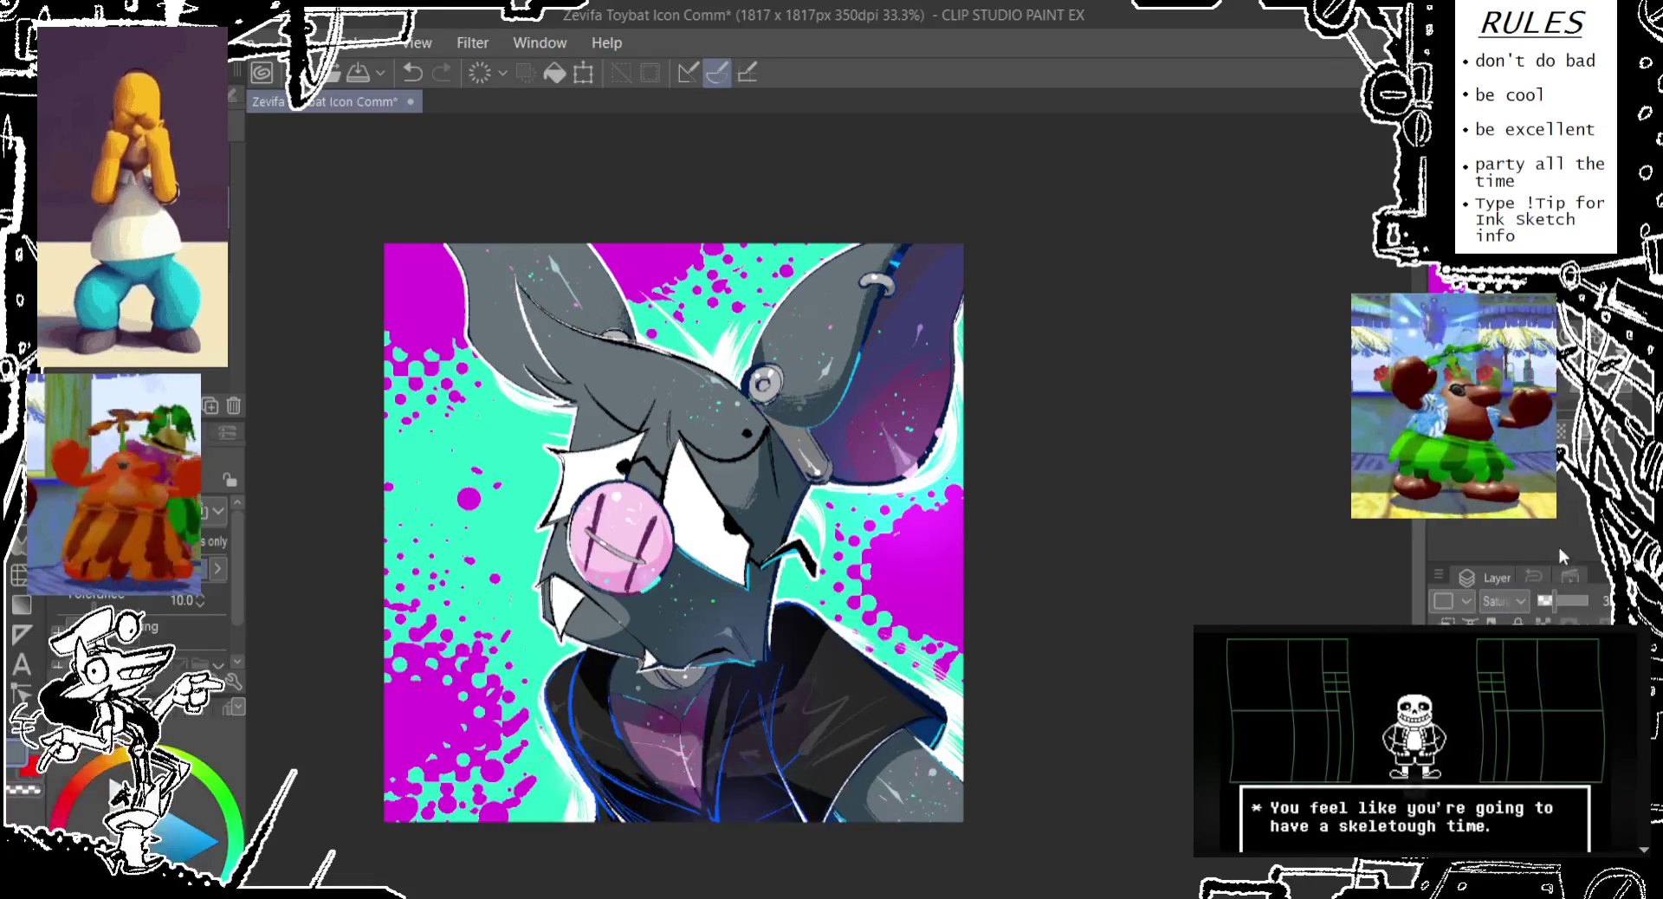
scroll(1511, 600, "down", 2)
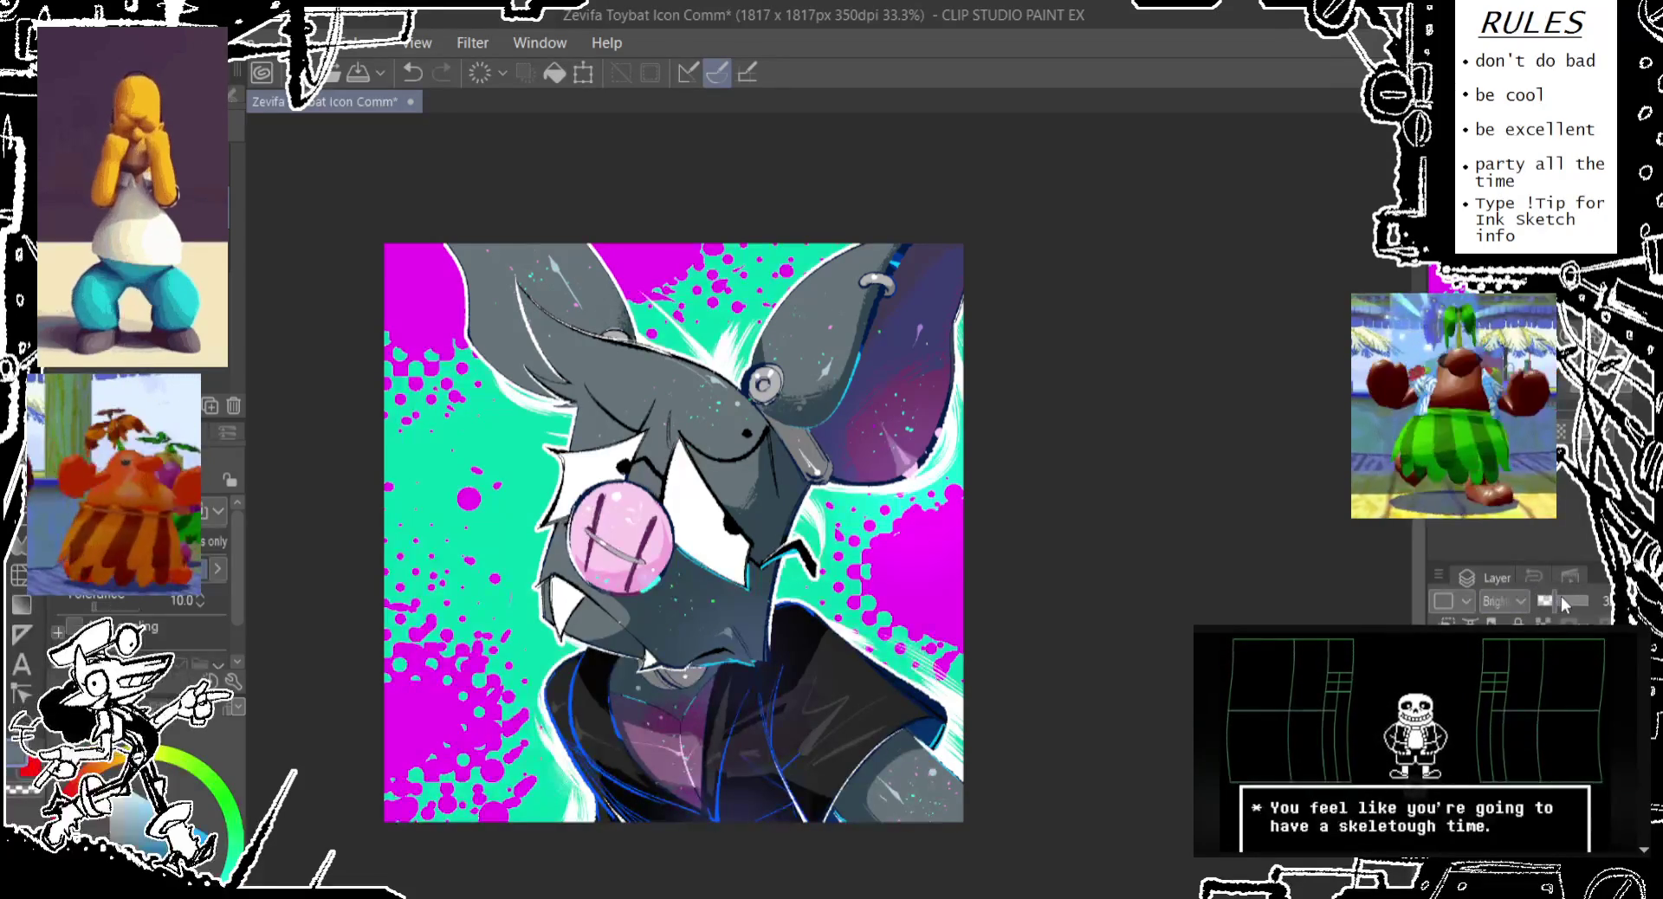
left_click_drag(1560, 595, 1567, 598)
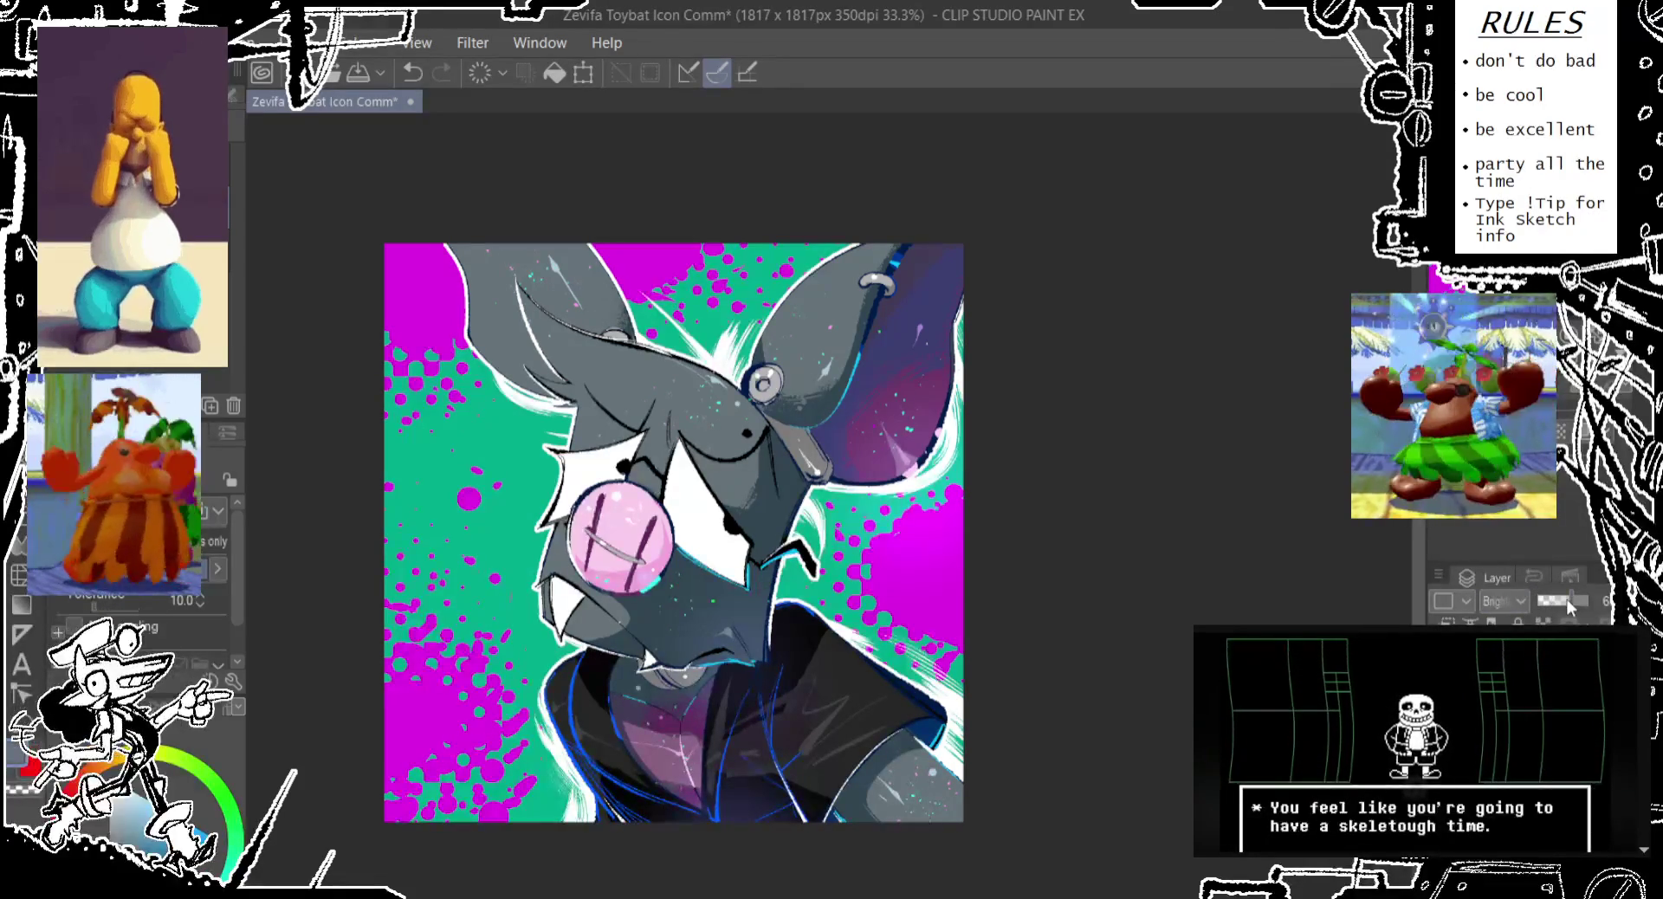
key("ctrl+z")
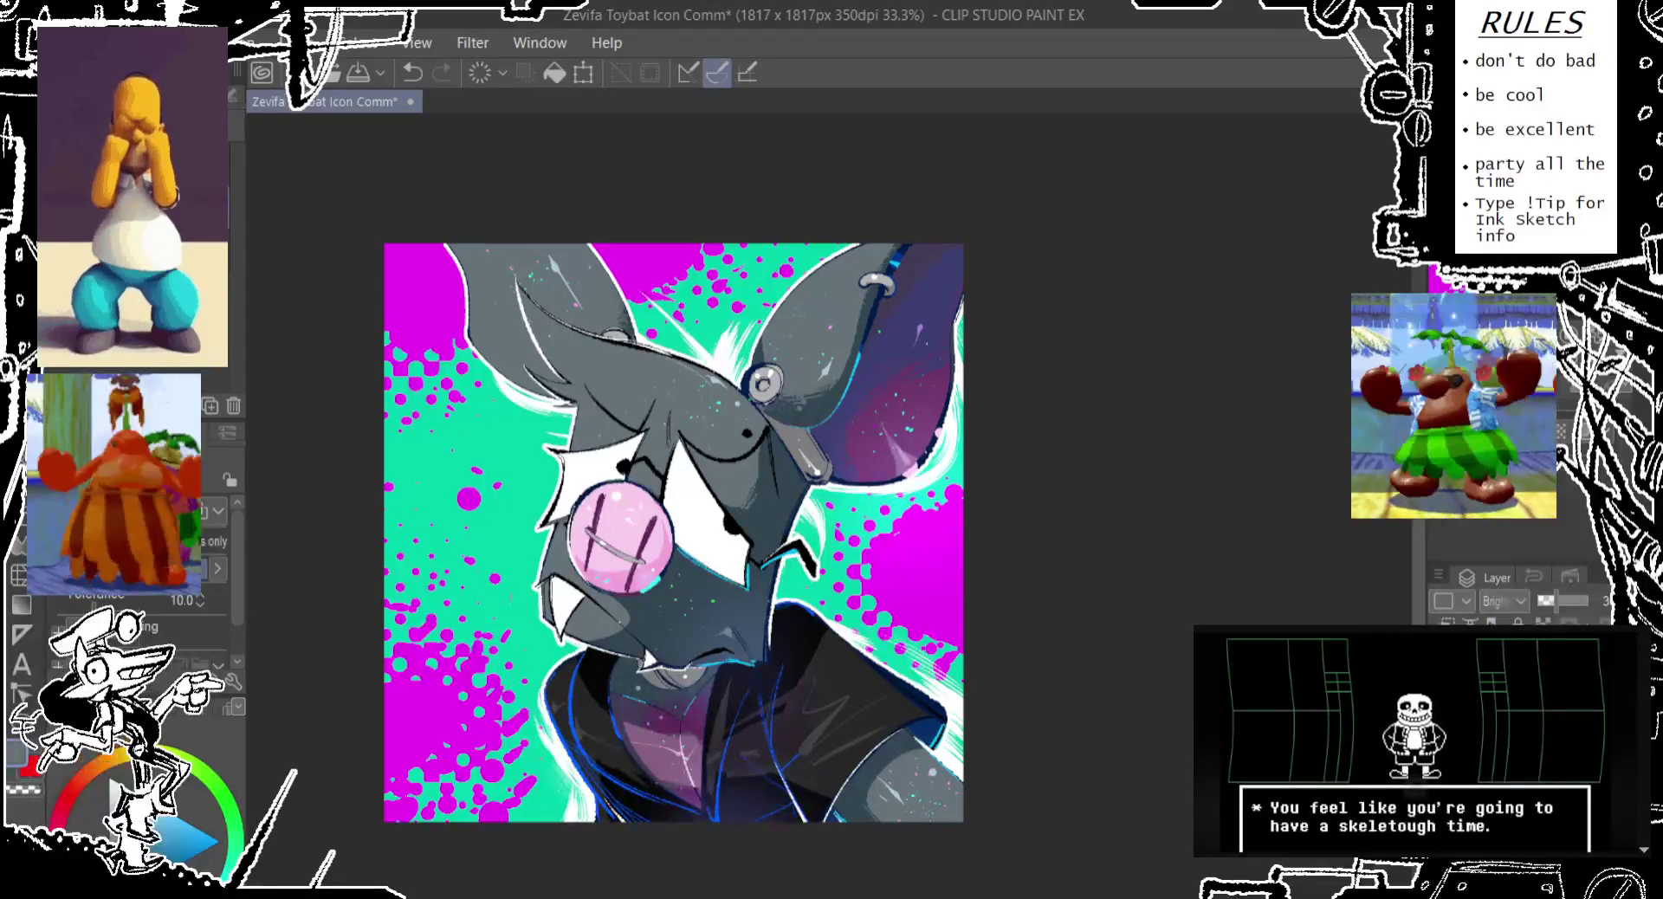
Try Vivid Light and Glow blending at full opacity, cancelling a tonal correction
left_click(1523, 524)
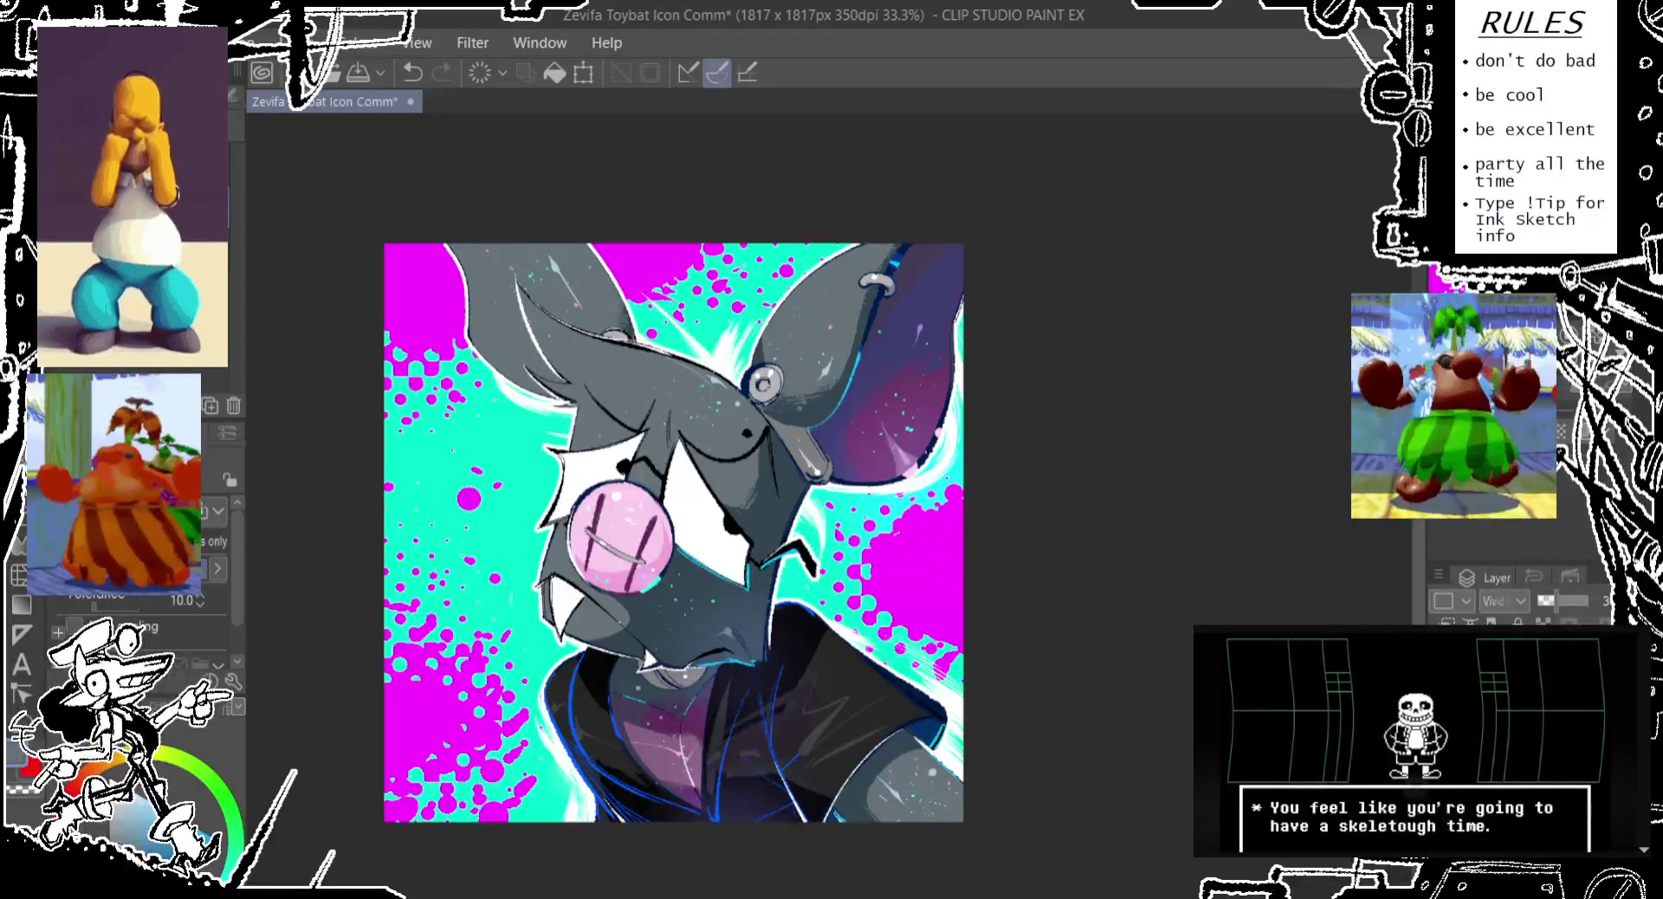
left_click(1524, 403)
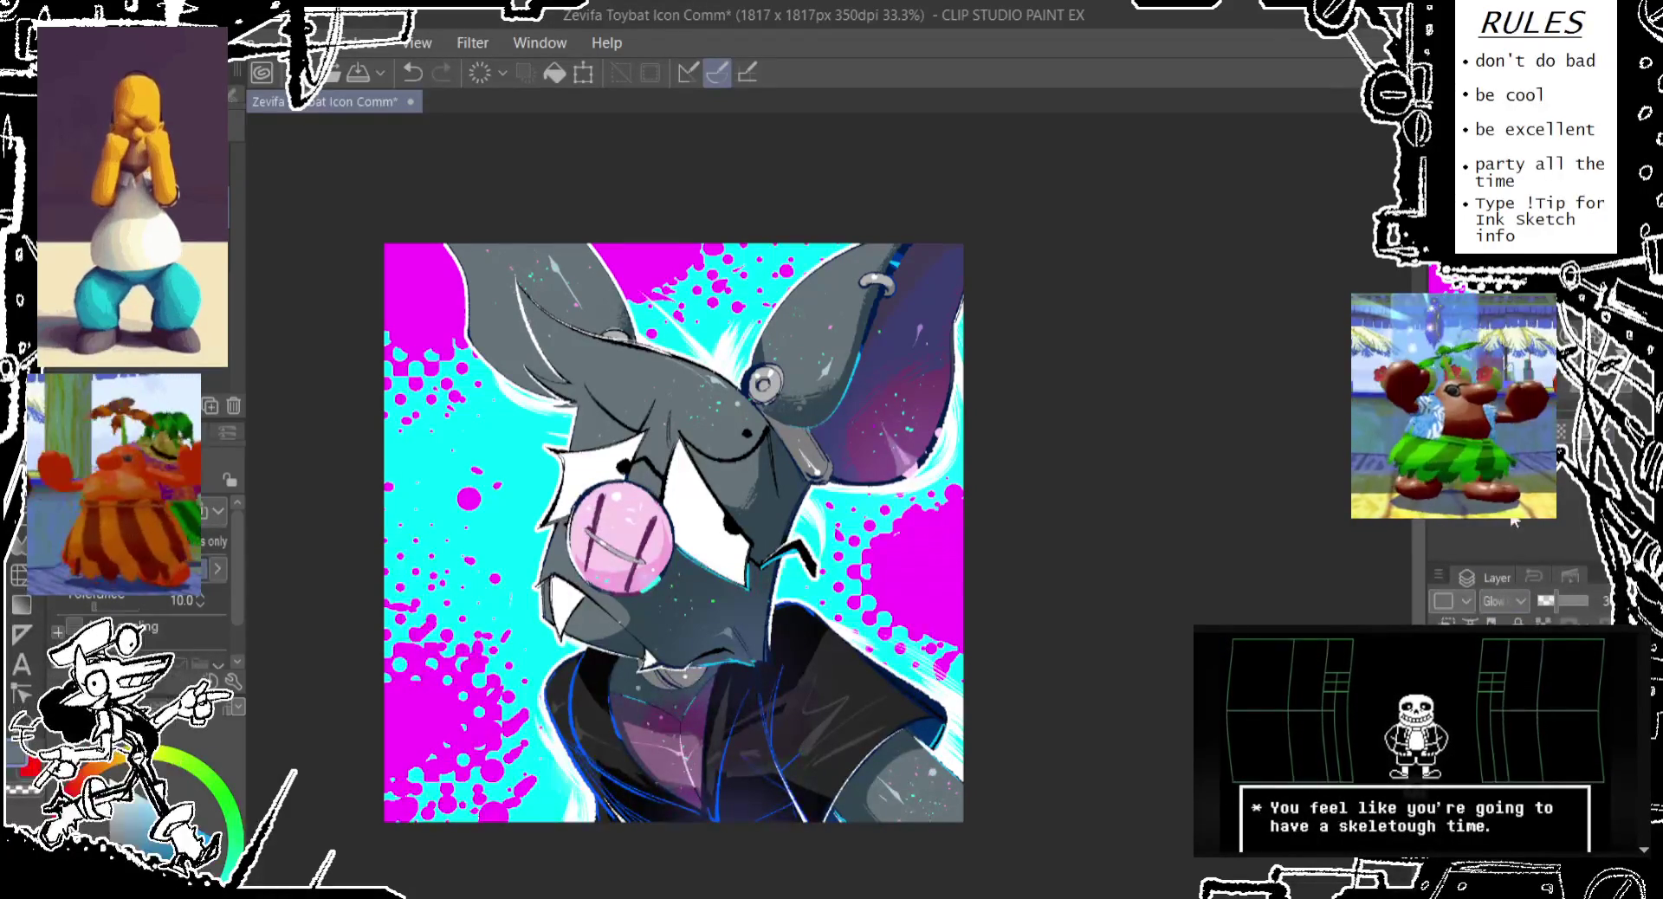
left_click(1567, 604)
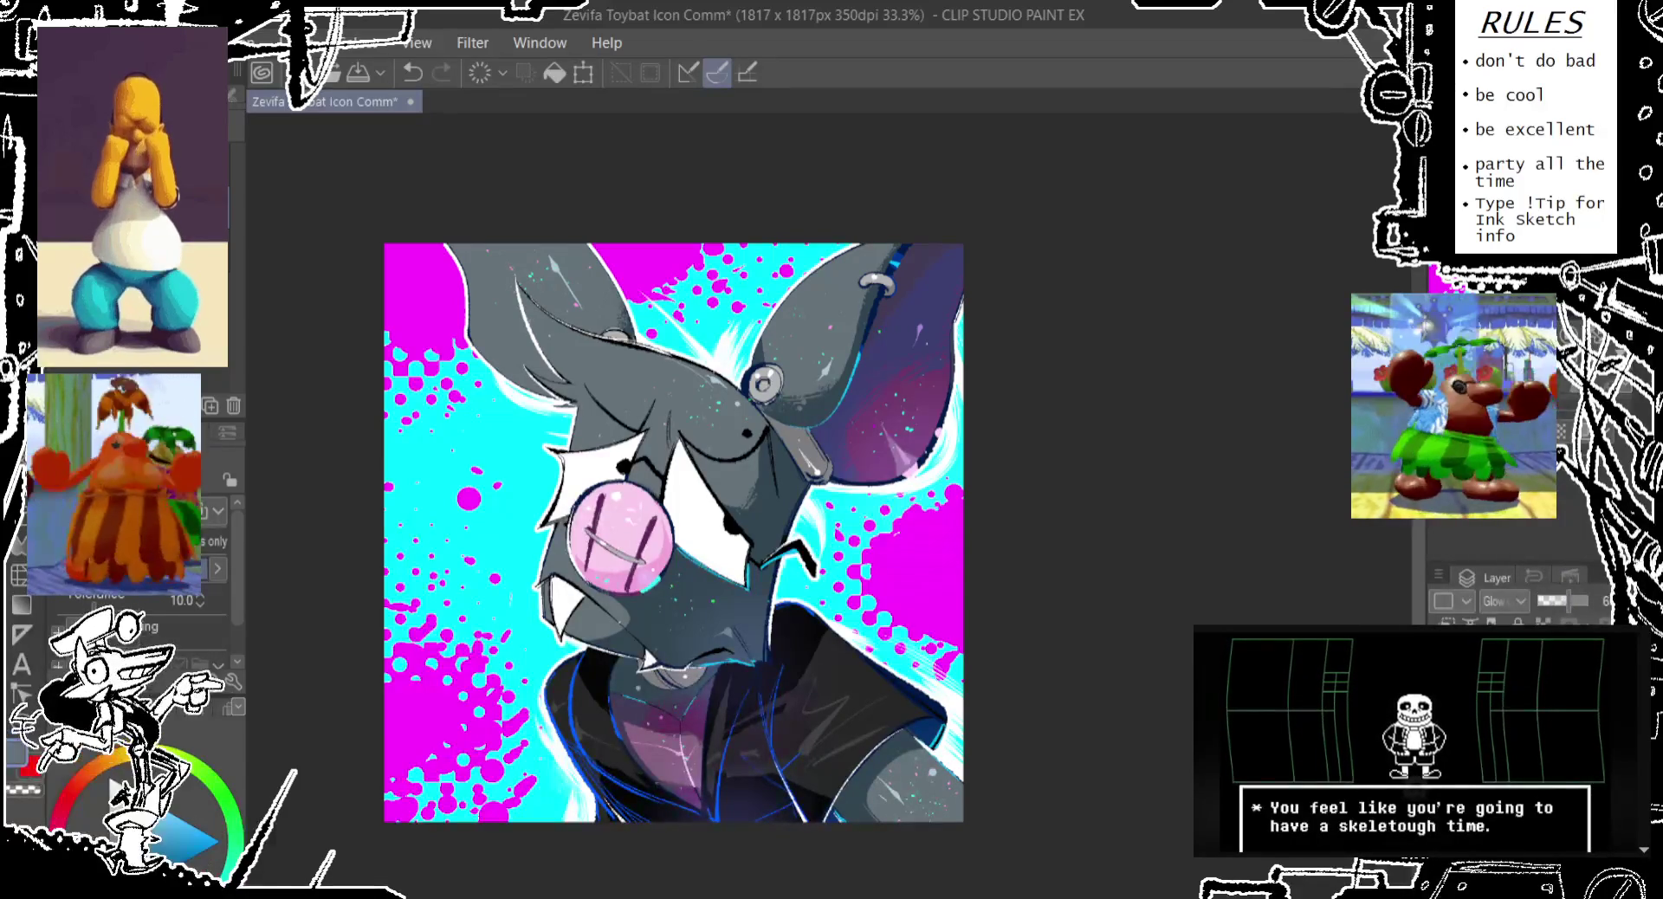
key("ctrl+u")
key("Escape")
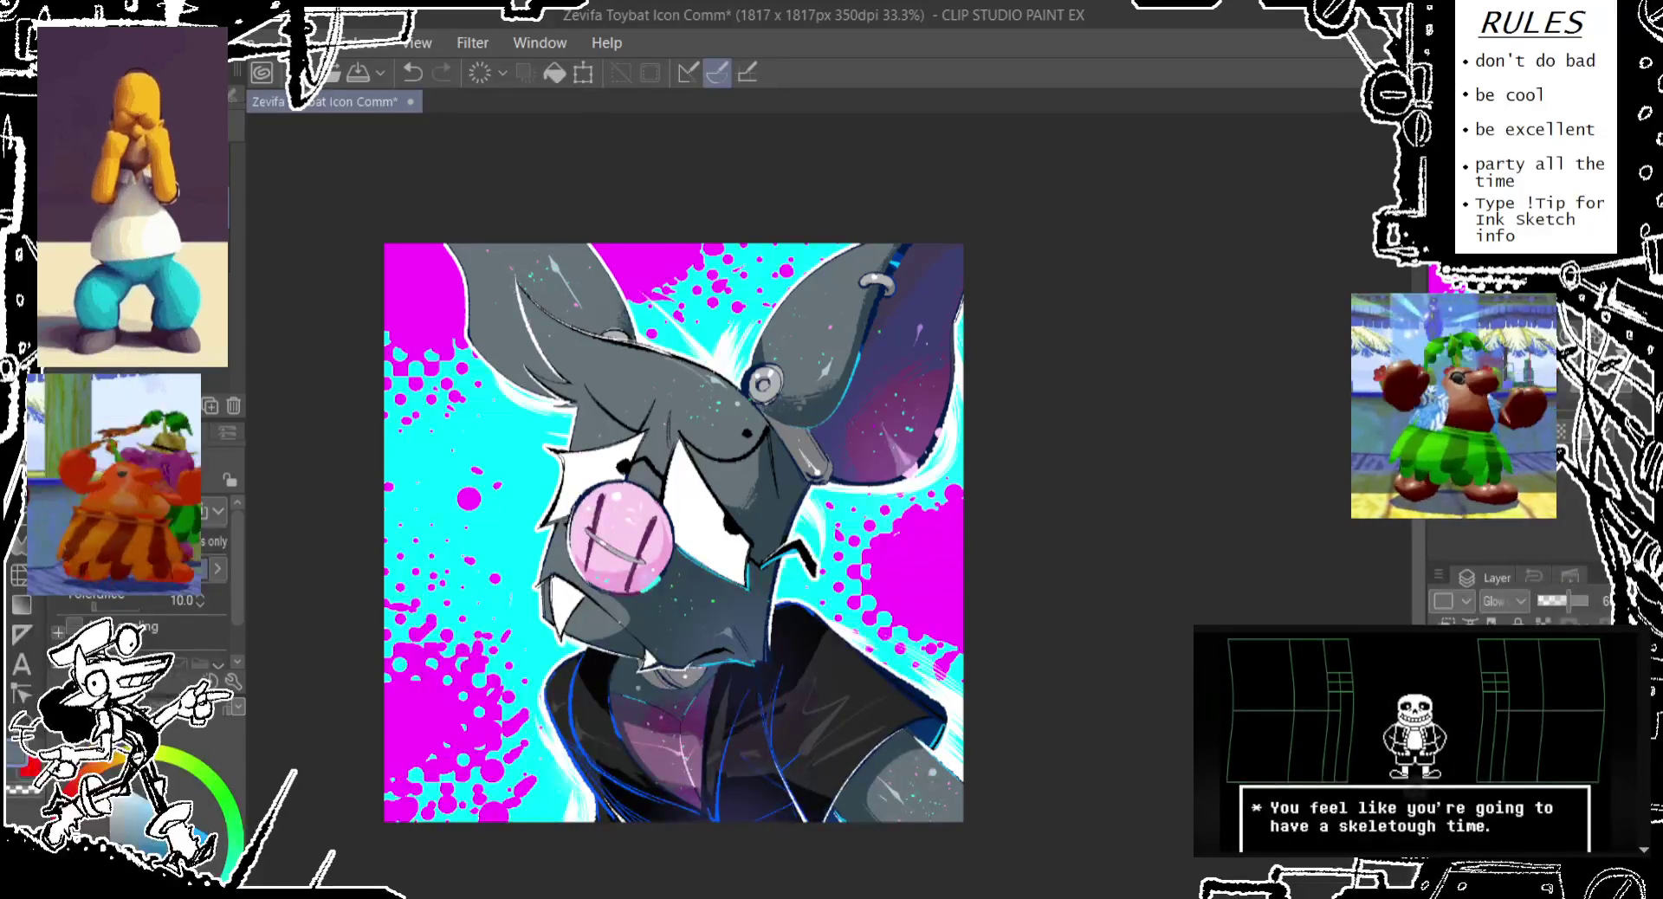
left_click_drag(1563, 604, 1588, 602)
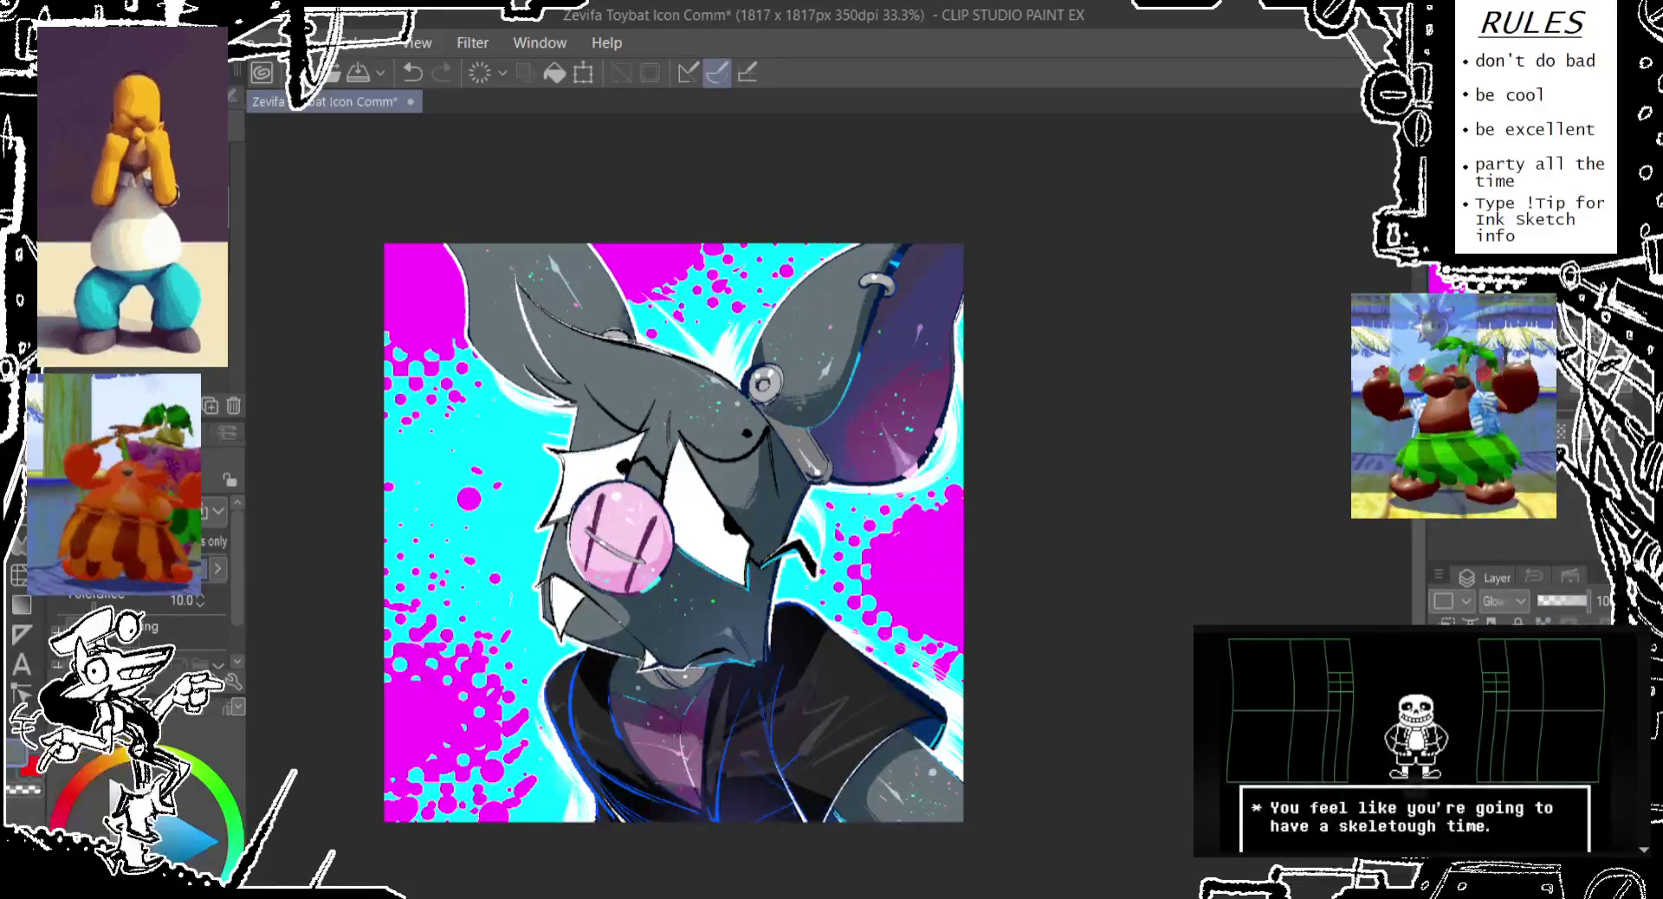
left_click_drag(1277, 618, 1307, 599)
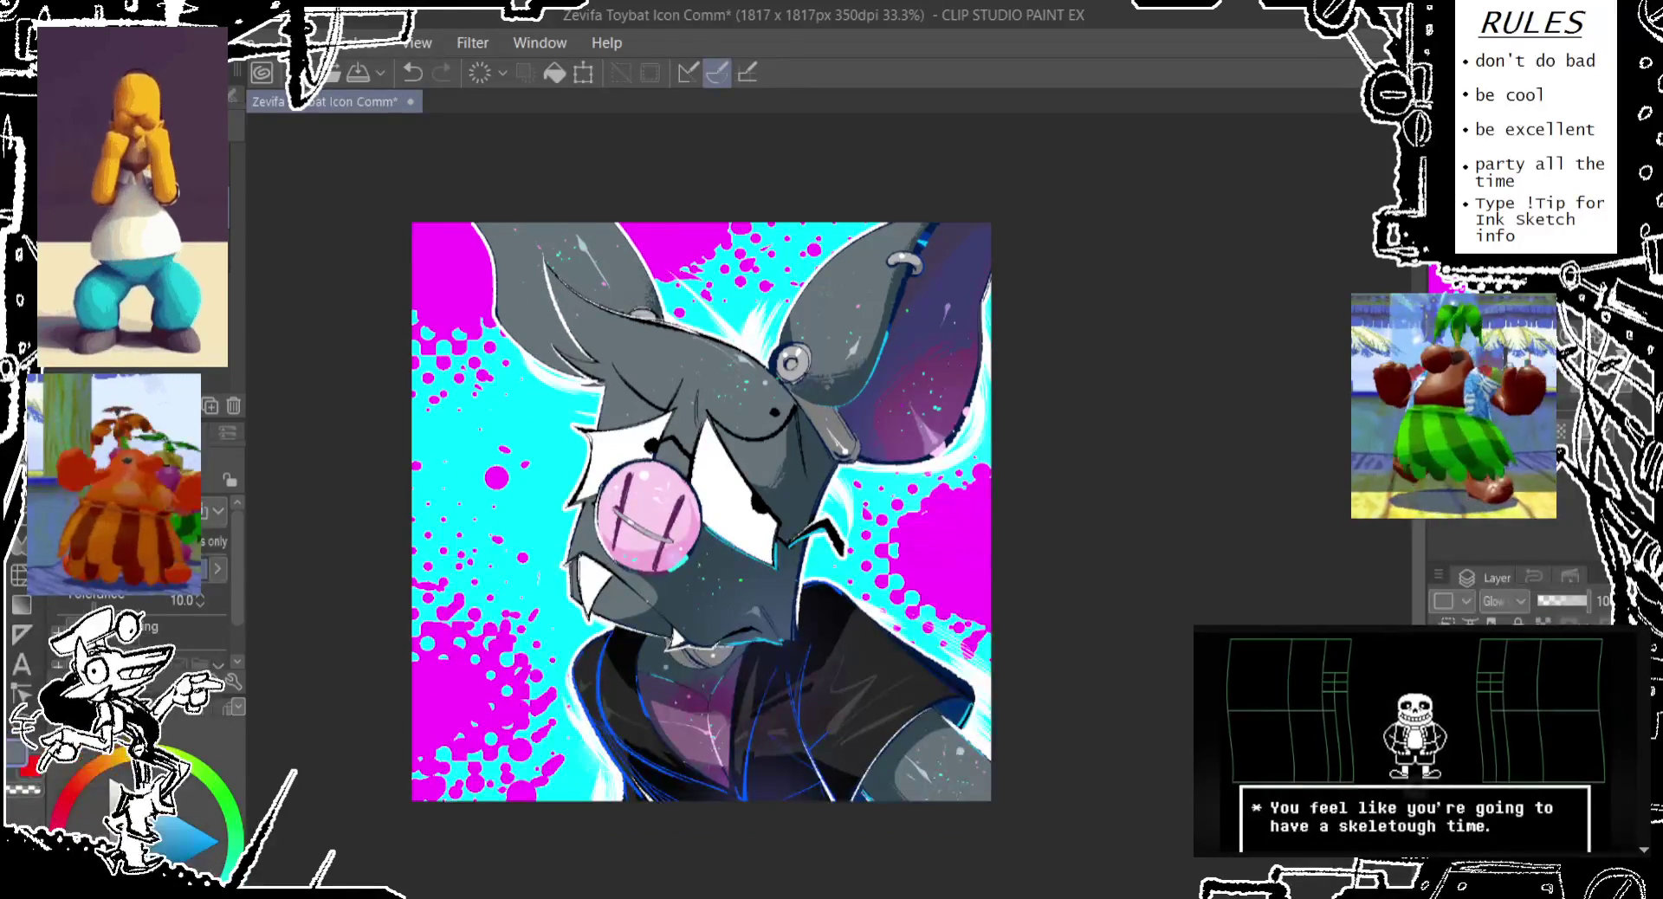
scroll(1503, 601, "down", 1)
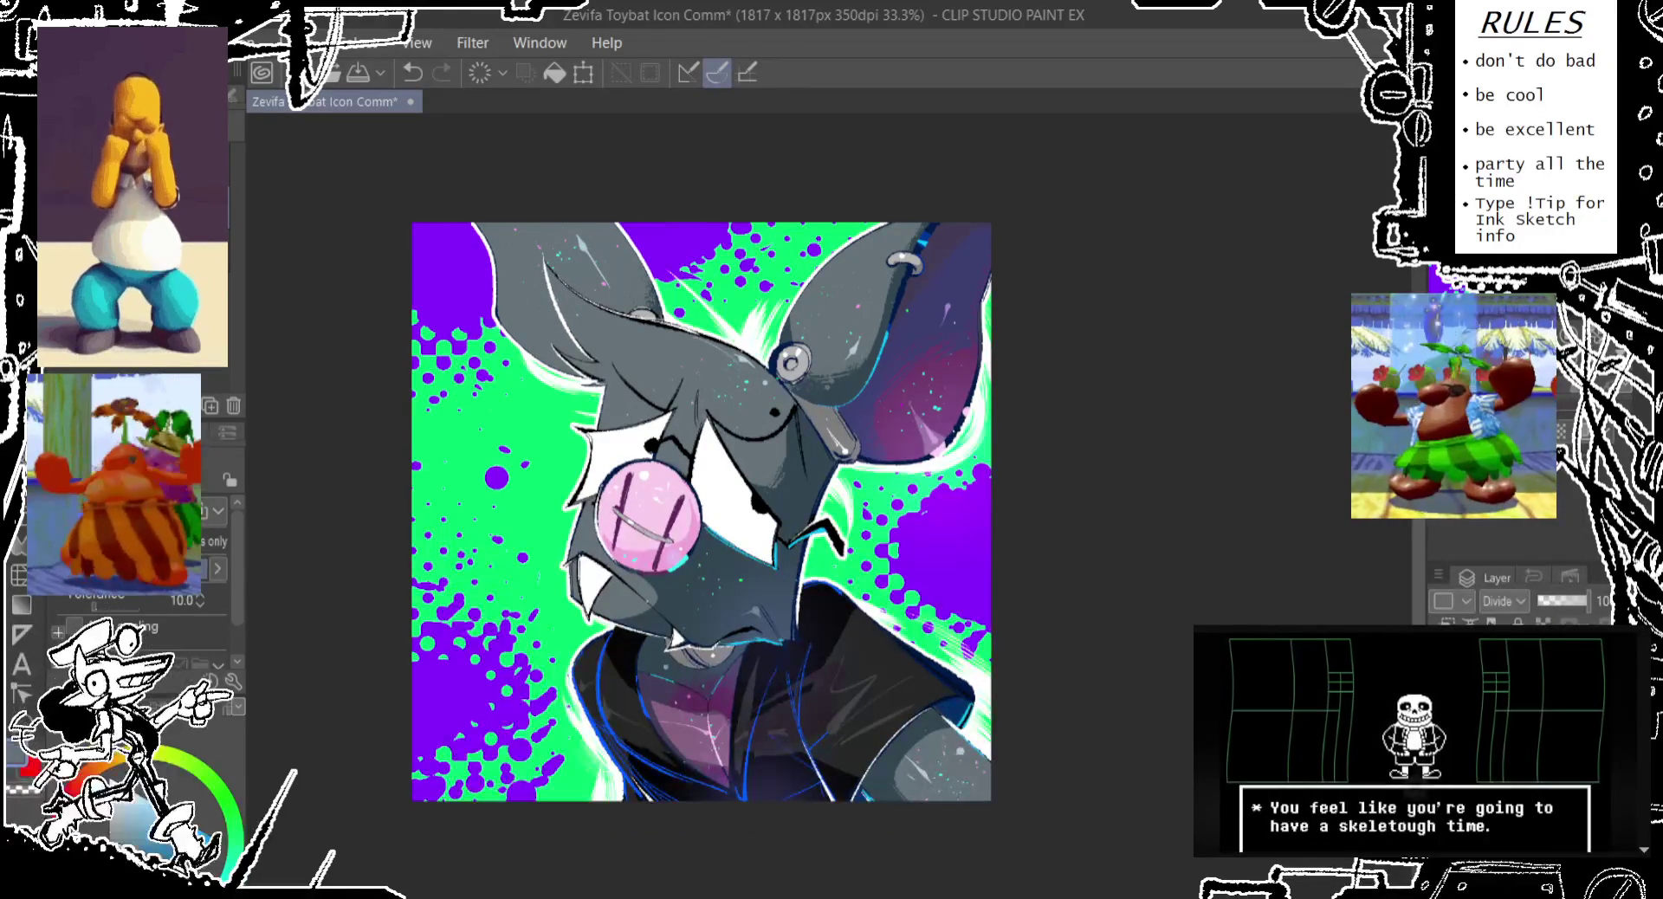
Undo the Divide blending and set the faded layer to about half opacity
key("ctrl+z")
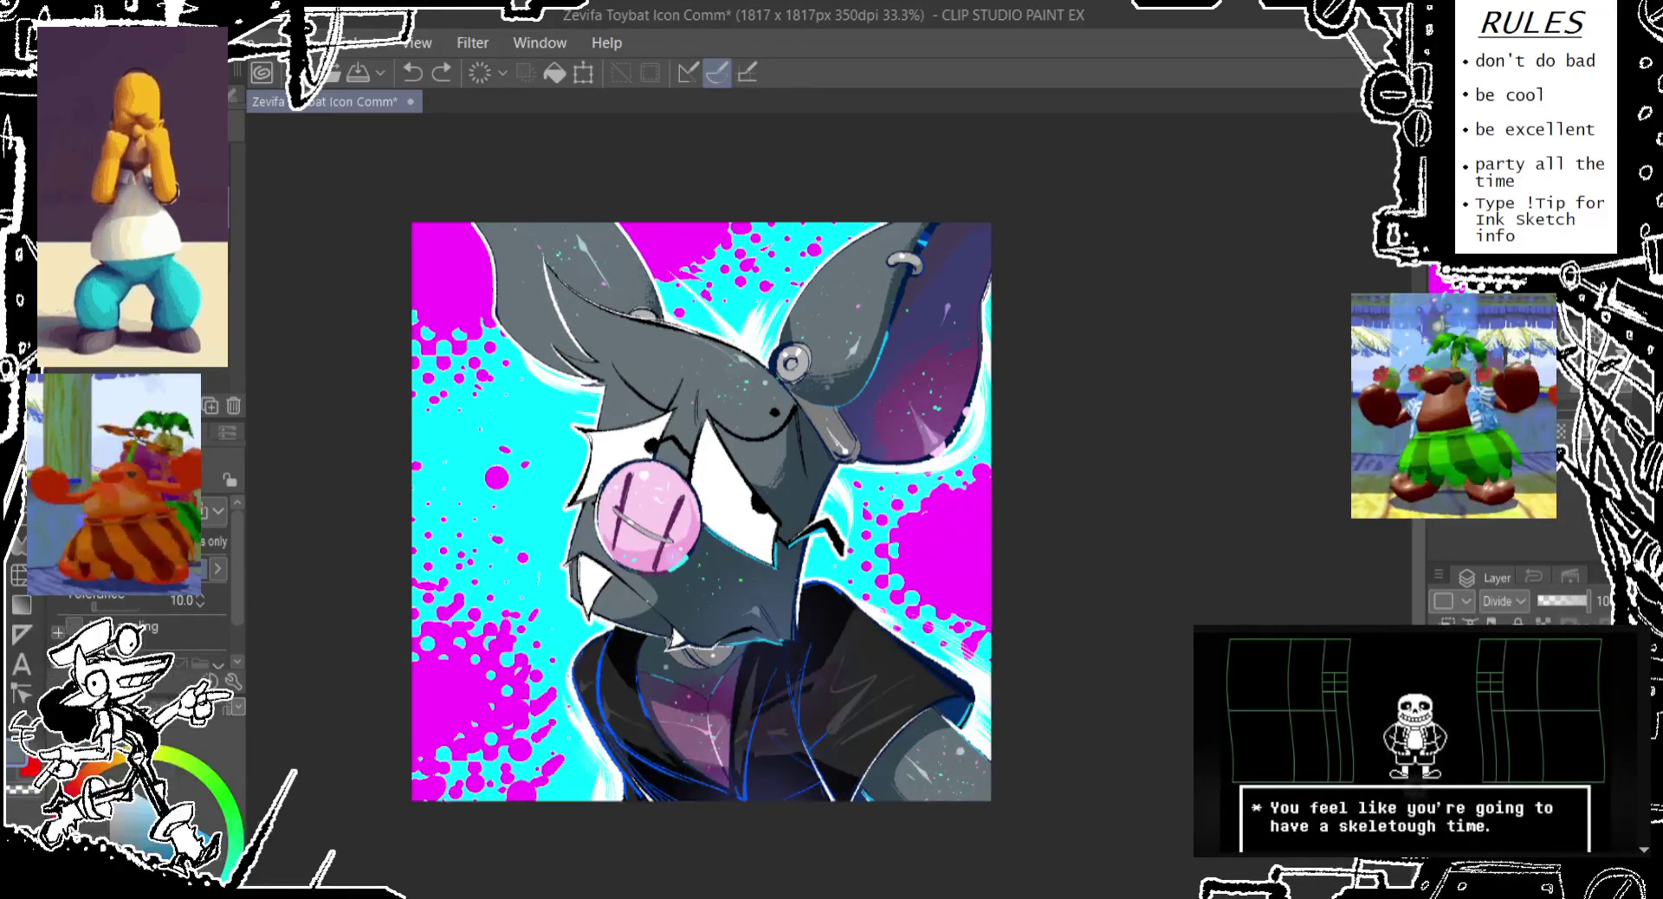
scroll(1502, 601, "up", 5)
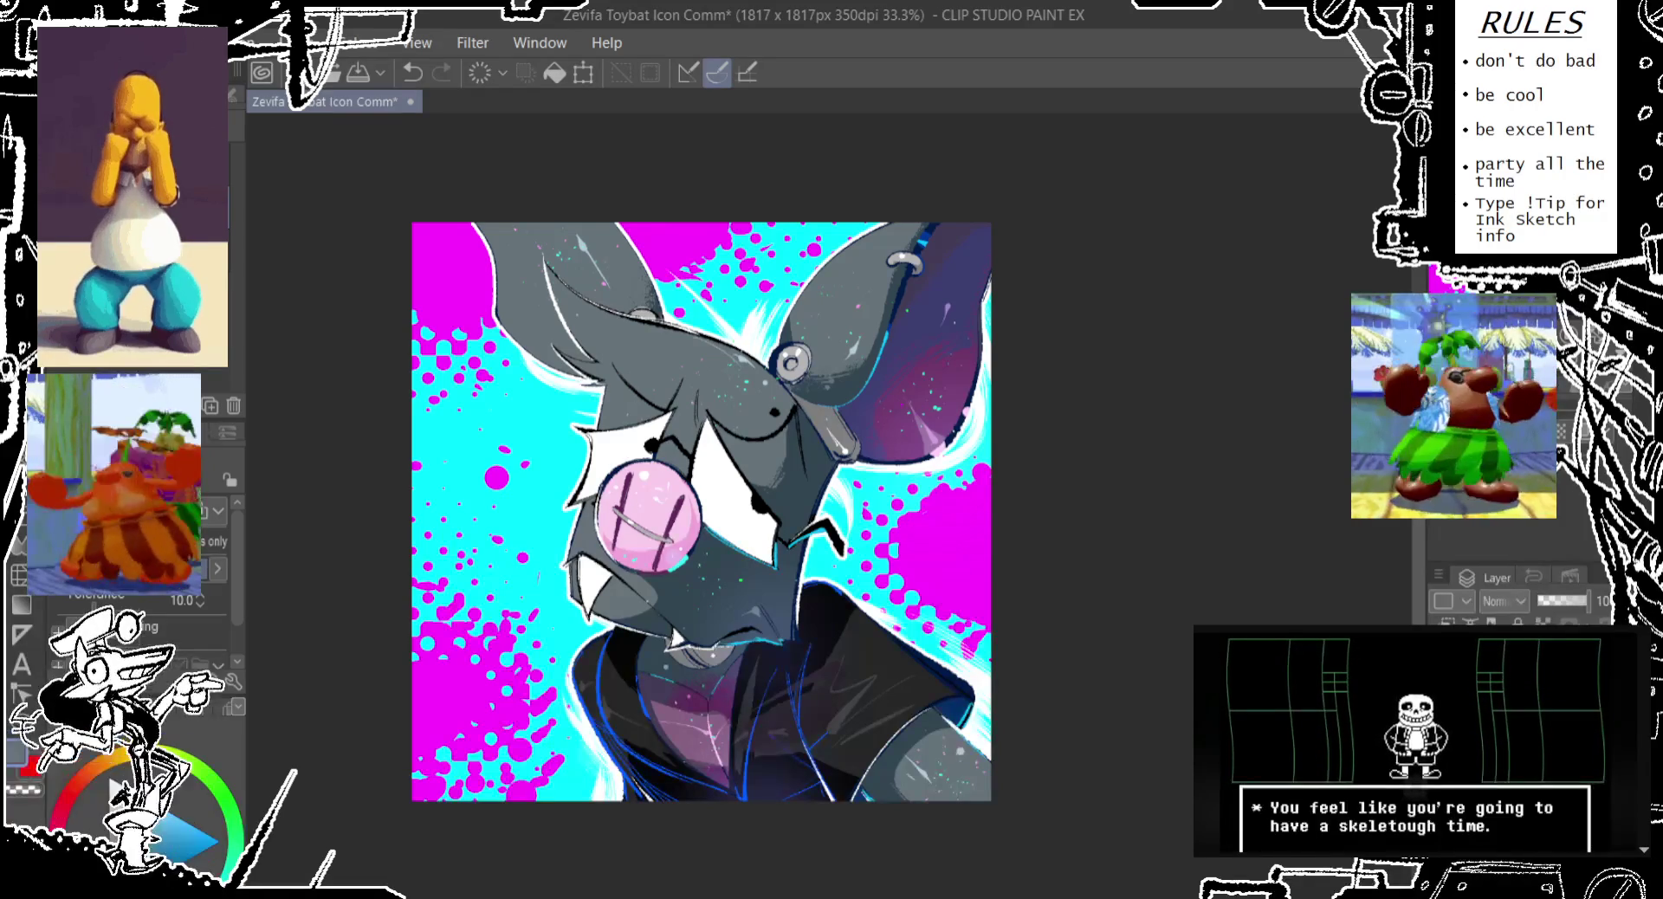
scroll(1570, 606, "down", 3)
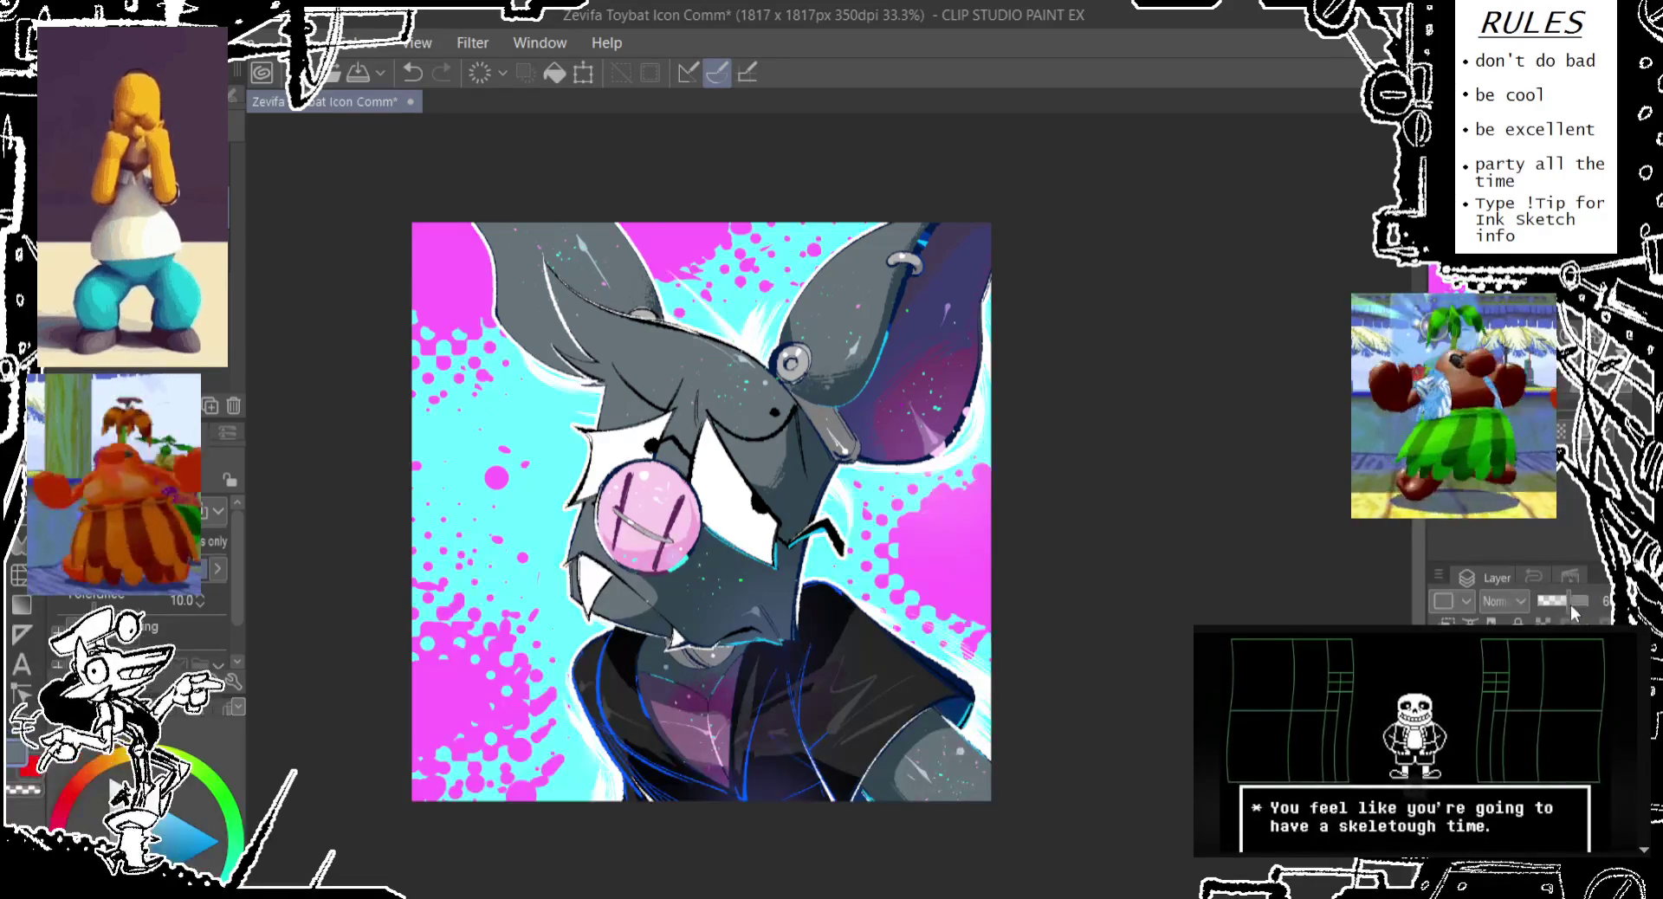
scroll(1554, 604, "down", 3)
left_click(1560, 601)
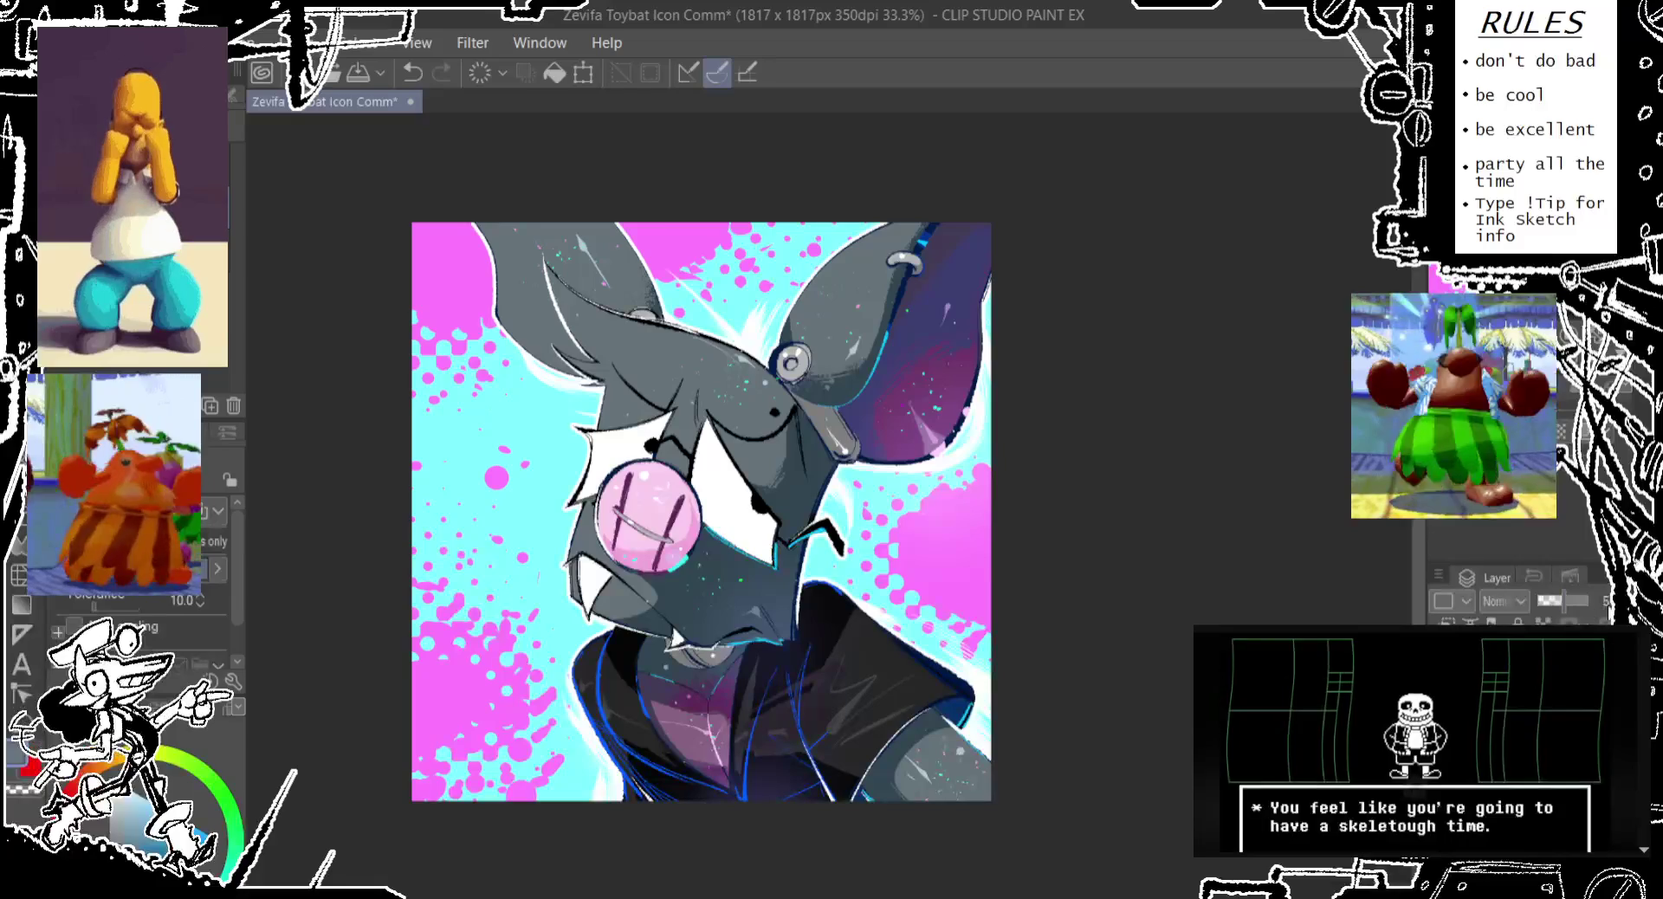
left_click_drag(1314, 551, 1217, 568)
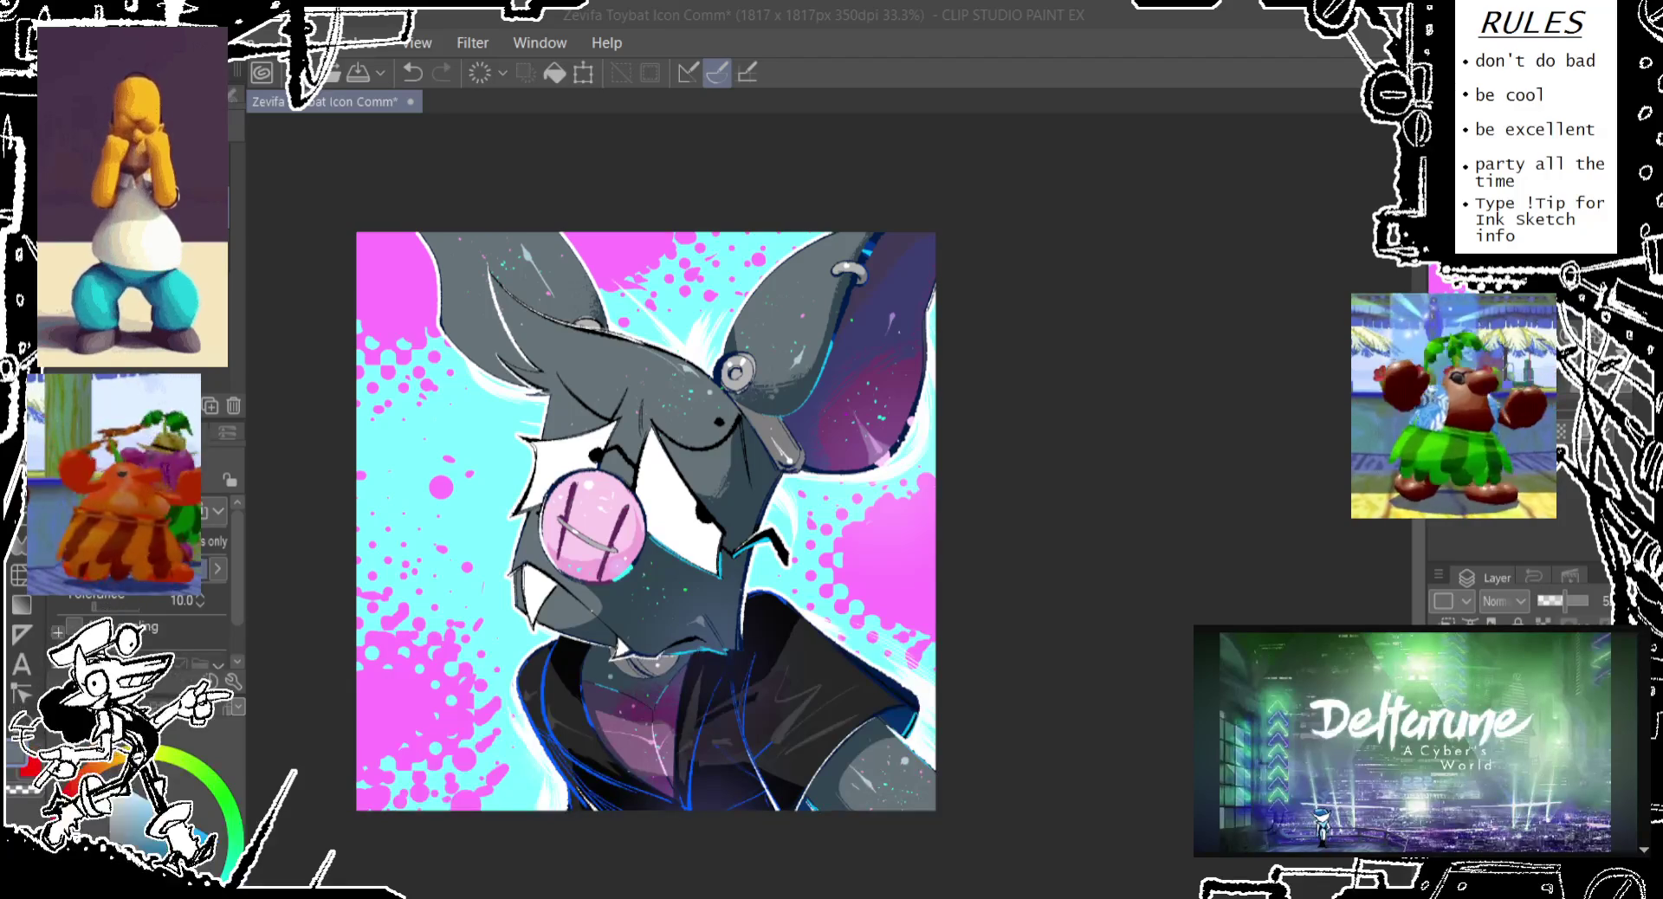
Save the Toybat icon file with Ctrl+S
left_click(942, 107)
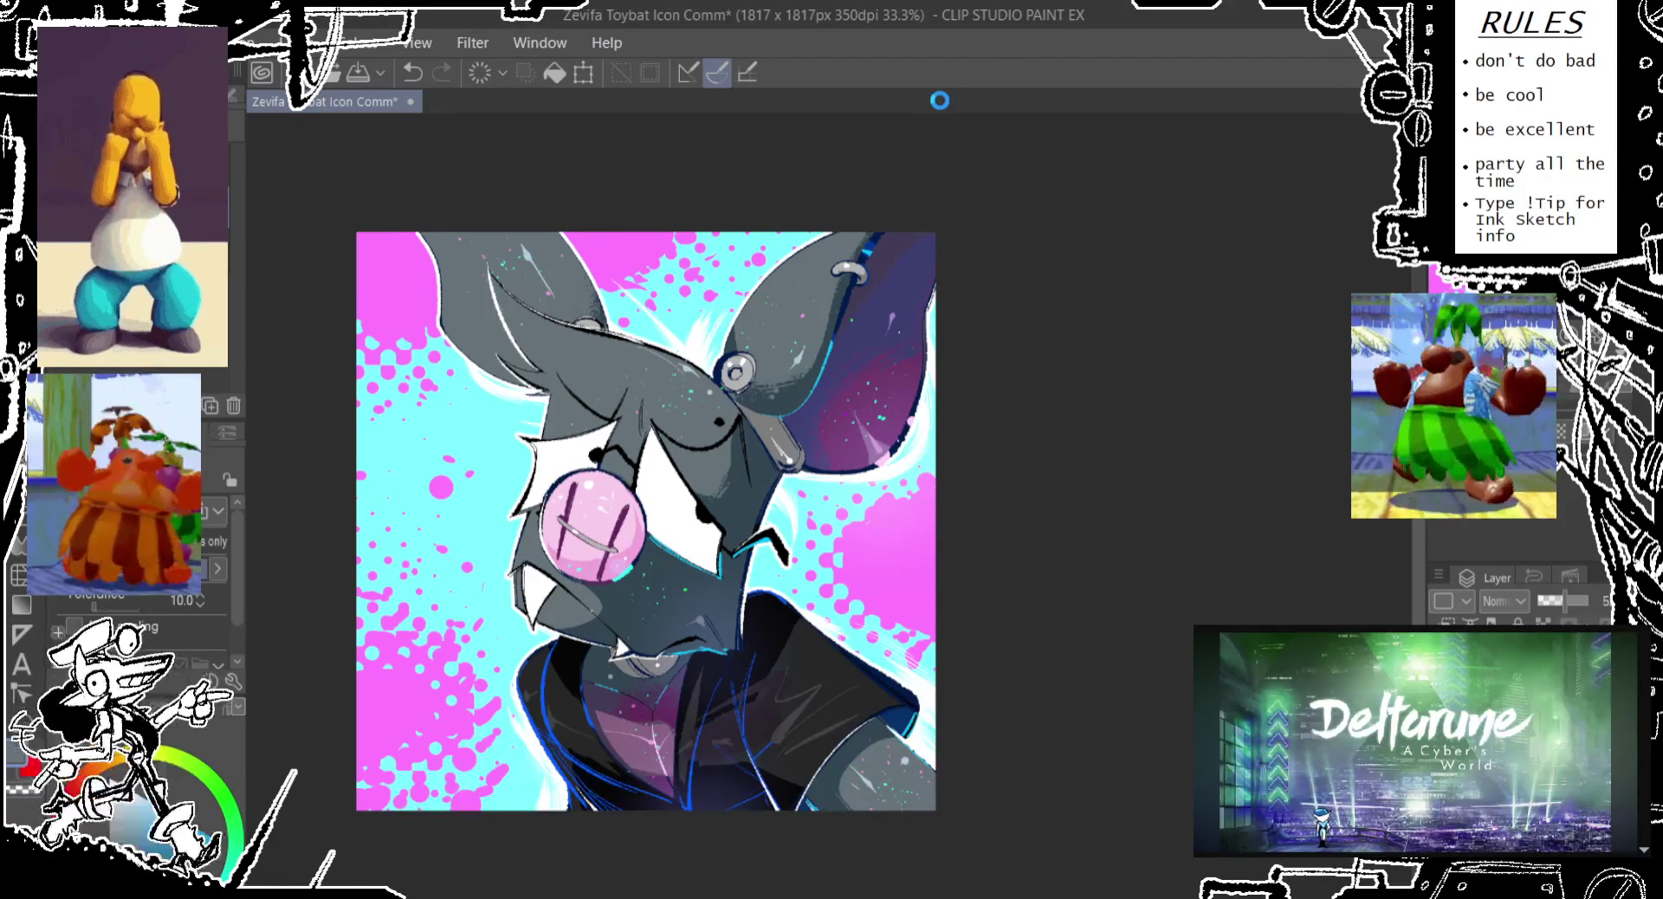
key("ctrl+s")
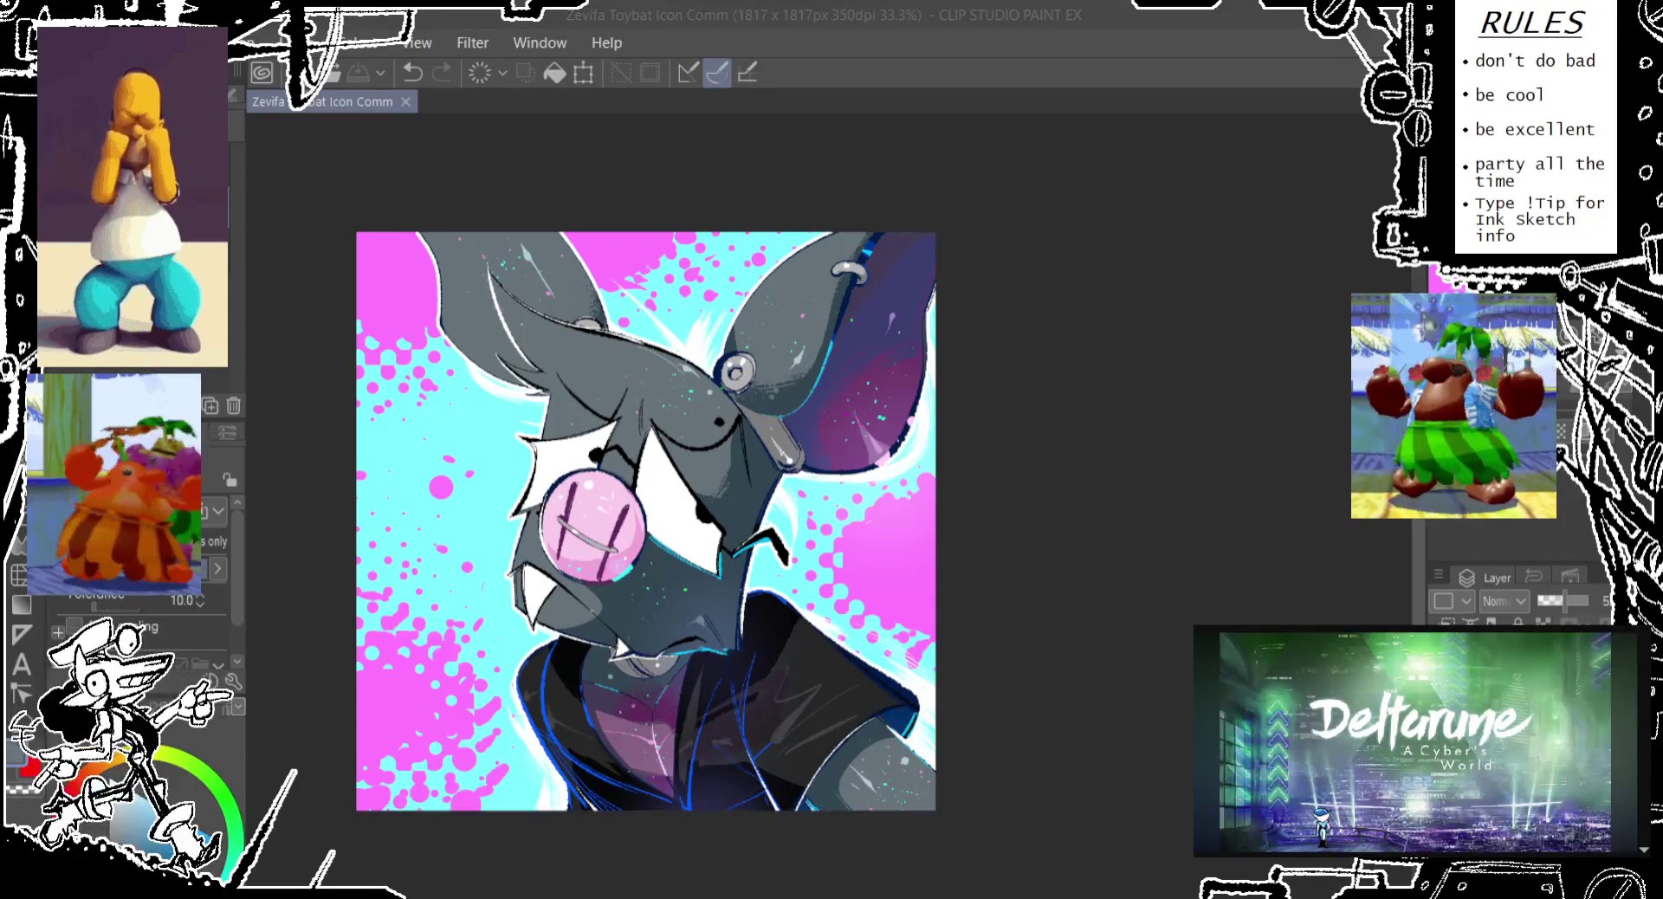
Pick magenta and flood-fill a new layer over the background with purple
left_click(1160, 89)
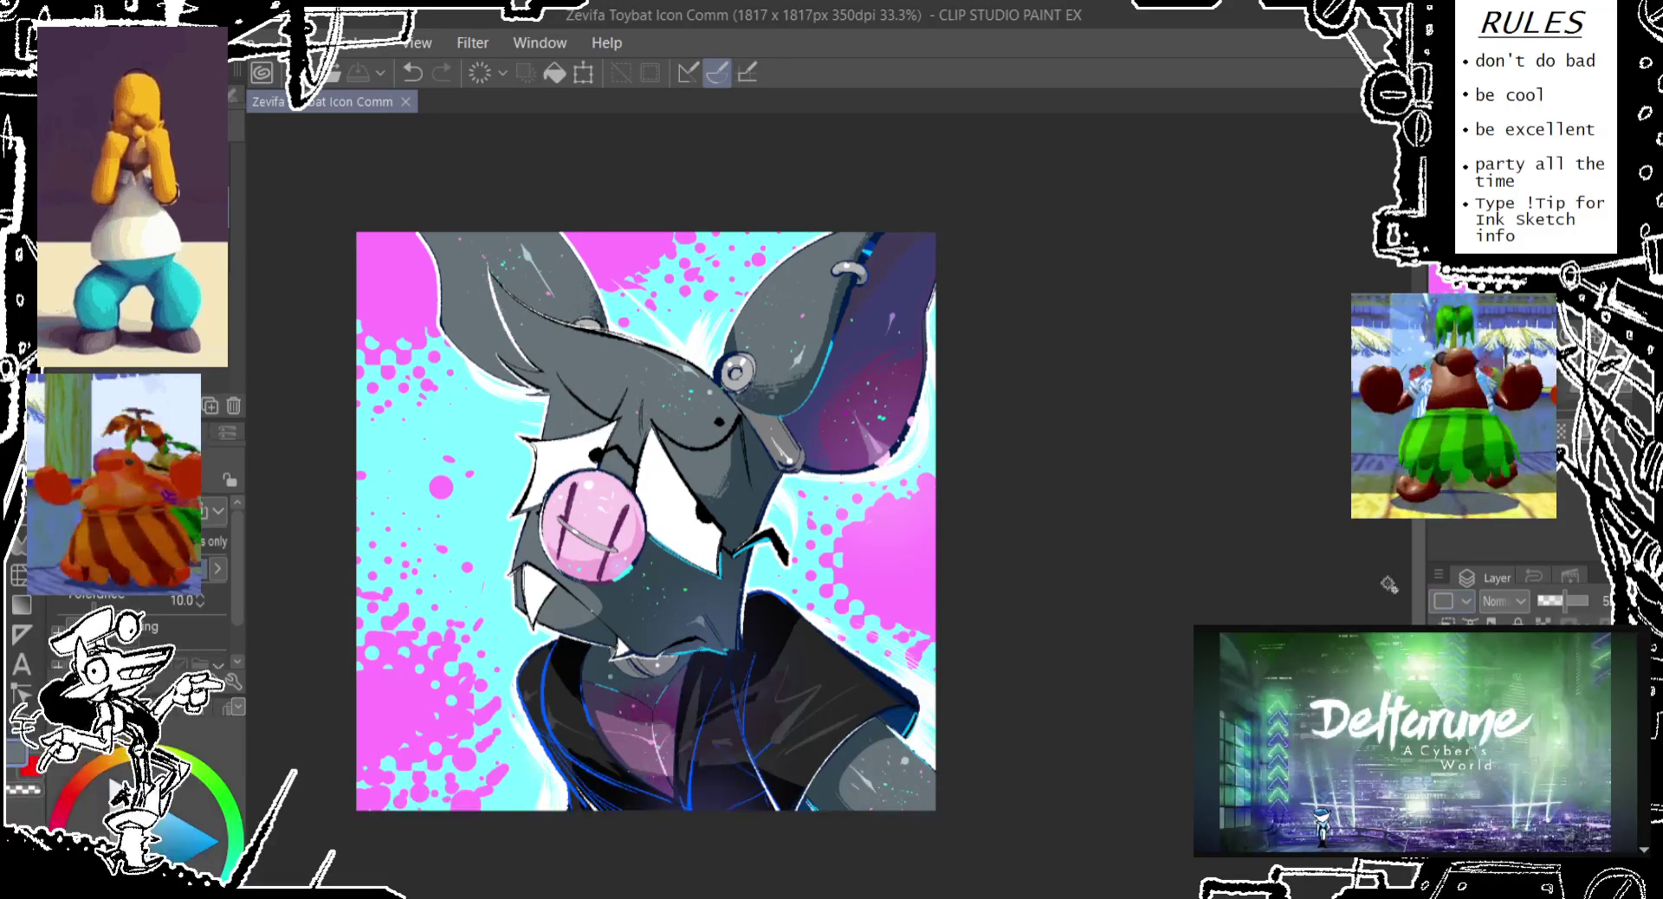
left_click_drag(1230, 523, 1175, 503)
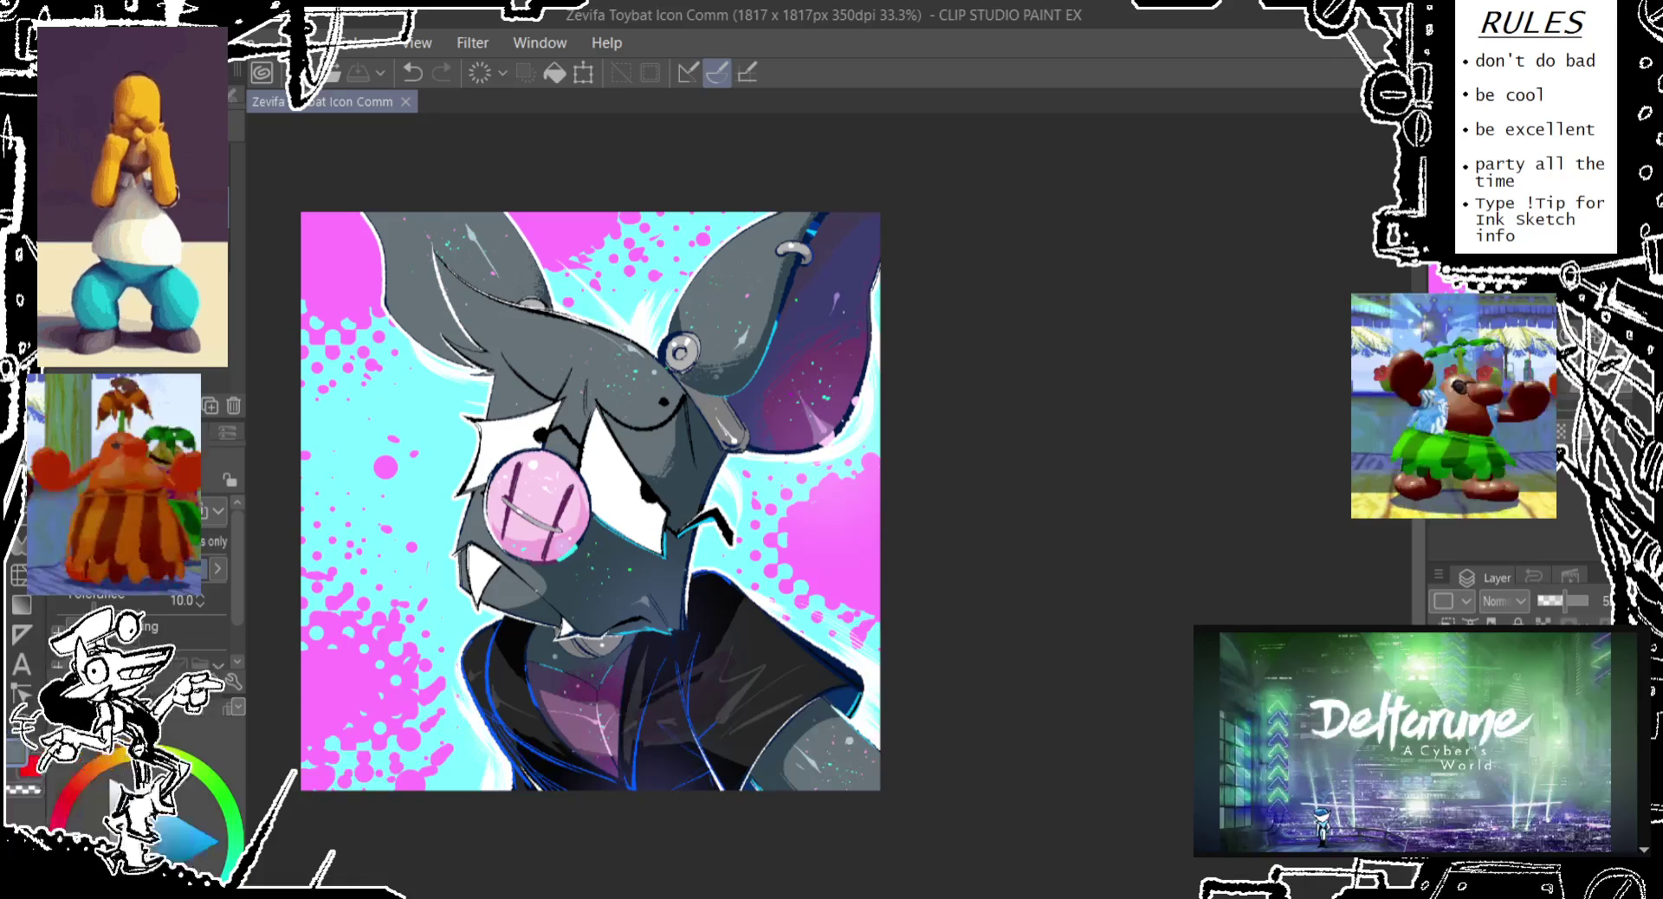
left_click(234, 839)
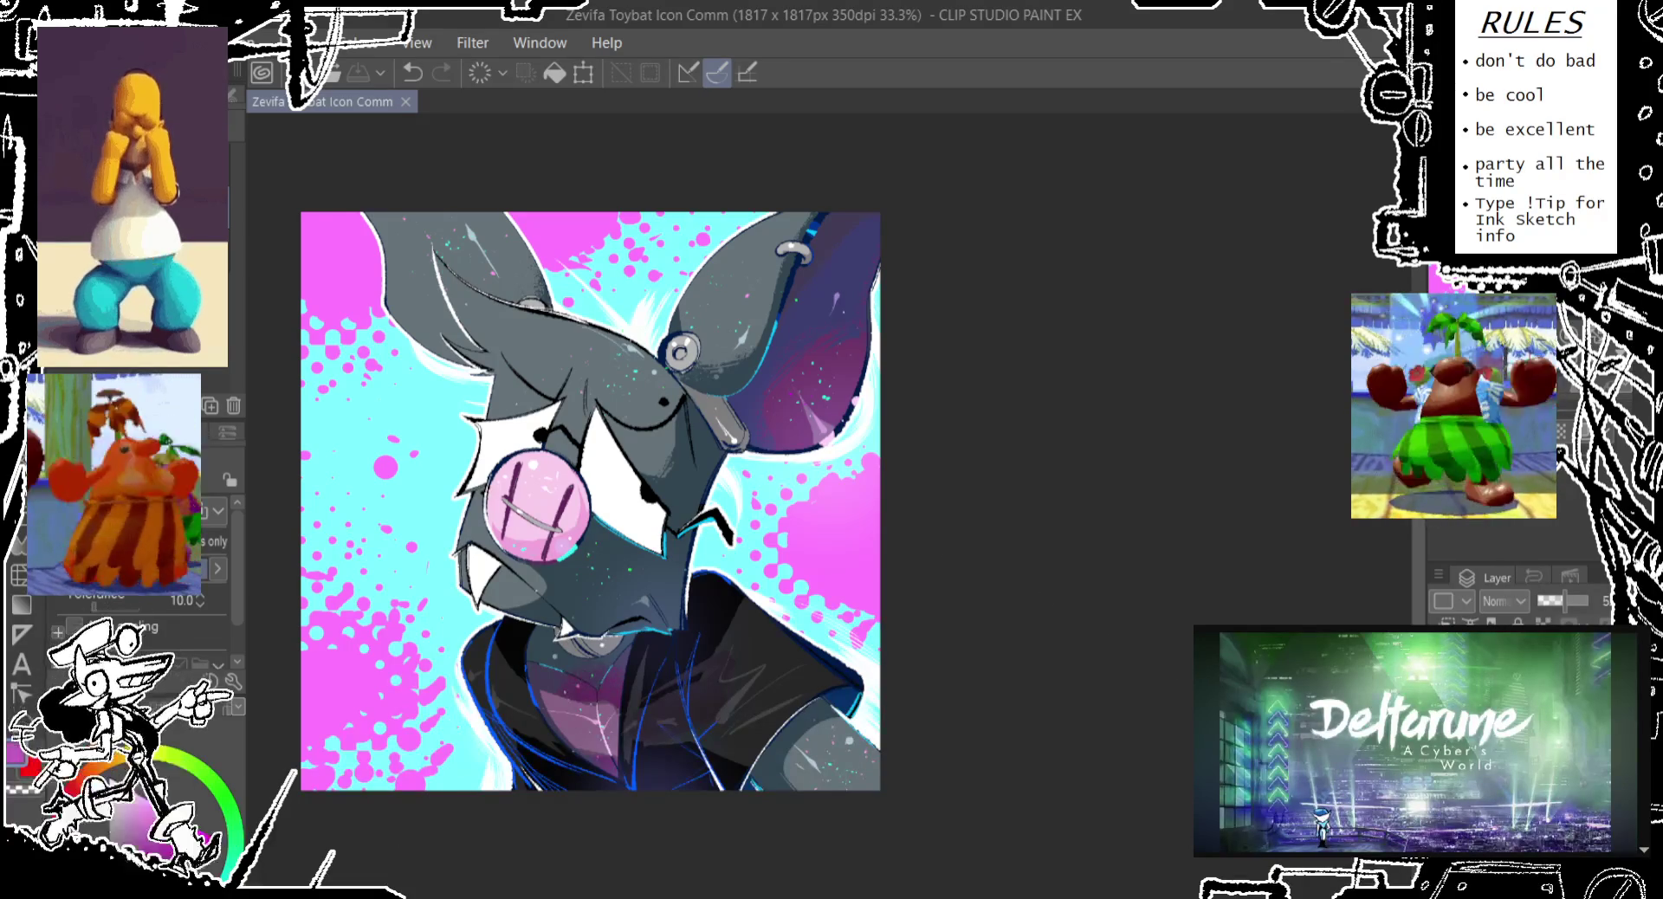
key("ctrl+shift+n")
left_click(553, 74)
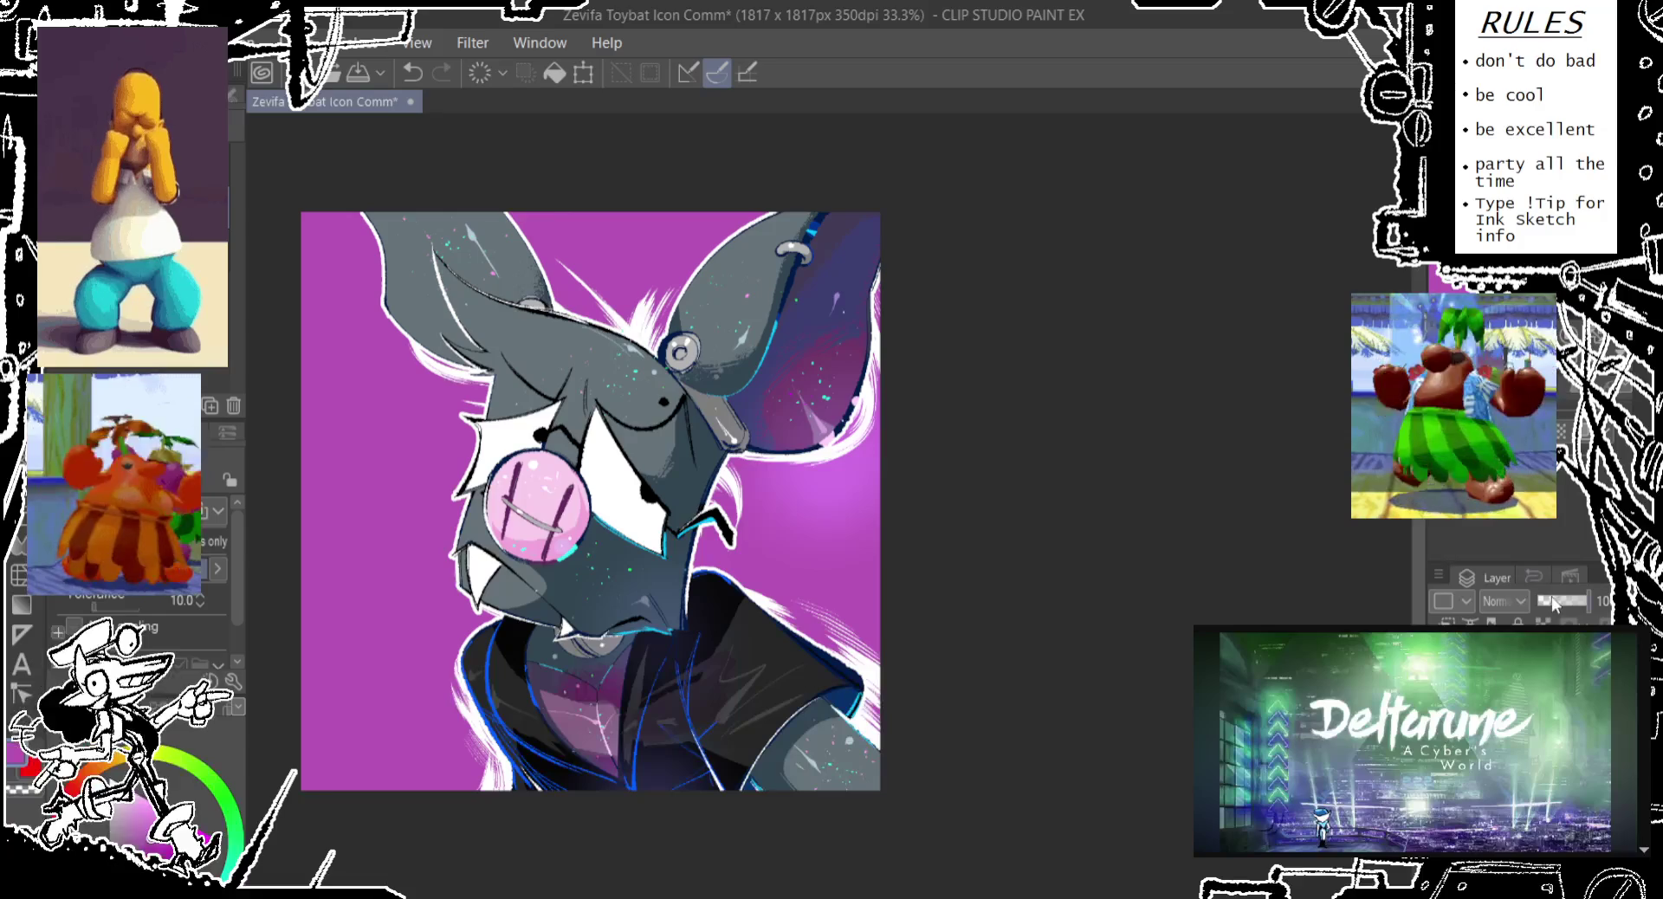
Lower the purple layer to a faint tint and toggle it to compare before and after
left_click_drag(1556, 598, 1551, 599)
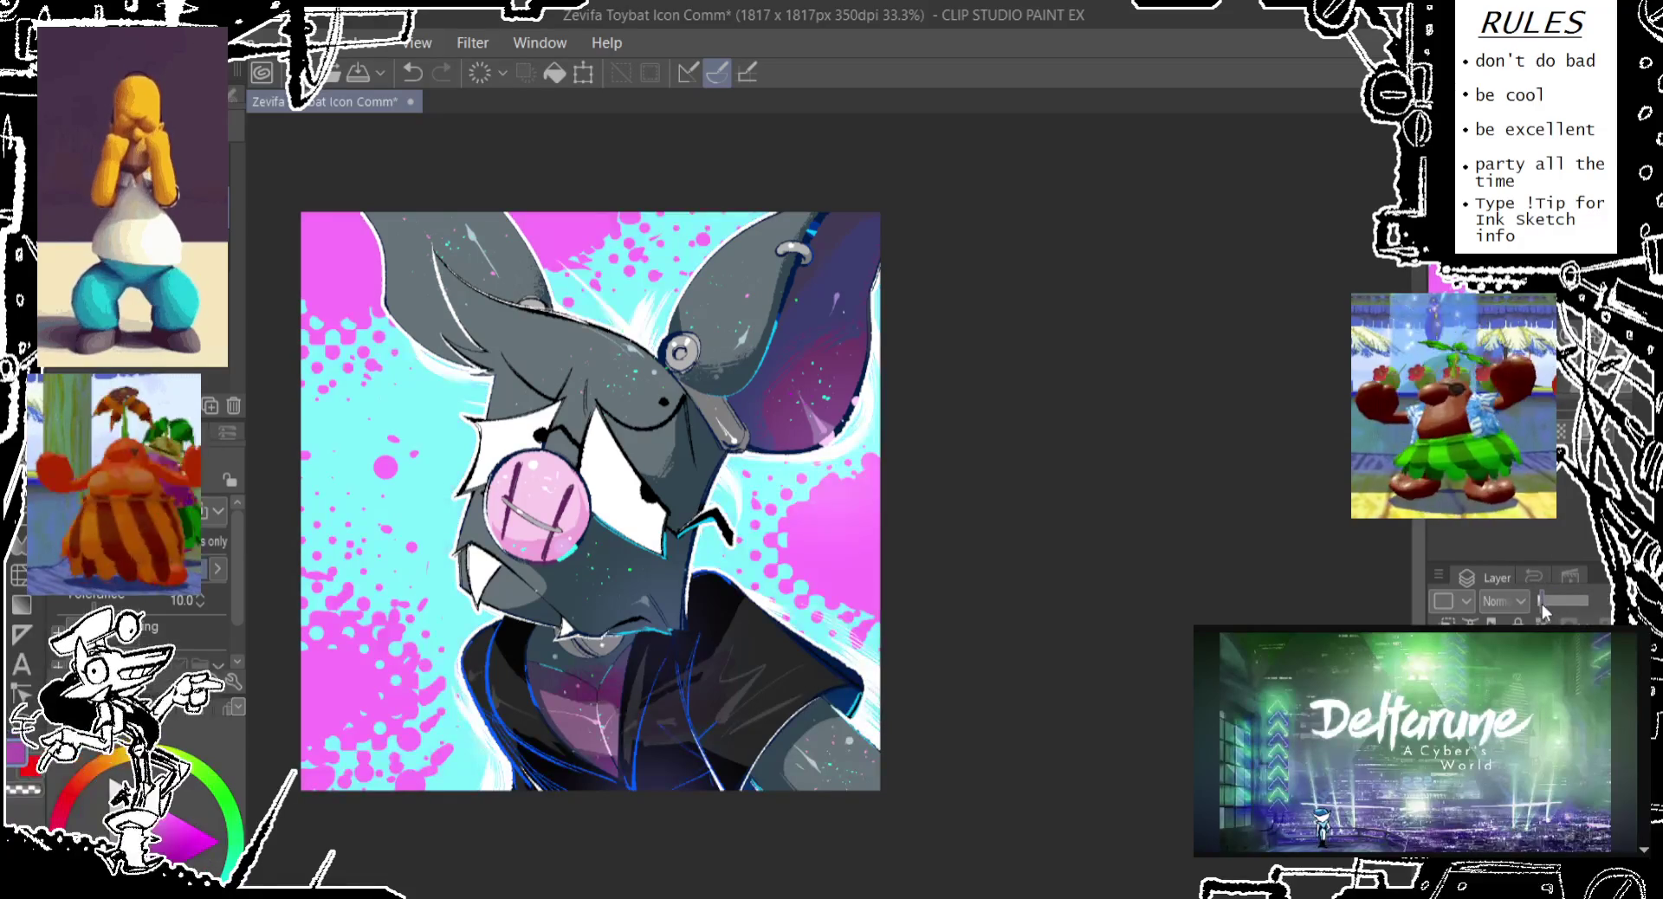
left_click_drag(1550, 605, 1550, 601)
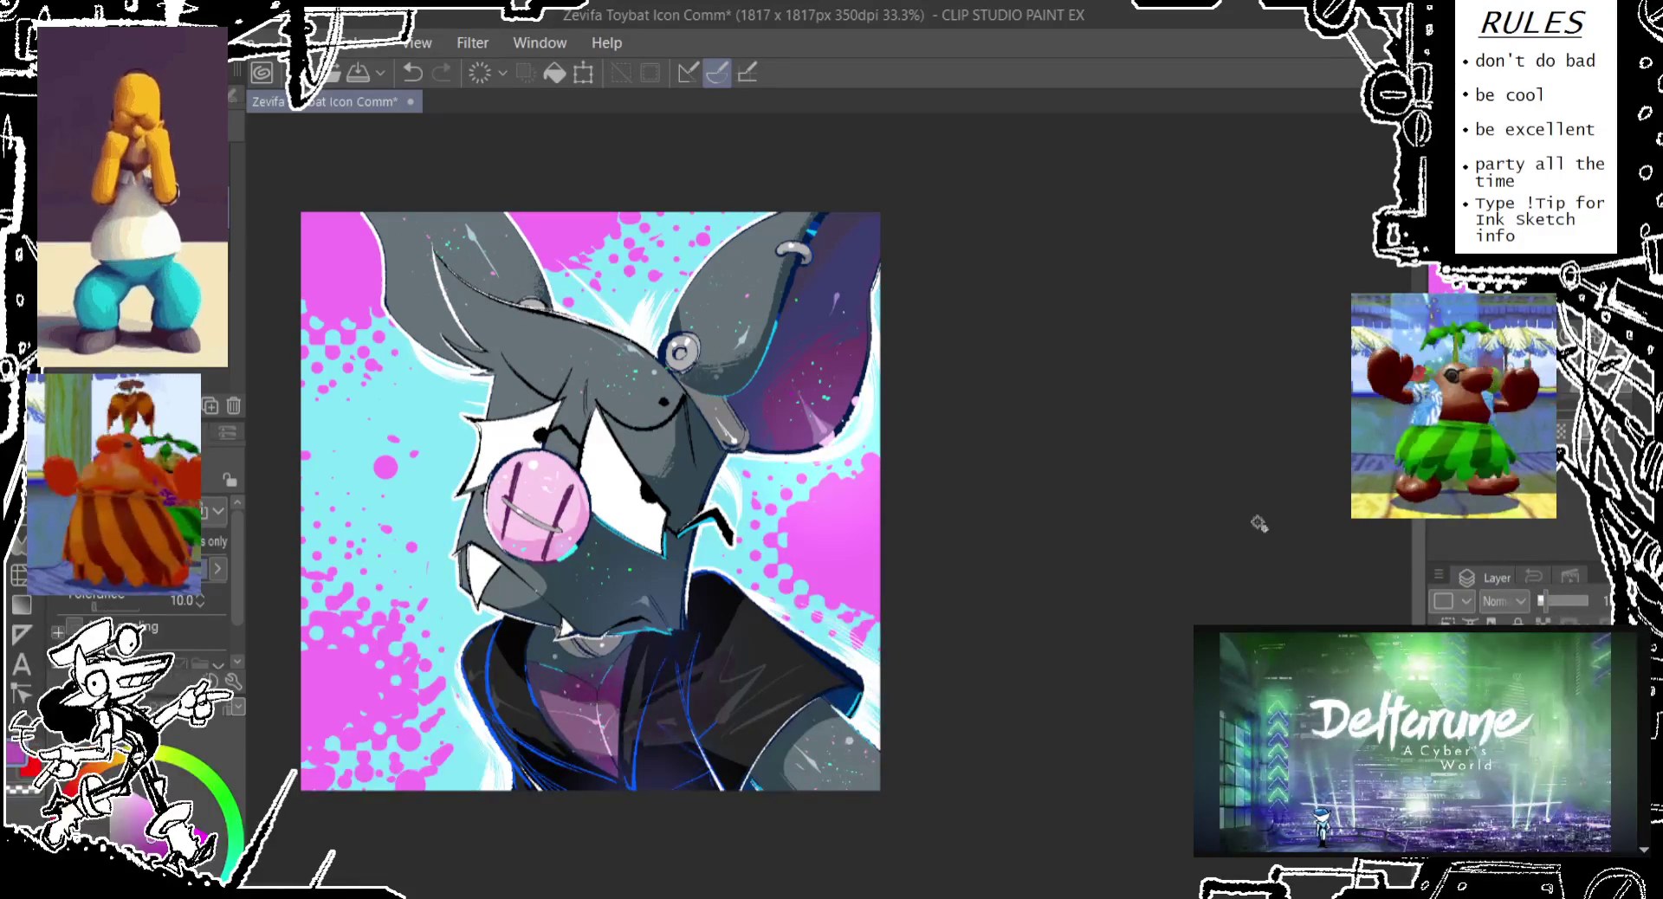
key("Delete")
key("ctrl+z")
key("ctrl+y")
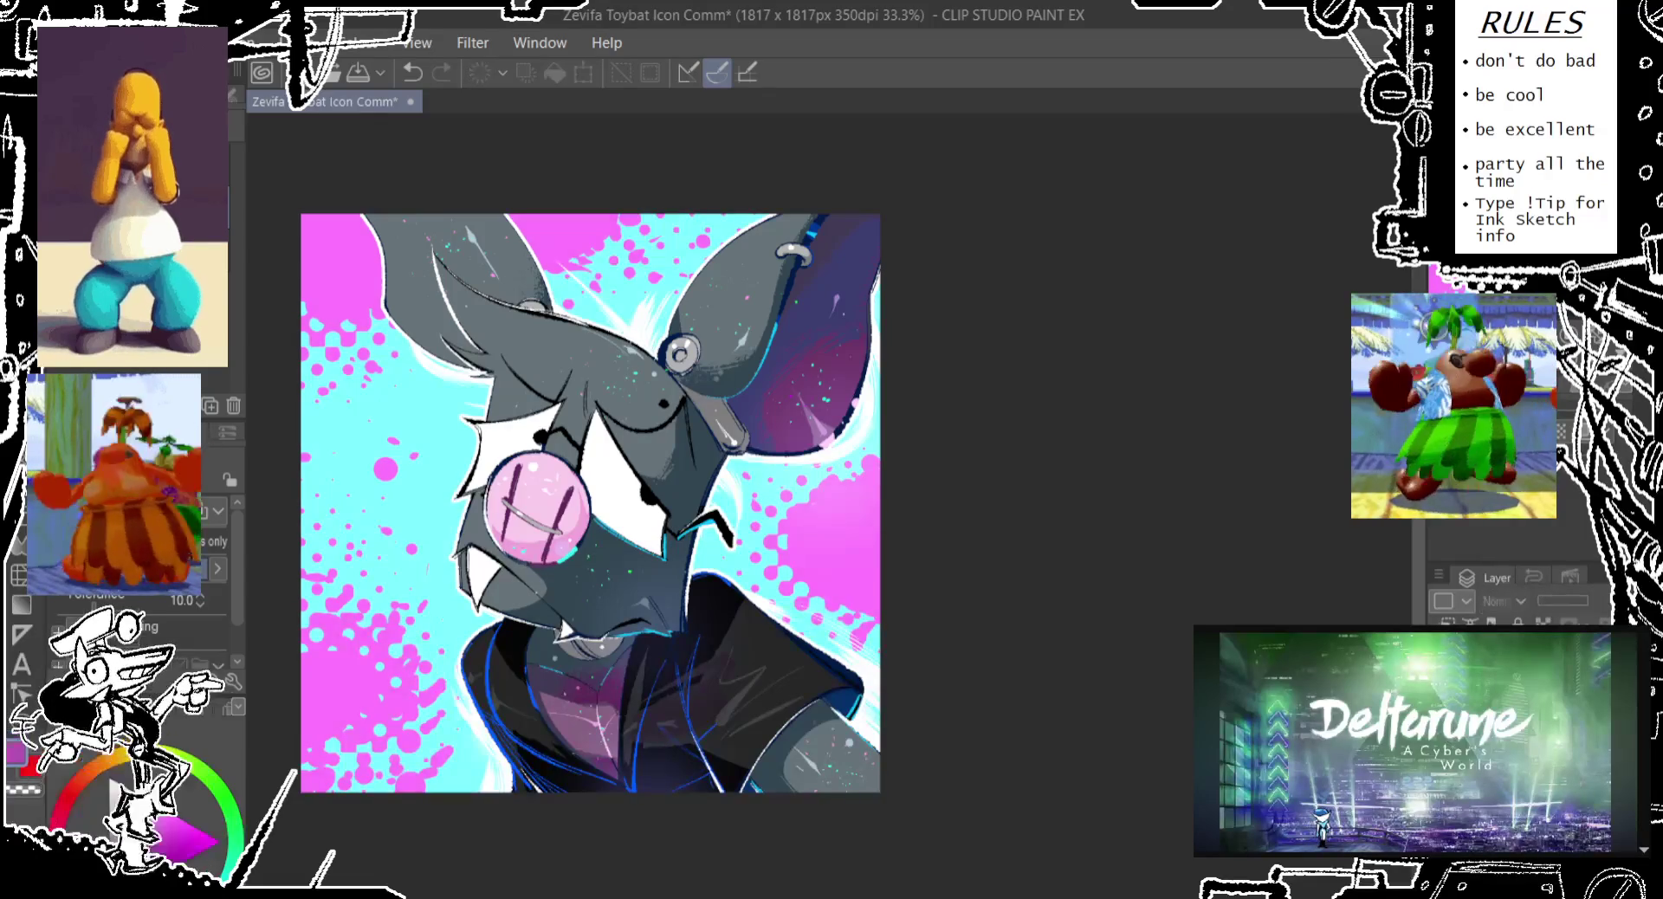
key("ctrl+z")
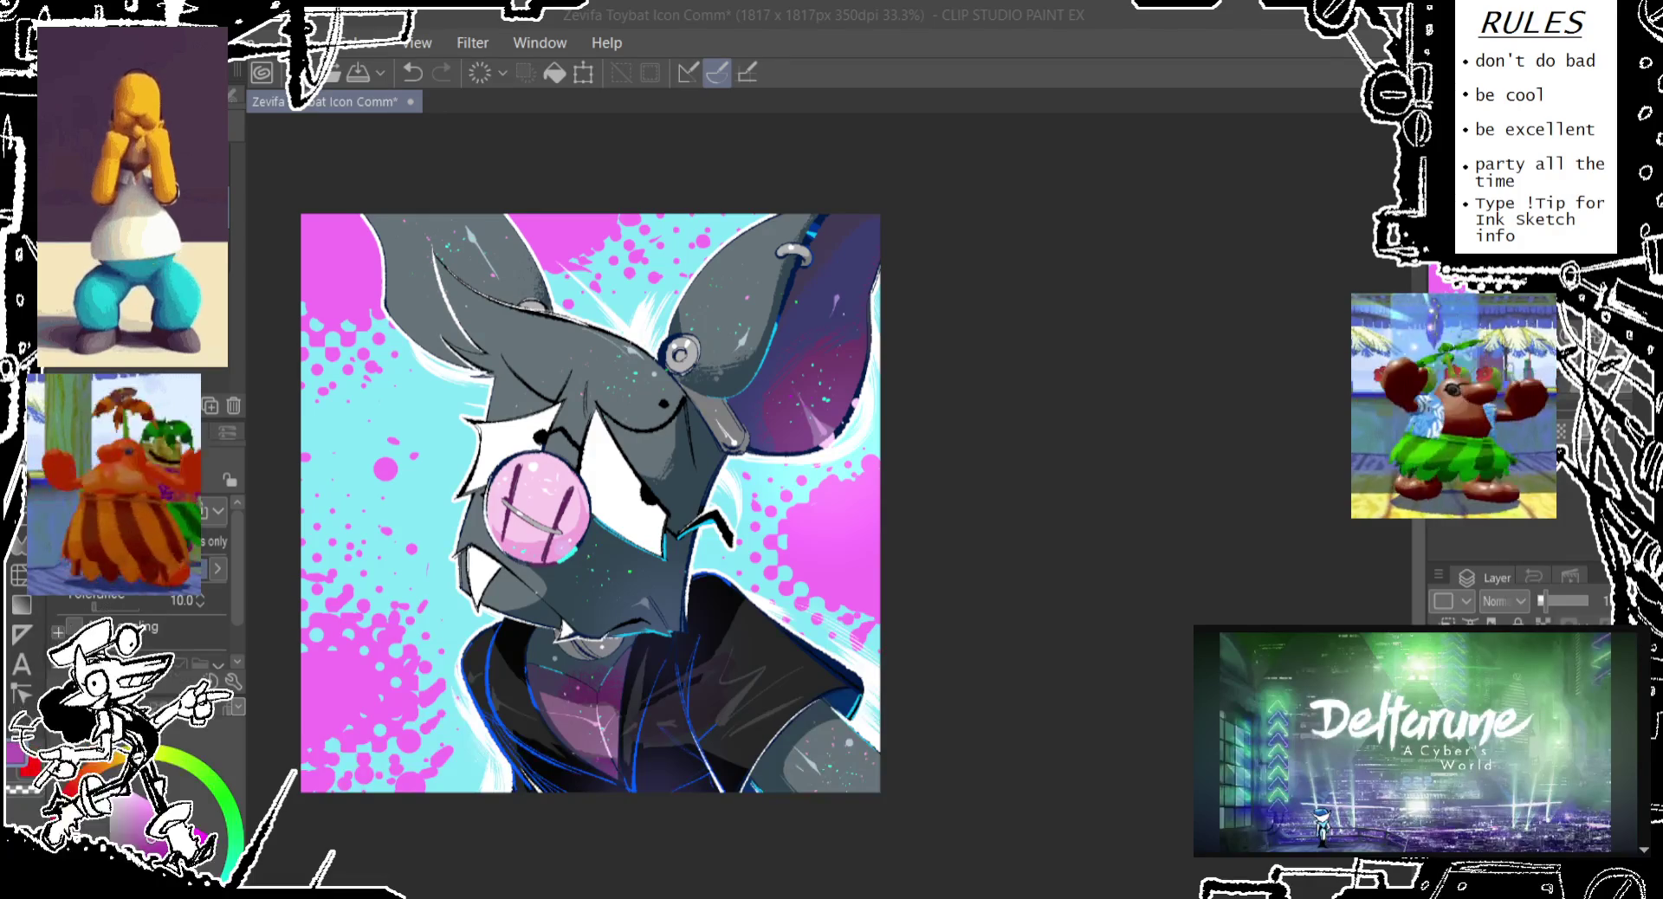
key("ctrl+d")
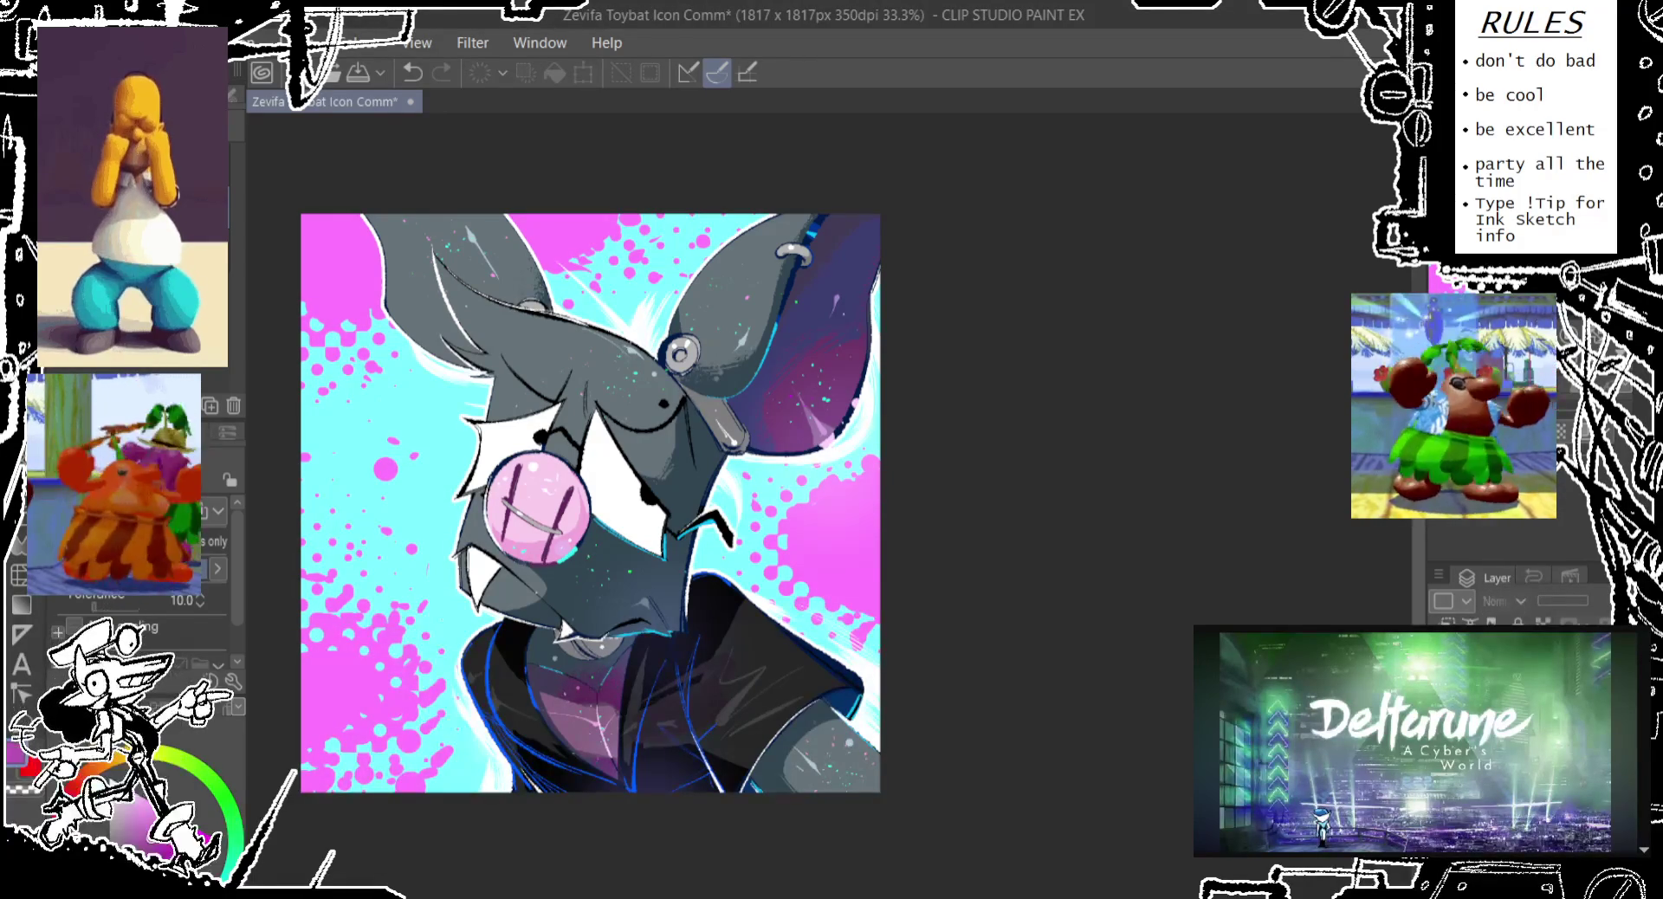
key("ctrl+y")
key("ctrl+y")
key("ctrl+z")
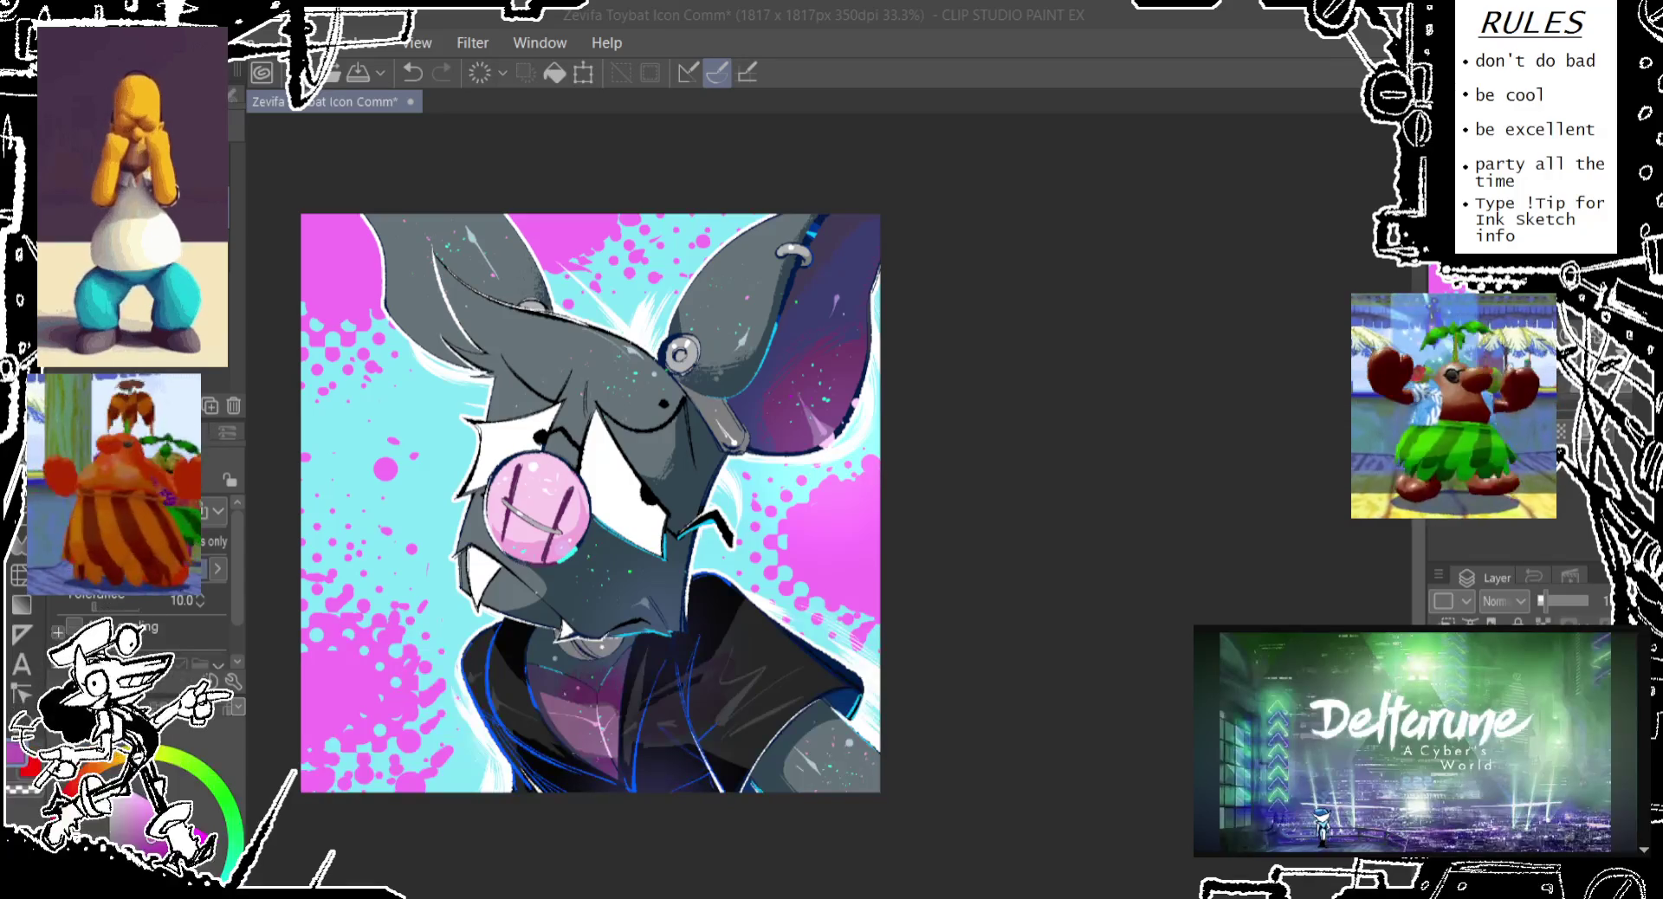
left_click(1208, 26)
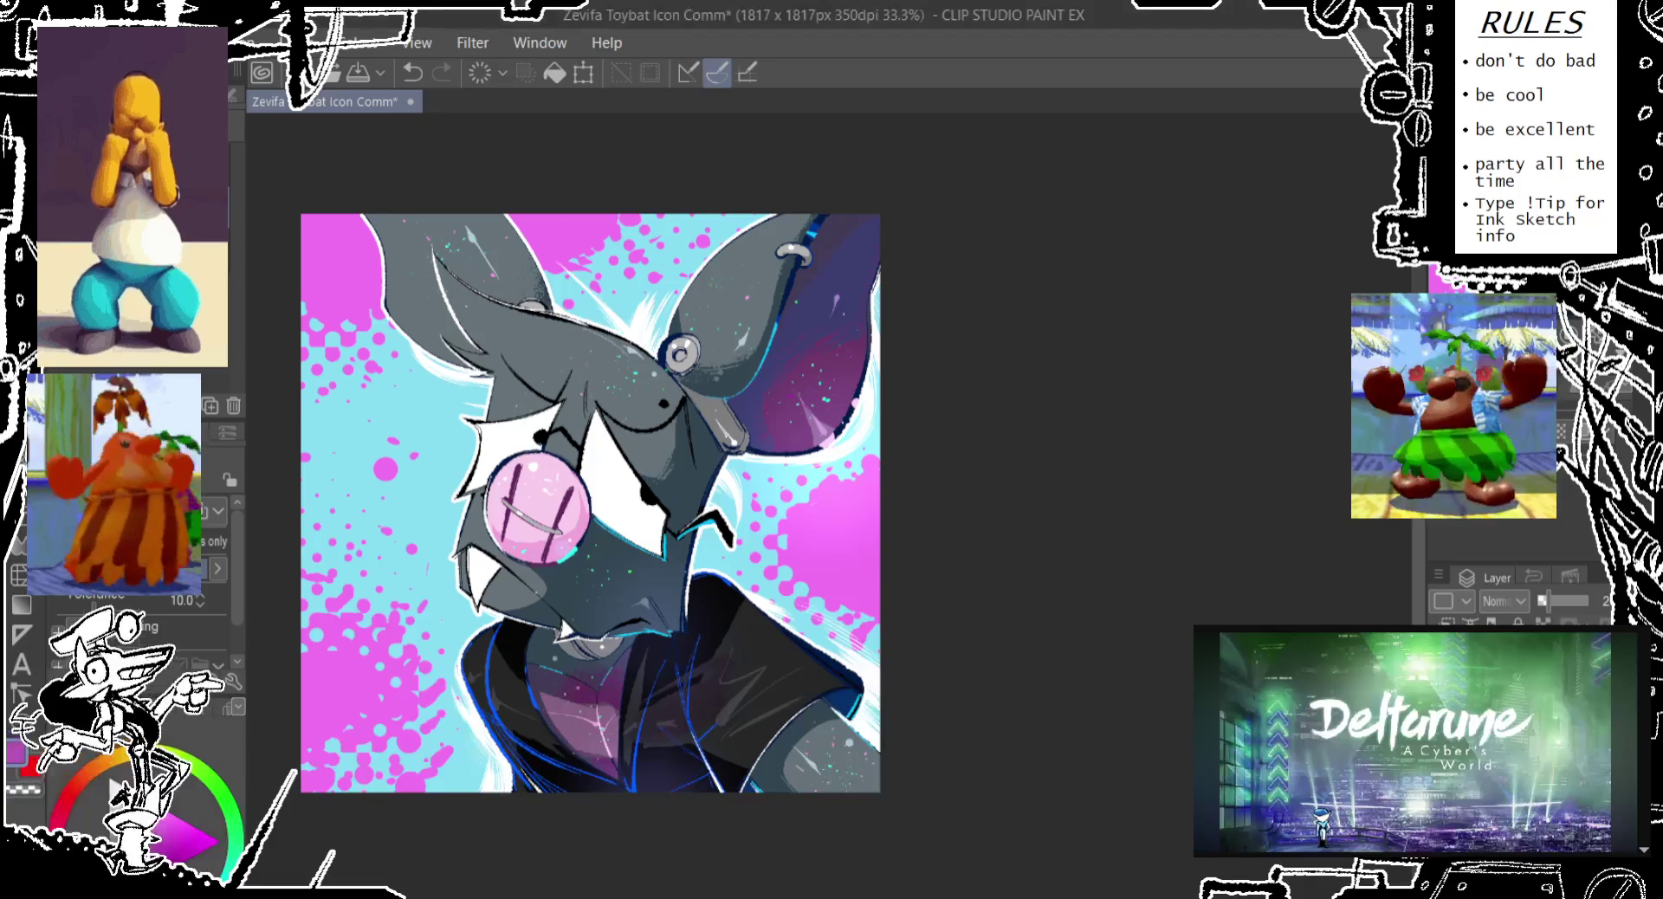
left_click_drag(589, 502, 607, 538)
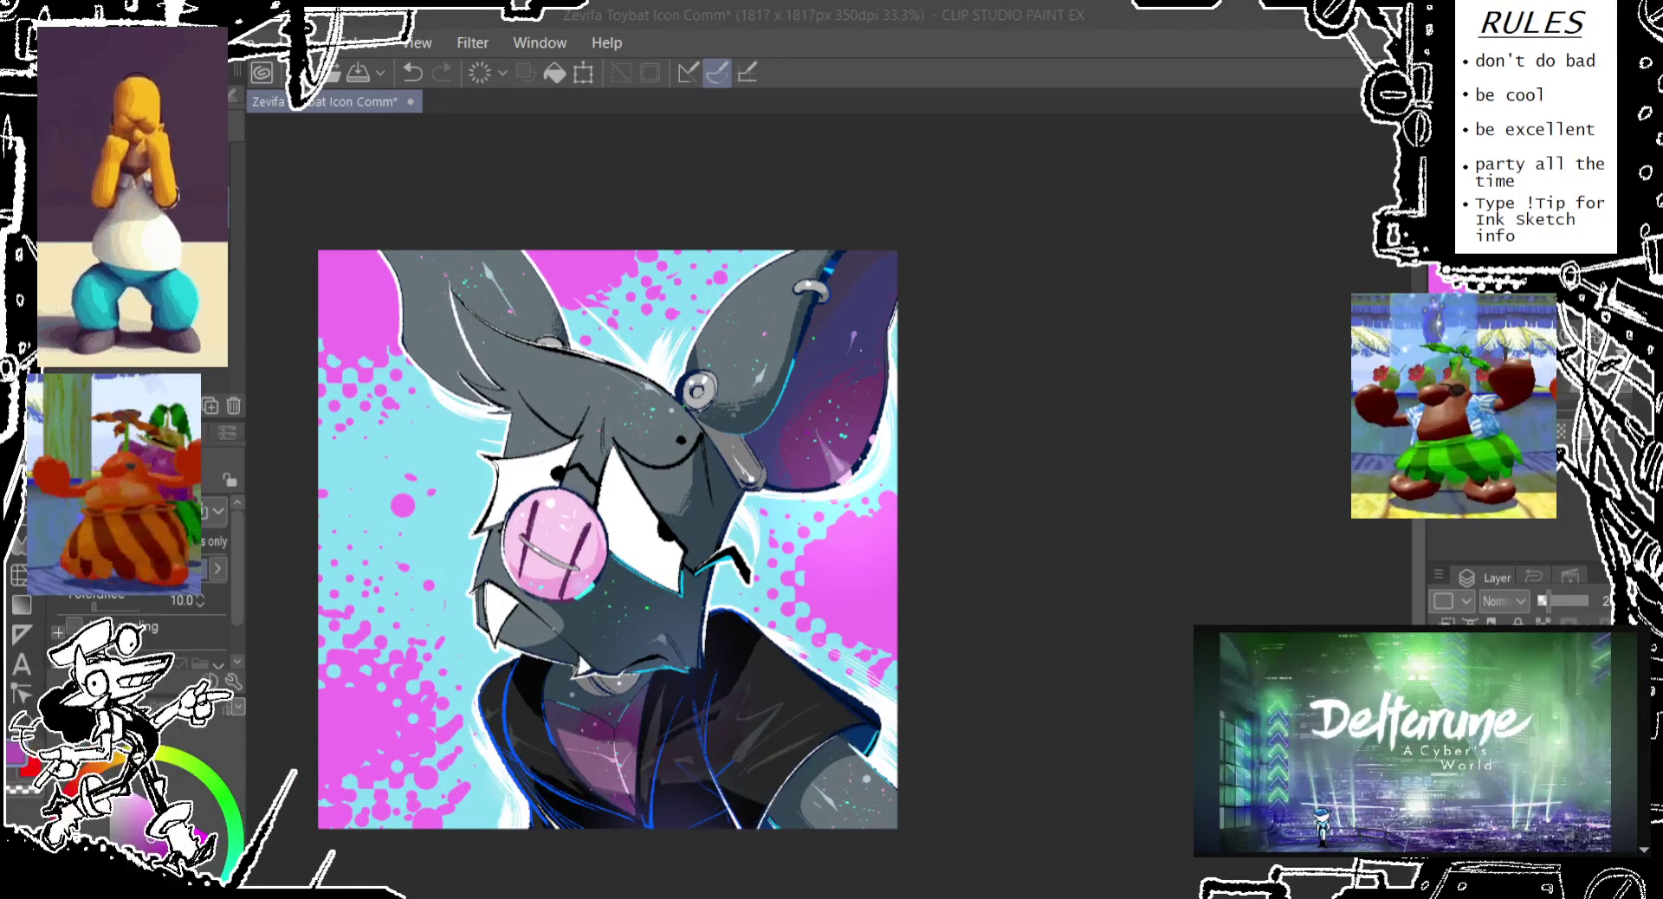
Save the finished bat icon and close its document, returning to the blank 2000×2500 canvas
left_click(1109, 349)
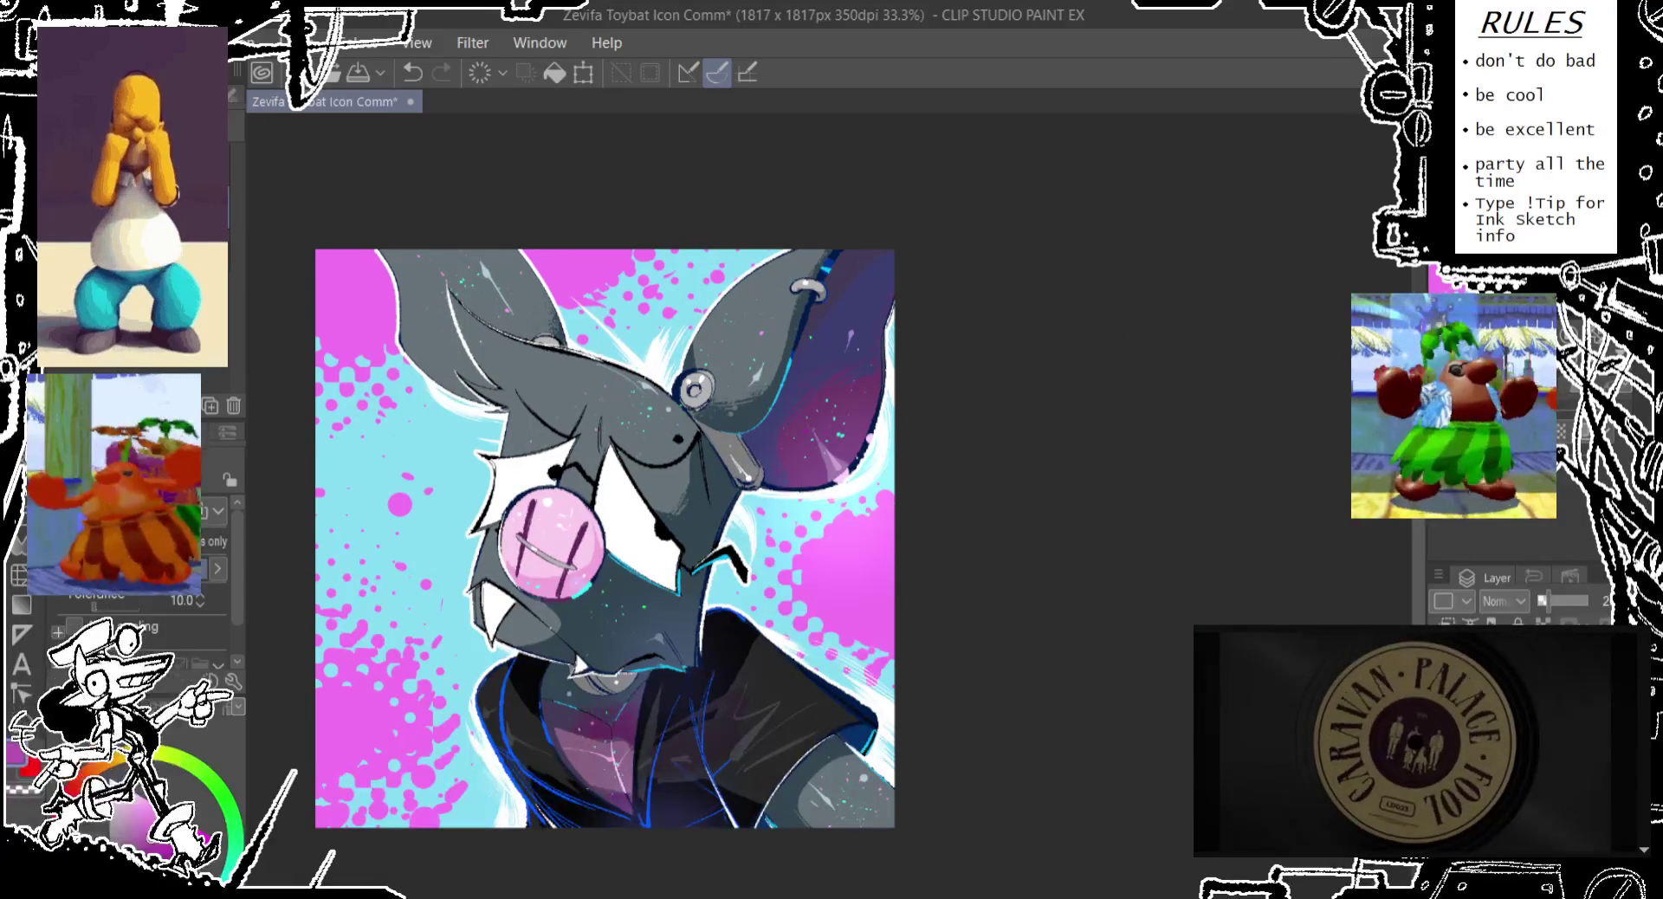
key("ctrl+s")
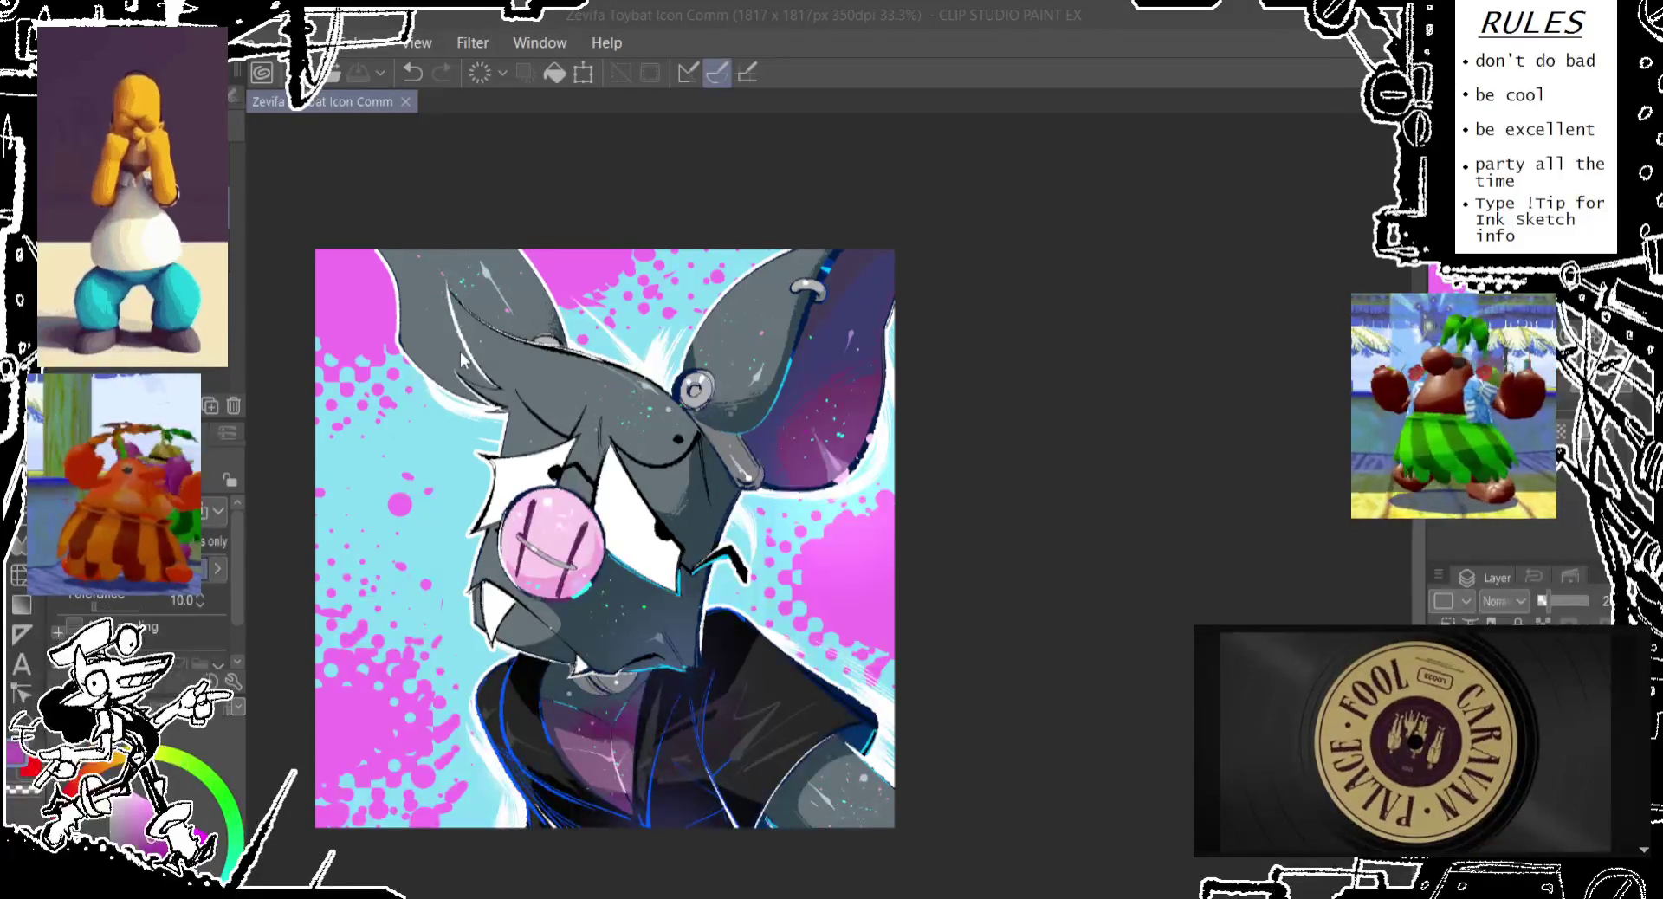
left_click(464, 360)
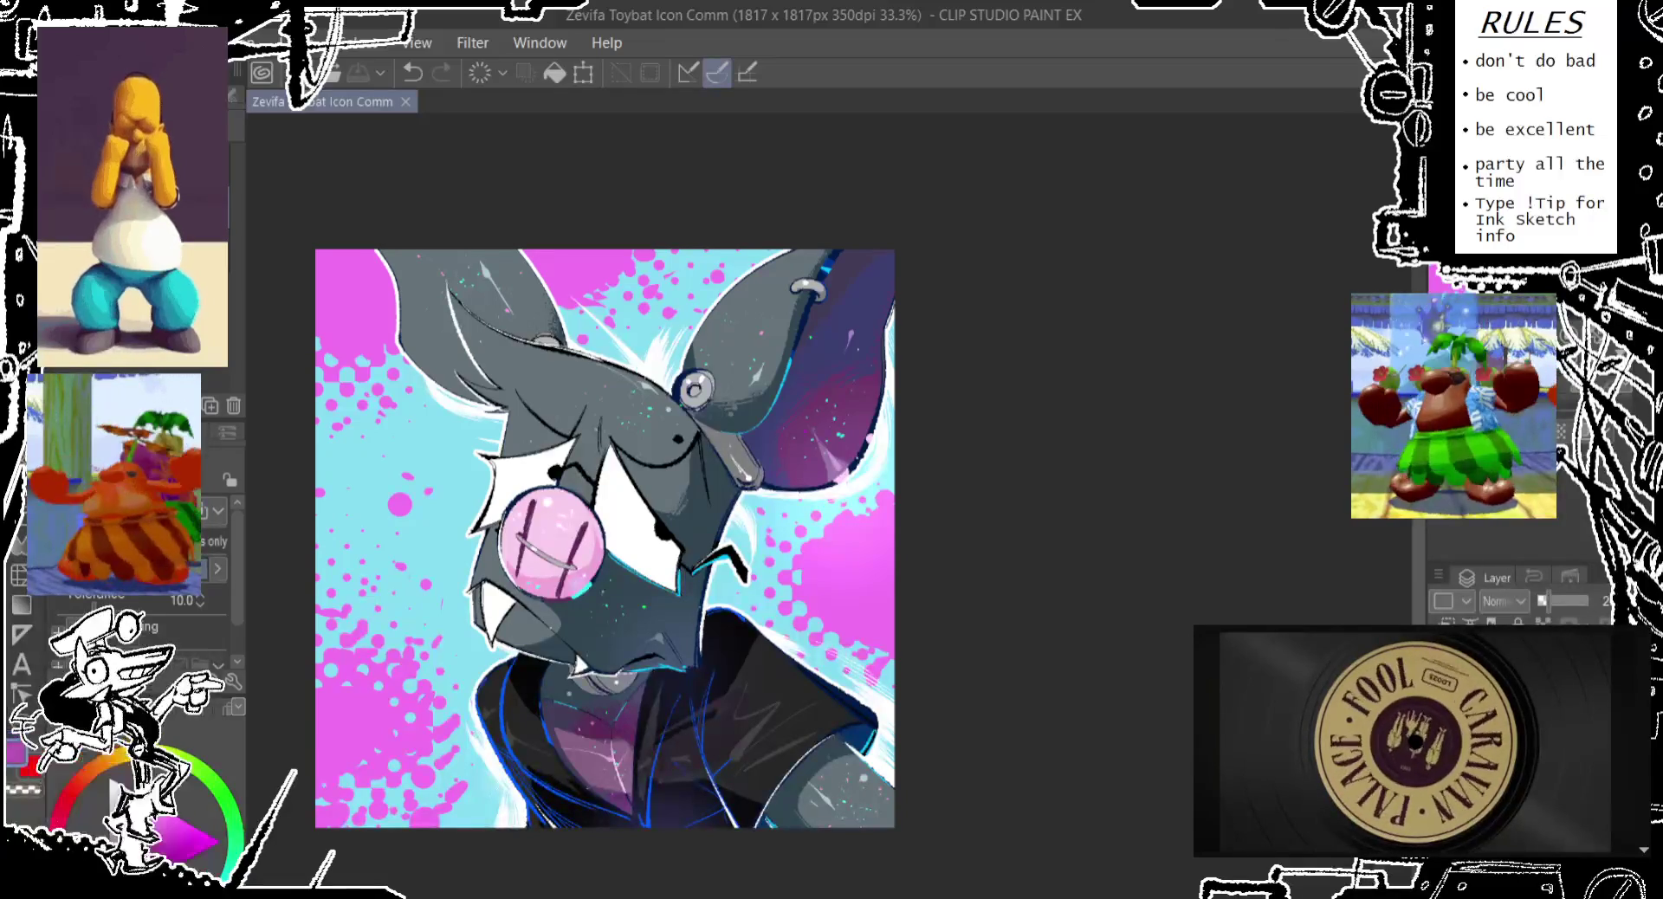
left_click(407, 101)
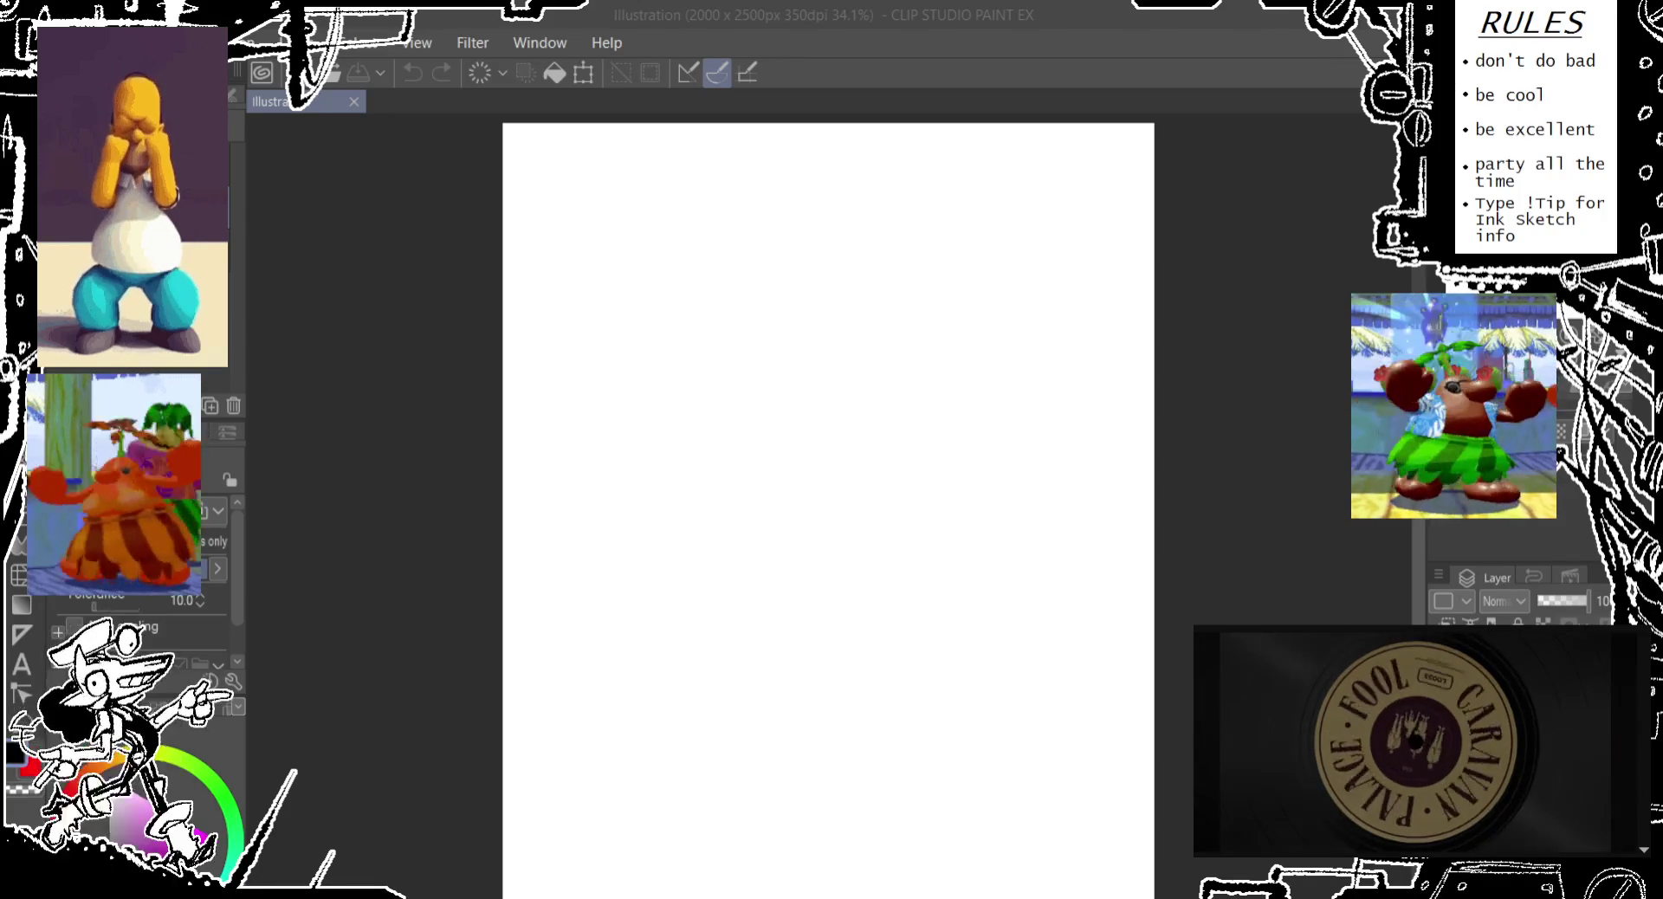
key("alt+Tab")
key("alt+Tab")
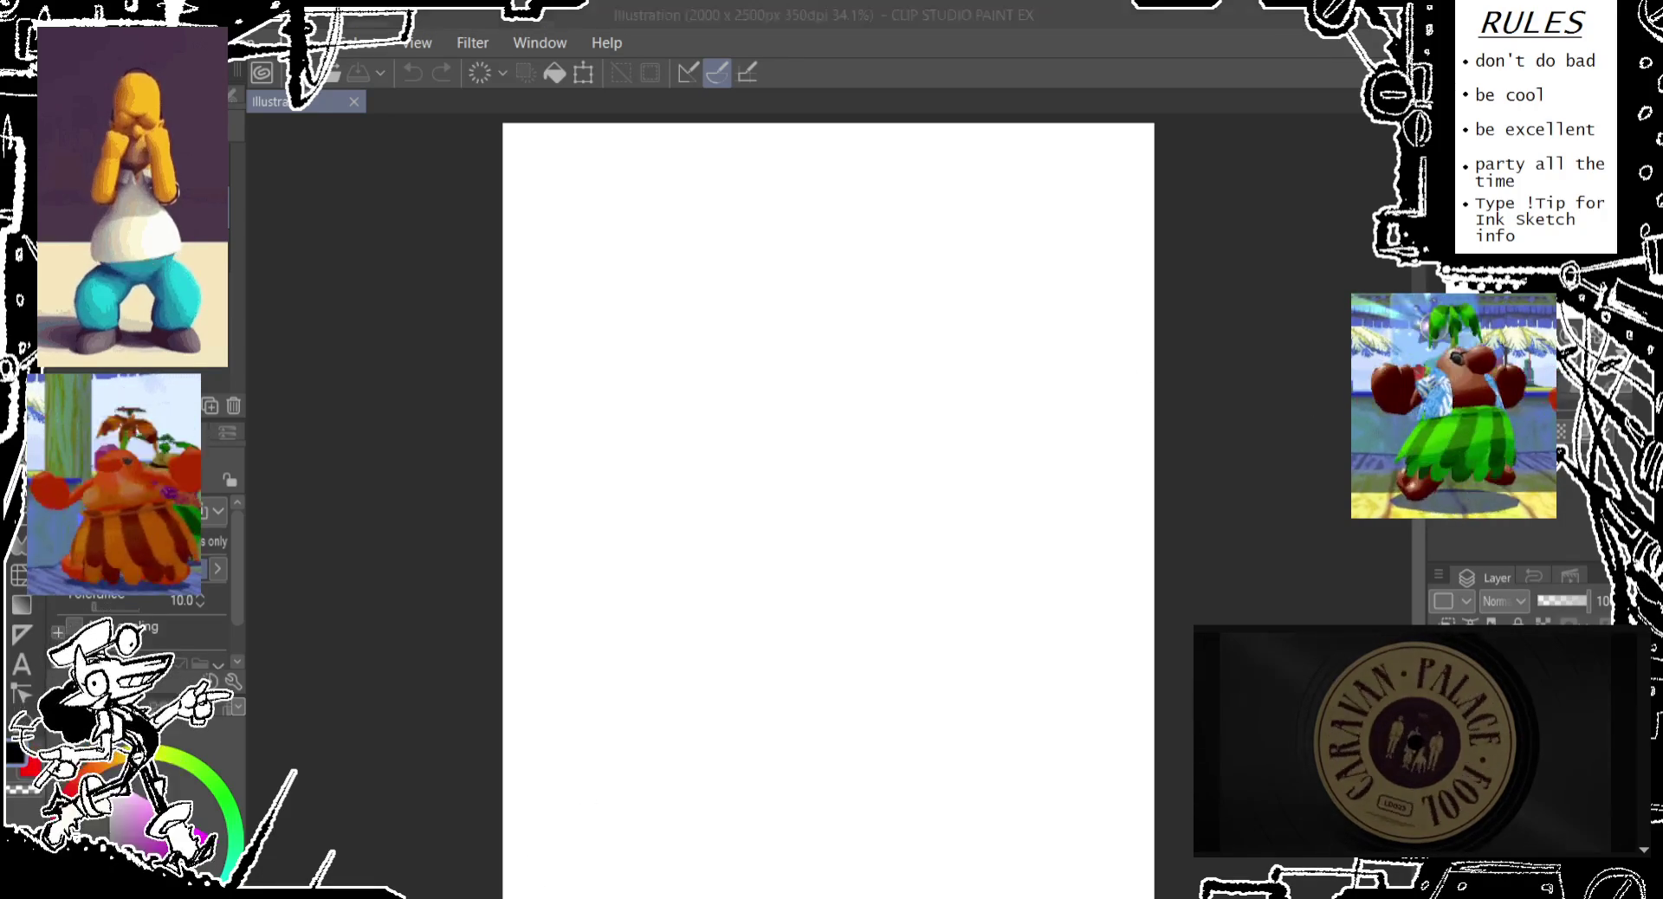
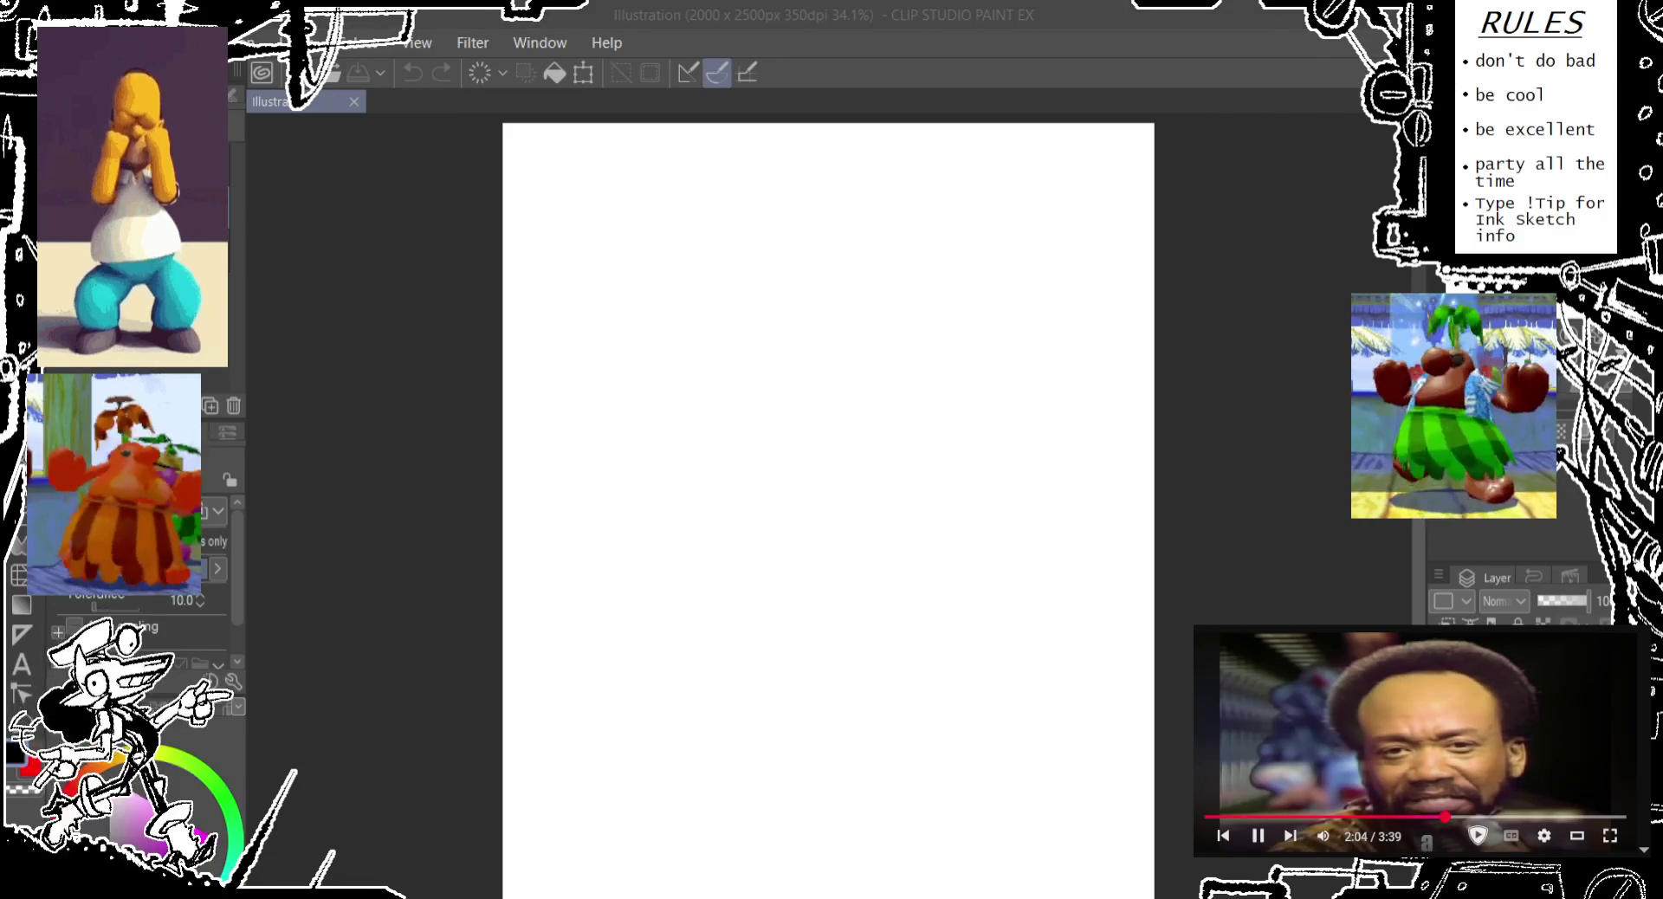
Switch to the pen tool for sketching and adjust the layer opacity in the Layer panel
left_click_drag(790, 221, 797, 234)
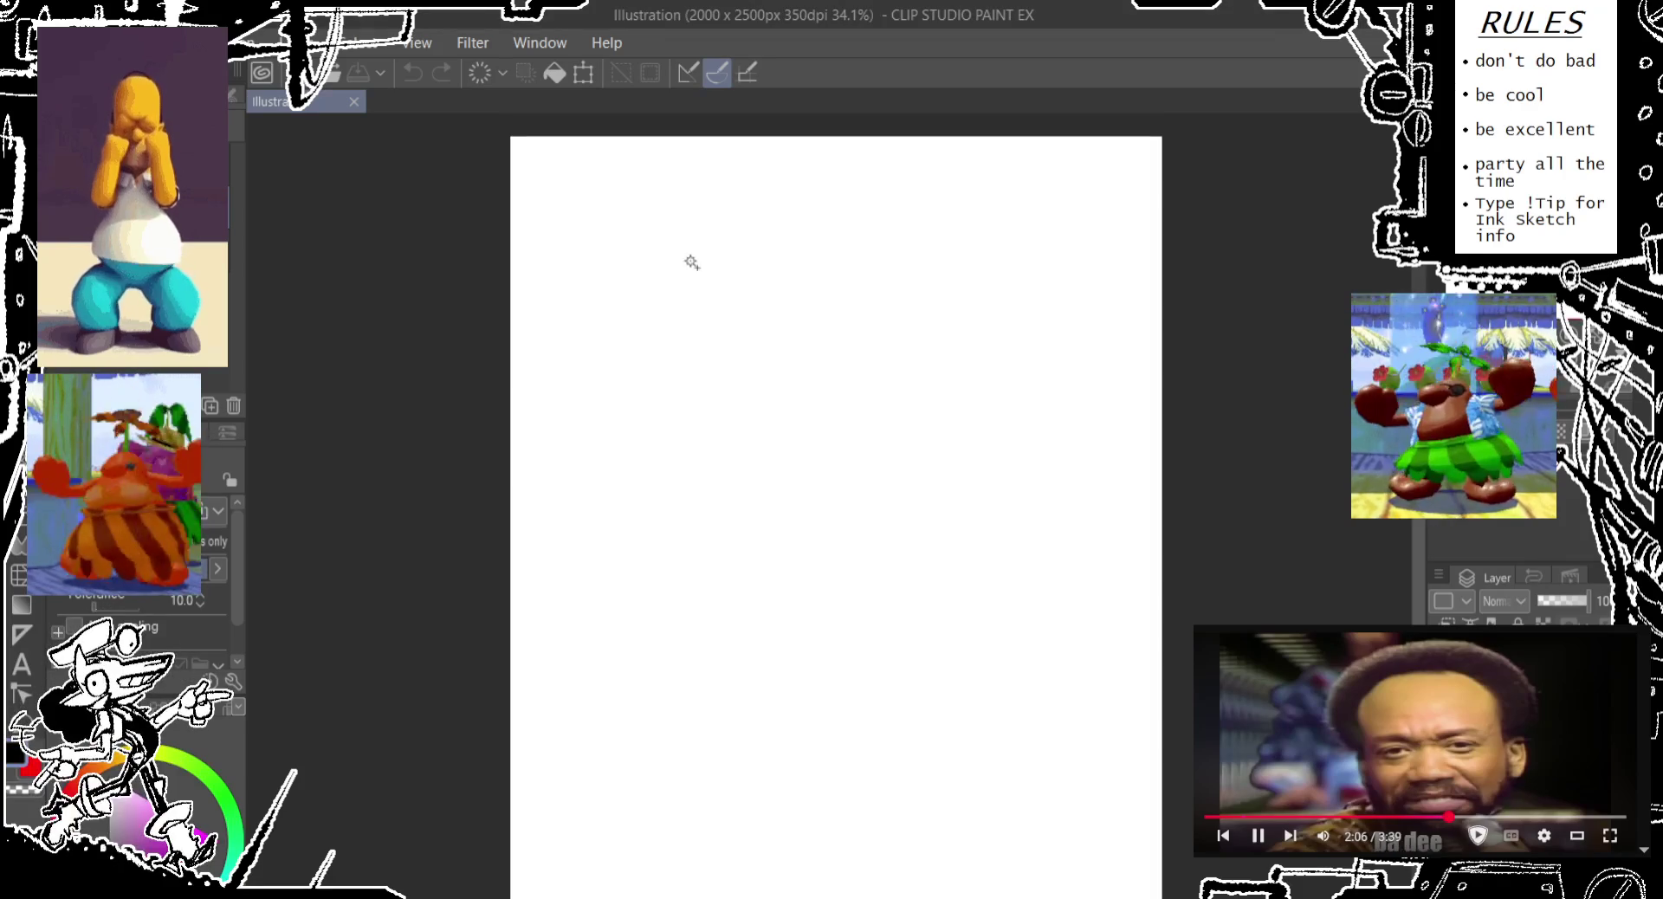
key("p")
left_click(1550, 600)
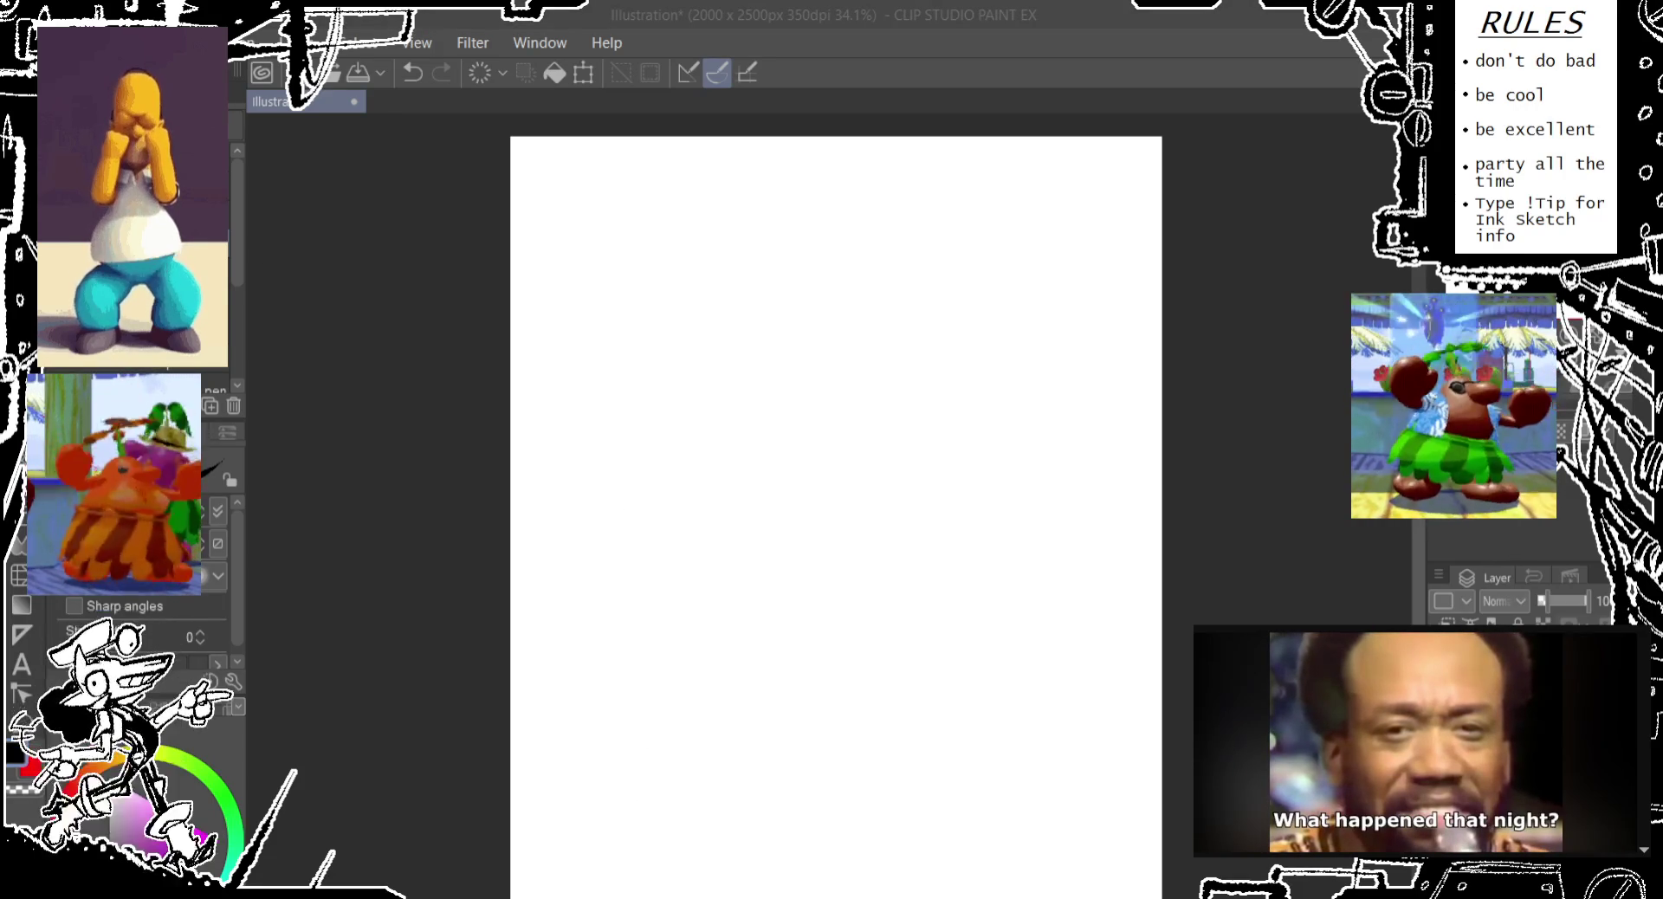
left_click(948, 41)
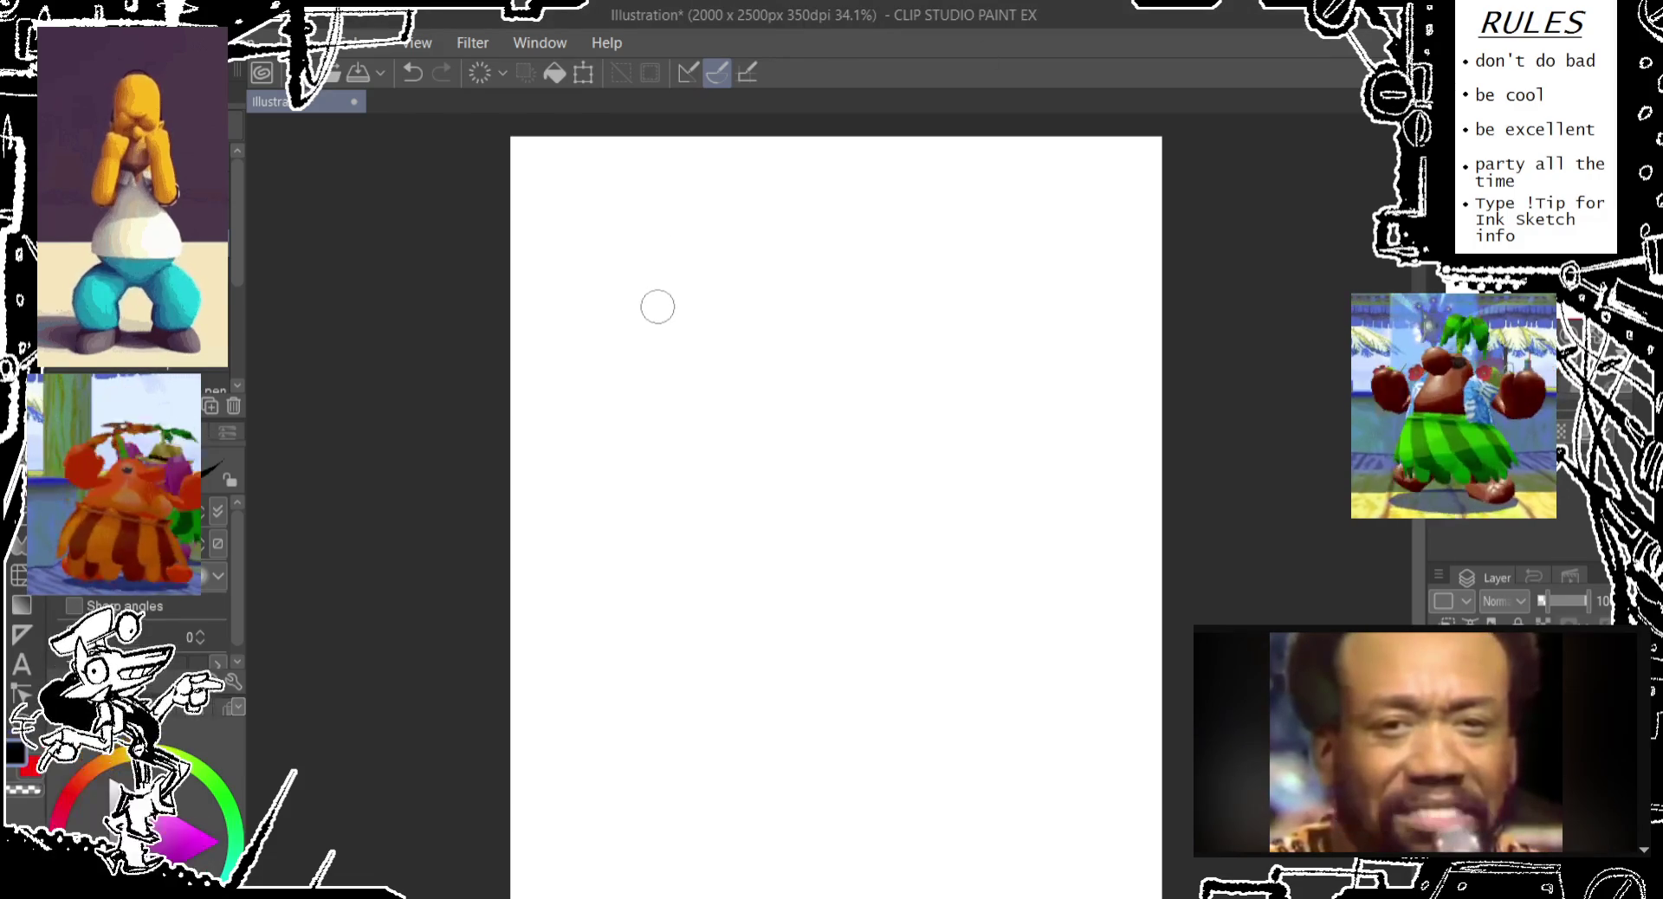
scroll(378, 168, "up", 2)
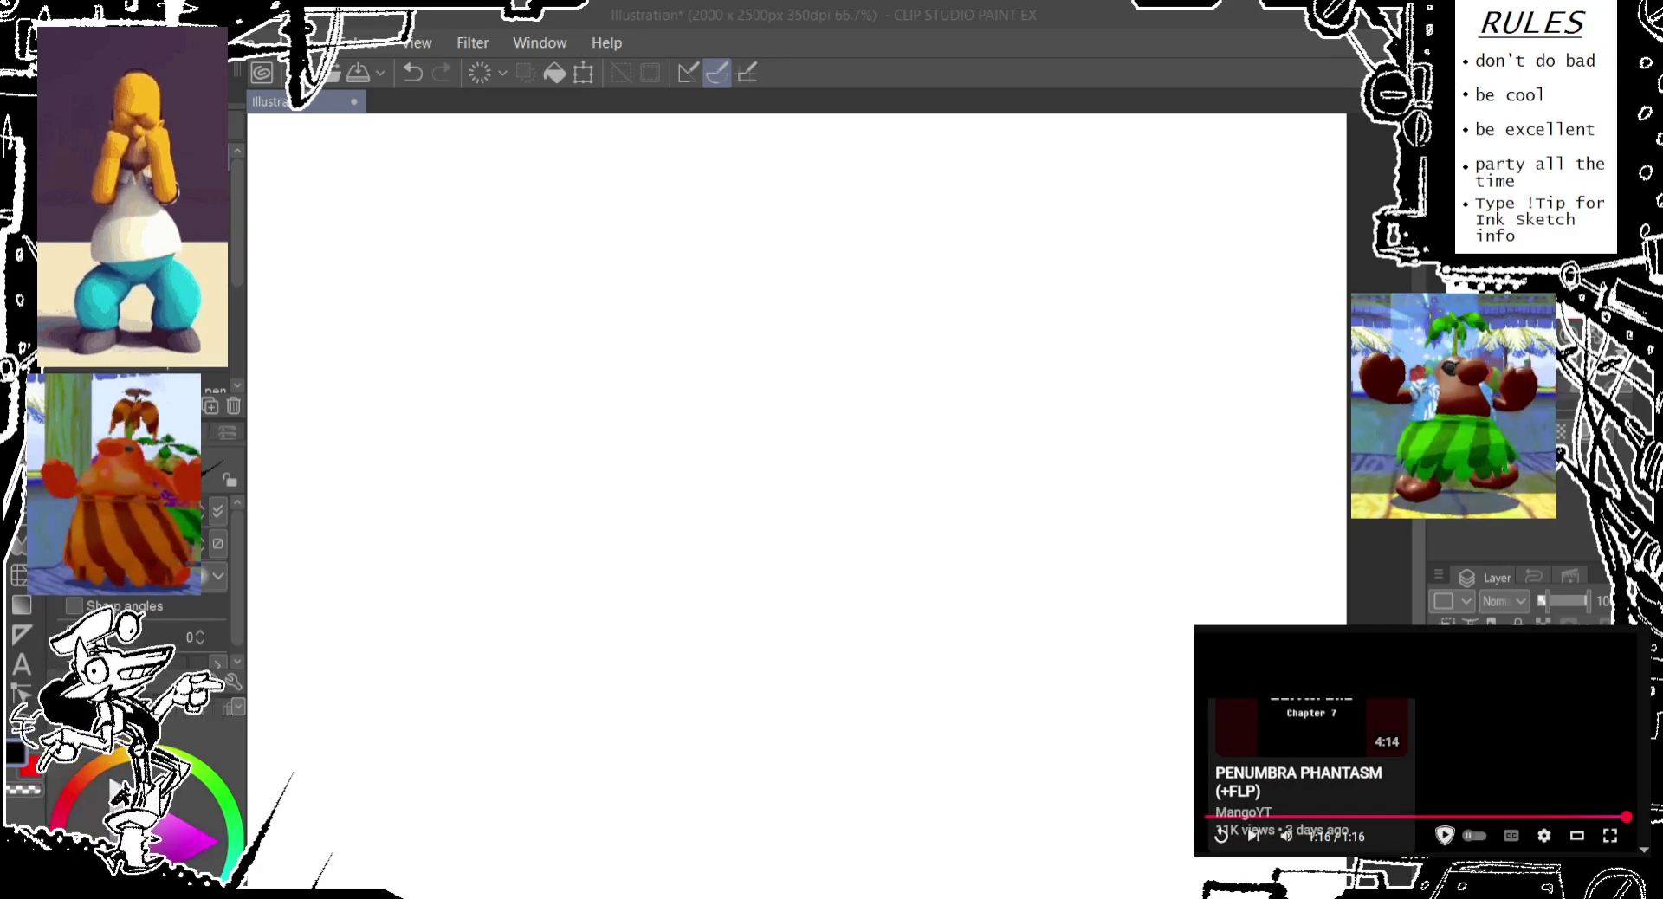
Zoom the canvas view out to 66.7%
scroll(1415, 743, "down", 5)
scroll(1415, 742, "down", 3)
scroll(1414, 743, "down", 3)
scroll(1415, 742, "down", 2)
scroll(1415, 743, "down", 2)
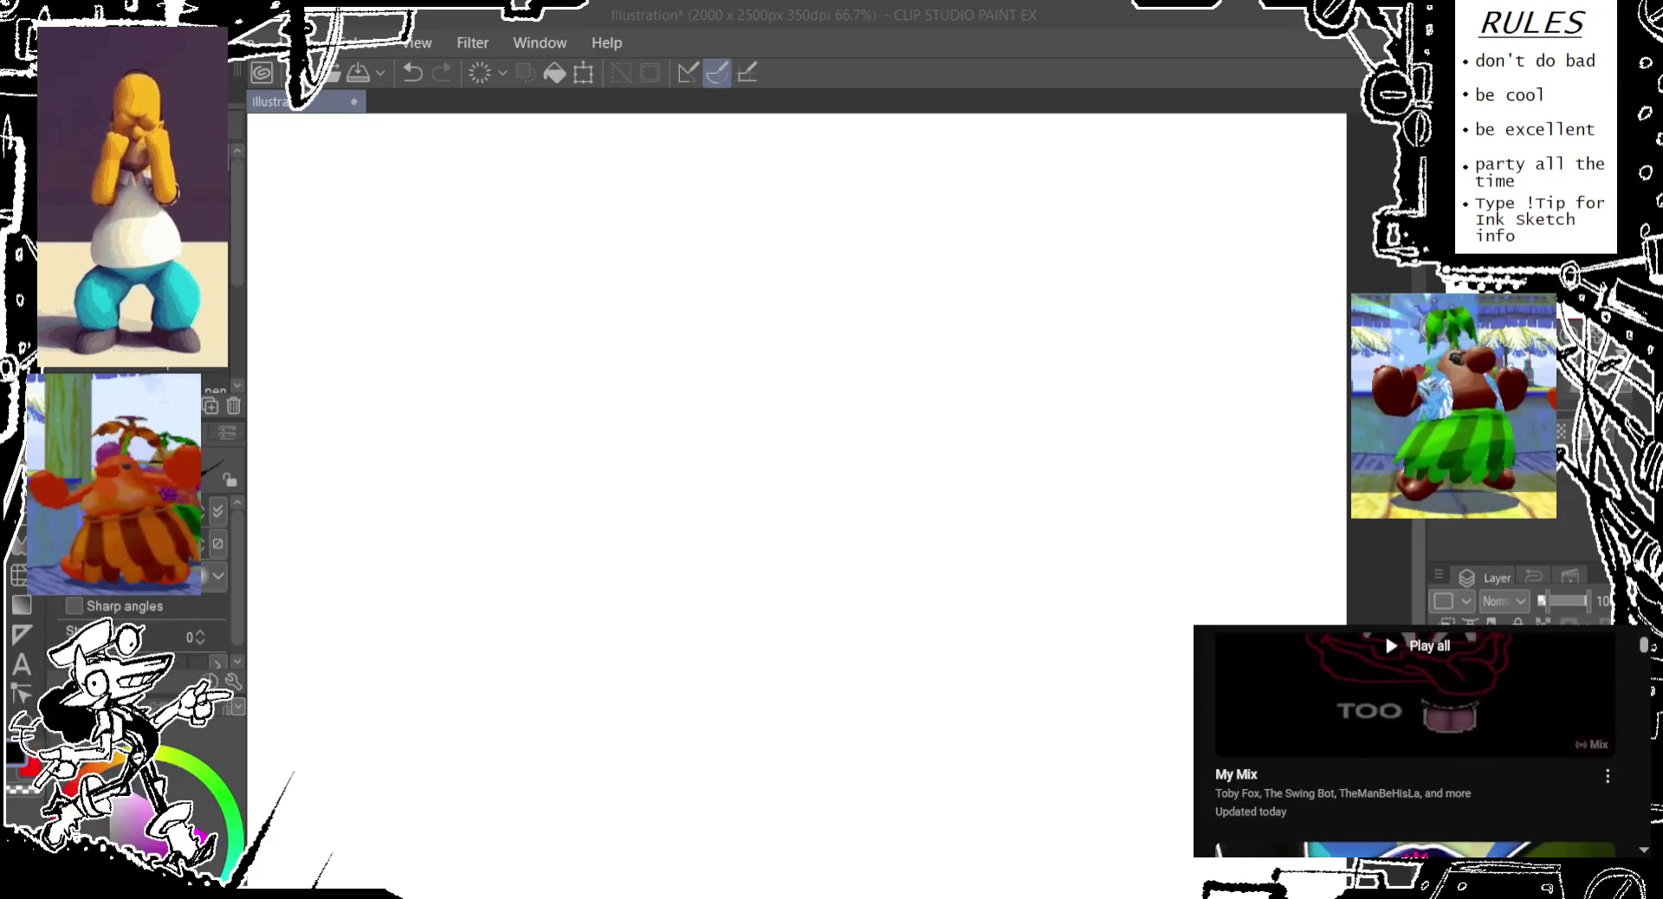
scroll(1415, 743, "down", 2)
scroll(1415, 743, "down", 2)
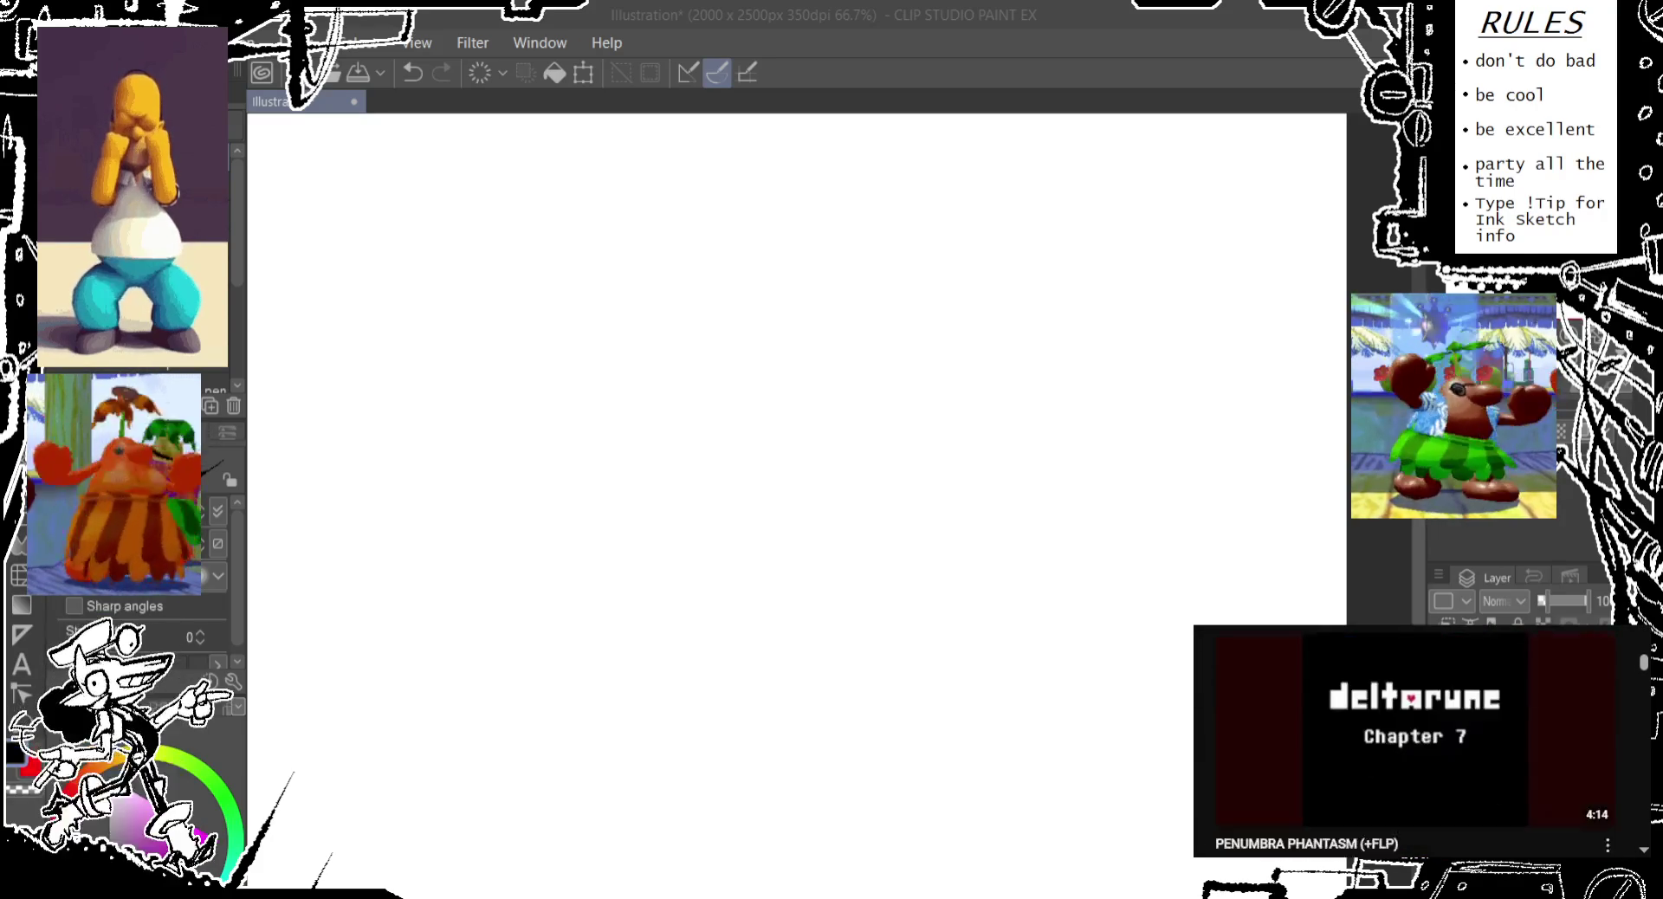
scroll(1415, 743, "down", 2)
scroll(1415, 743, "down", 2)
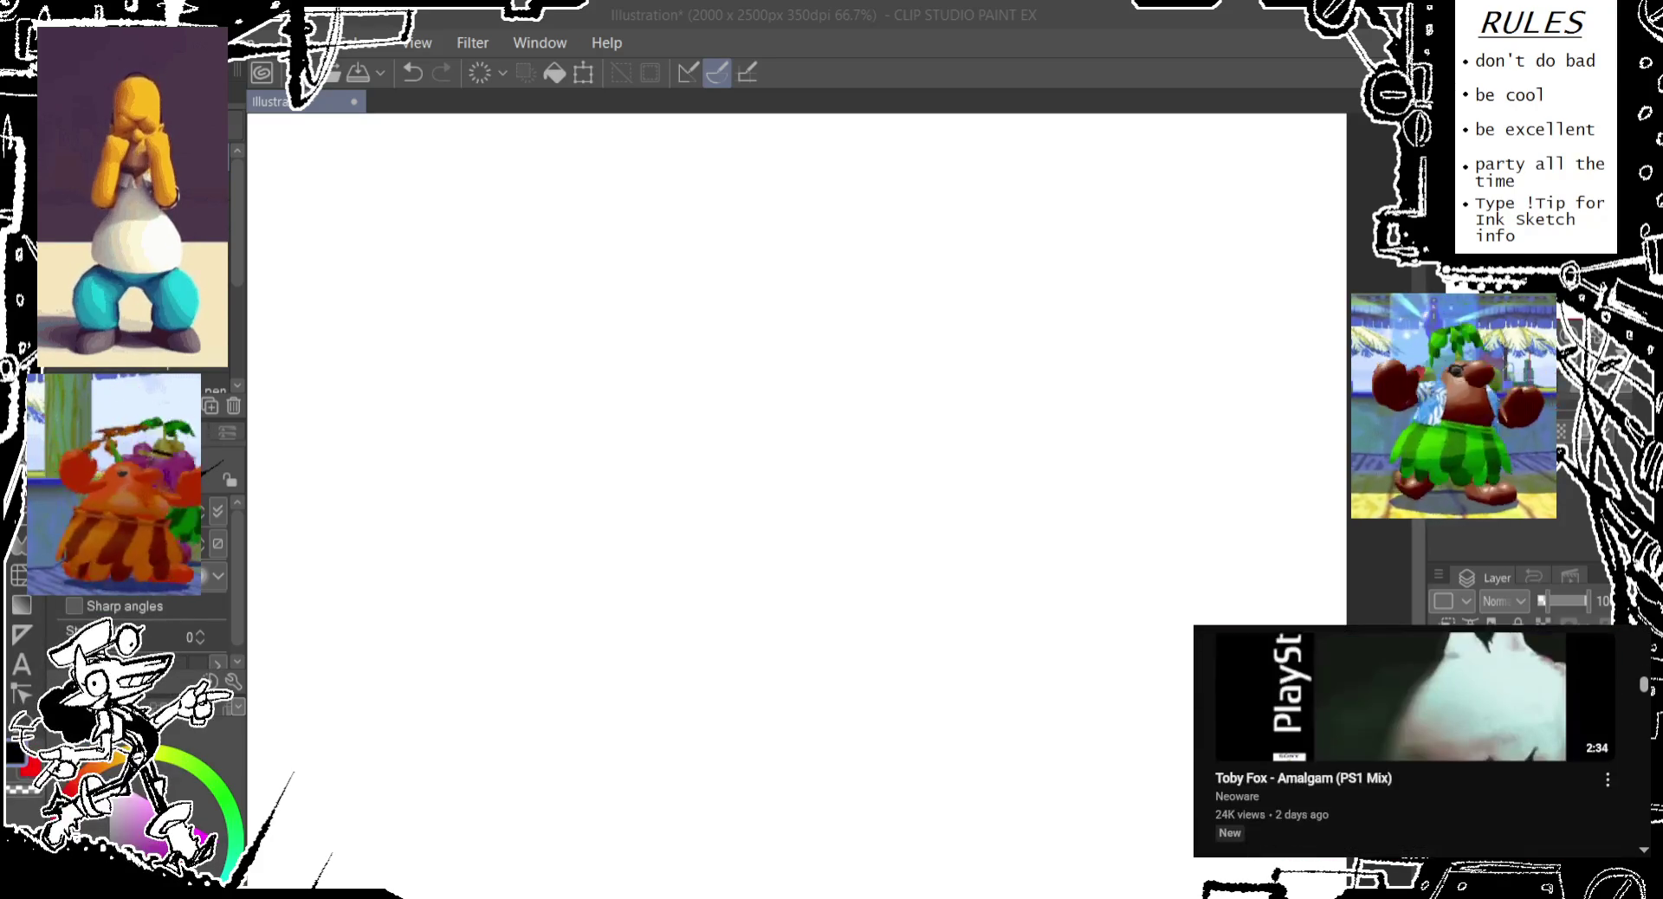
scroll(1415, 743, "down", 1)
scroll(1415, 743, "down", 2)
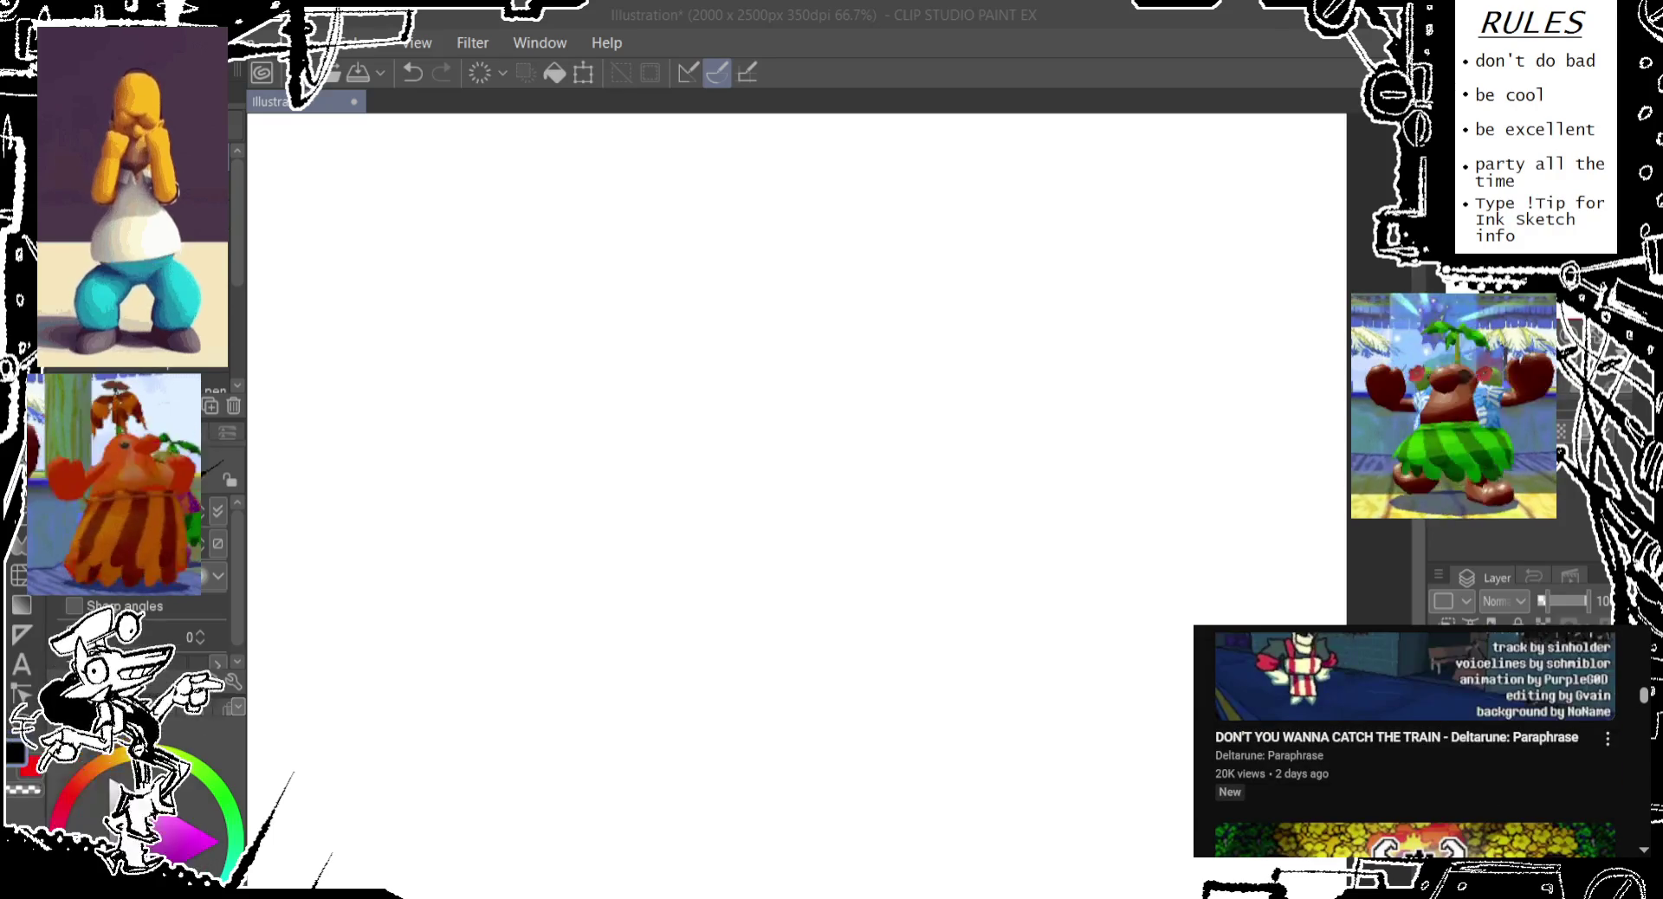
scroll(1415, 743, "down", 2)
scroll(1415, 743, "down", 2)
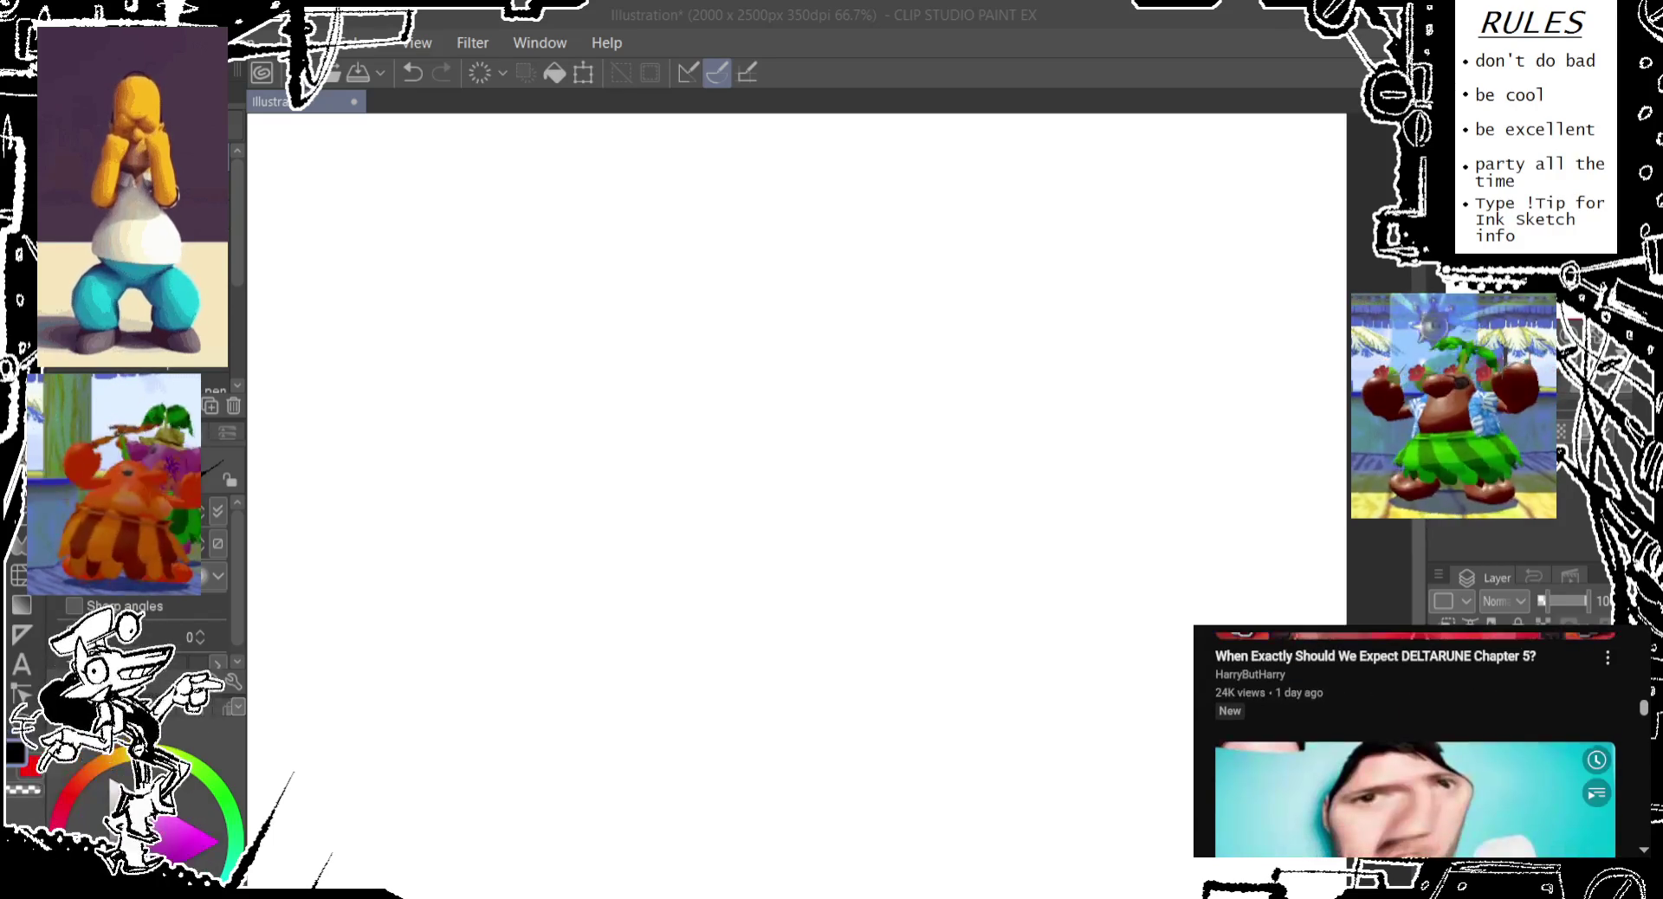
scroll(1415, 743, "down", 3)
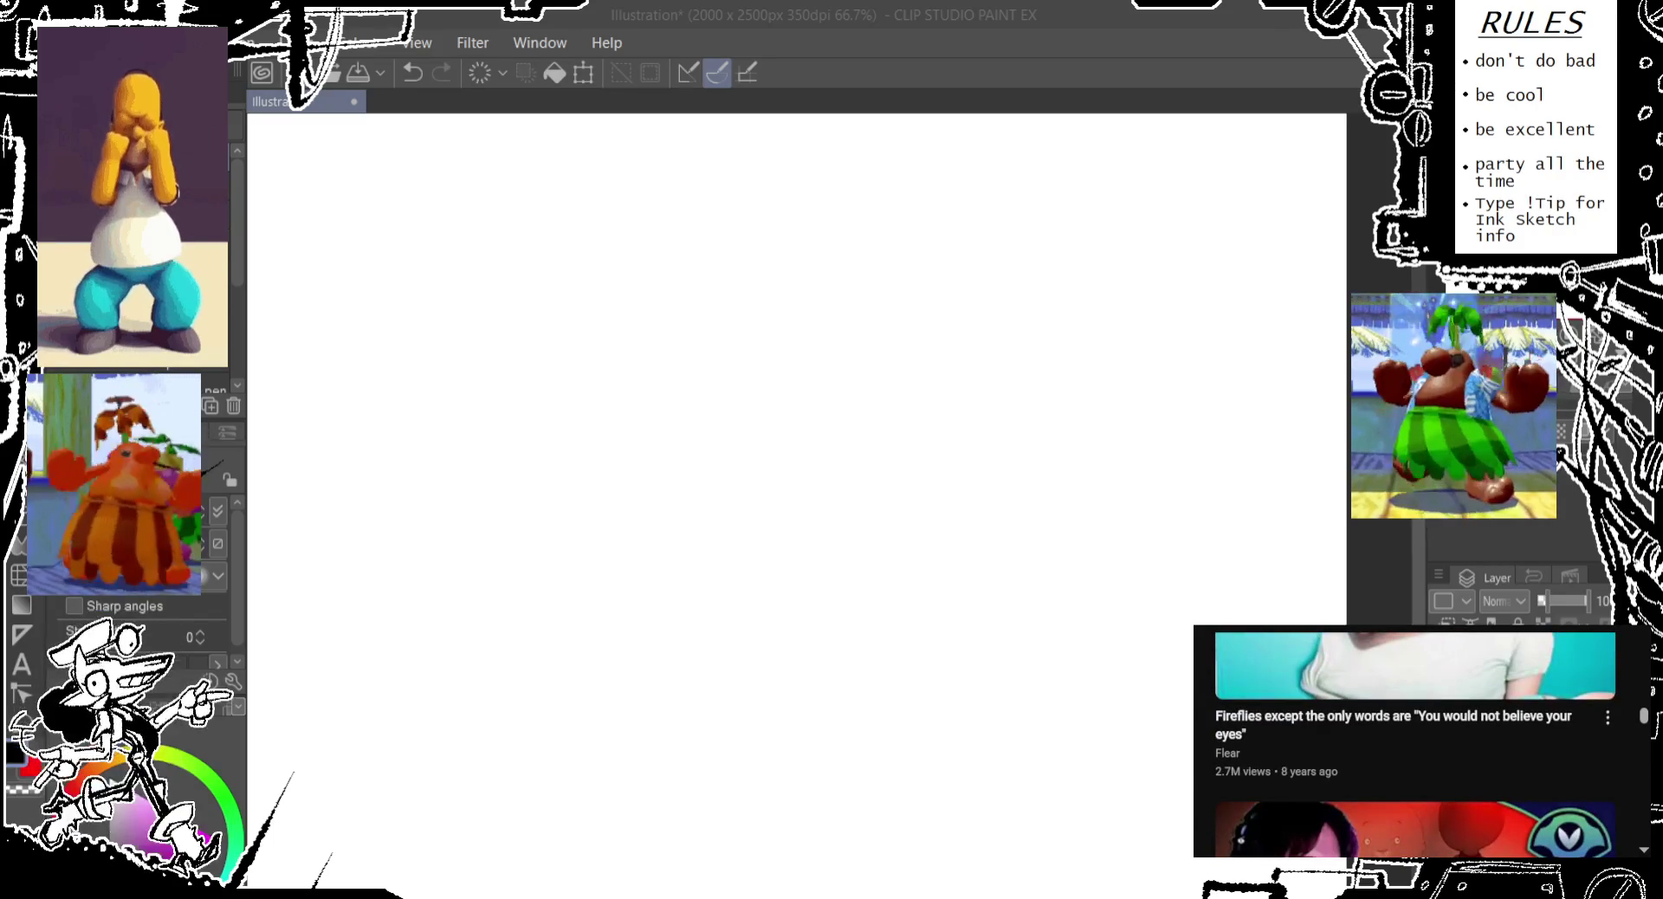
scroll(1415, 743, "up", 1)
Draw a thin grey slanted line across the lower middle of the page
left_click(1415, 684)
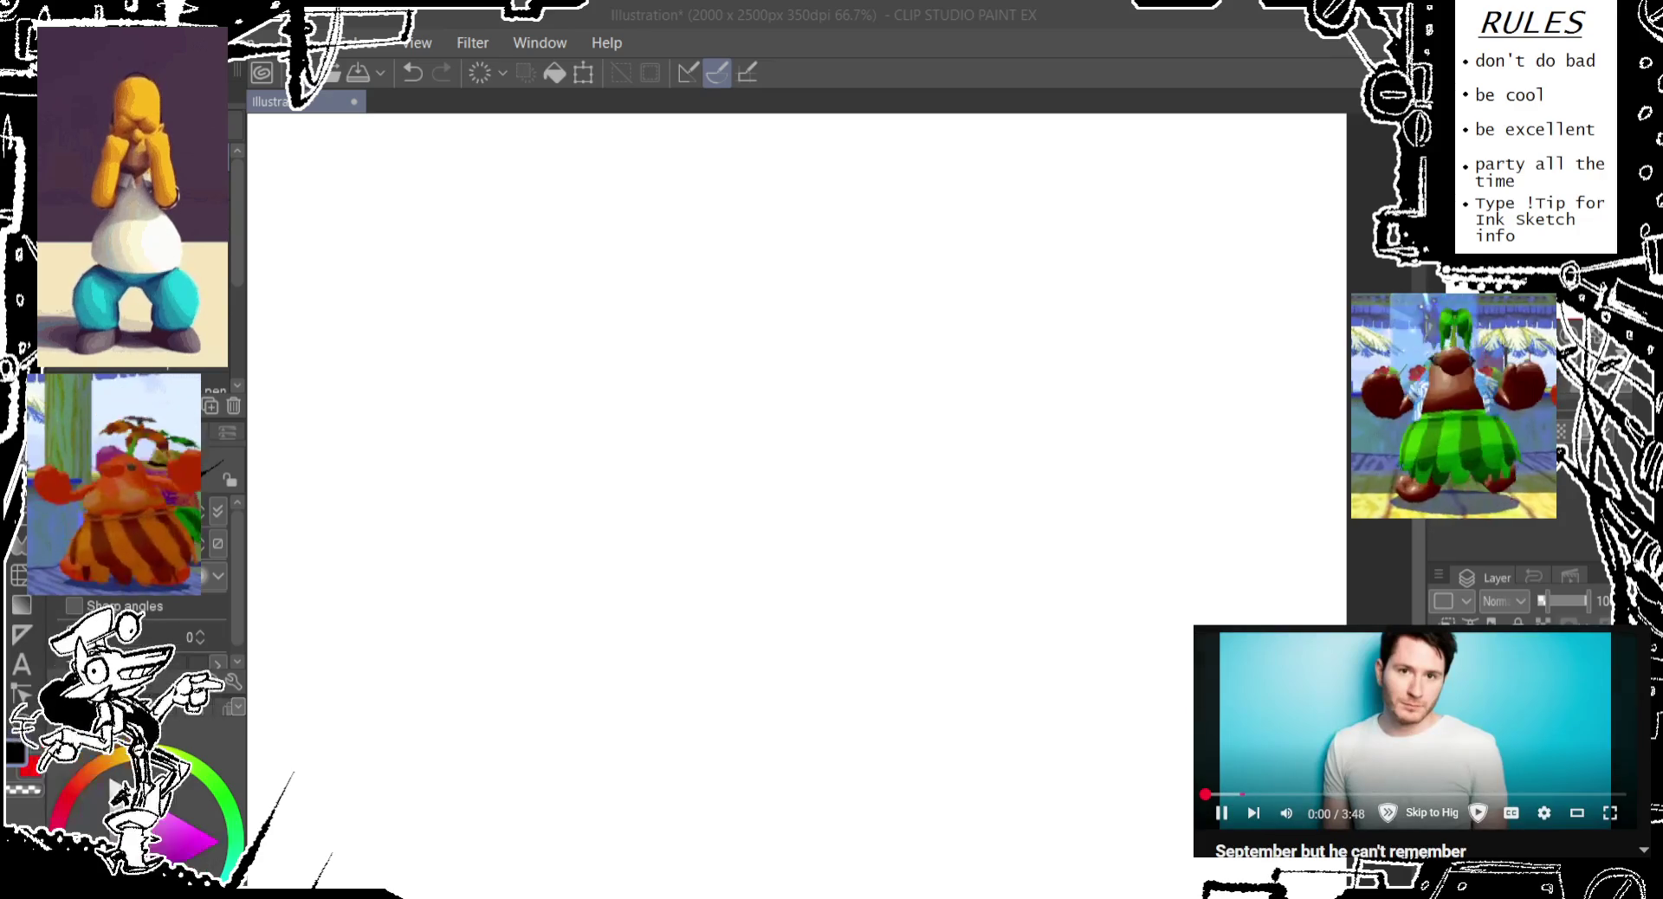
left_click(783, 50)
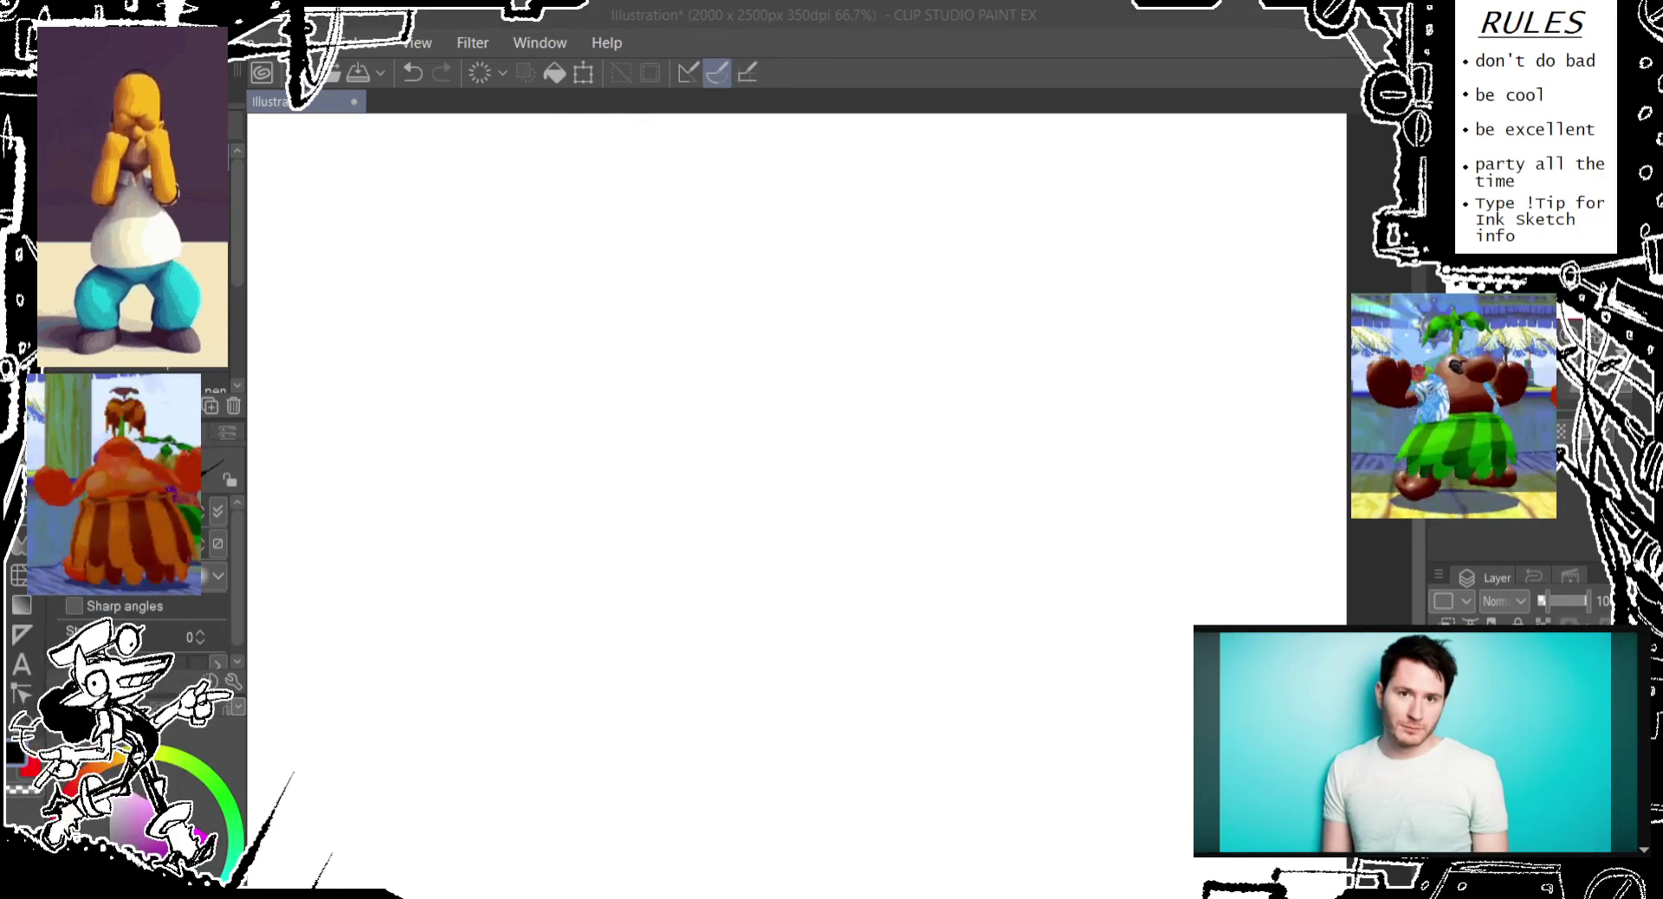
left_click_drag(401, 584, 773, 632)
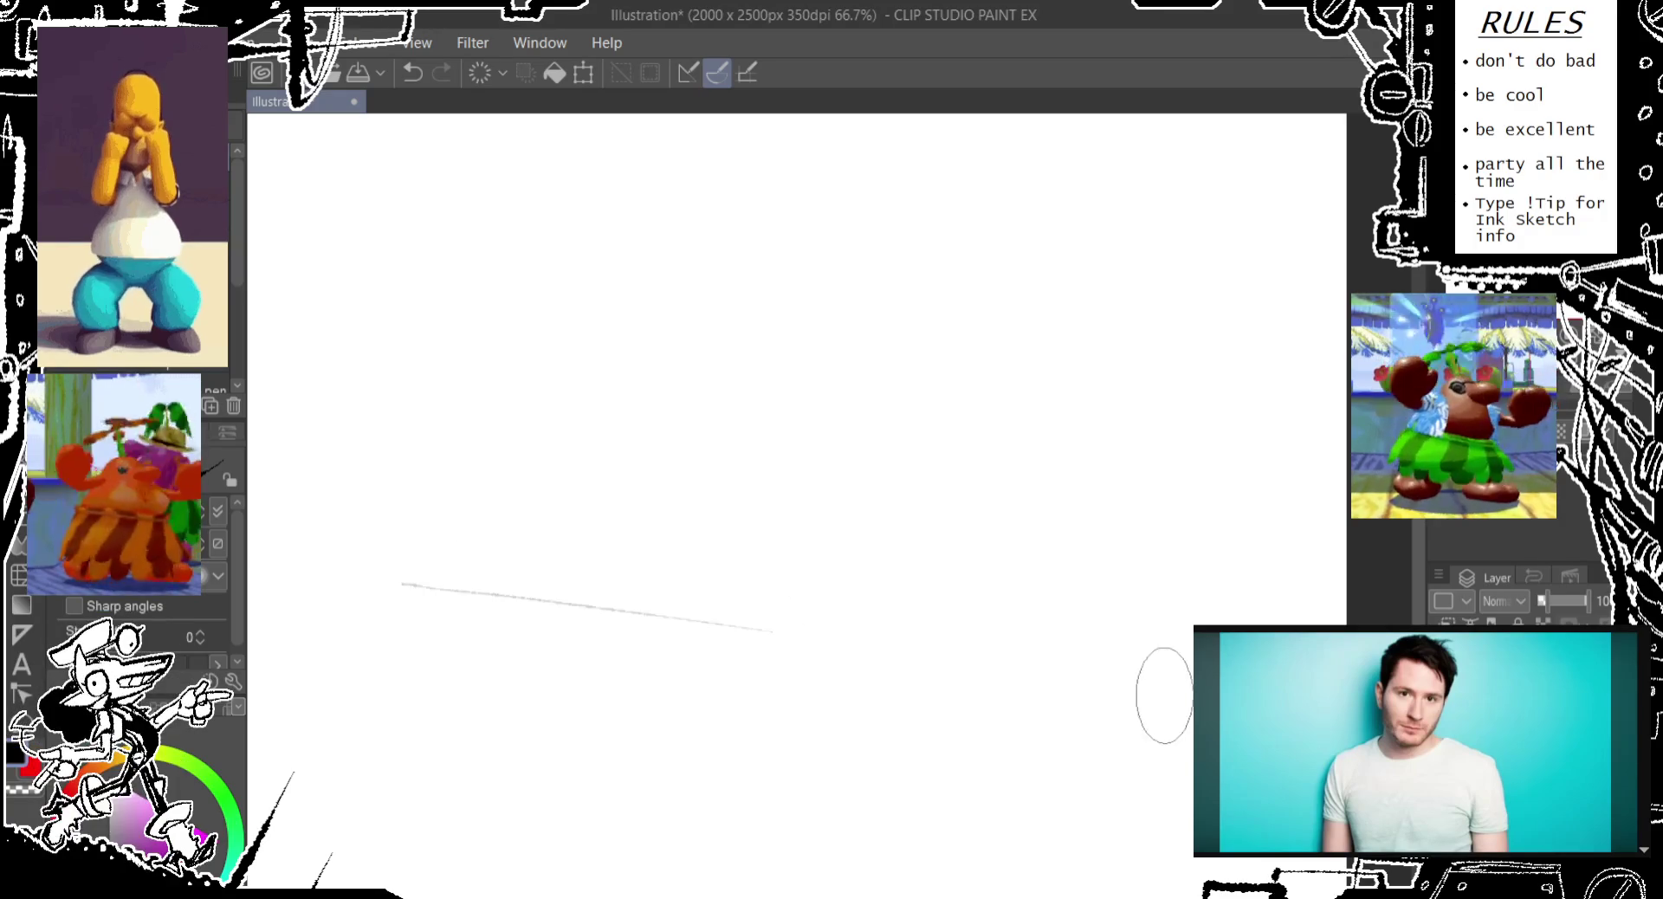
Redraw the two long ground lines across the lower part of the page
key("ctrl+z")
mouse_move(335, 574)
left_mouse_down()
mouse_move(1083, 669)
mouse_move(510, 621)
left_mouse_up()
key("ctrl+z")
left_click_drag(334, 601, 1039, 675)
mouse_move(543, 591)
left_mouse_down()
mouse_move(546, 432)
mouse_move(610, 611)
left_mouse_up()
key("ctrl+z")
Sketch the figure's leaning back line rising from the ground and an oval head above it
mouse_move(557, 355)
left_mouse_down()
mouse_move(464, 613)
mouse_move(482, 612)
left_mouse_up()
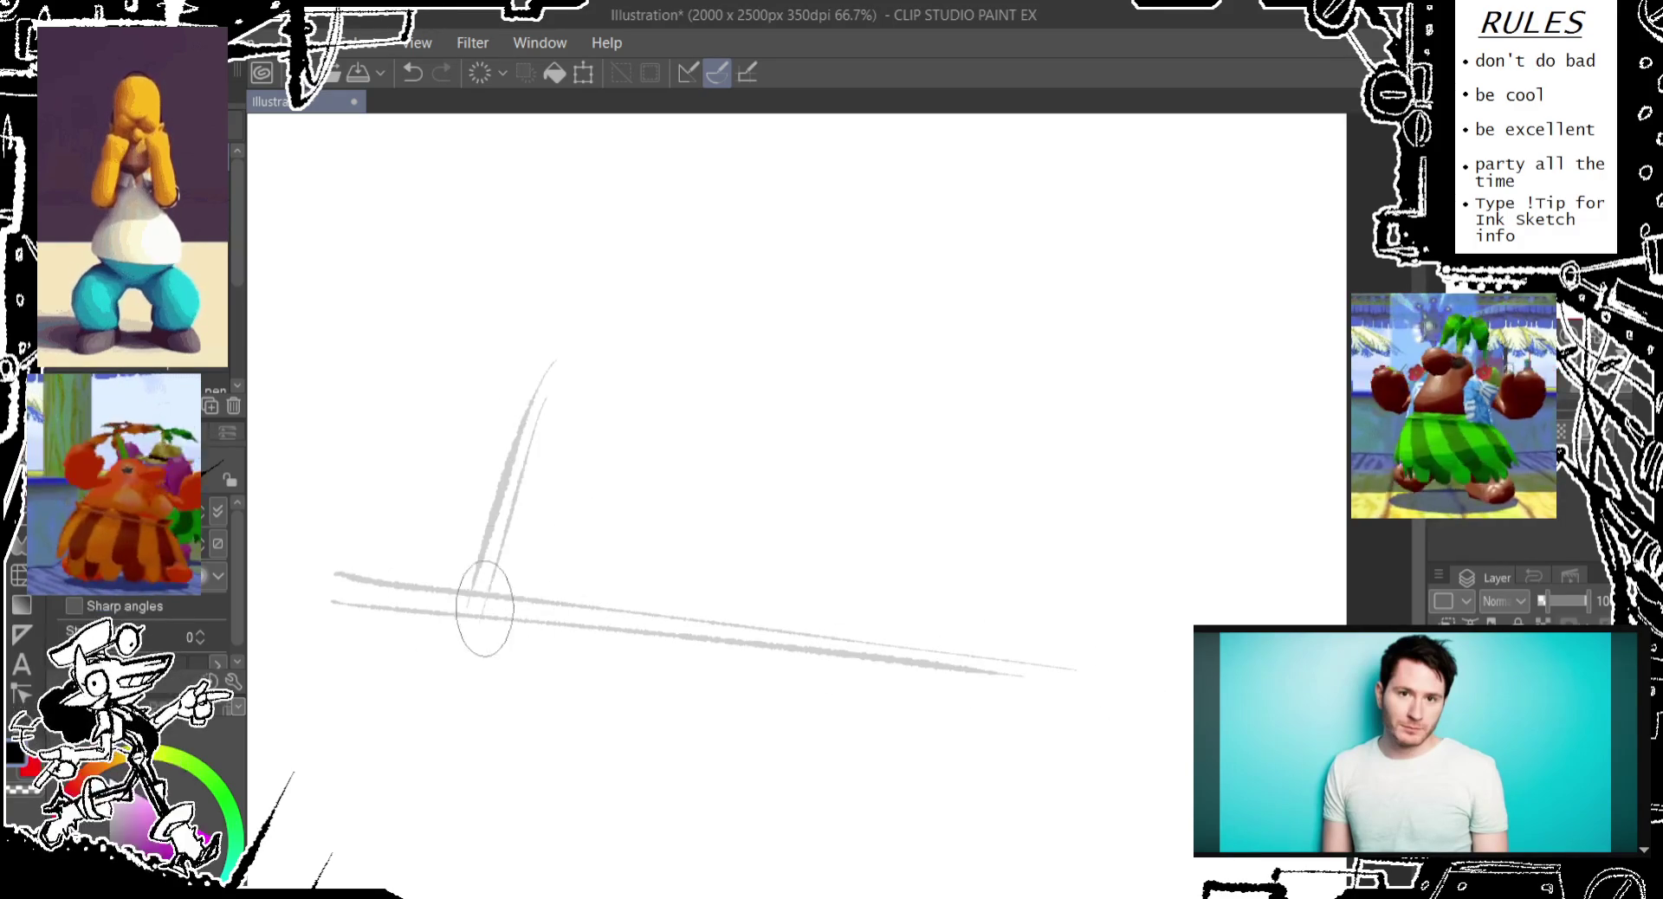
mouse_move(579, 374)
left_mouse_down()
mouse_move(604, 367)
mouse_move(576, 433)
left_mouse_up()
key("ctrl+z")
key("ctrl+z")
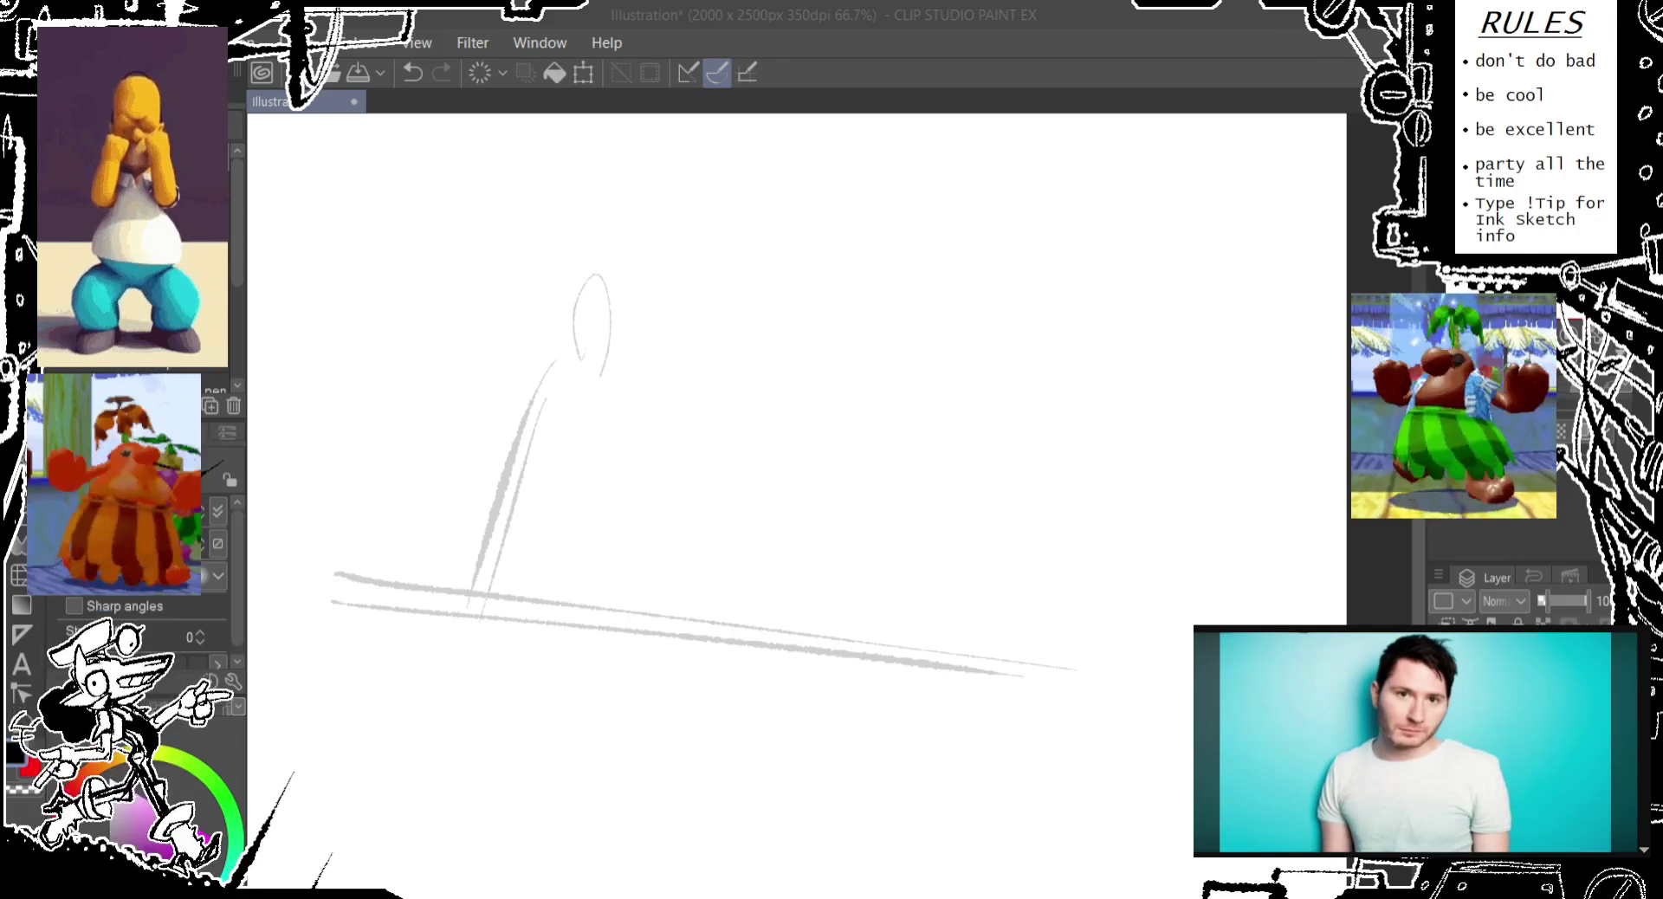
left_click_drag(571, 480, 532, 580)
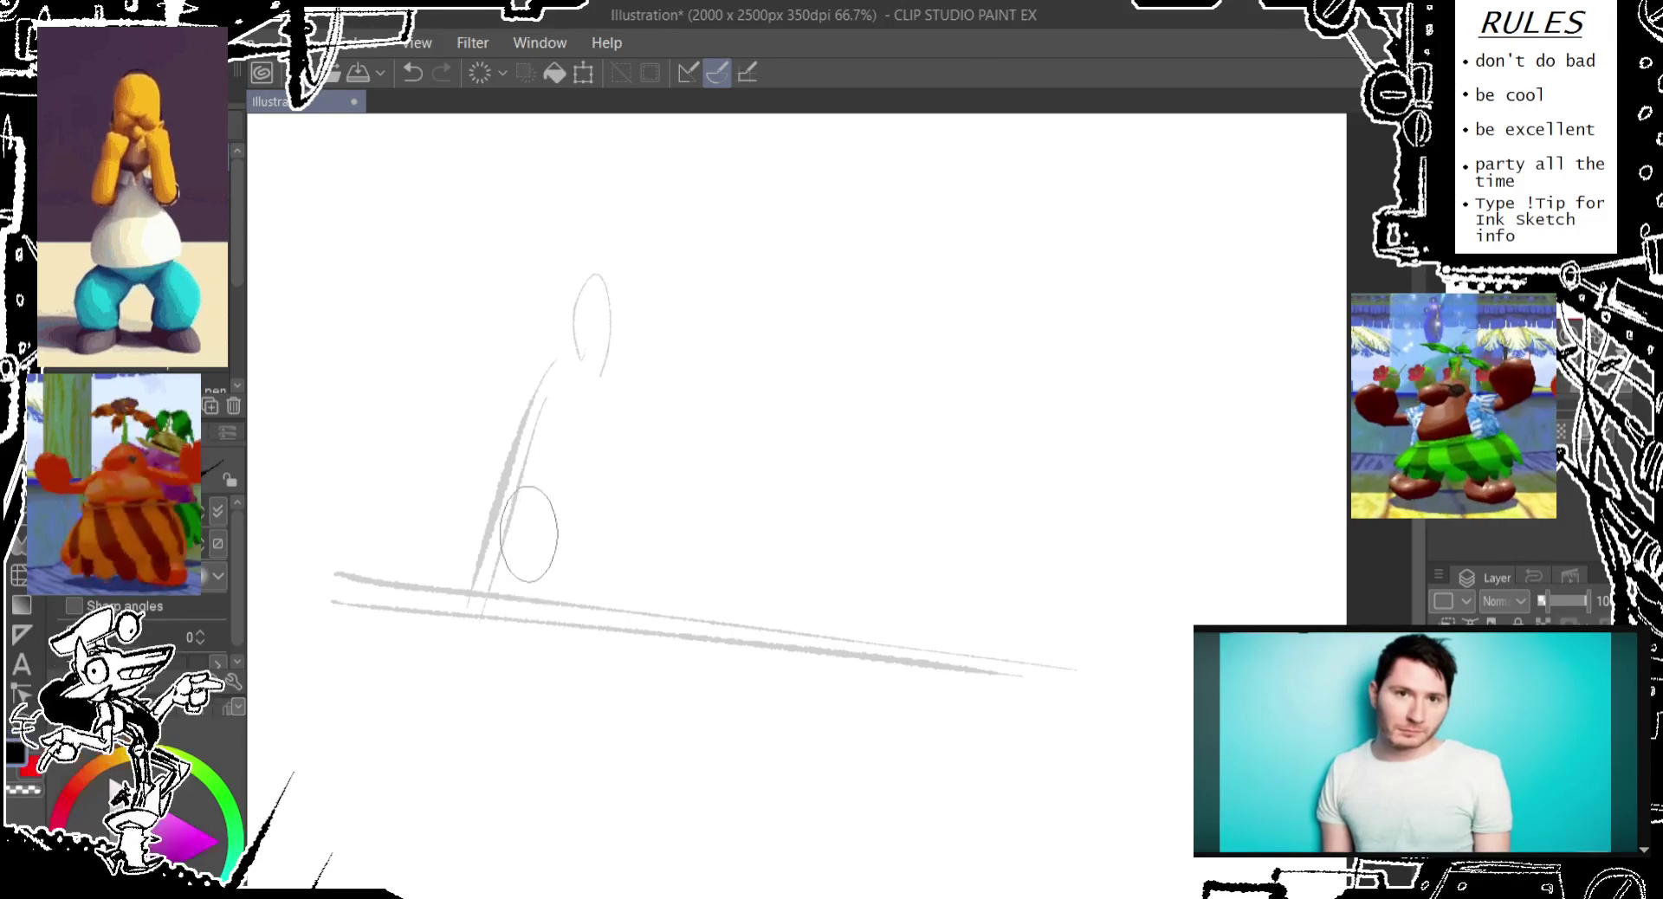
Sketch small and large body ovals and a curved torso stroke for the seated figure
key("ctrl+z")
left_click_drag(511, 351, 446, 528)
key("ctrl+z")
mouse_move(545, 464)
left_mouse_down()
mouse_move(571, 520)
mouse_move(547, 462)
mouse_move(536, 516)
left_mouse_up()
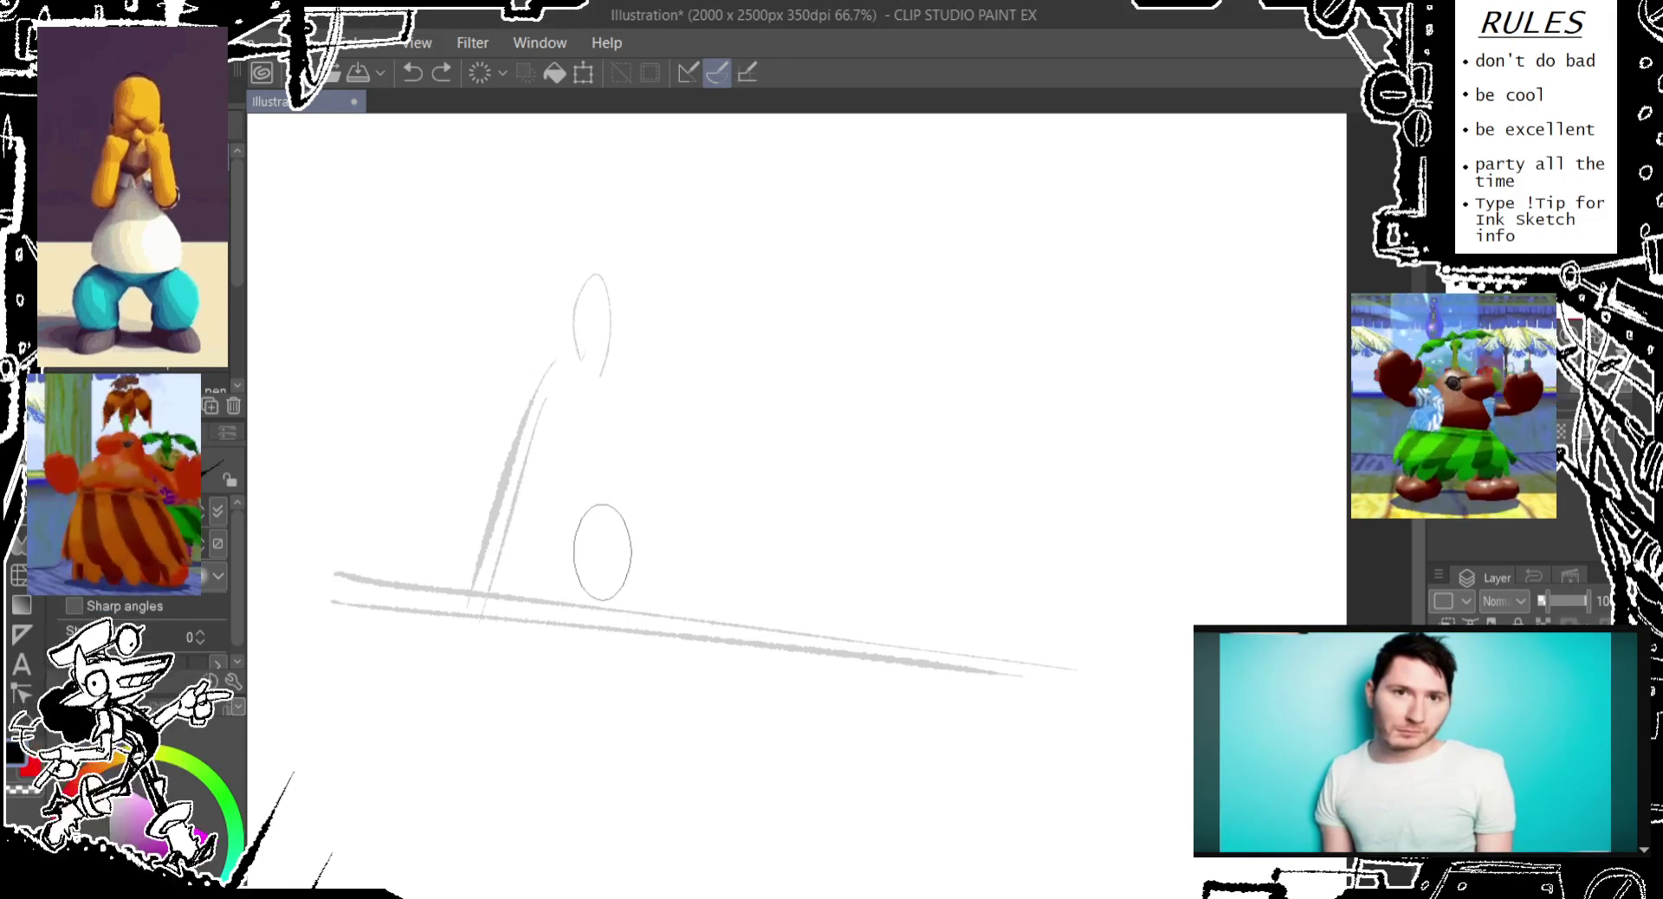
left_click_drag(526, 541, 530, 552)
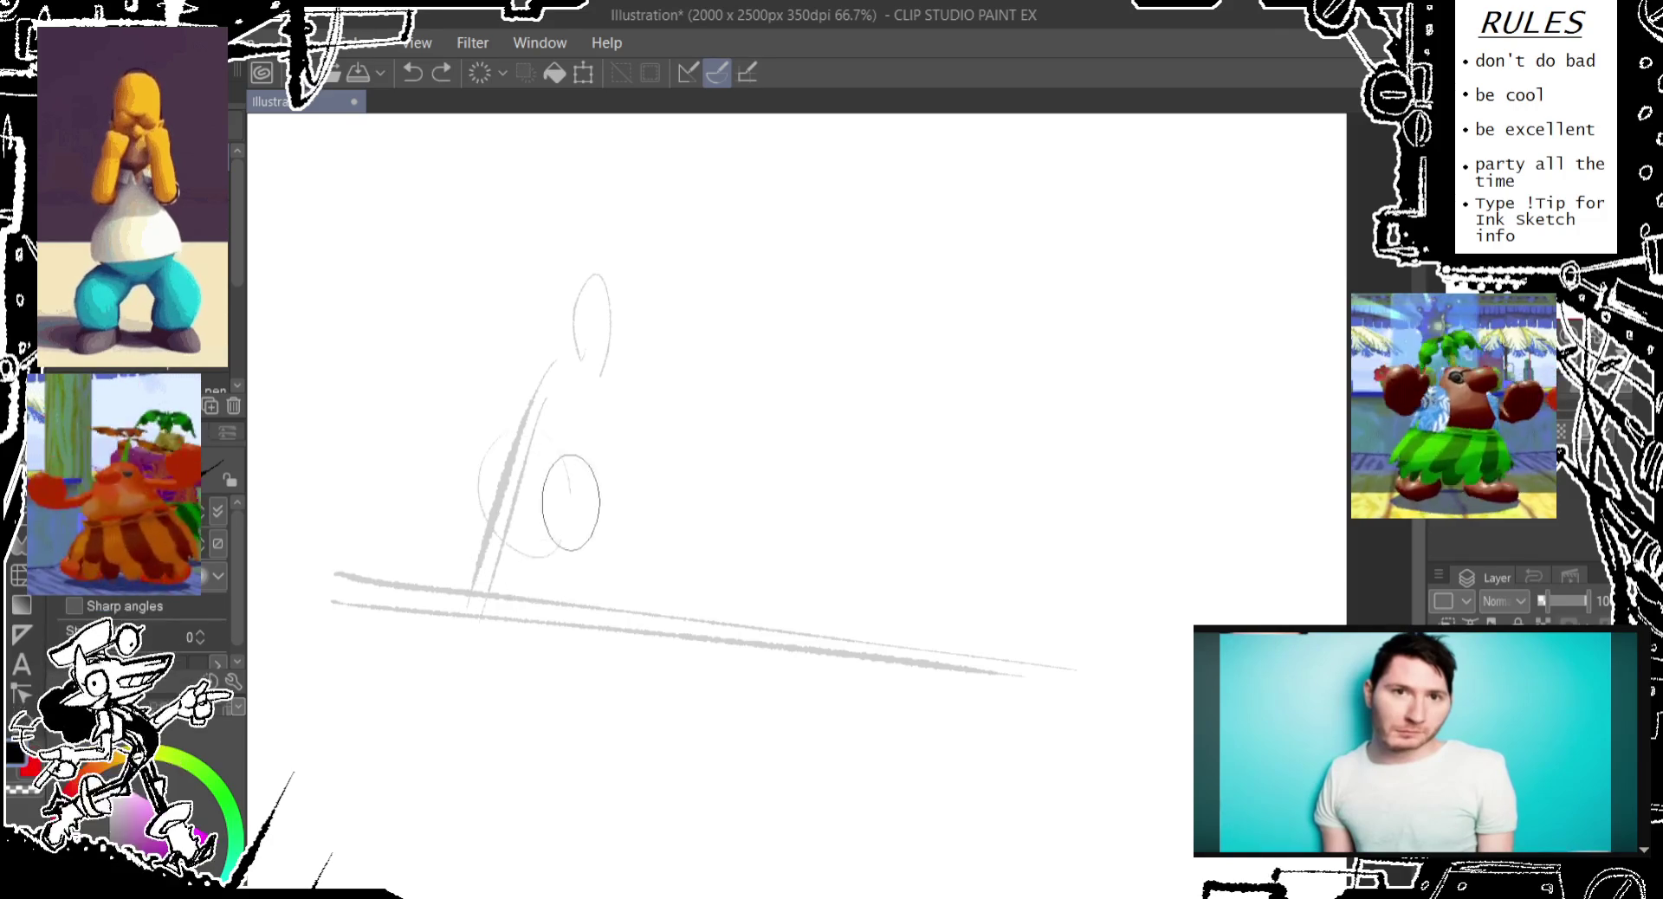
mouse_move(550, 442)
left_mouse_down()
mouse_move(639, 491)
mouse_move(625, 541)
mouse_move(564, 550)
mouse_move(615, 502)
mouse_move(527, 489)
mouse_move(680, 450)
left_mouse_up()
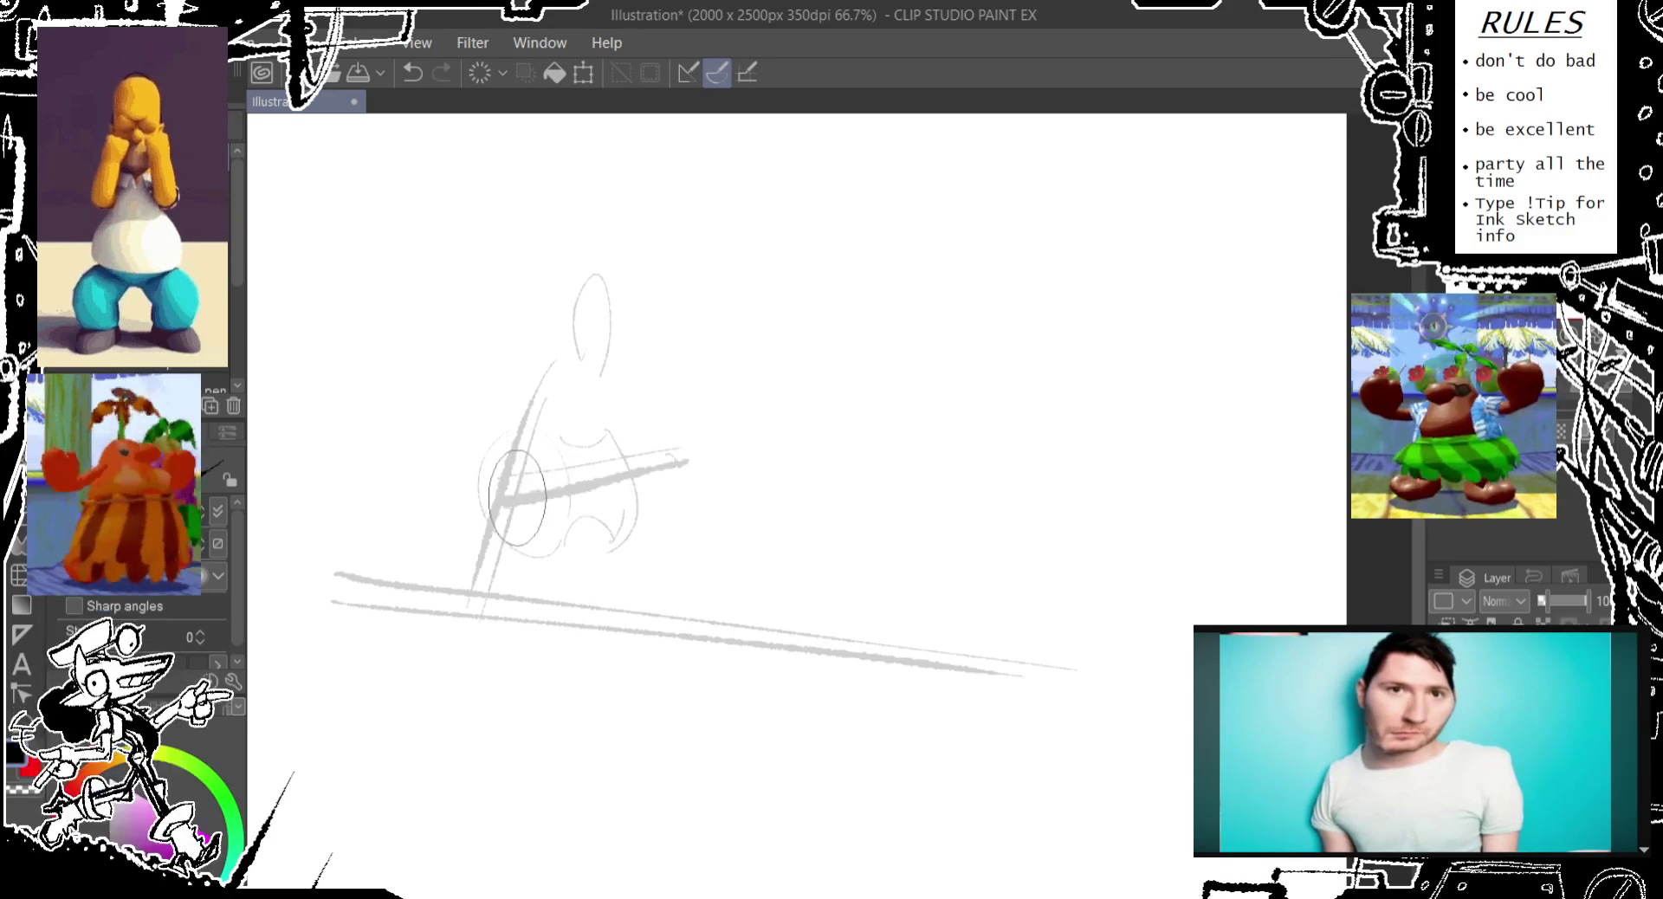
key("ctrl+z")
key("ctrl+z")
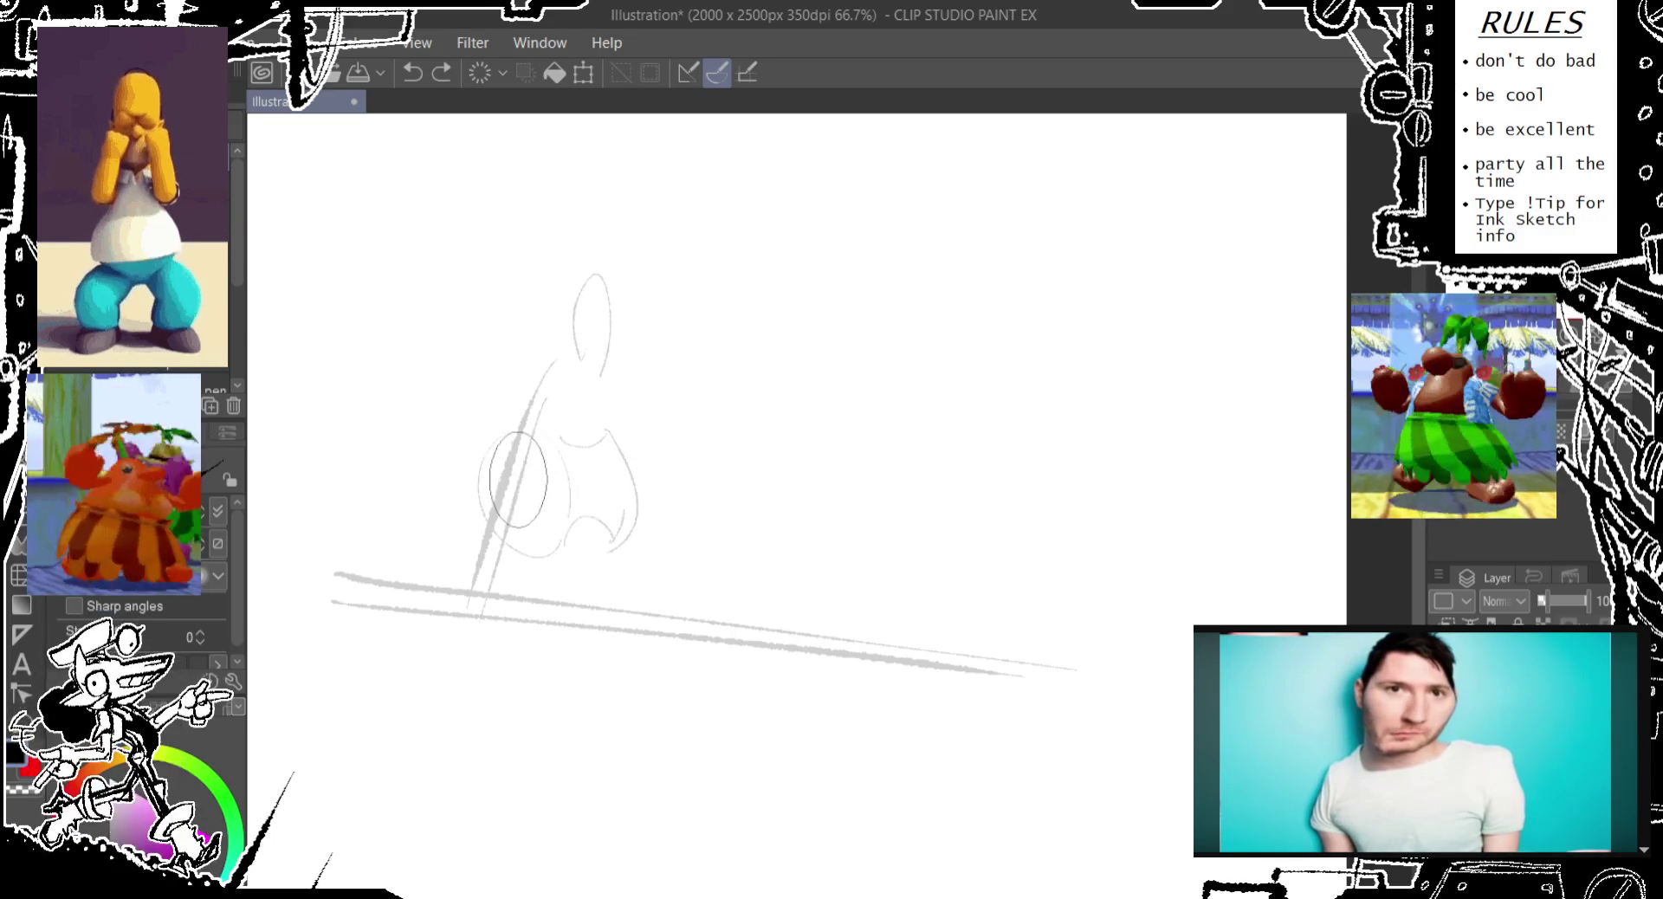
Draw the arm reaching right from the chest, refine the chest curve and add a hand oval
left_click_drag(516, 468, 717, 445)
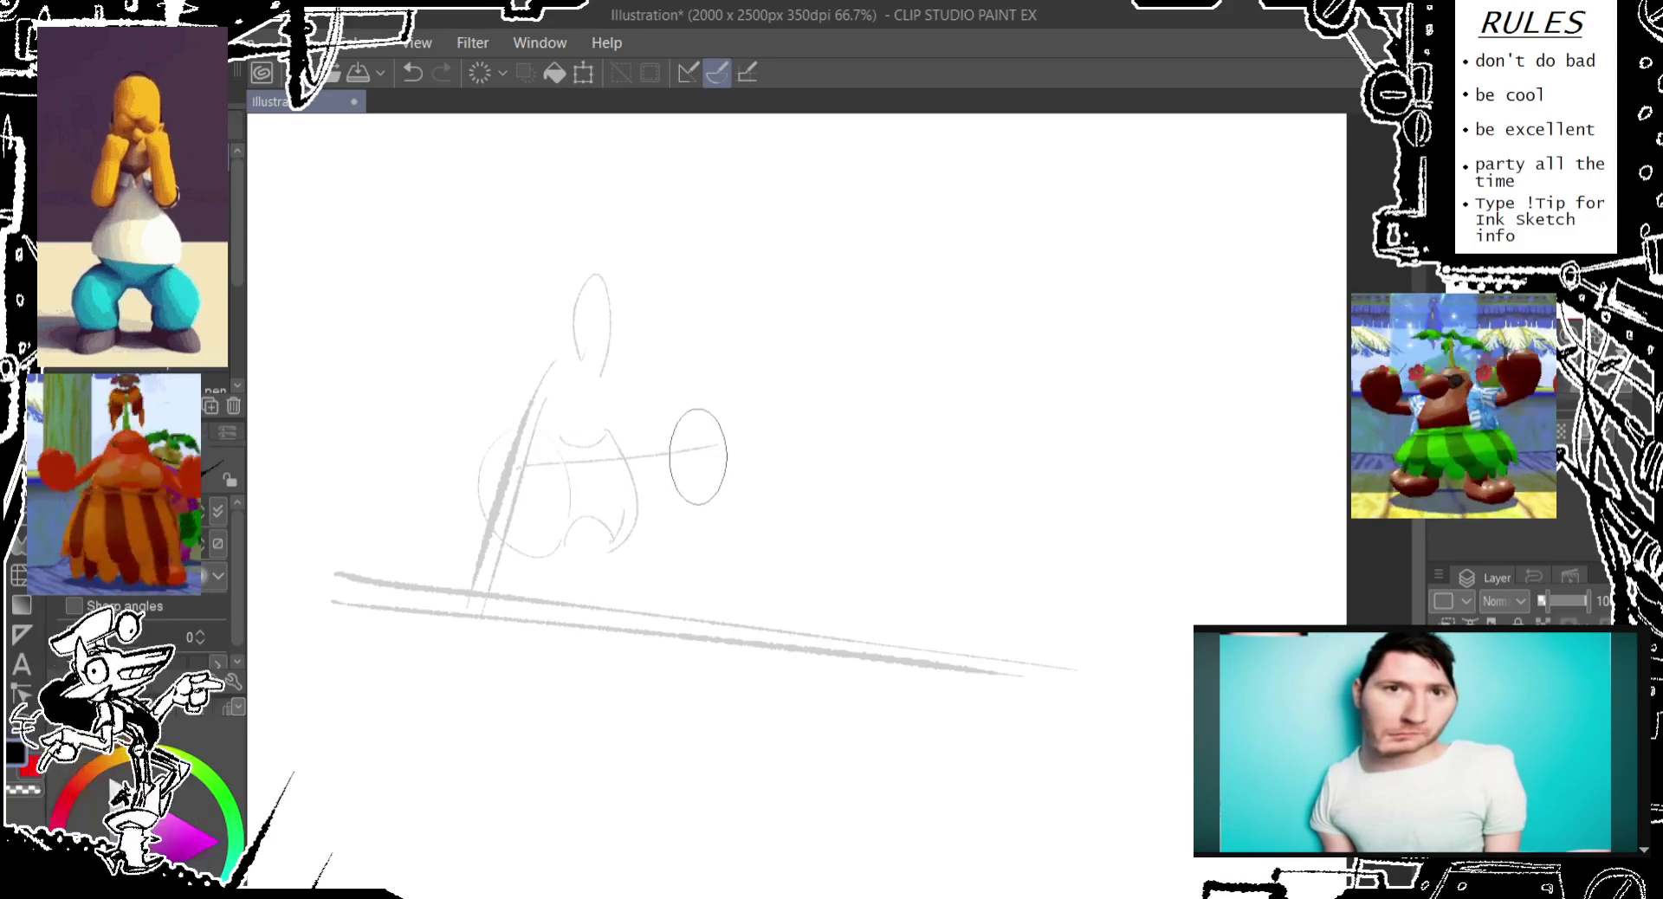
left_click_drag(637, 478, 707, 461)
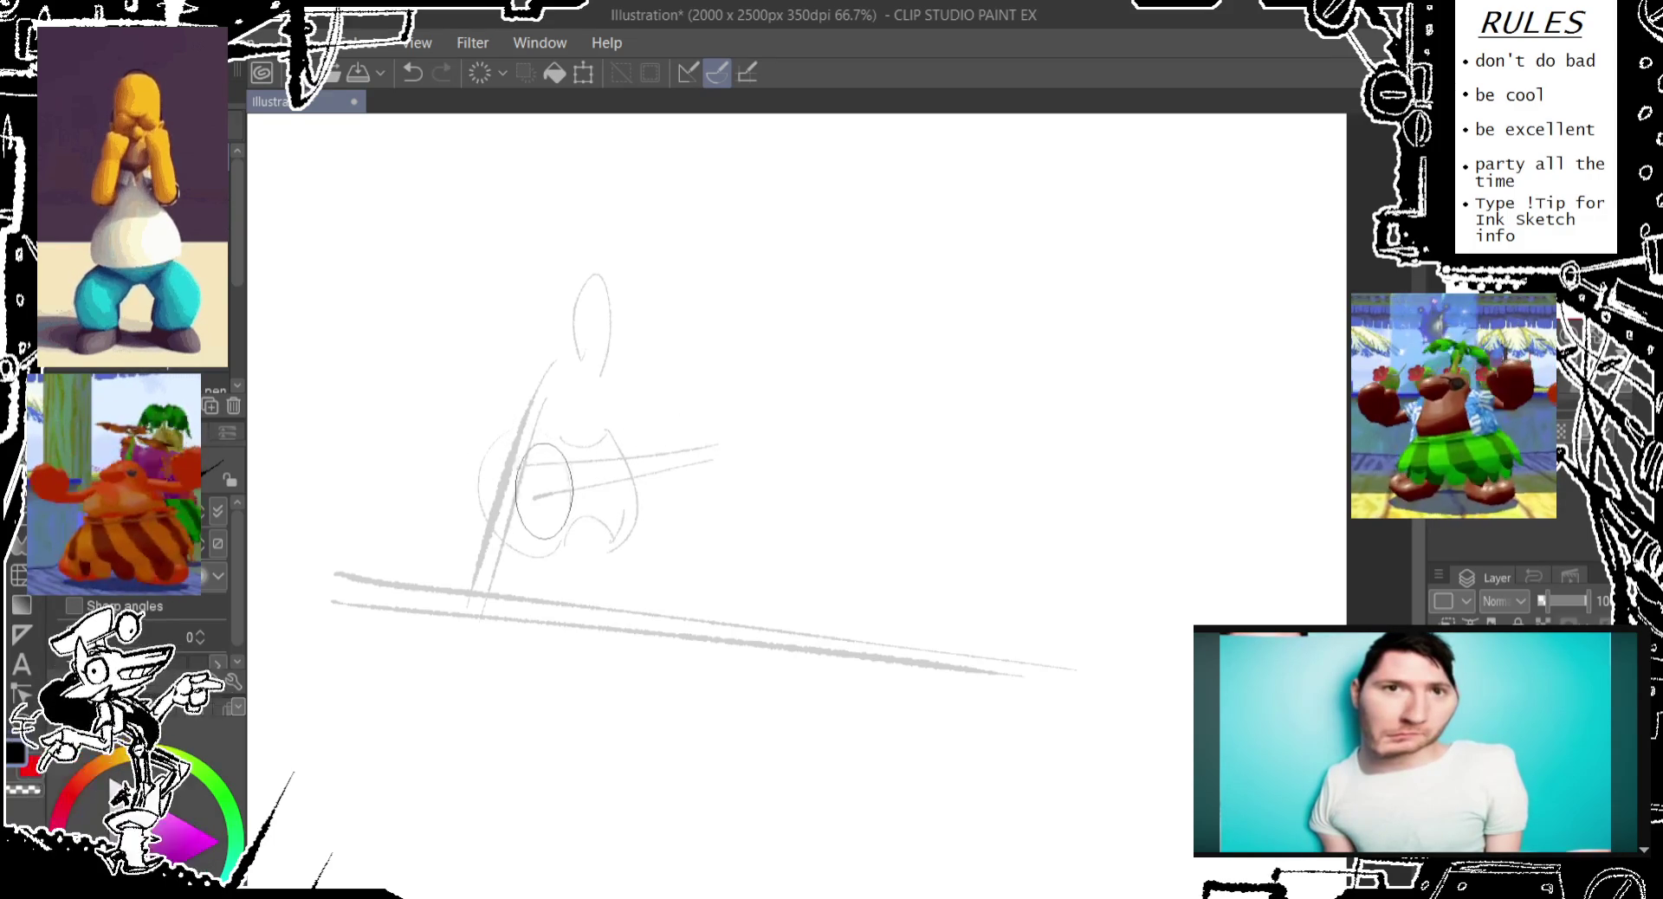
left_click_drag(537, 457, 560, 493)
key("ctrl+z")
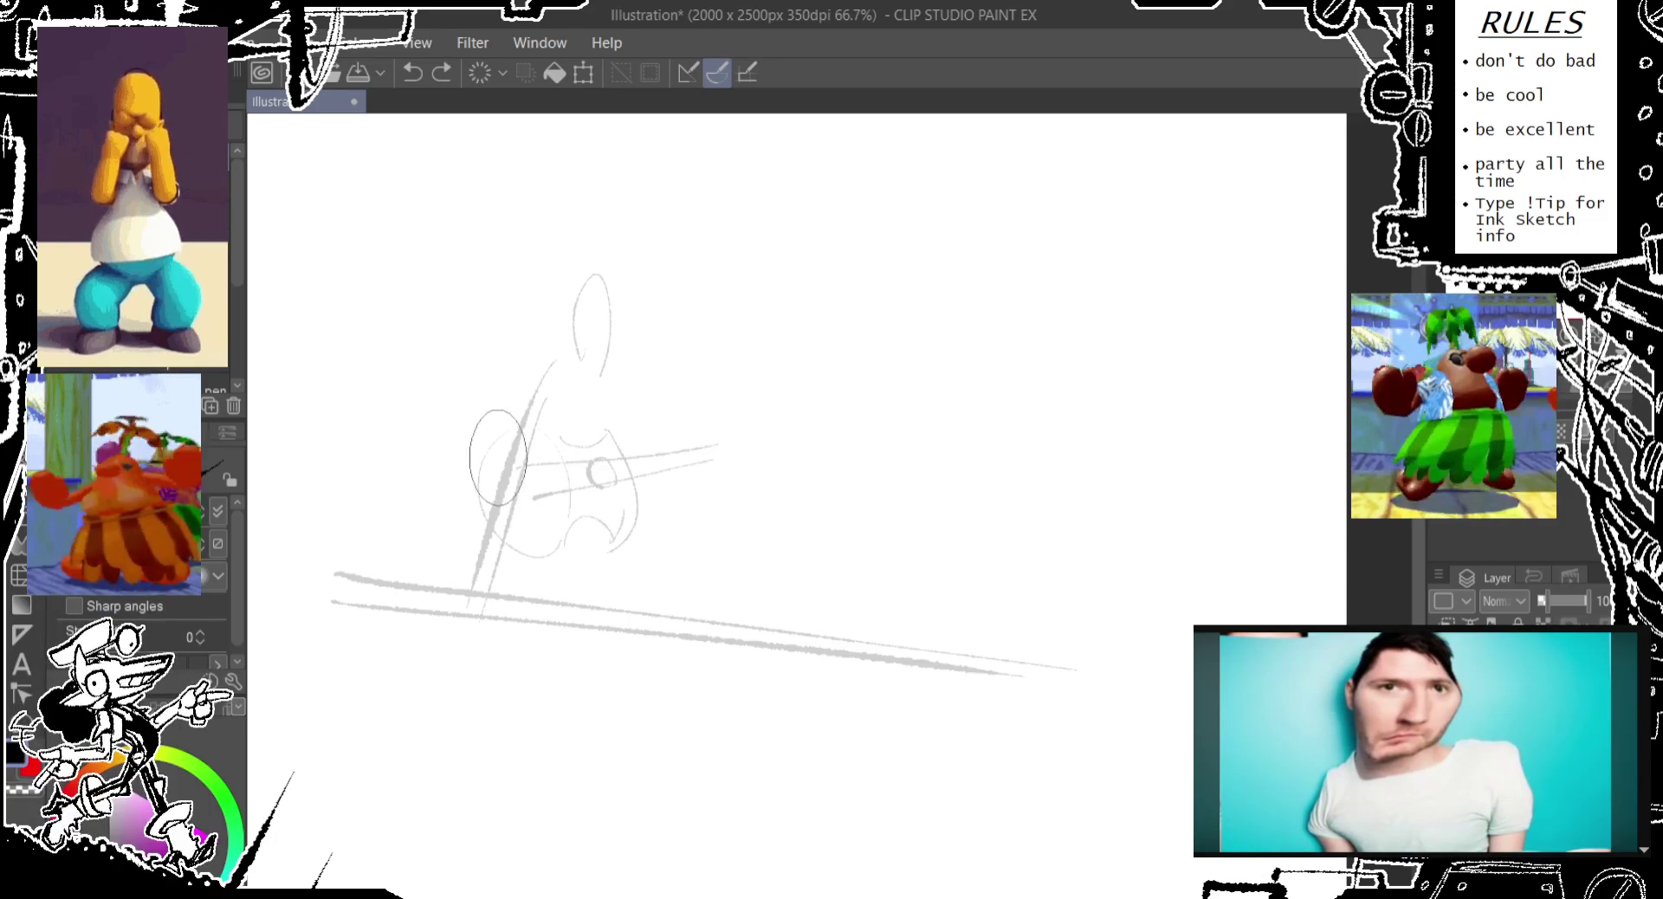
left_click_drag(507, 432, 554, 554)
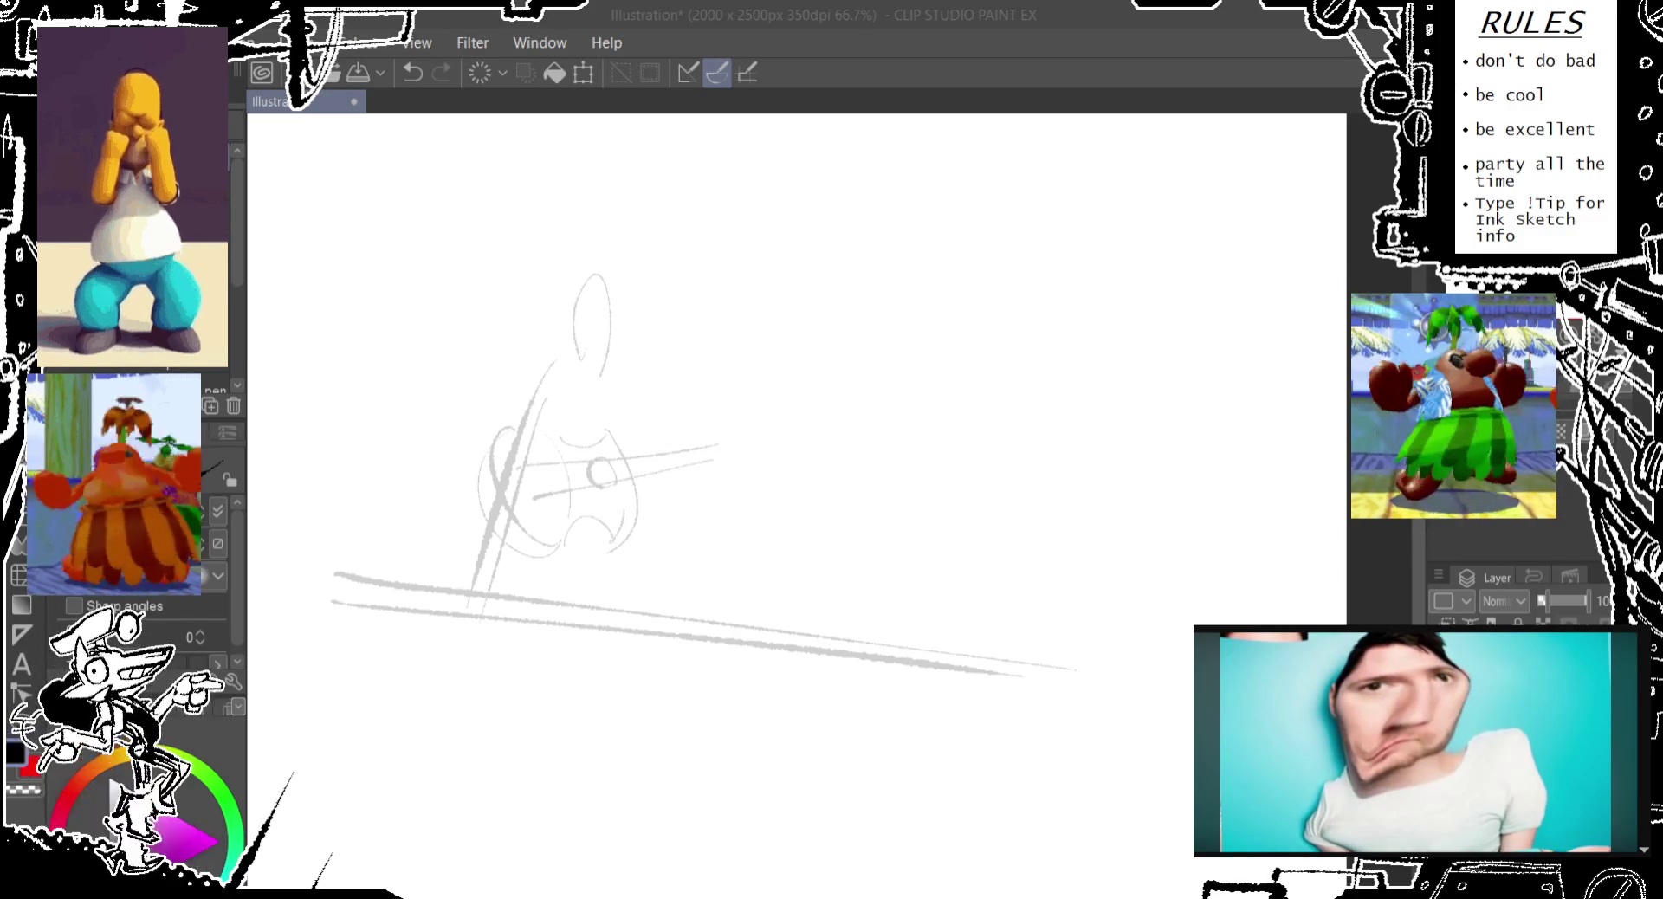
mouse_move(668, 362)
left_mouse_down()
mouse_move(535, 400)
mouse_move(567, 442)
mouse_move(601, 278)
mouse_move(578, 381)
mouse_move(598, 347)
mouse_move(543, 355)
mouse_move(558, 389)
mouse_move(613, 381)
mouse_move(557, 389)
mouse_move(575, 399)
mouse_move(563, 390)
mouse_move(556, 483)
mouse_move(558, 386)
mouse_move(606, 357)
mouse_move(615, 316)
mouse_move(558, 398)
mouse_move(613, 334)
mouse_move(627, 379)
mouse_move(610, 467)
mouse_move(511, 575)
mouse_move(546, 511)
left_mouse_up()
Redraw the leg stroke down to a foot below the ground line and mark a higher head oval
key("ctrl+z")
key("ctrl+z")
mouse_move(513, 577)
left_mouse_down()
mouse_move(523, 554)
mouse_move(502, 597)
mouse_move(476, 598)
mouse_move(489, 563)
mouse_move(548, 528)
mouse_move(616, 681)
mouse_move(619, 546)
mouse_move(660, 504)
mouse_move(594, 687)
mouse_move(575, 668)
mouse_move(679, 745)
mouse_move(632, 719)
mouse_move(624, 665)
left_mouse_up()
key("ctrl+z")
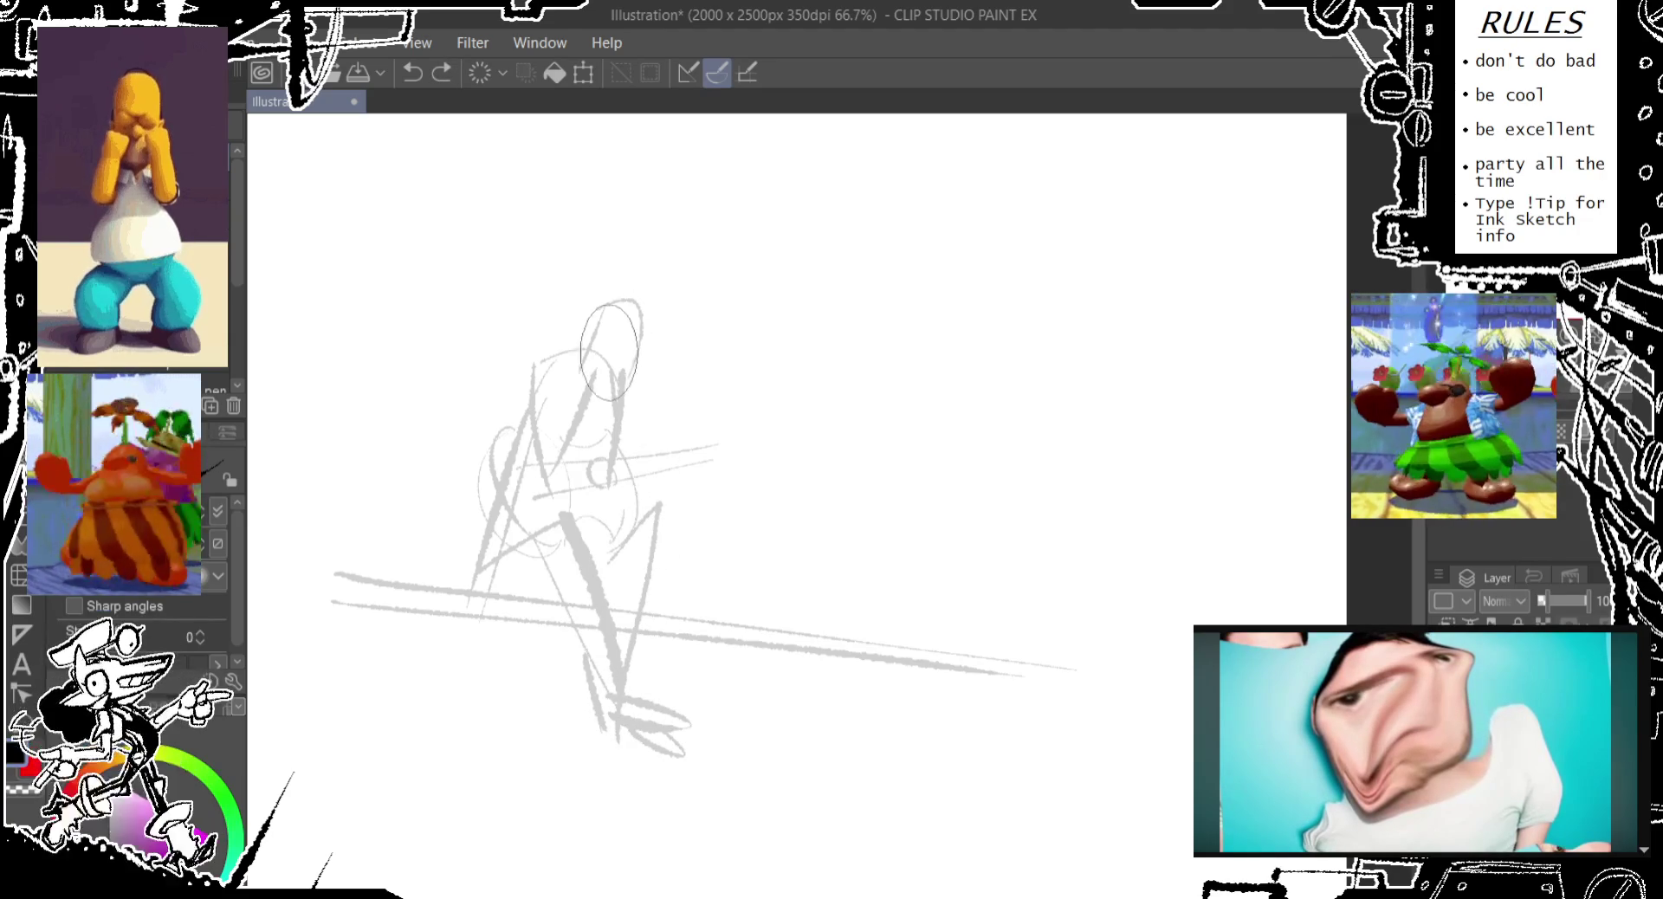
left_click_drag(612, 323, 612, 364)
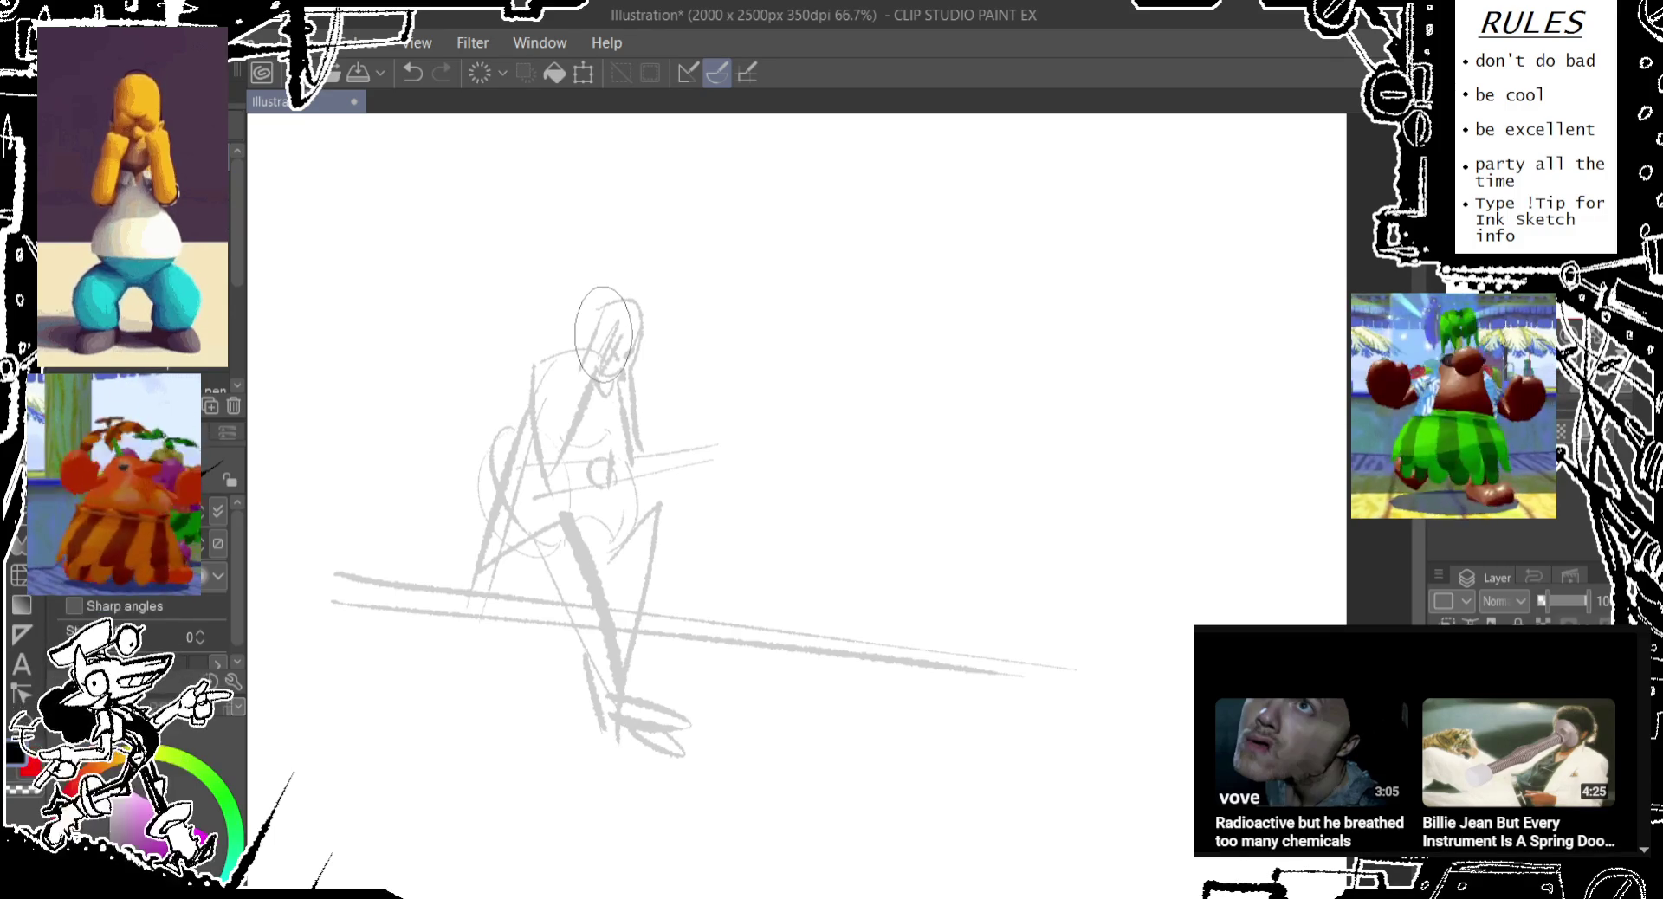
Undo the head oval stroke and shift the sketch view slightly left
key("ctrl+z")
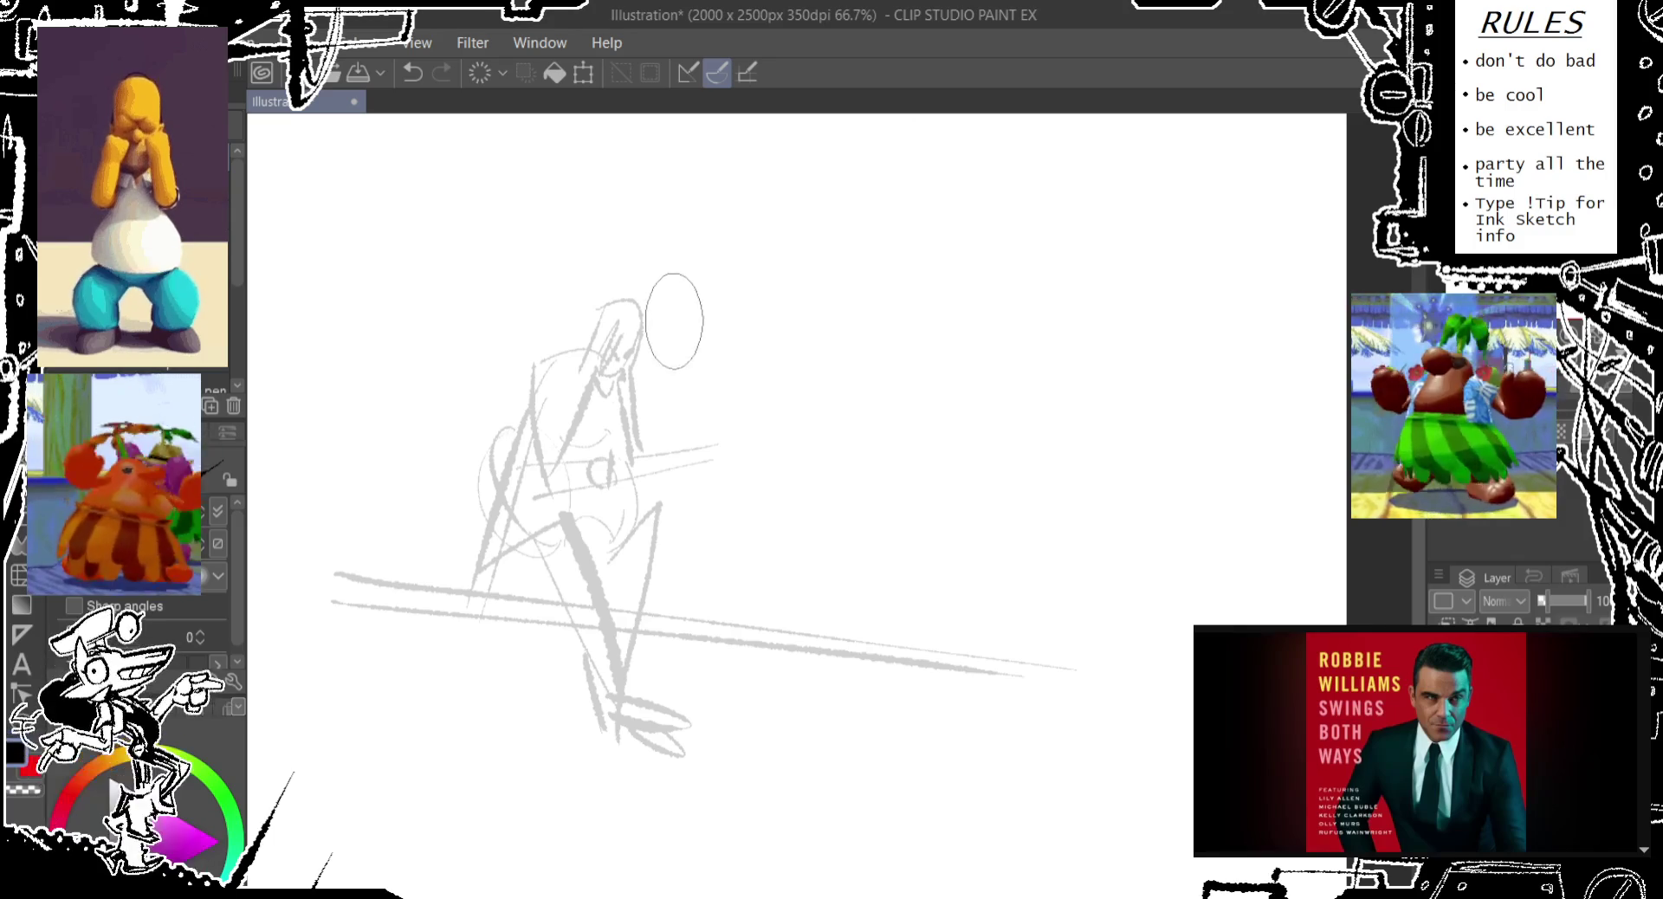
left_click_drag(669, 329, 642, 323)
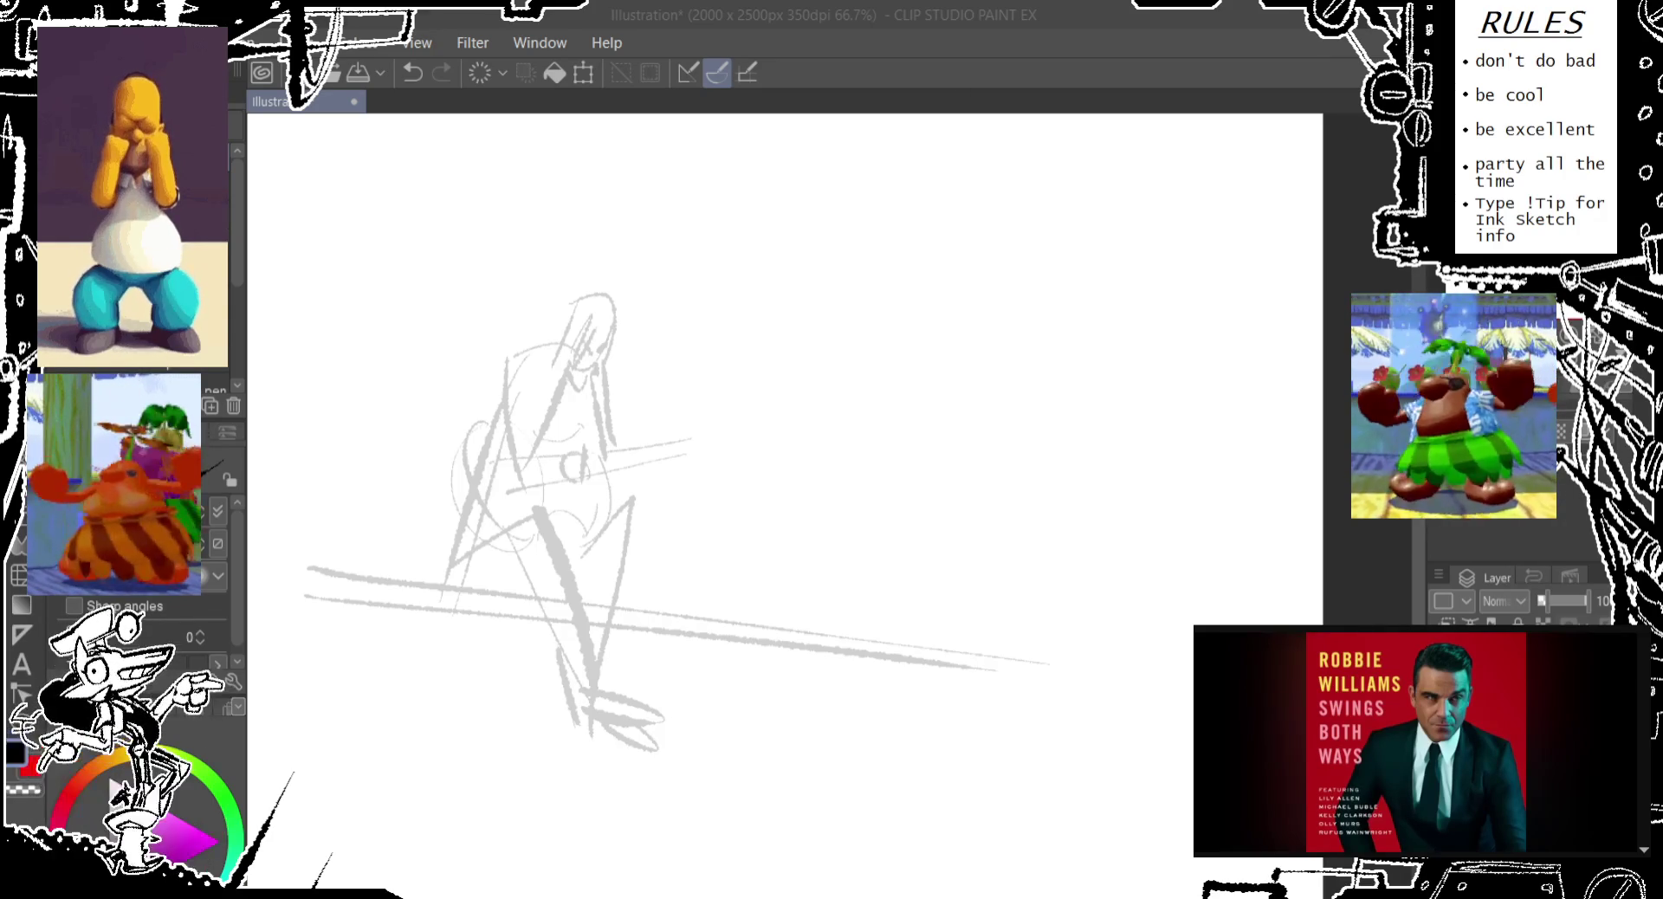
Draw a thin oval near the top of the canvas
left_click_drag(762, 114, 760, 206)
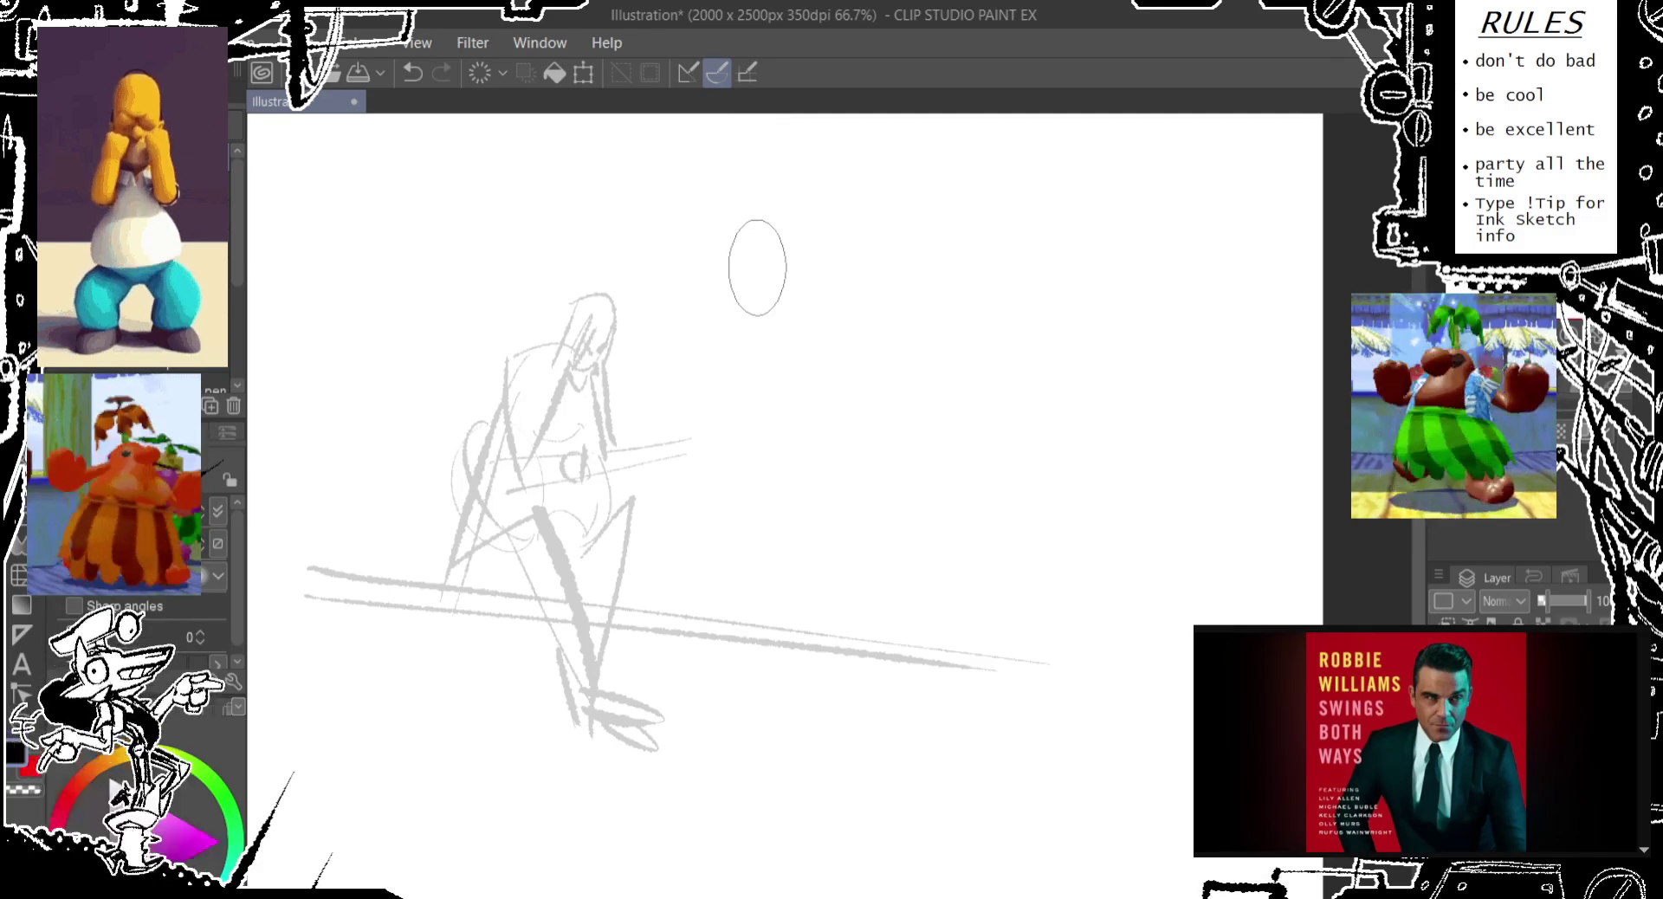
Rough in the creature's front line and arched back with several gesture curves
scroll(757, 260, "up", 1)
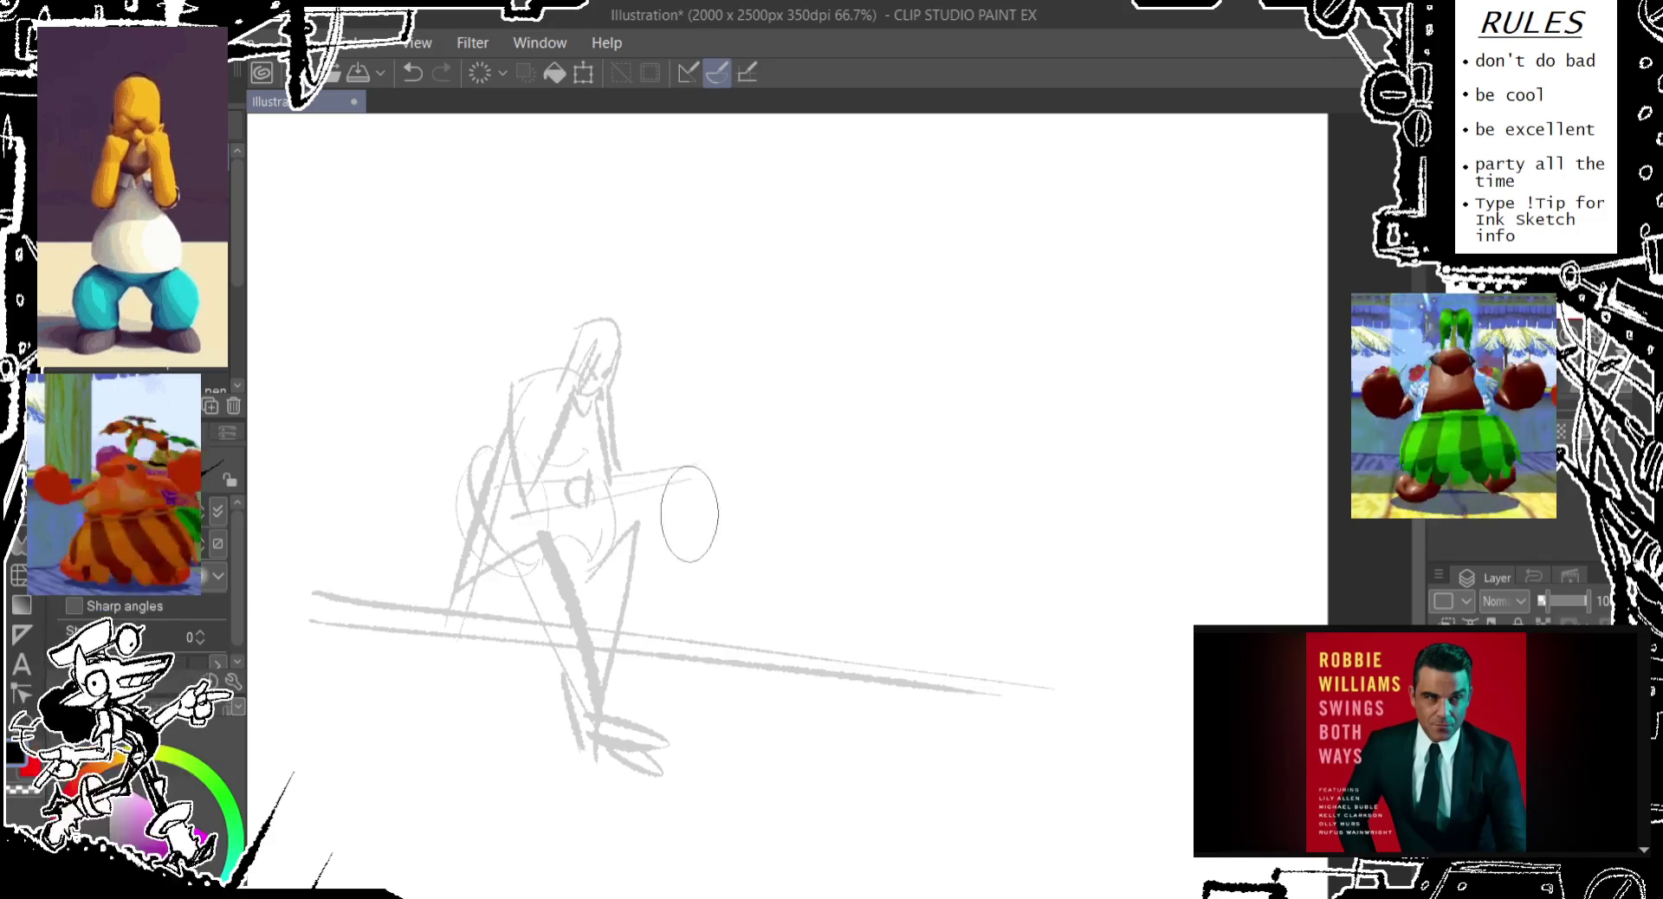
left_click_drag(635, 307, 710, 625)
left_click_drag(744, 276, 883, 628)
left_click_drag(732, 517, 749, 645)
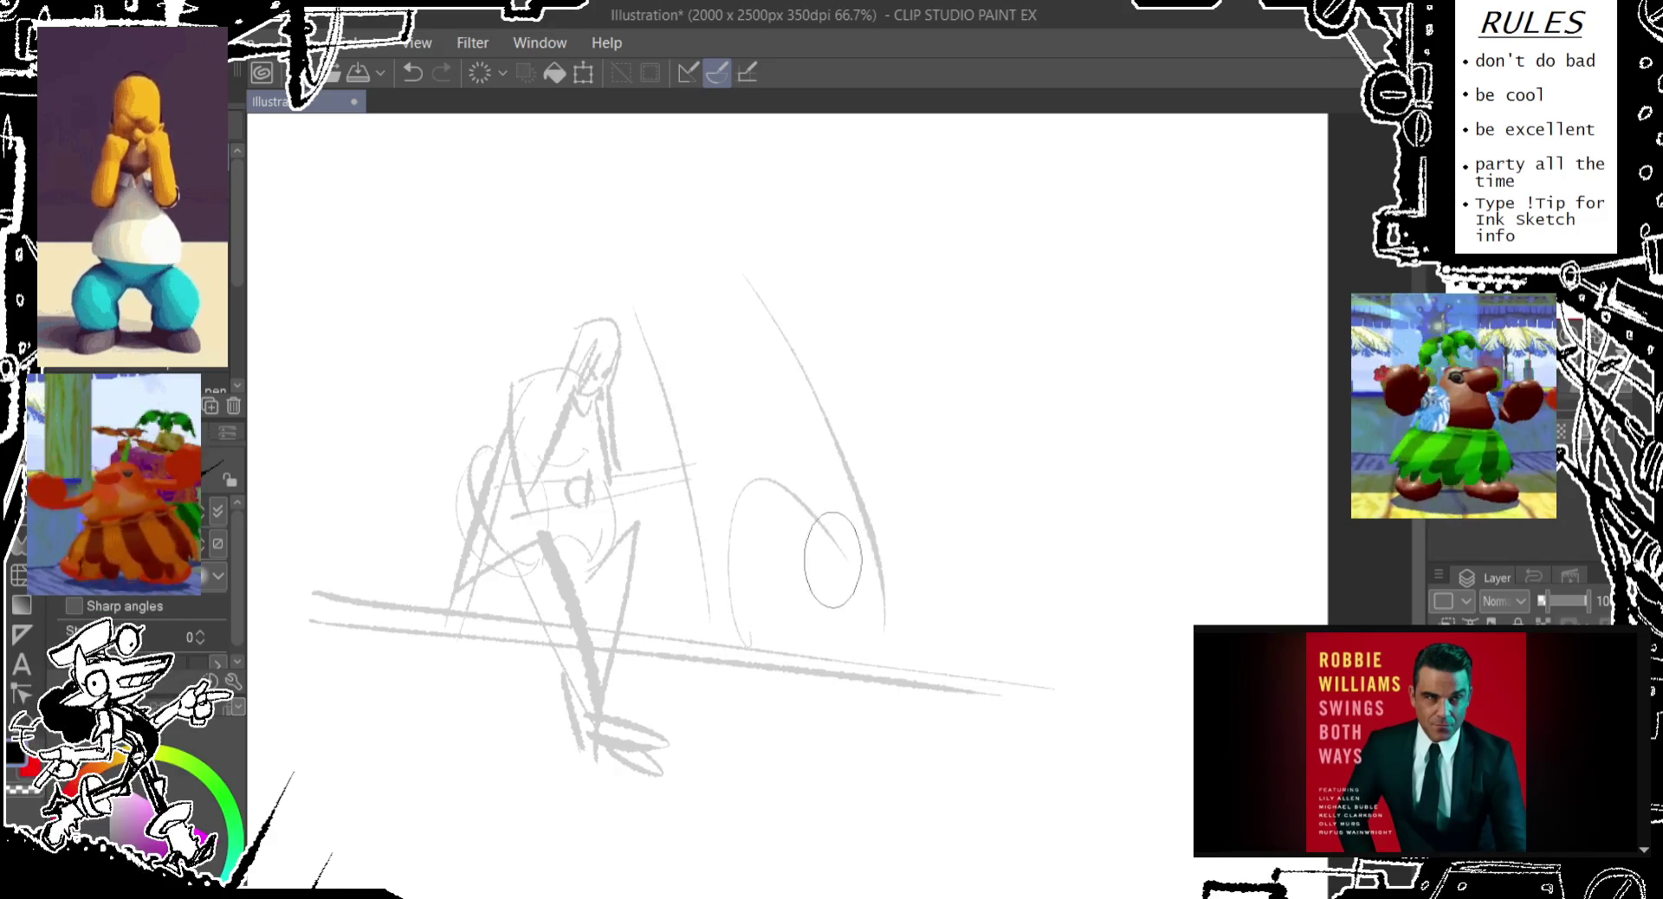
key("ctrl+z")
left_click_drag(731, 537, 857, 500)
key("ctrl+z")
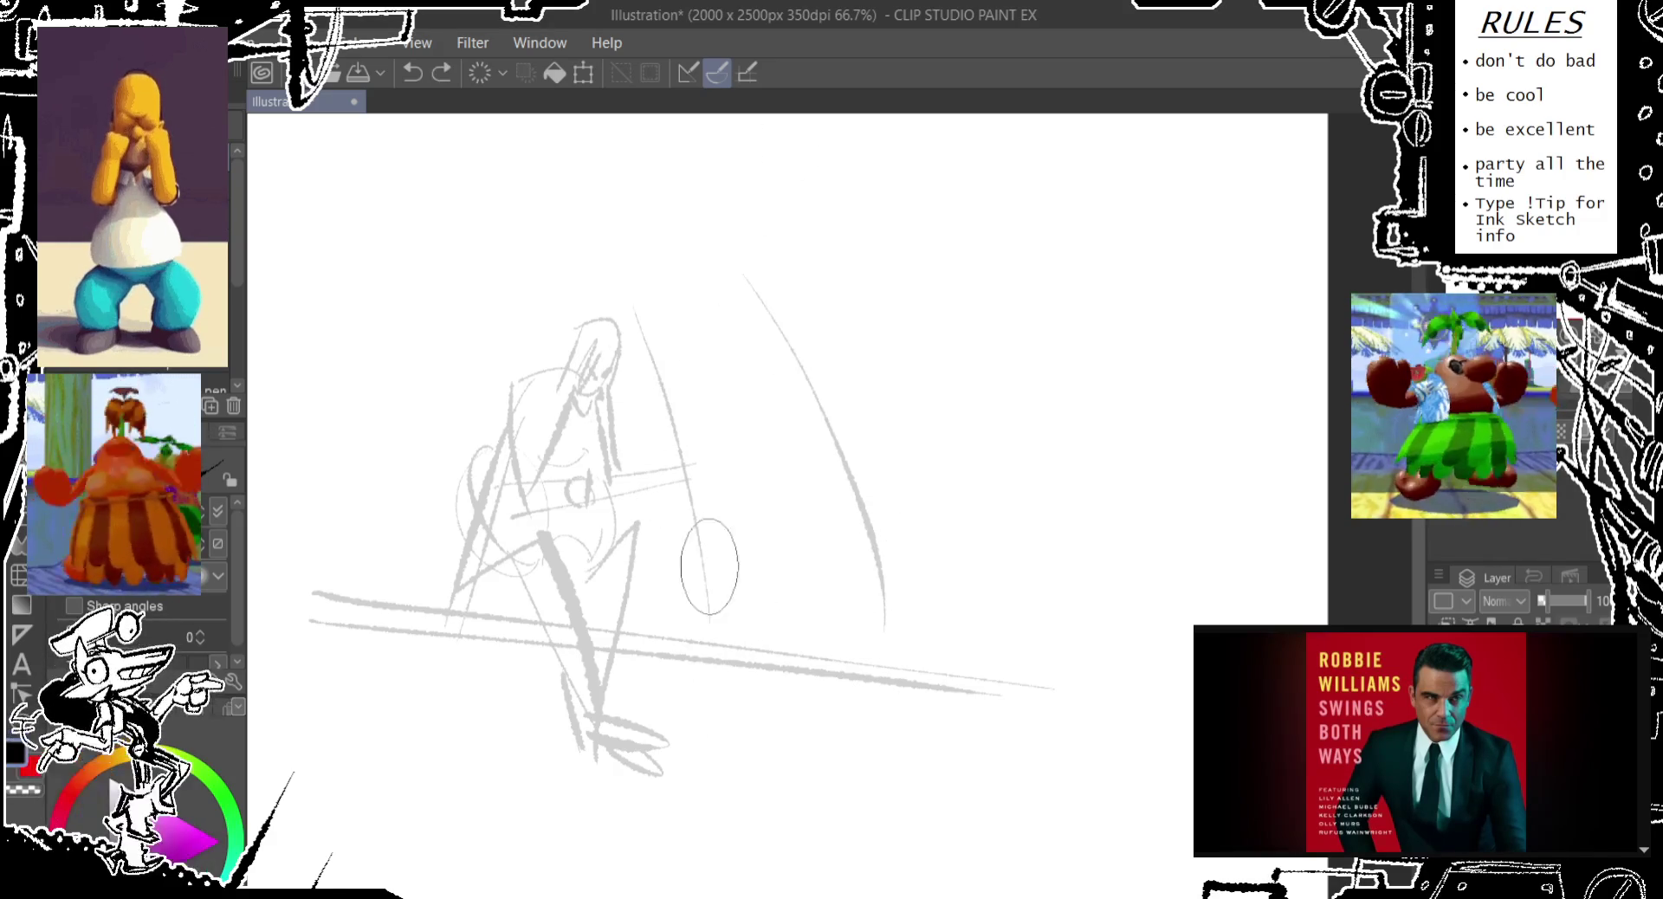
left_click_drag(675, 619, 645, 342)
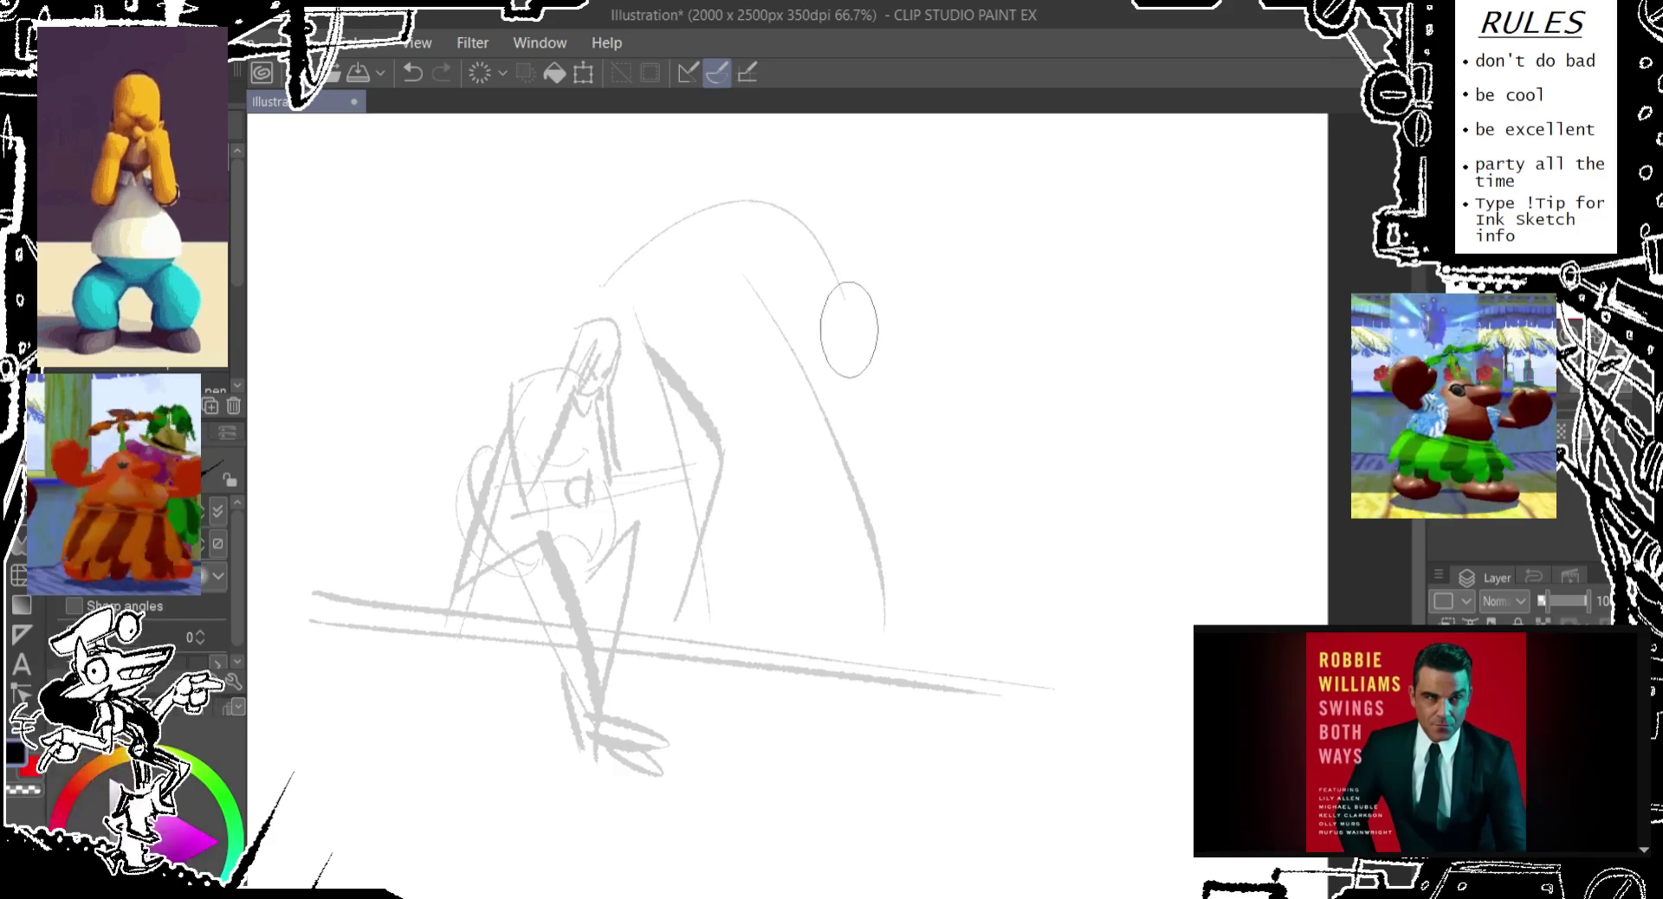
left_click_drag(681, 207, 814, 205)
left_click_drag(836, 260, 853, 407)
mouse_move(790, 157)
left_mouse_down()
mouse_move(845, 251)
mouse_move(845, 481)
left_mouse_up()
left_click_drag(845, 381, 883, 476)
mouse_move(866, 351)
left_mouse_down()
mouse_move(839, 519)
mouse_move(812, 569)
left_mouse_up()
Draw the creature's haunch and rear leg stretching right along the ground to a foot
mouse_move(731, 658)
left_mouse_down()
mouse_move(740, 562)
mouse_move(805, 480)
mouse_move(952, 610)
mouse_move(1061, 645)
mouse_move(1182, 641)
left_mouse_up()
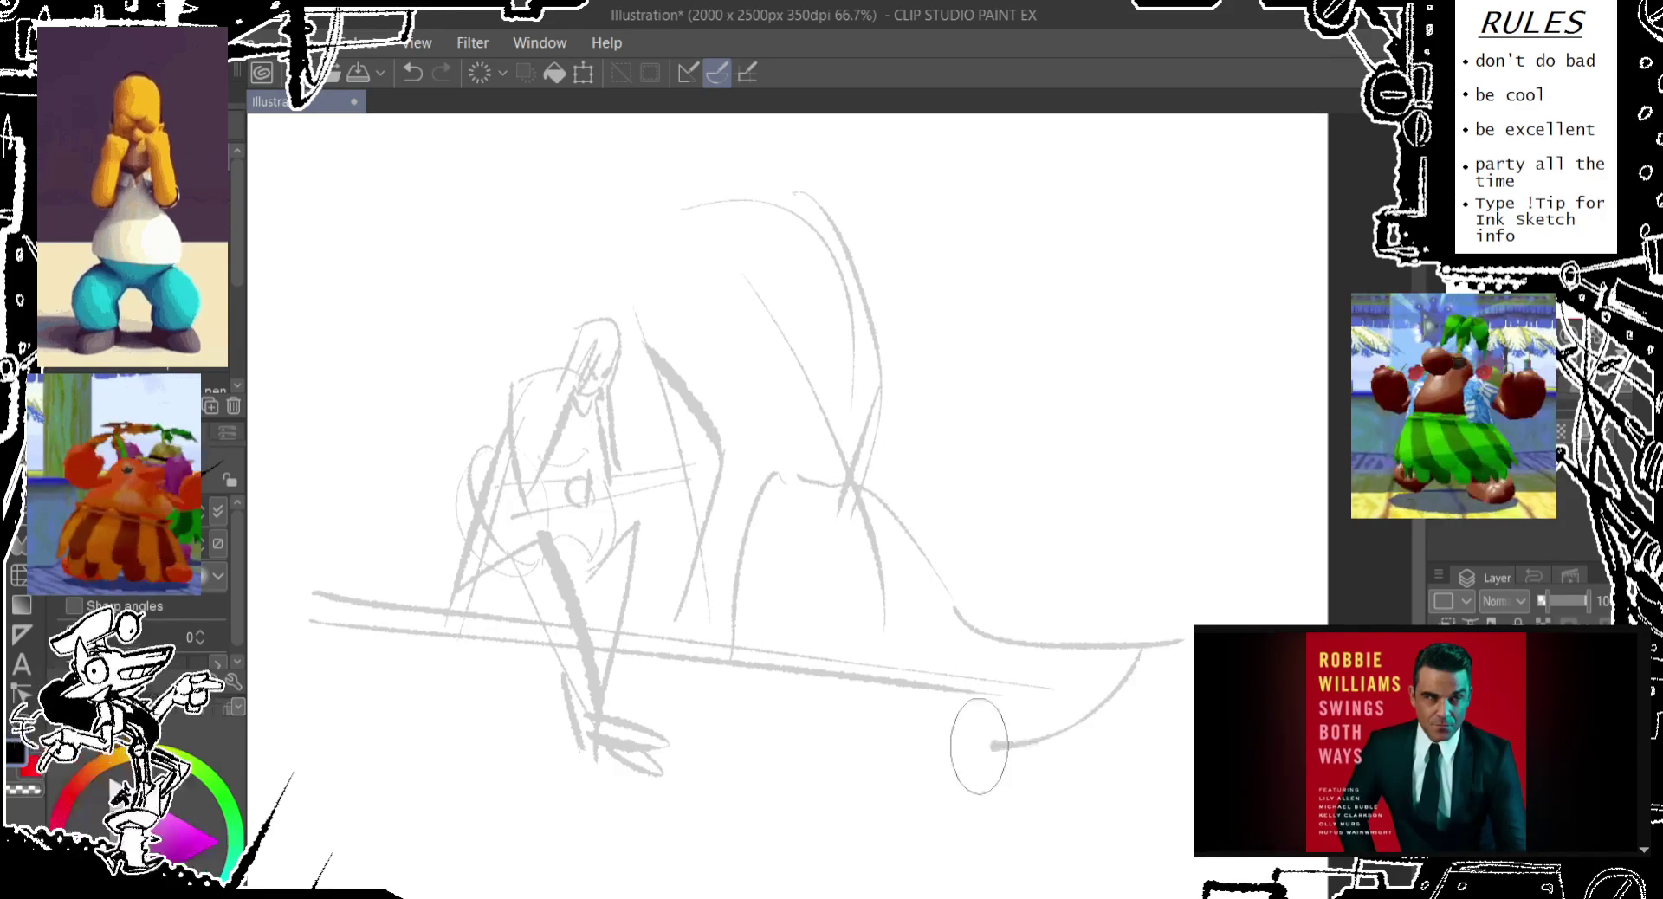
mouse_move(903, 621)
left_mouse_down()
mouse_move(1056, 710)
mouse_move(1121, 723)
mouse_move(1161, 624)
mouse_move(1221, 606)
left_mouse_up()
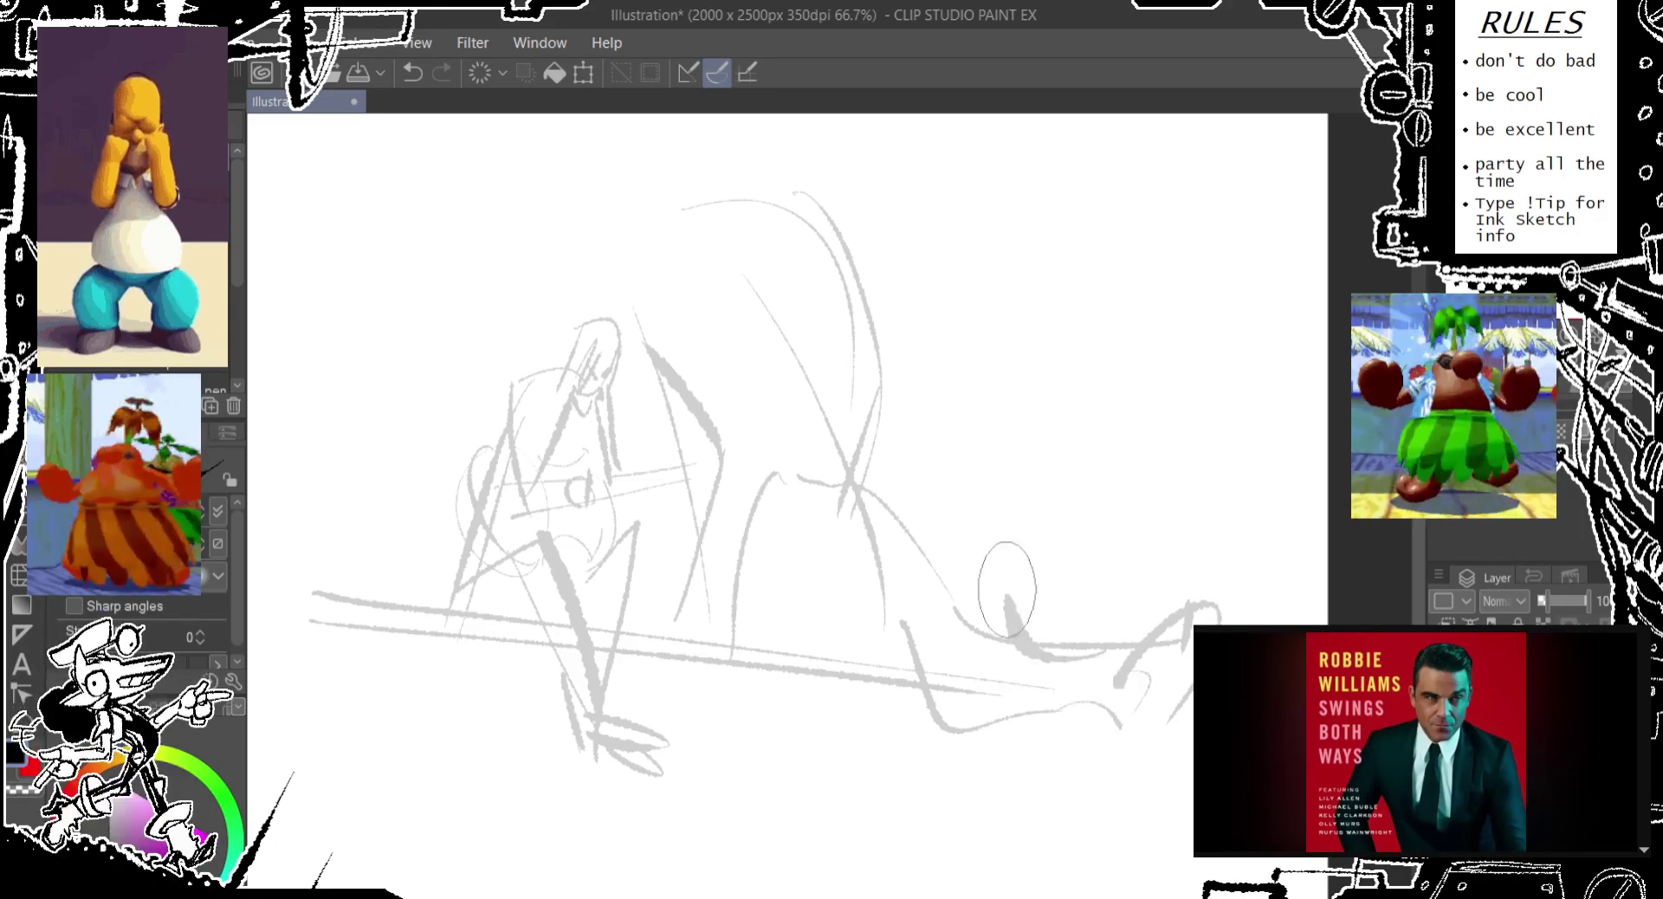
key("ctrl+z")
mouse_move(770, 515)
left_mouse_down()
mouse_move(953, 502)
mouse_move(1017, 641)
left_mouse_up()
left_click_drag(968, 520, 1104, 624)
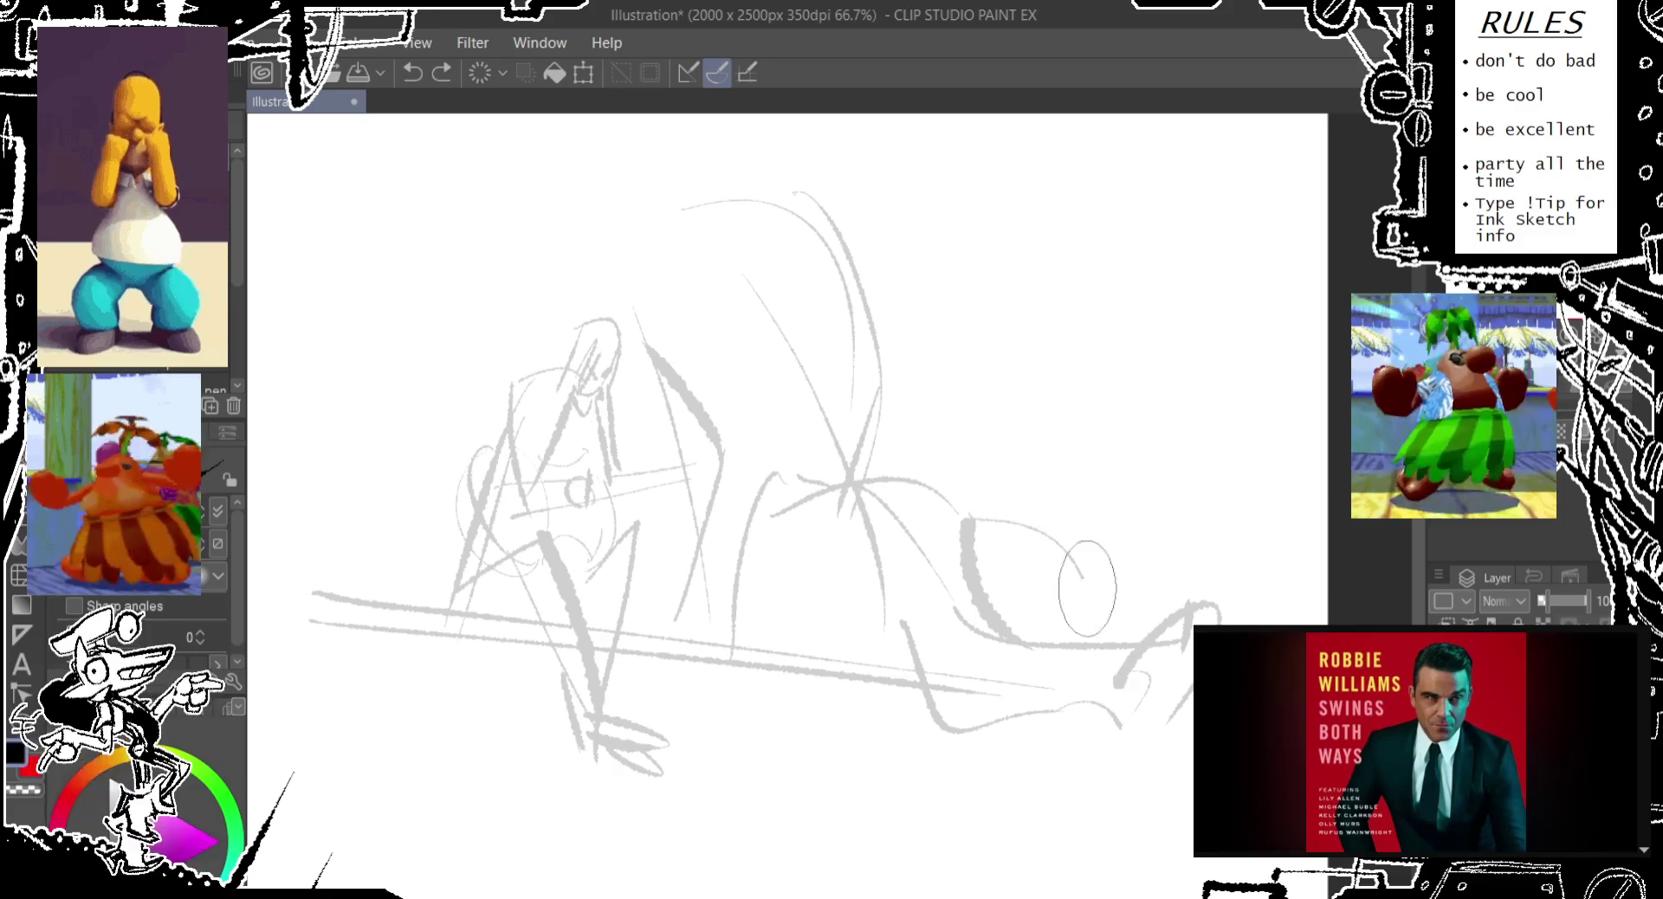
left_click_drag(1121, 783, 1188, 827)
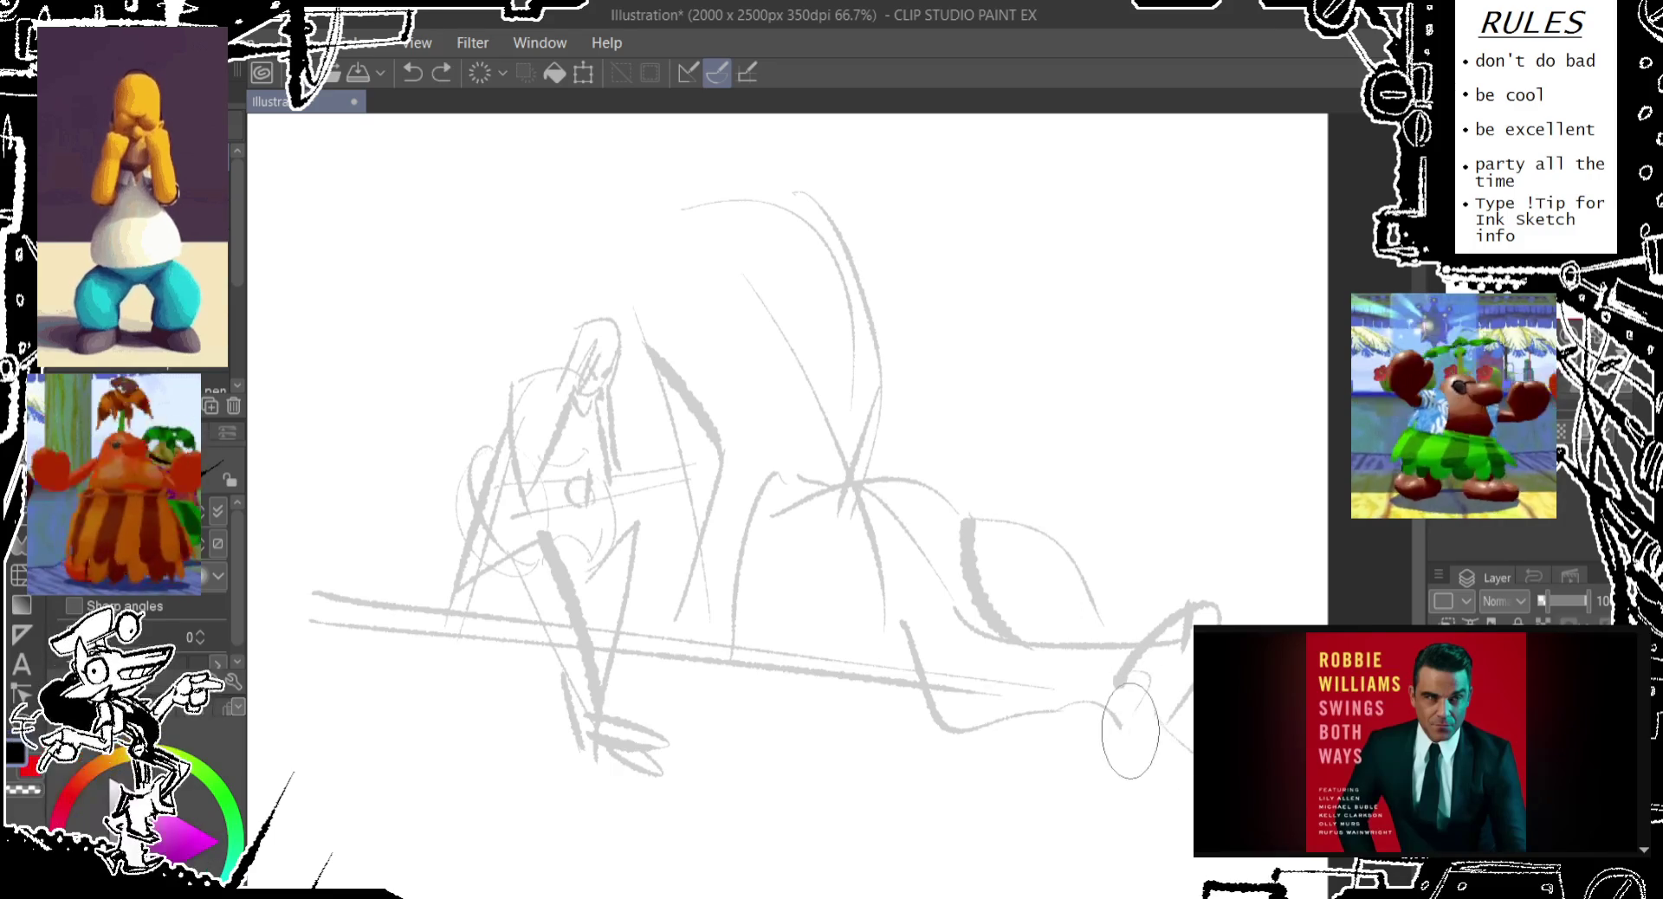
left_click_drag(728, 255, 733, 394)
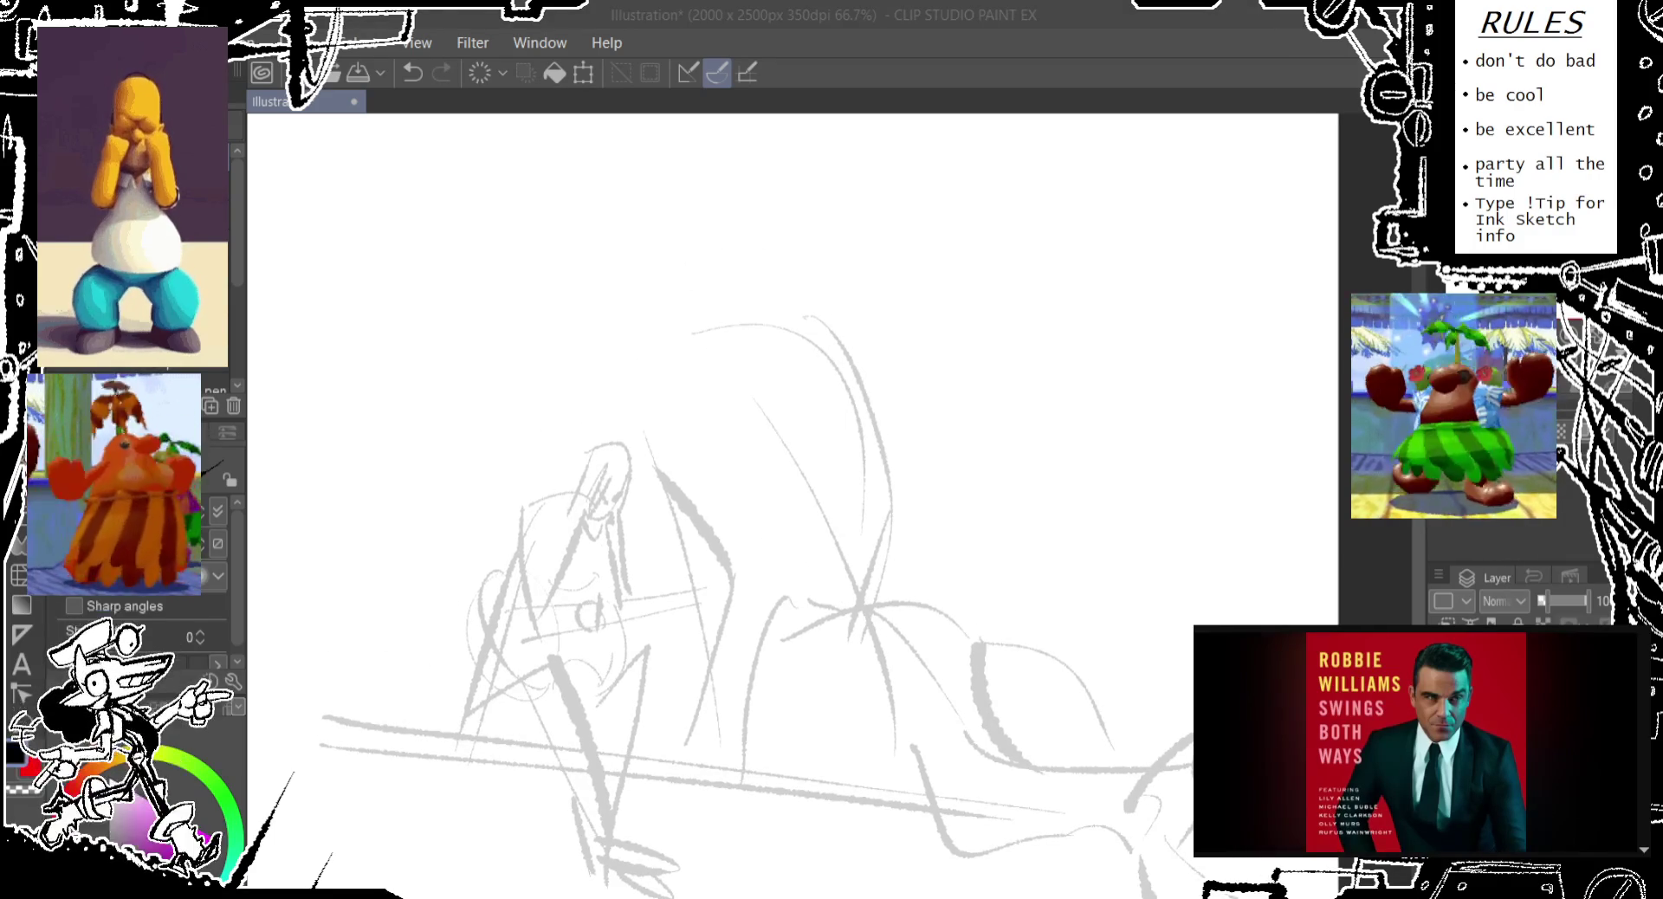
left_click(947, 72)
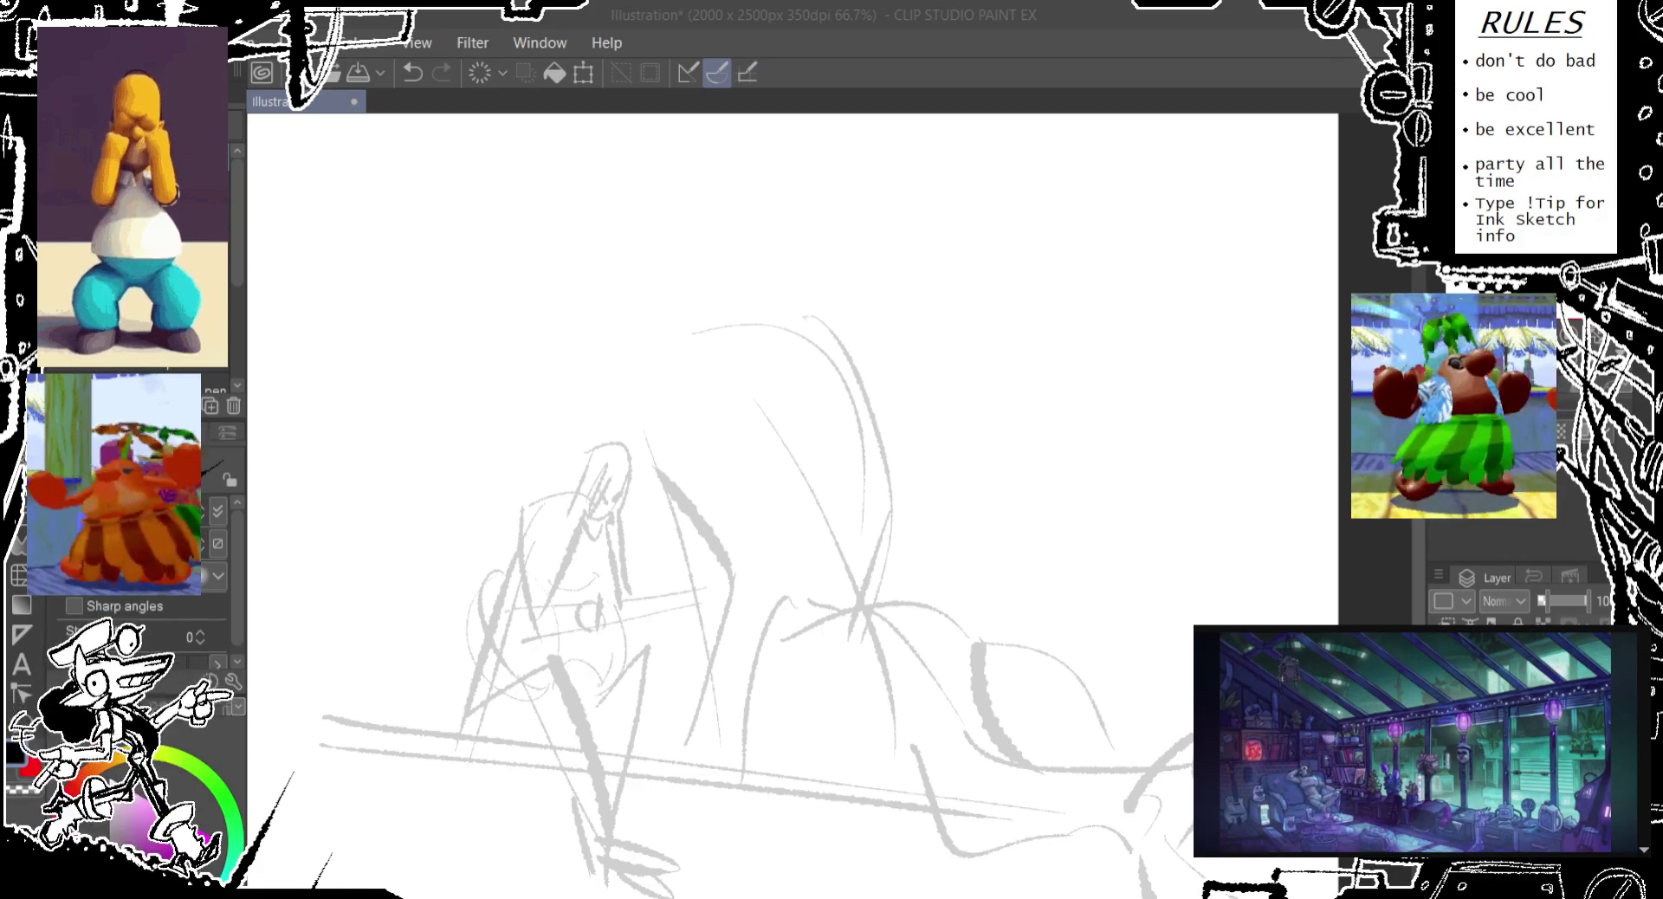
Recentre the view and pencil the creature's long neck rising to a head outline at the top
left_click_drag(658, 253, 711, 347)
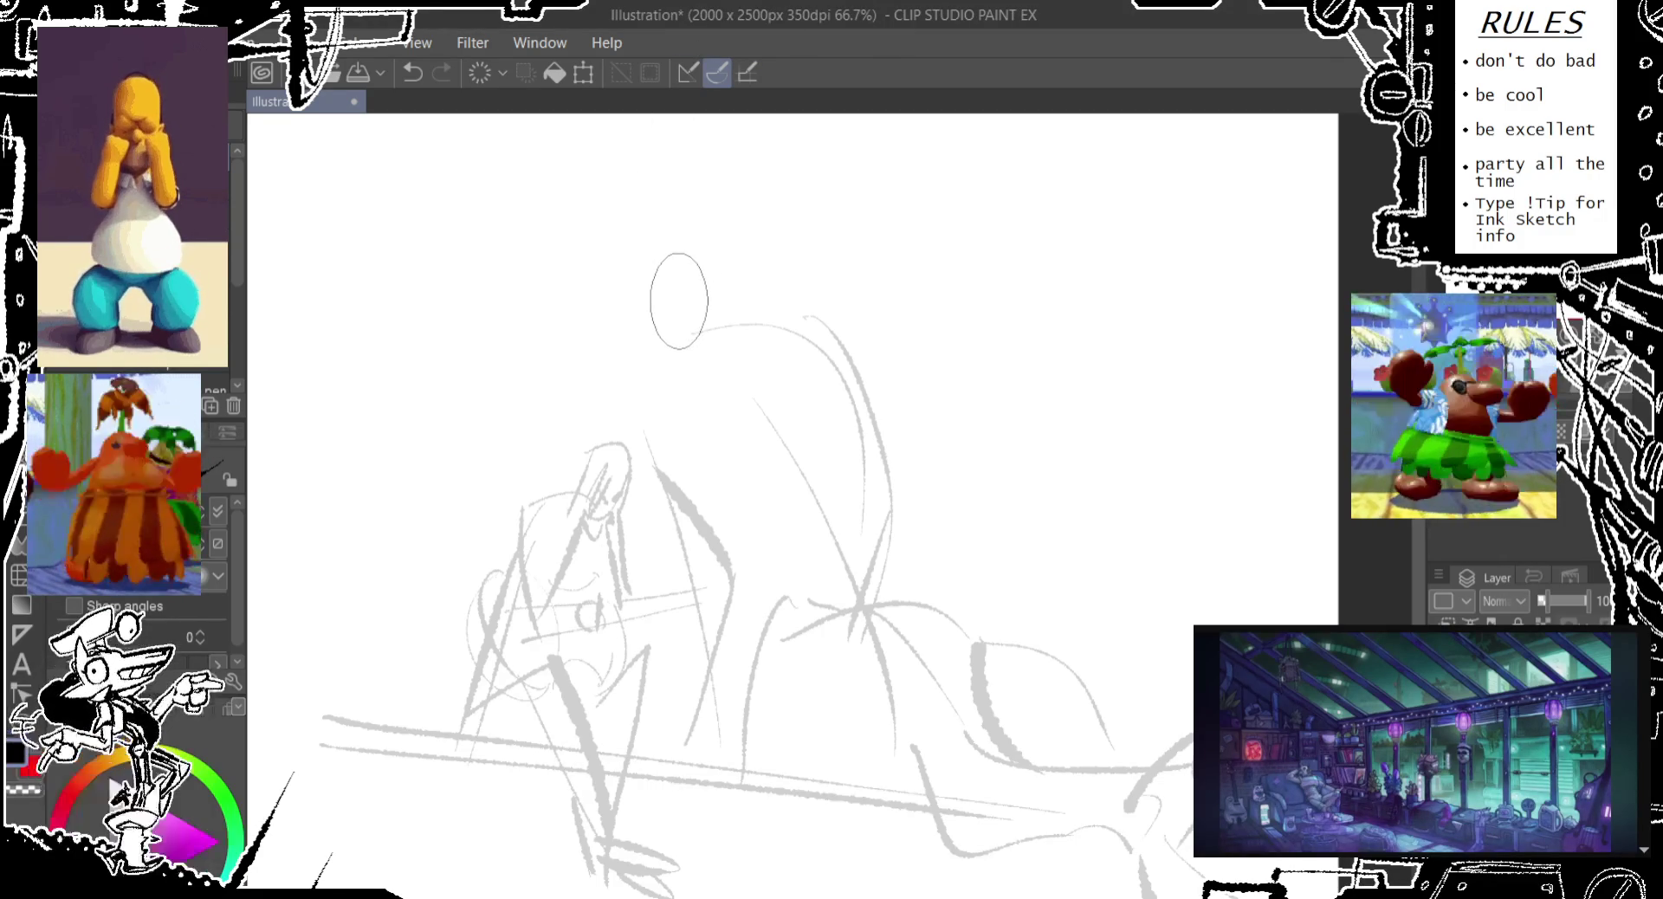
key("ctrl+z")
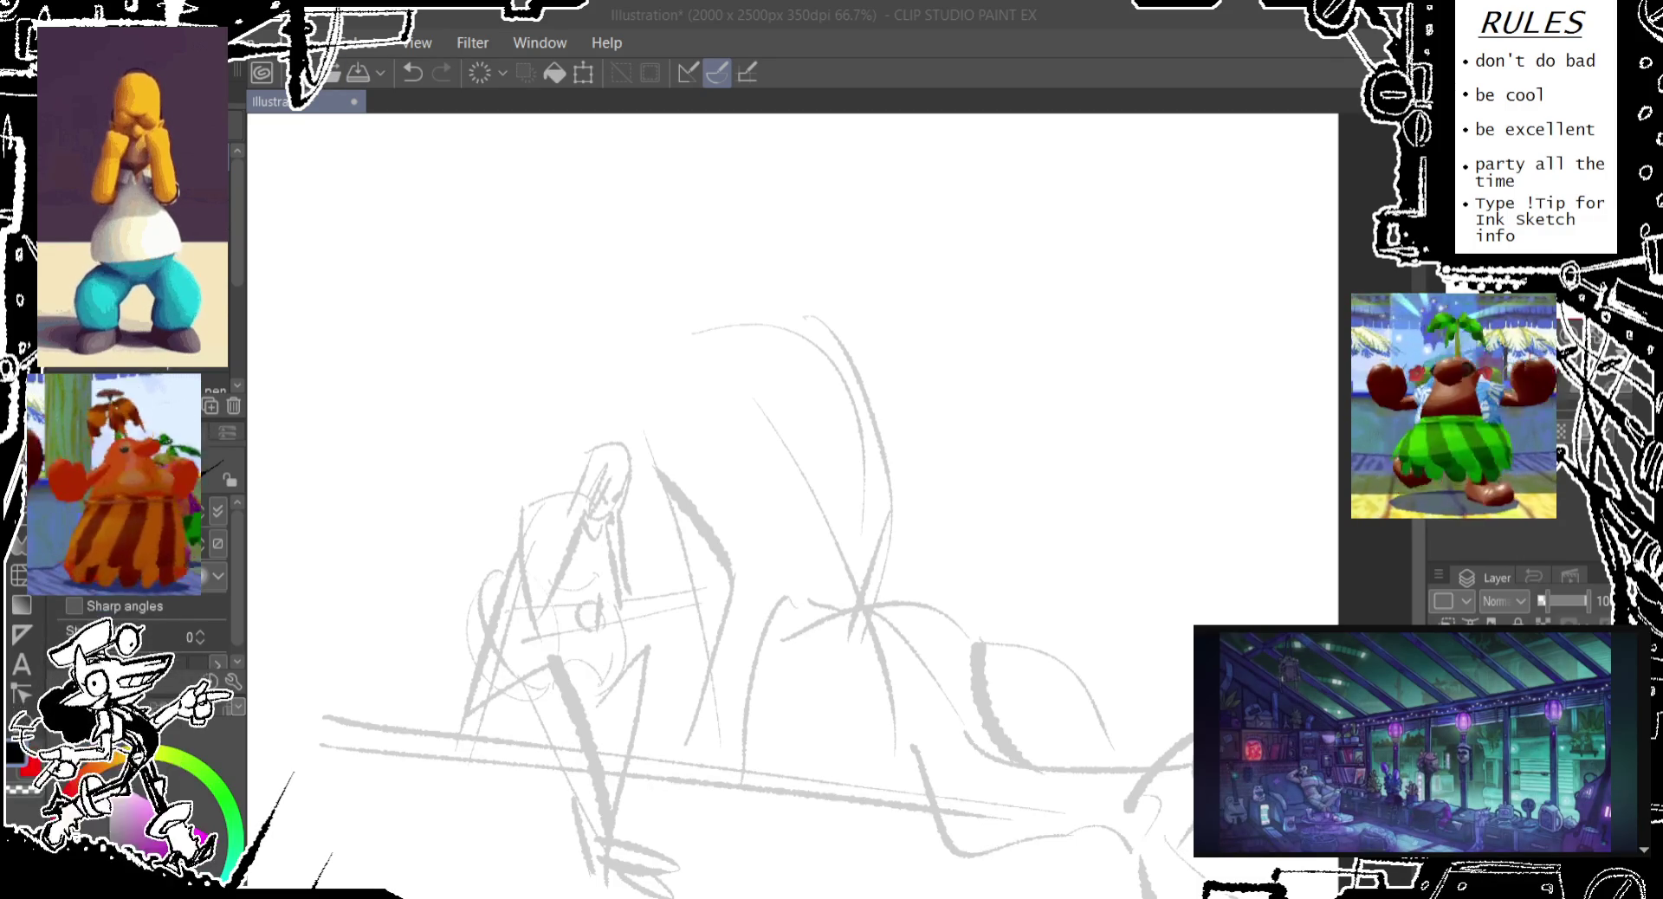
left_click_drag(931, 578, 800, 518)
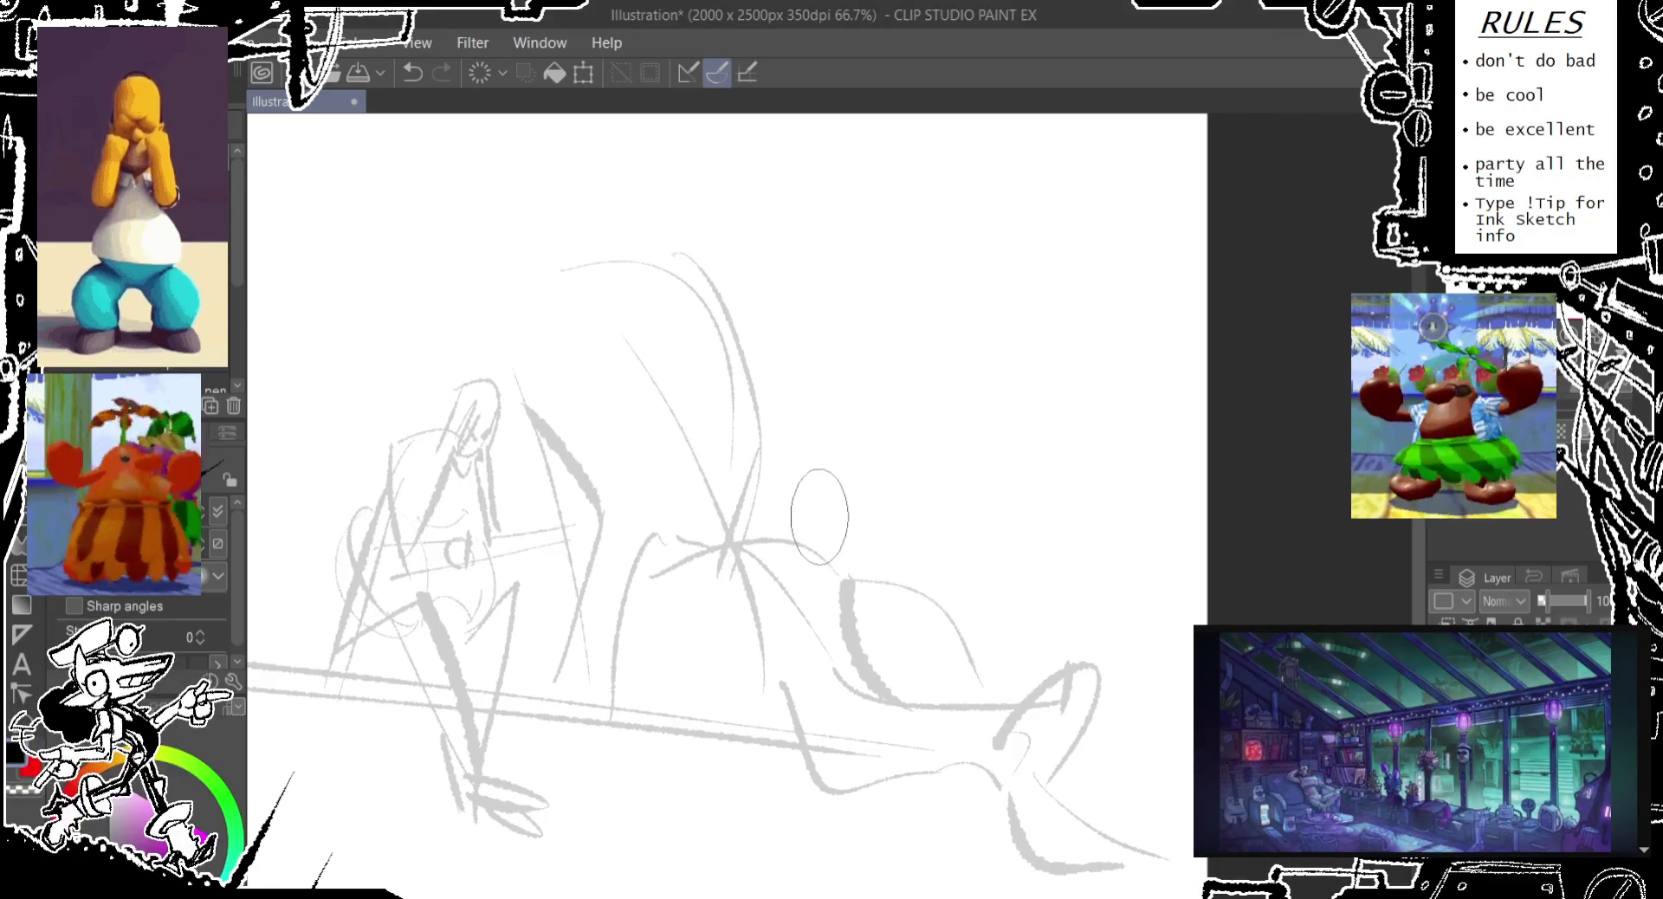
left_click_drag(666, 406, 697, 507)
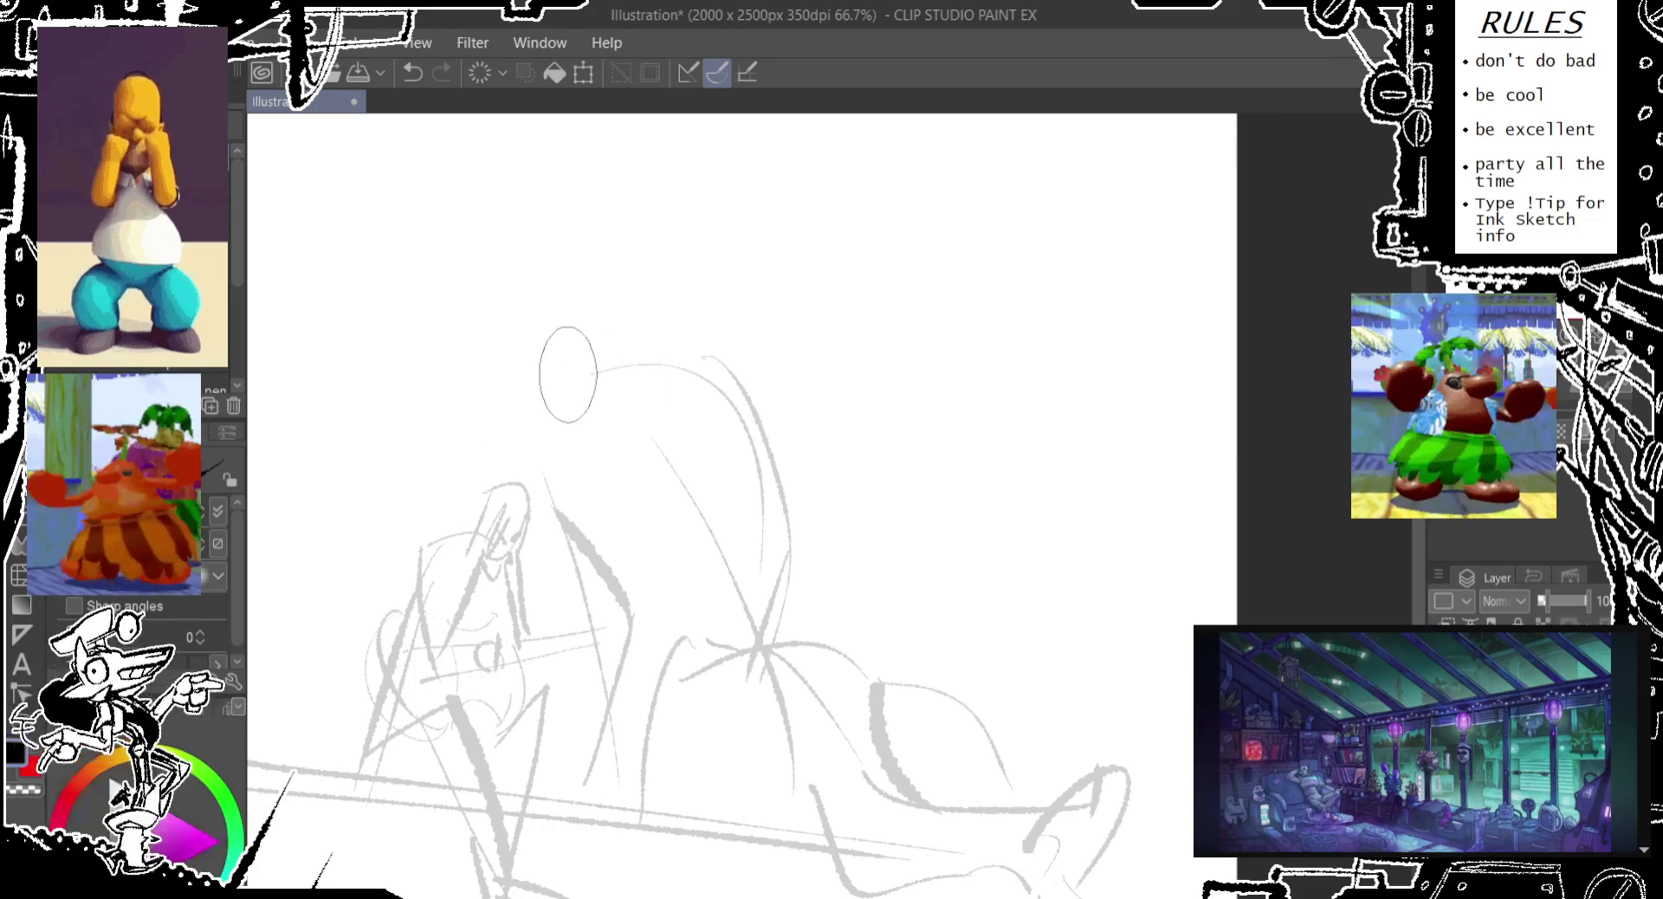
left_click_drag(563, 449, 539, 310)
key("ctrl+z")
mouse_move(550, 485)
left_mouse_down()
mouse_move(524, 234)
mouse_move(623, 277)
left_mouse_up()
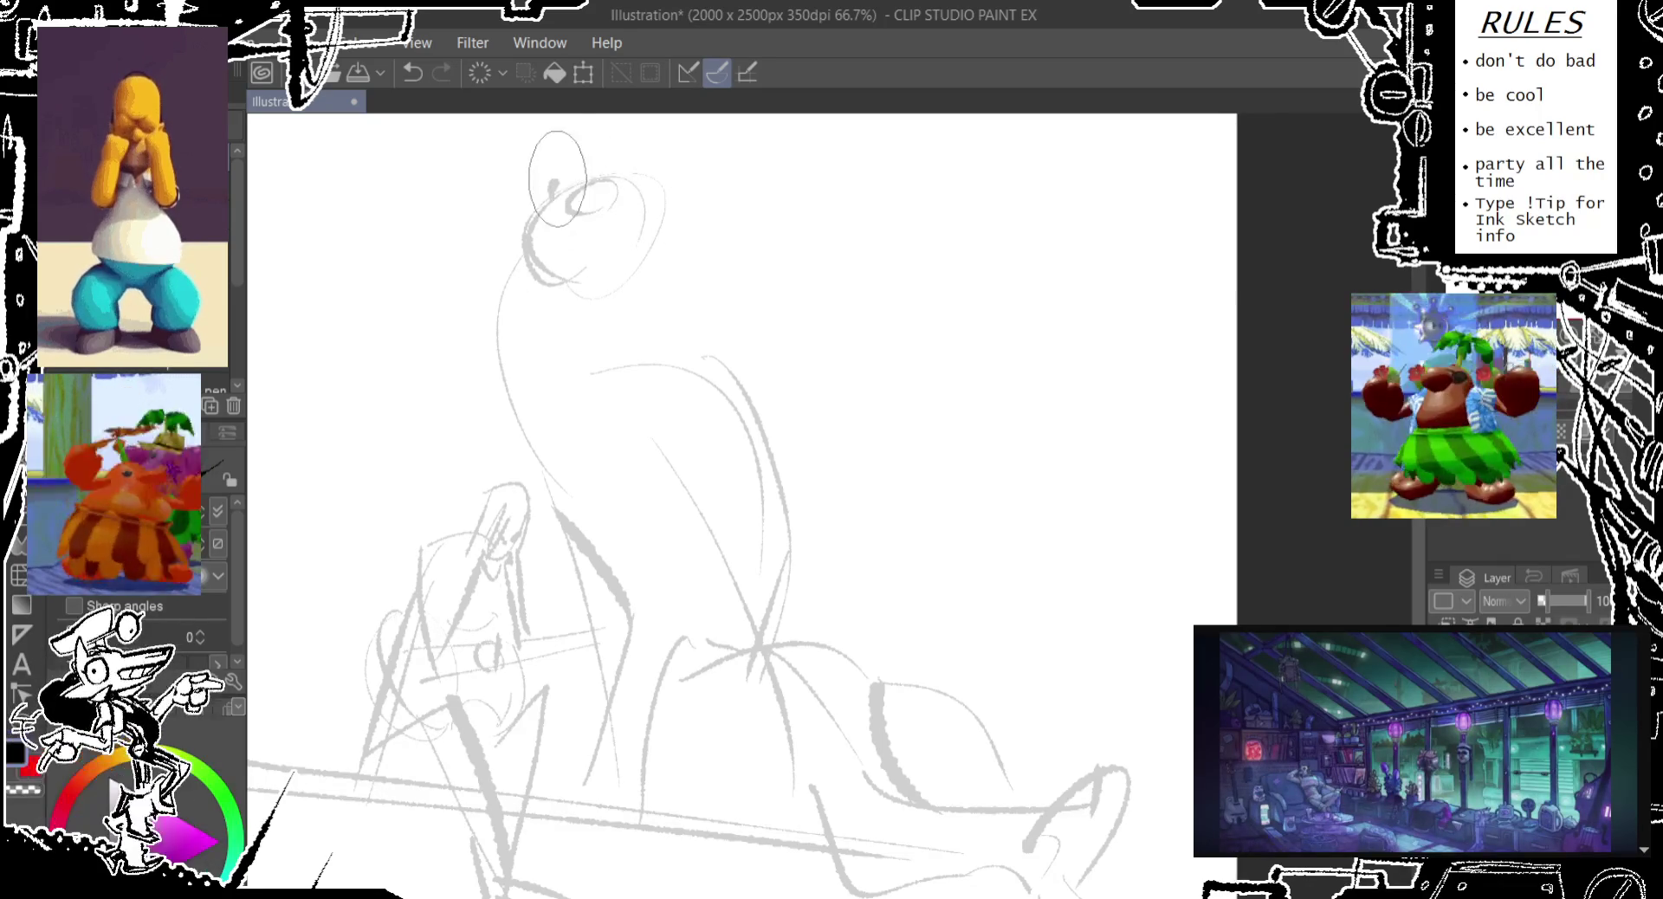
Reshape the top of the creature's head into an upturned snout, erasing and redrawing strokes
left_click_drag(550, 192, 623, 175)
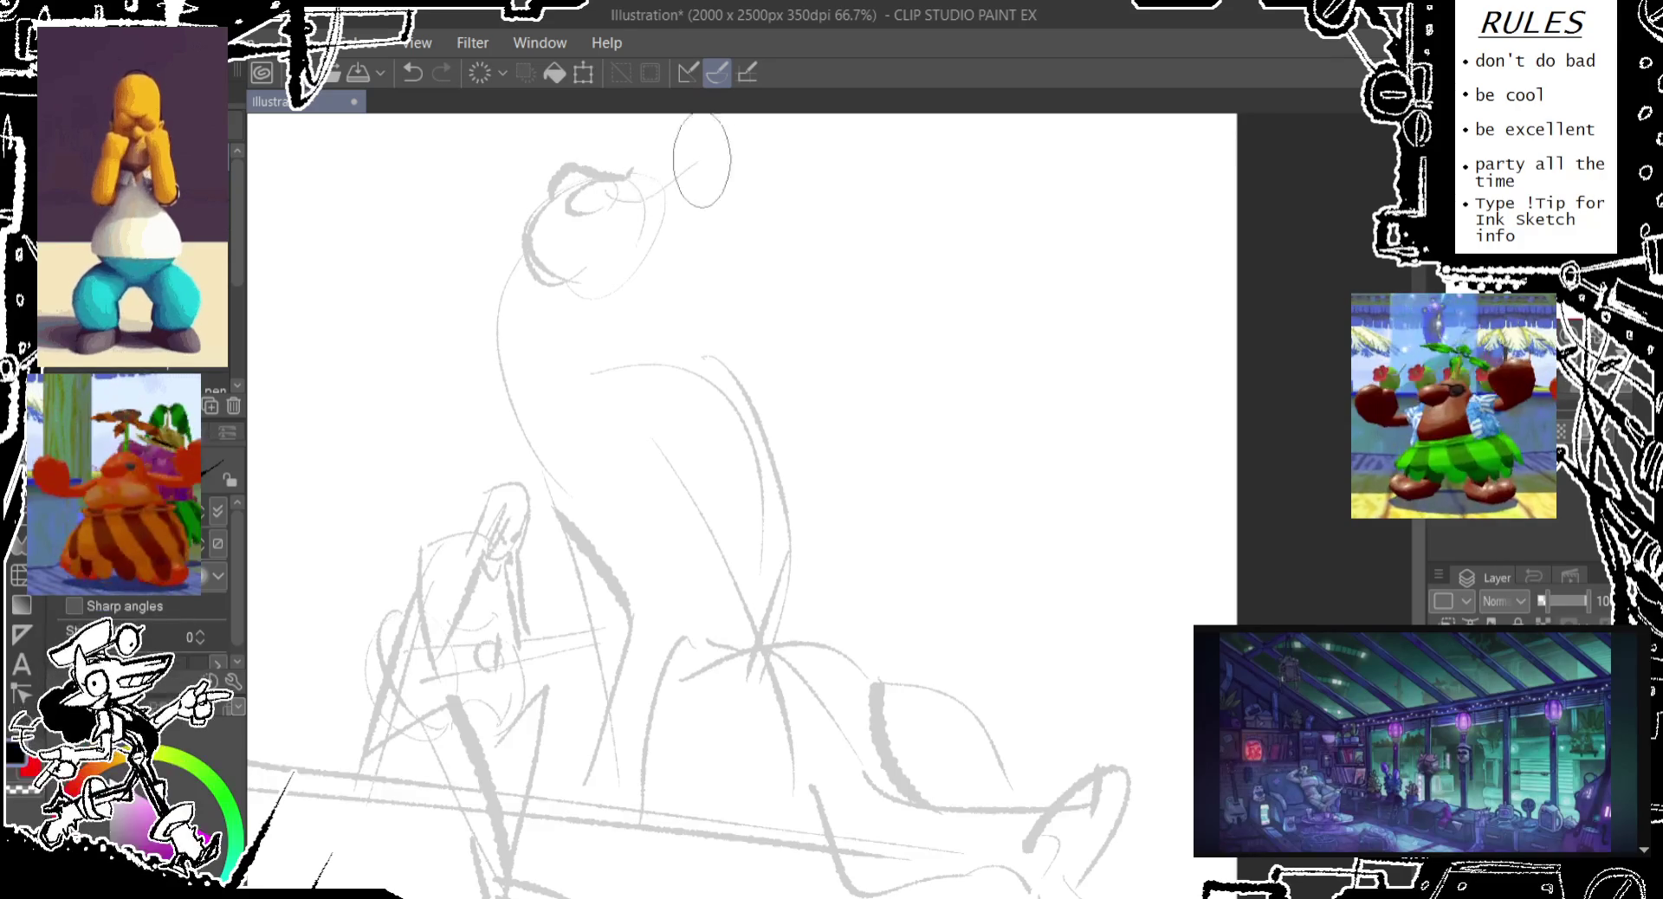
mouse_move(739, 208)
left_mouse_down()
mouse_move(646, 213)
mouse_move(732, 157)
left_mouse_up()
key("ctrl+z")
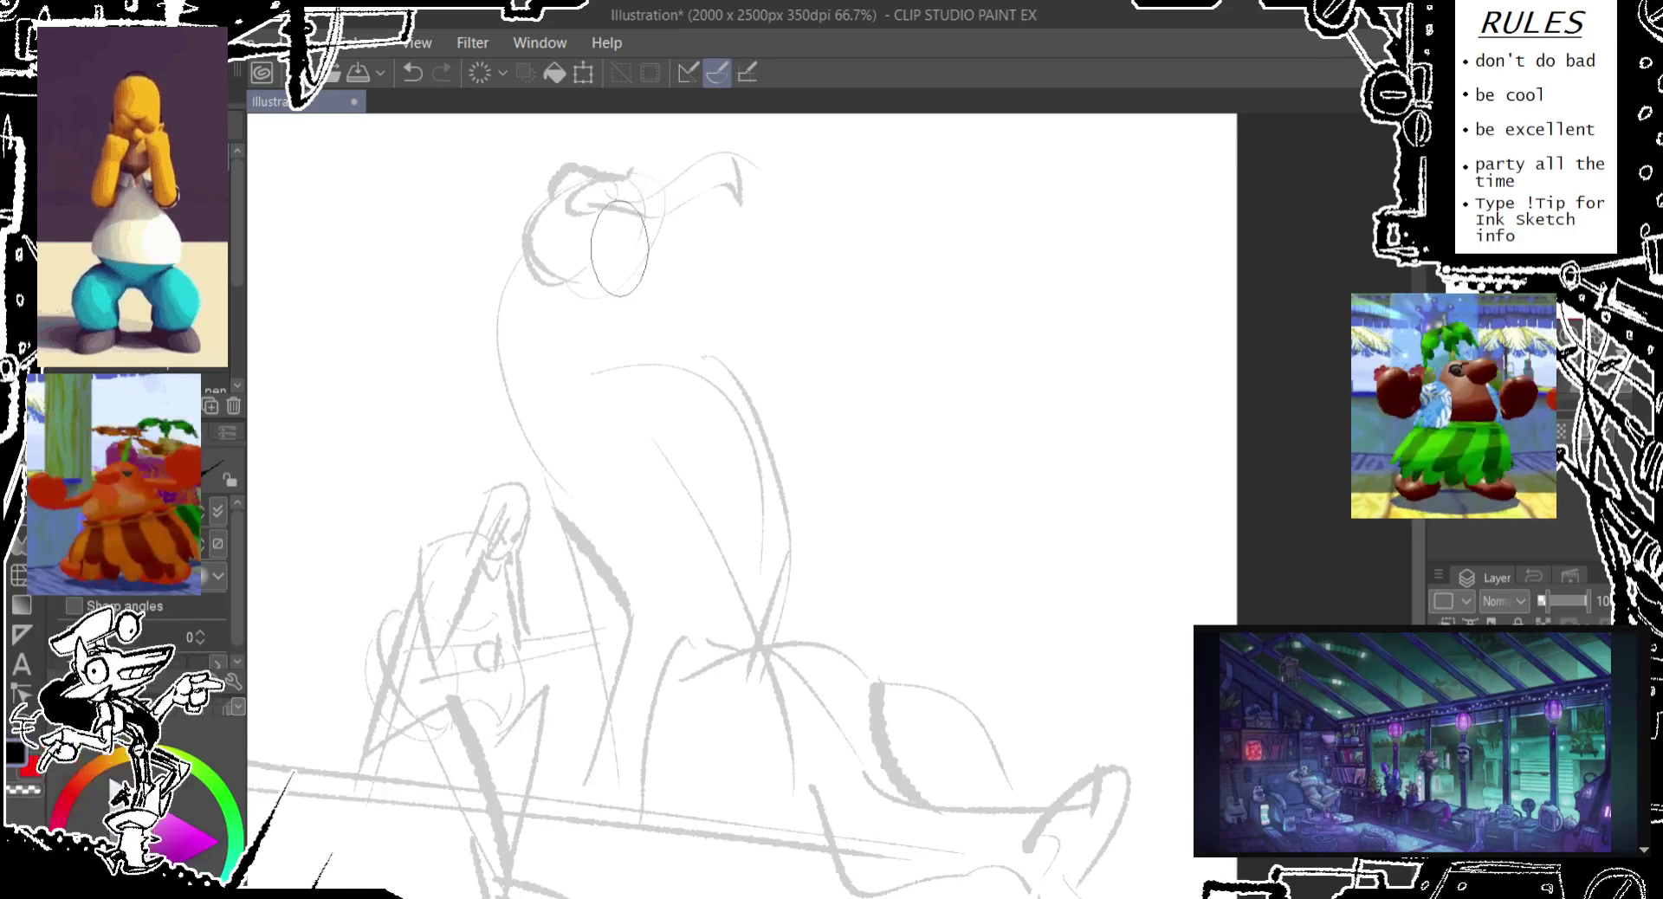
key("ctrl+z")
left_click_drag(607, 165, 649, 151)
key("ctrl+z")
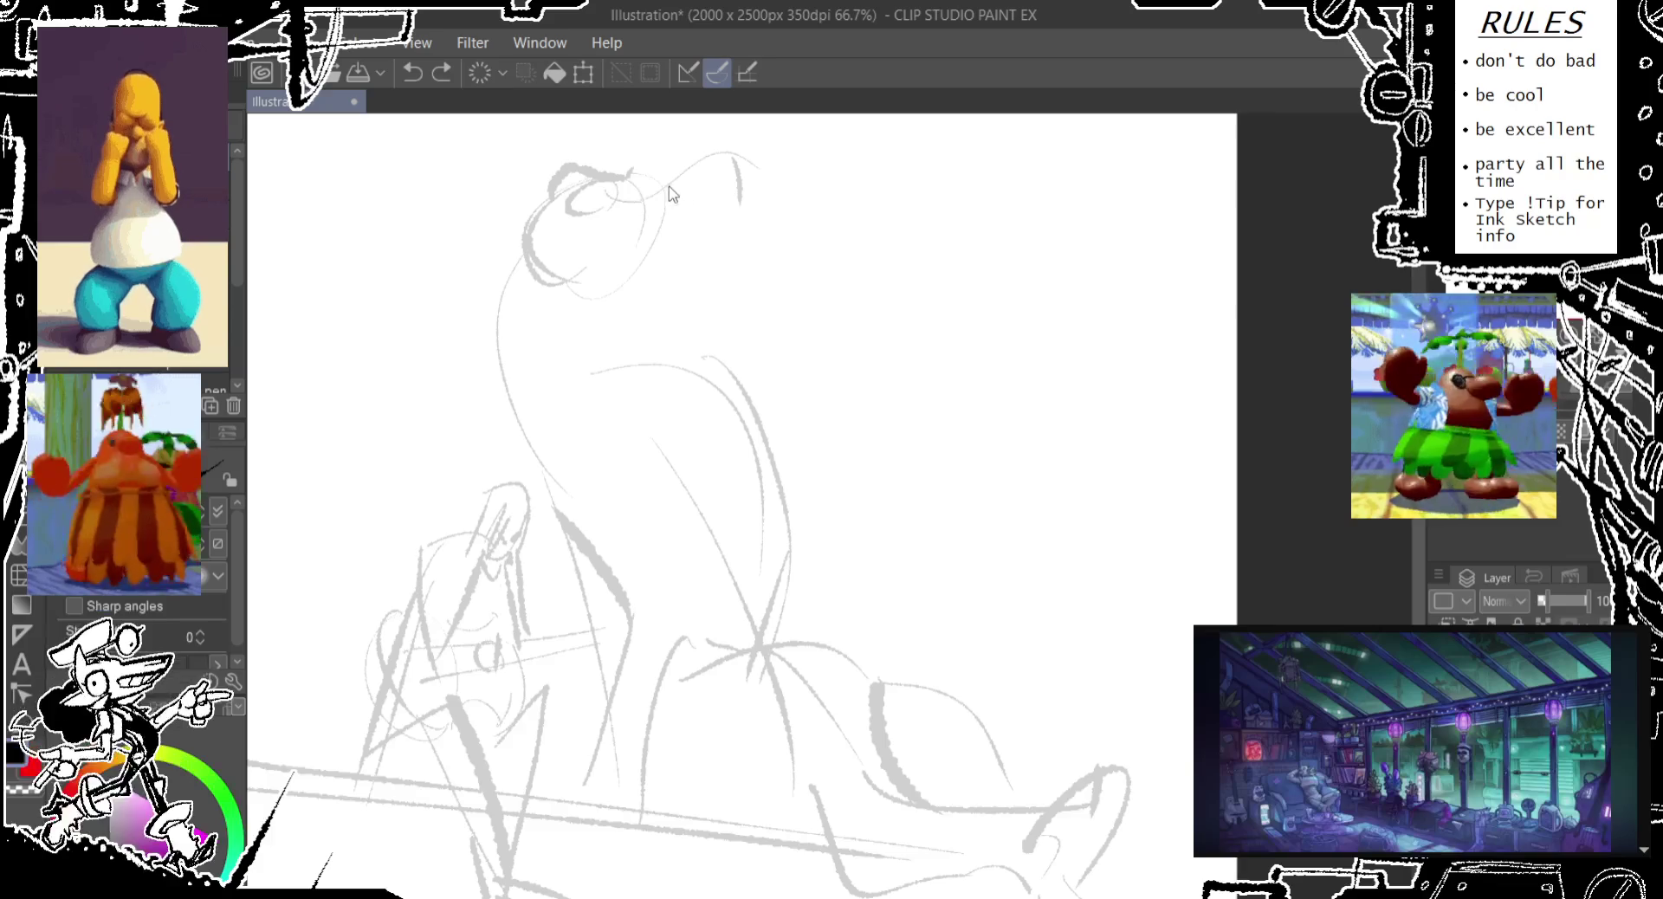
left_click_drag(744, 181, 651, 165)
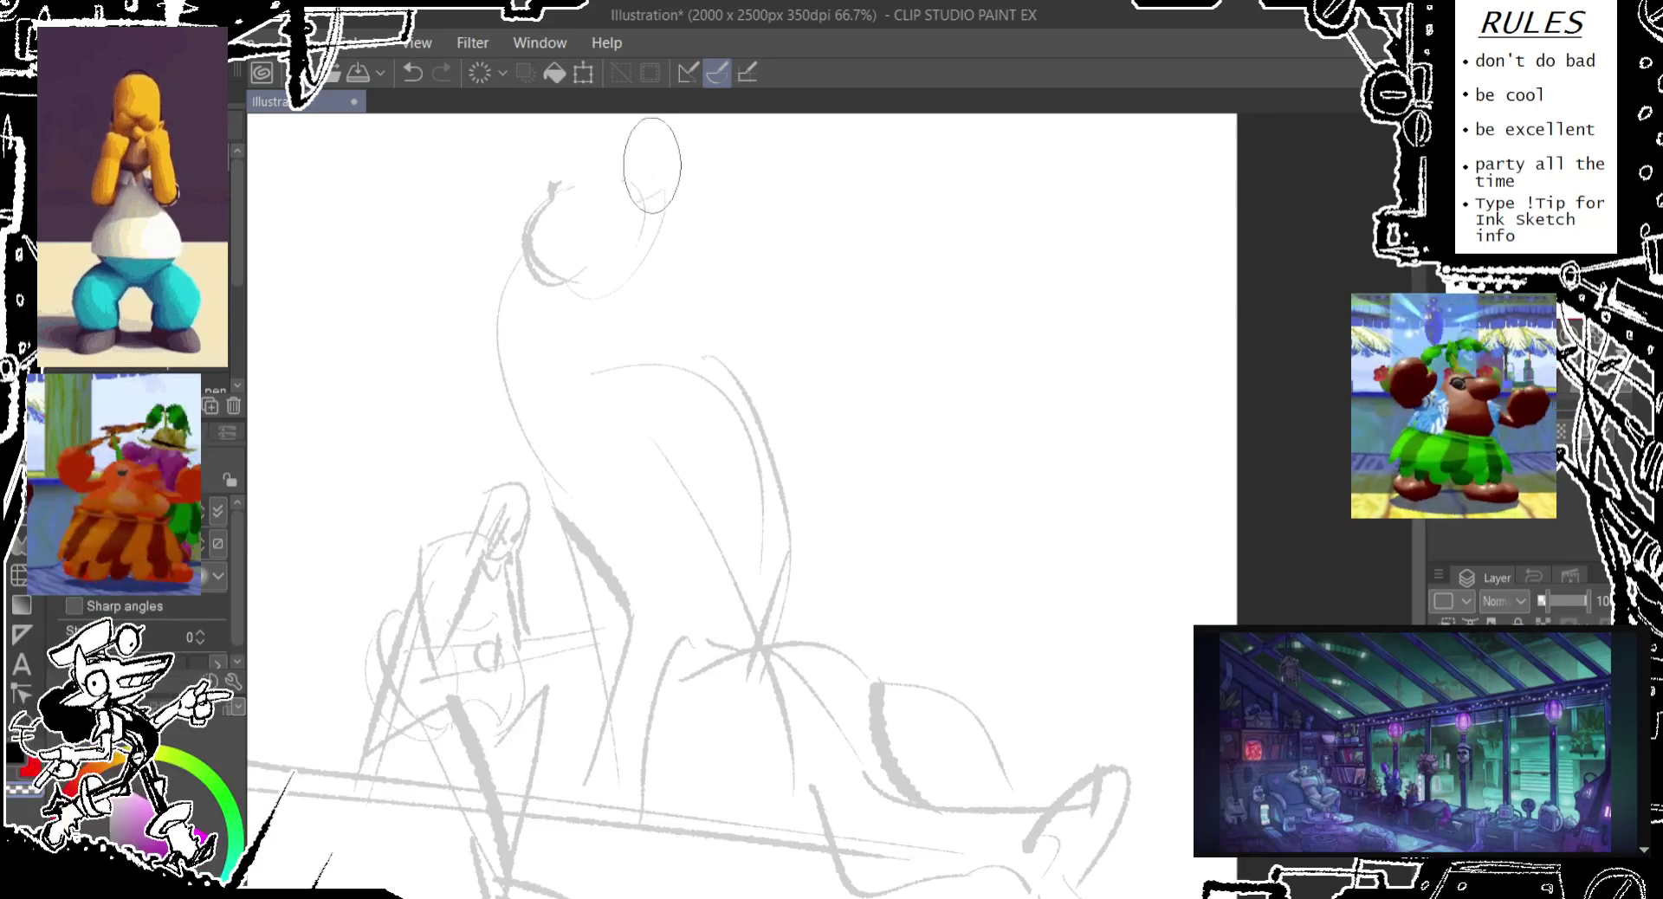
left_click_drag(607, 209, 709, 205)
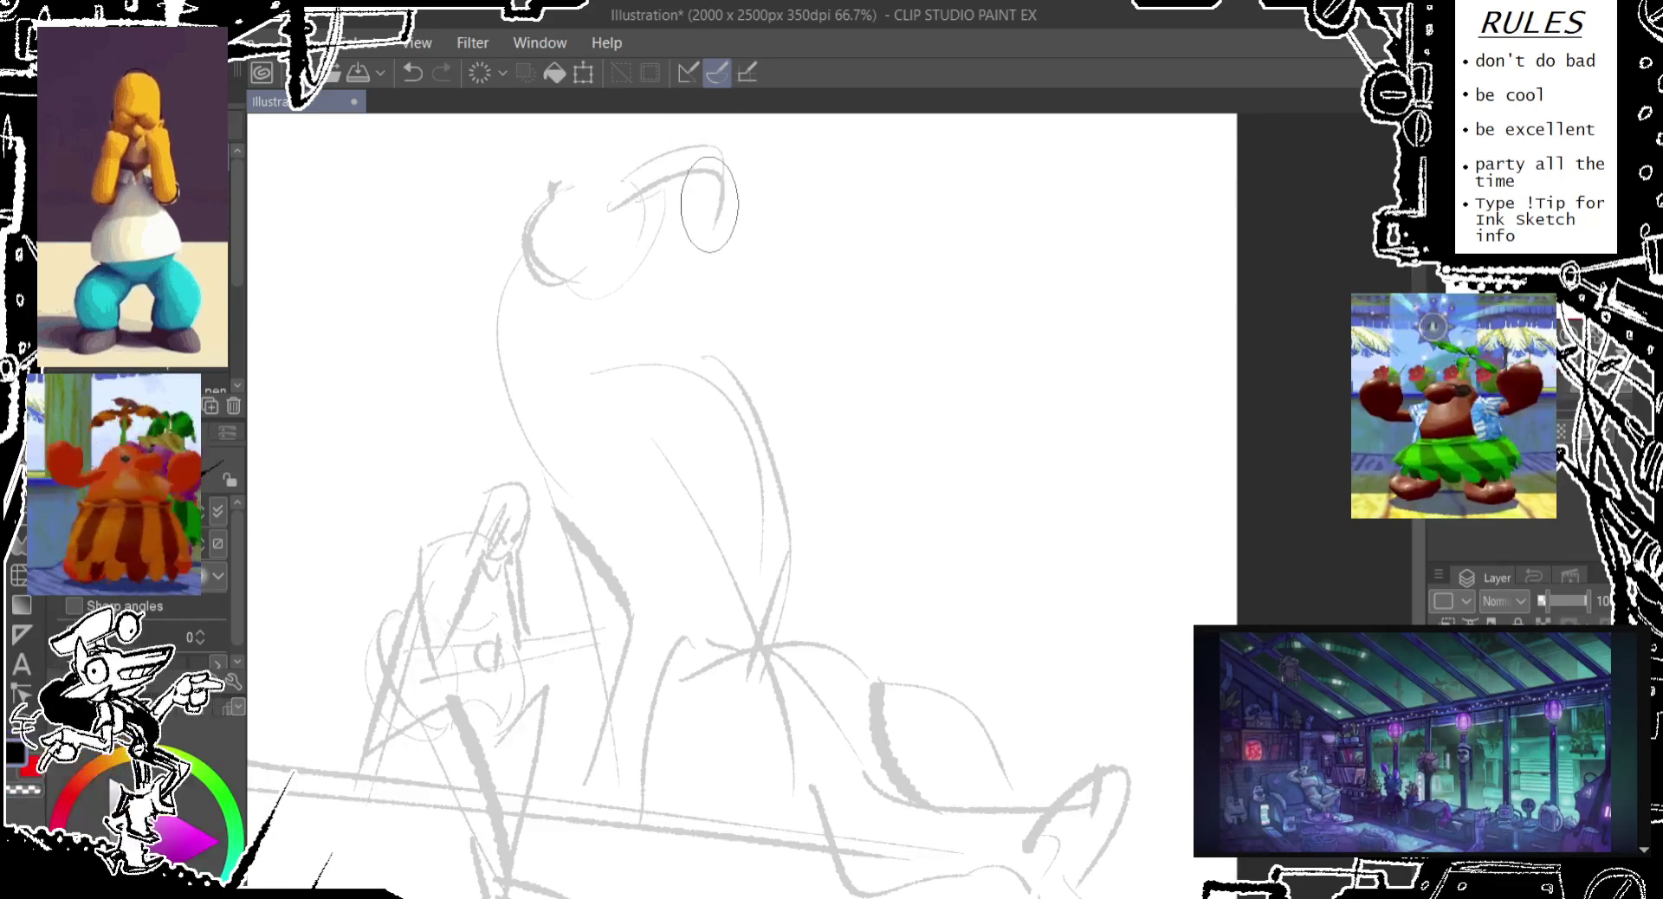
key("ctrl+z")
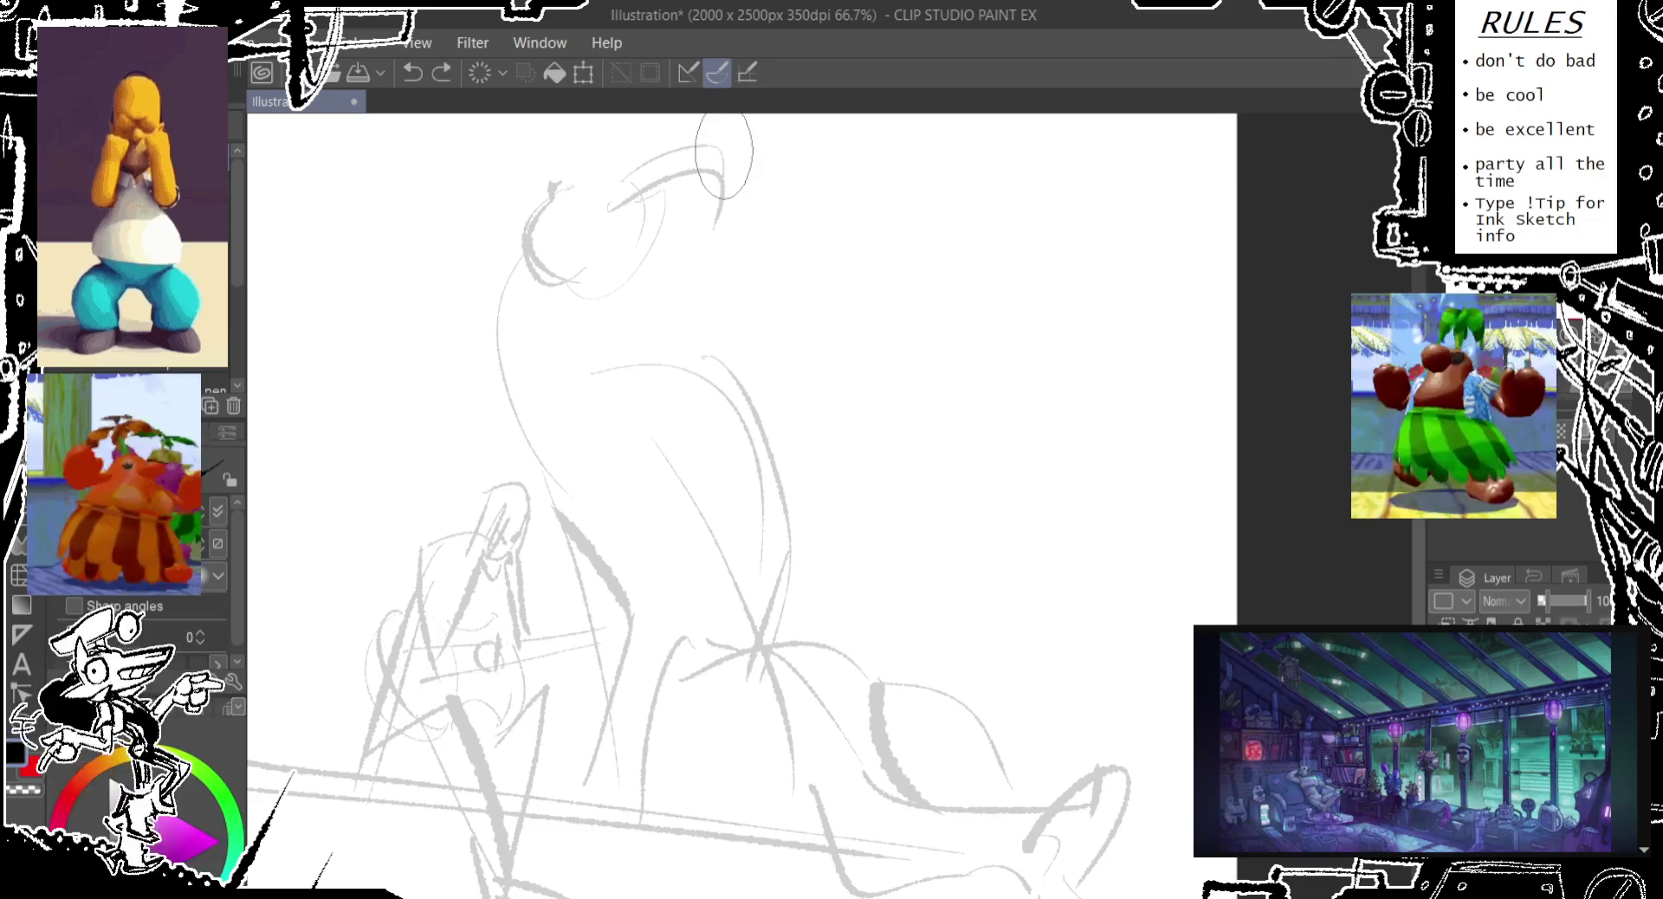
left_click_drag(723, 156, 717, 220)
key("ctrl+z")
Redraw the head's left side down to the neck, add mouth and jaw lines, and lasso-select the head
left_click_drag(606, 164, 571, 256)
mouse_move(563, 191)
left_mouse_down()
mouse_move(644, 171)
mouse_move(507, 286)
left_mouse_up()
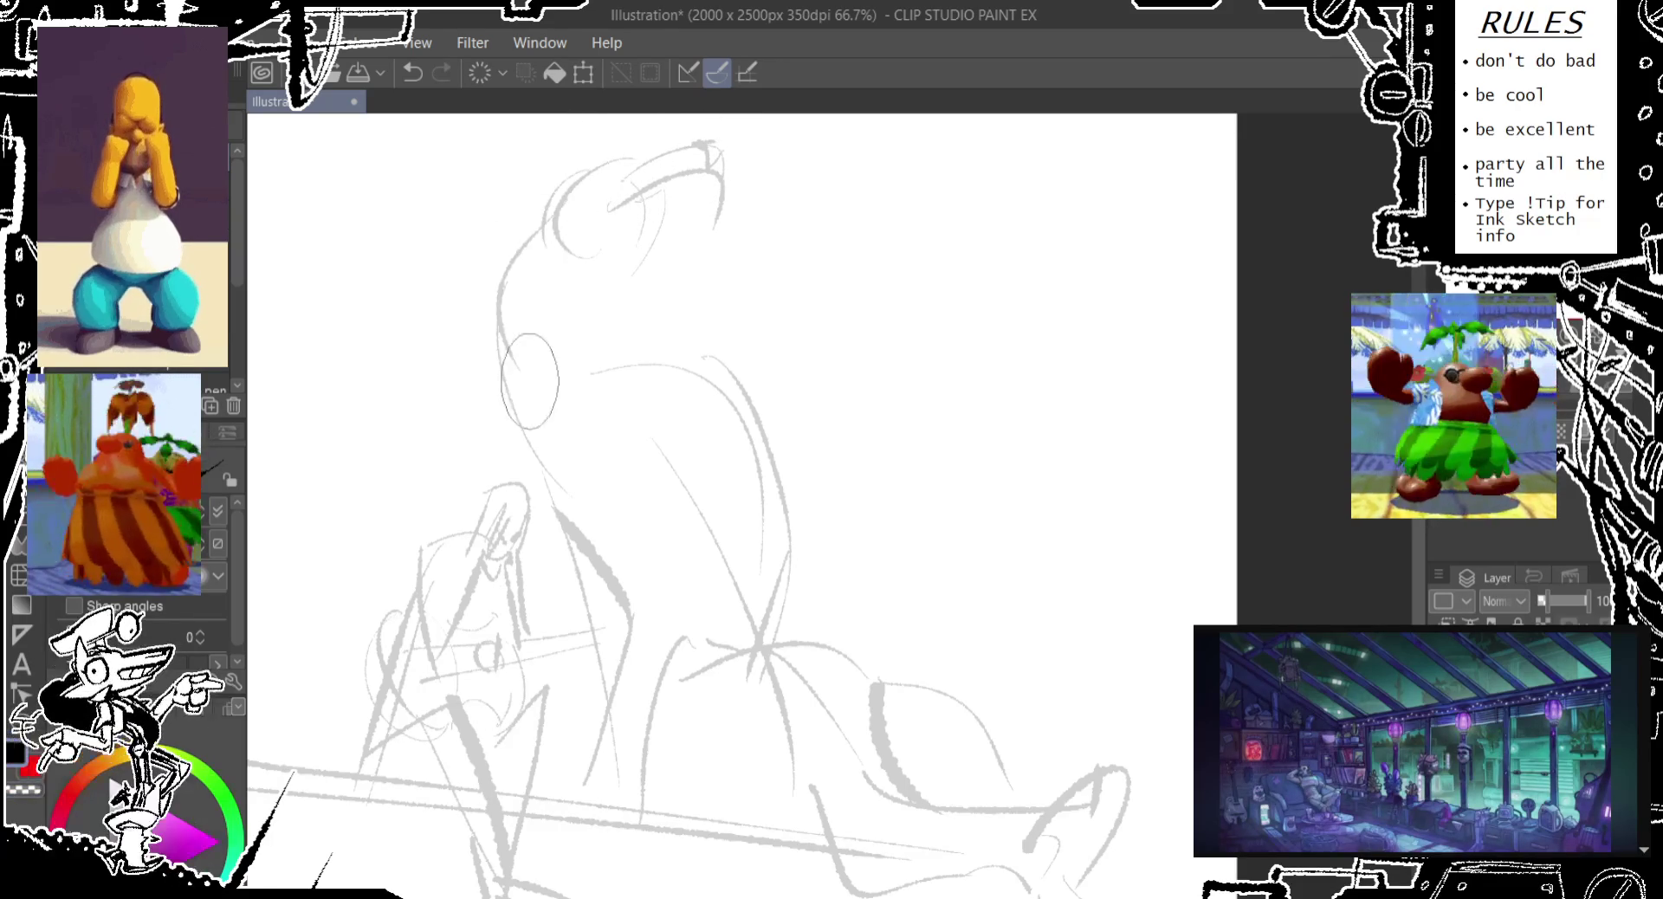
left_click_drag(558, 186, 524, 381)
mouse_move(661, 322)
left_mouse_down()
mouse_move(607, 260)
mouse_move(755, 351)
left_mouse_up()
key("ctrl+z")
mouse_move(663, 327)
left_mouse_down()
mouse_move(706, 329)
mouse_move(760, 398)
left_mouse_up()
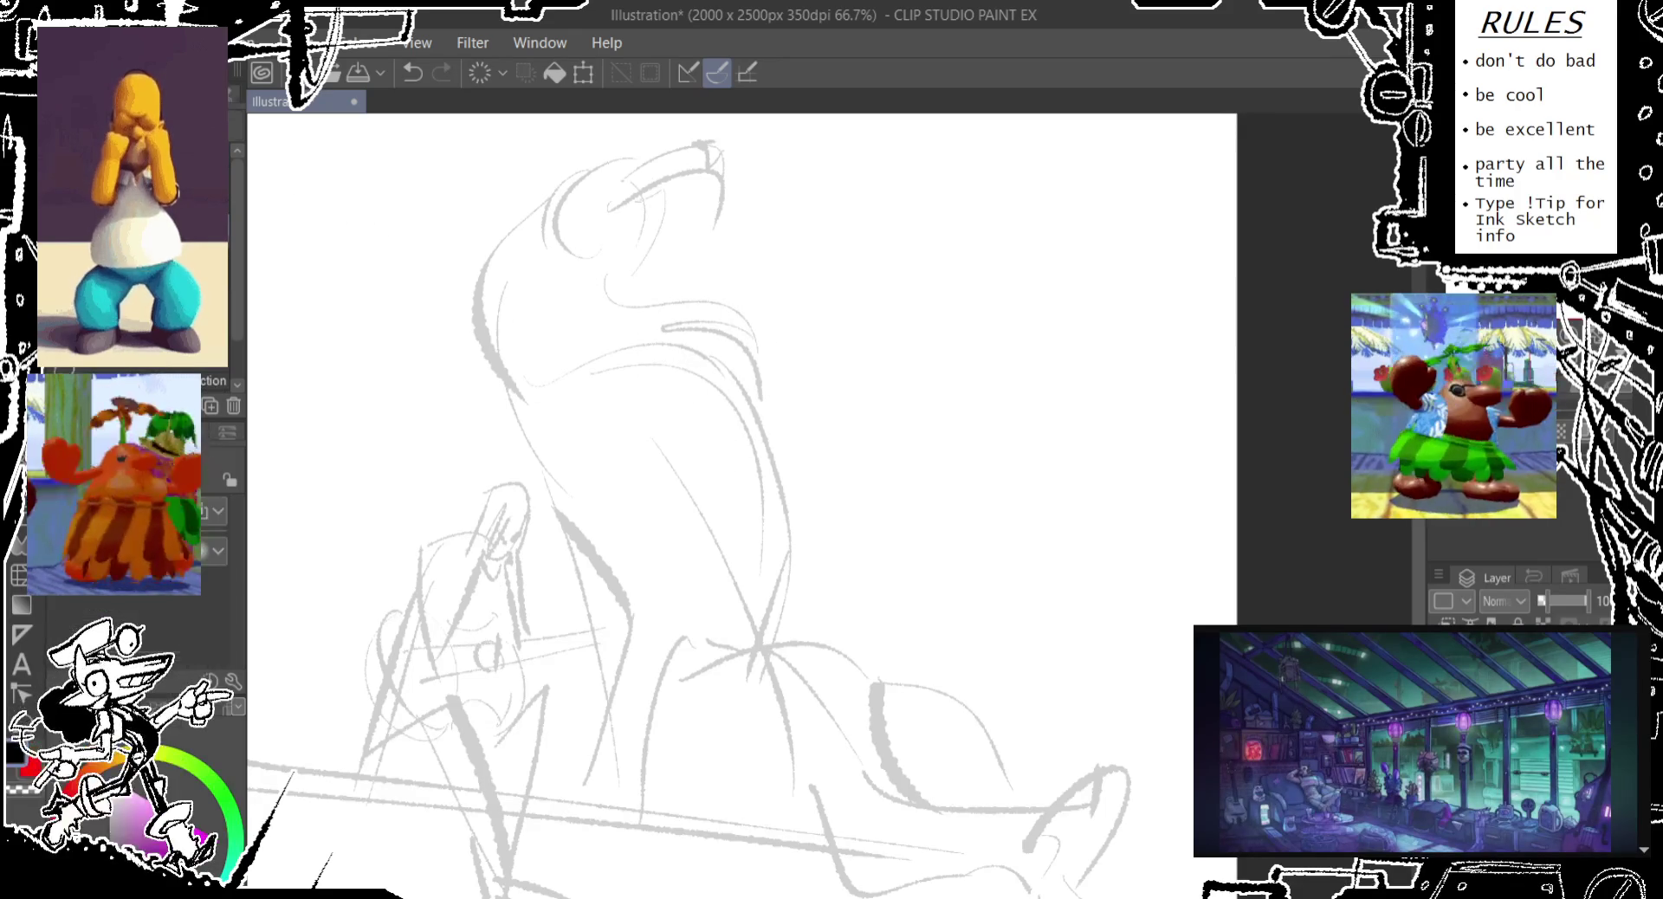
key("m")
left_click_drag(545, 259, 556, 306)
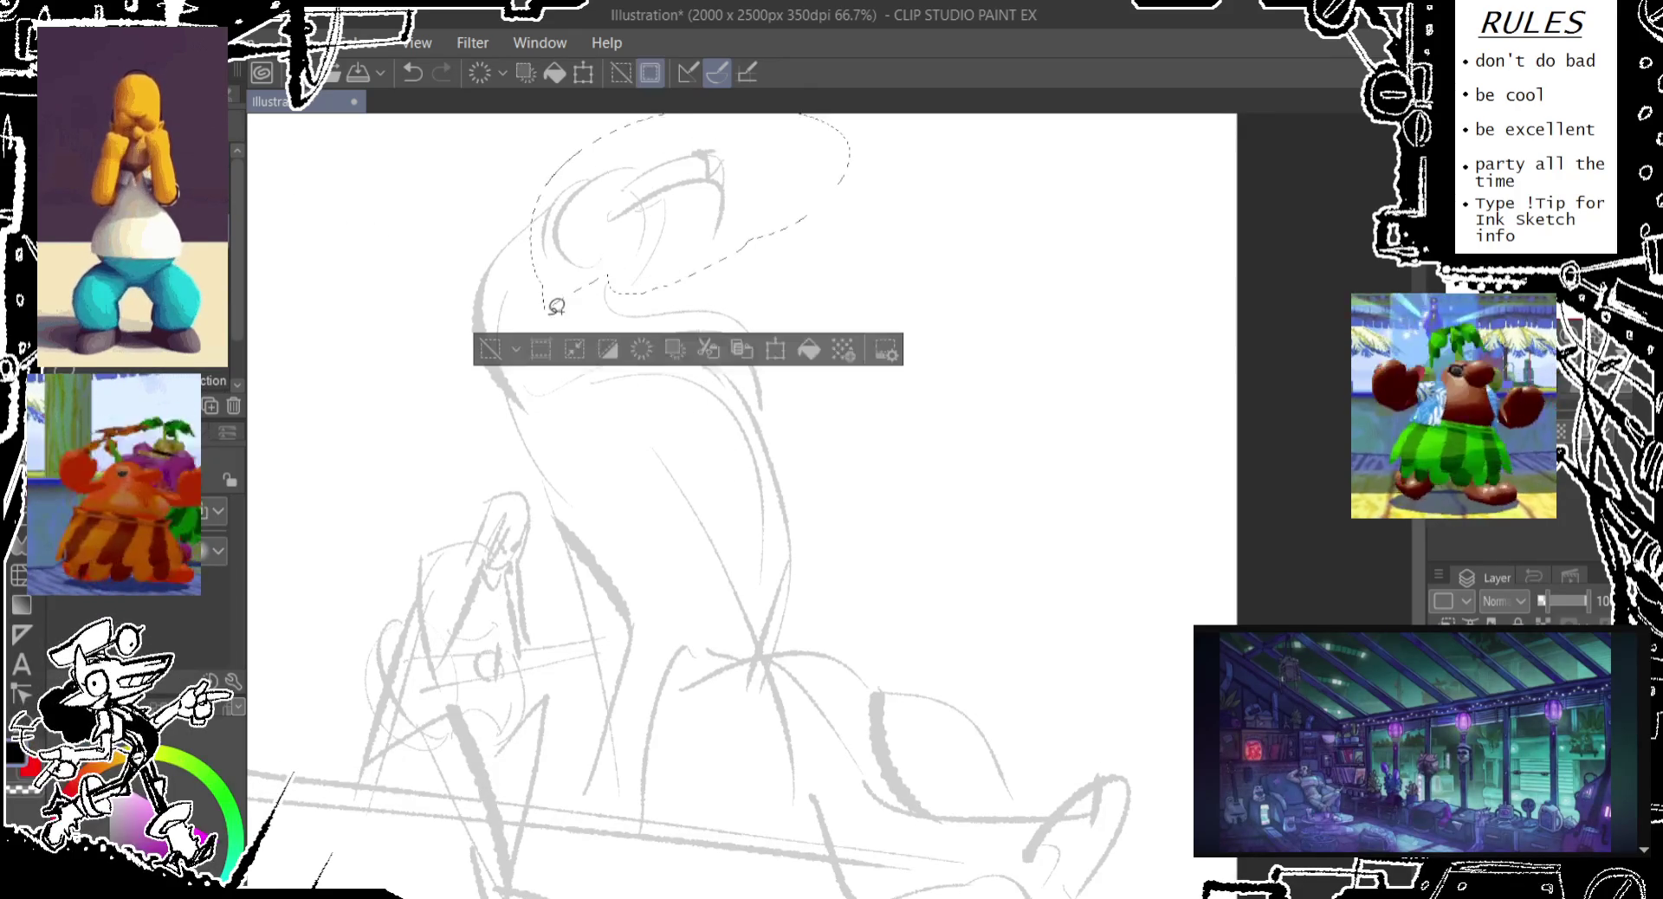
Shorten the selected creature head, nudge it slightly left and down, then deselect
key("ctrl+t")
left_click_drag(689, 324, 689, 287)
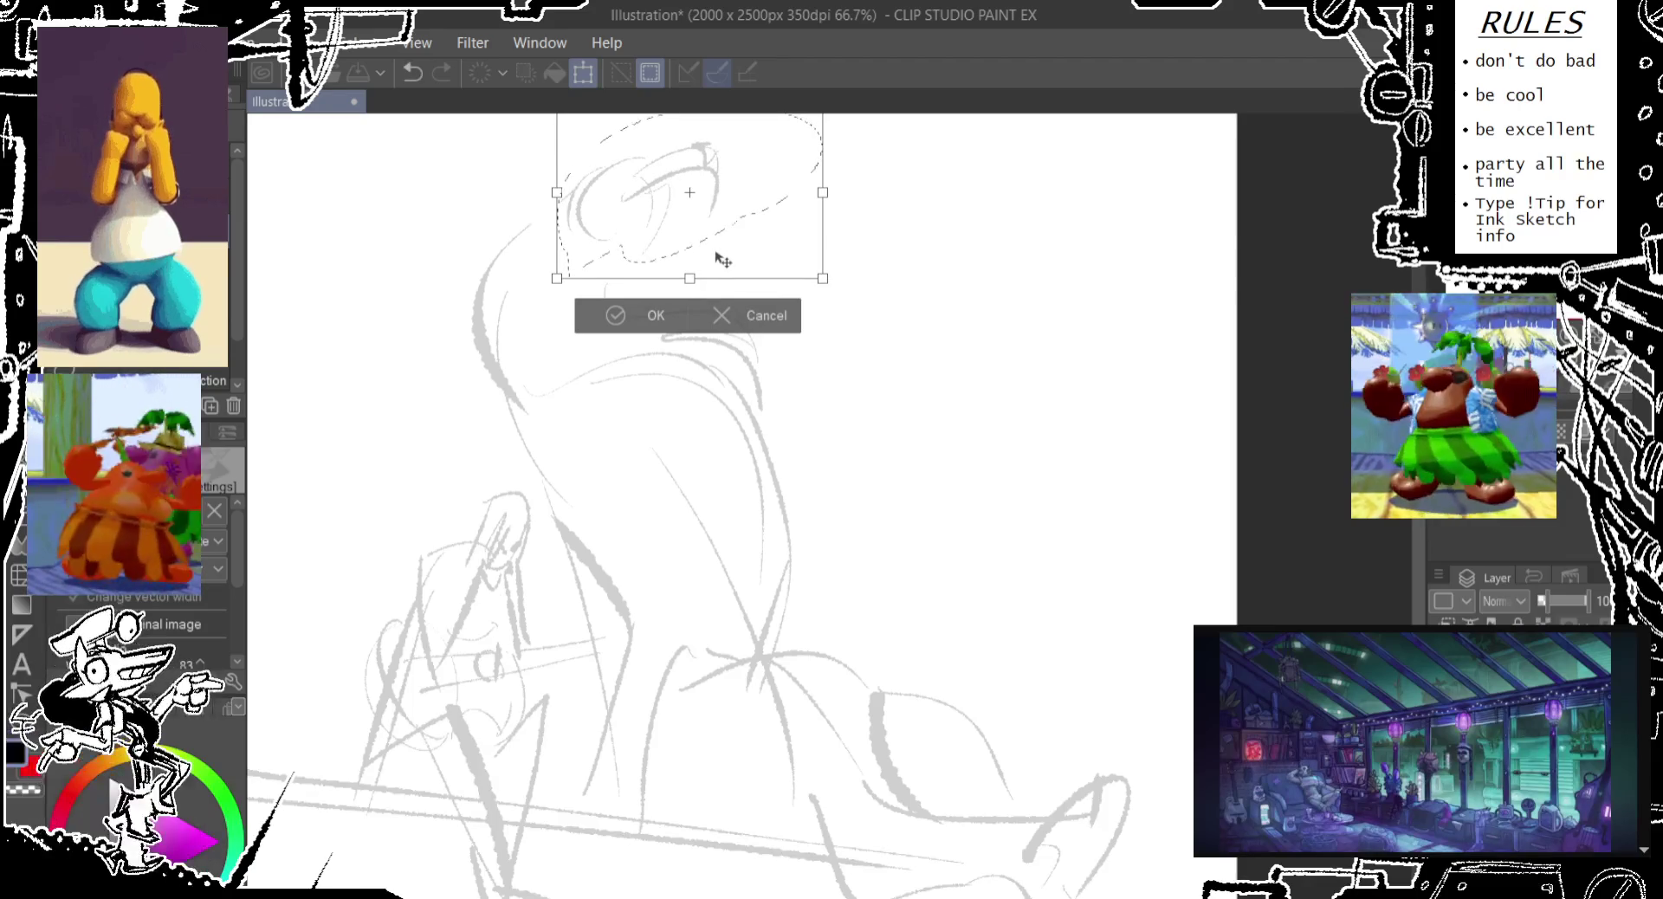
mouse_move(724, 241)
left_mouse_down()
mouse_move(698, 260)
mouse_move(708, 271)
left_mouse_up()
left_click(641, 326)
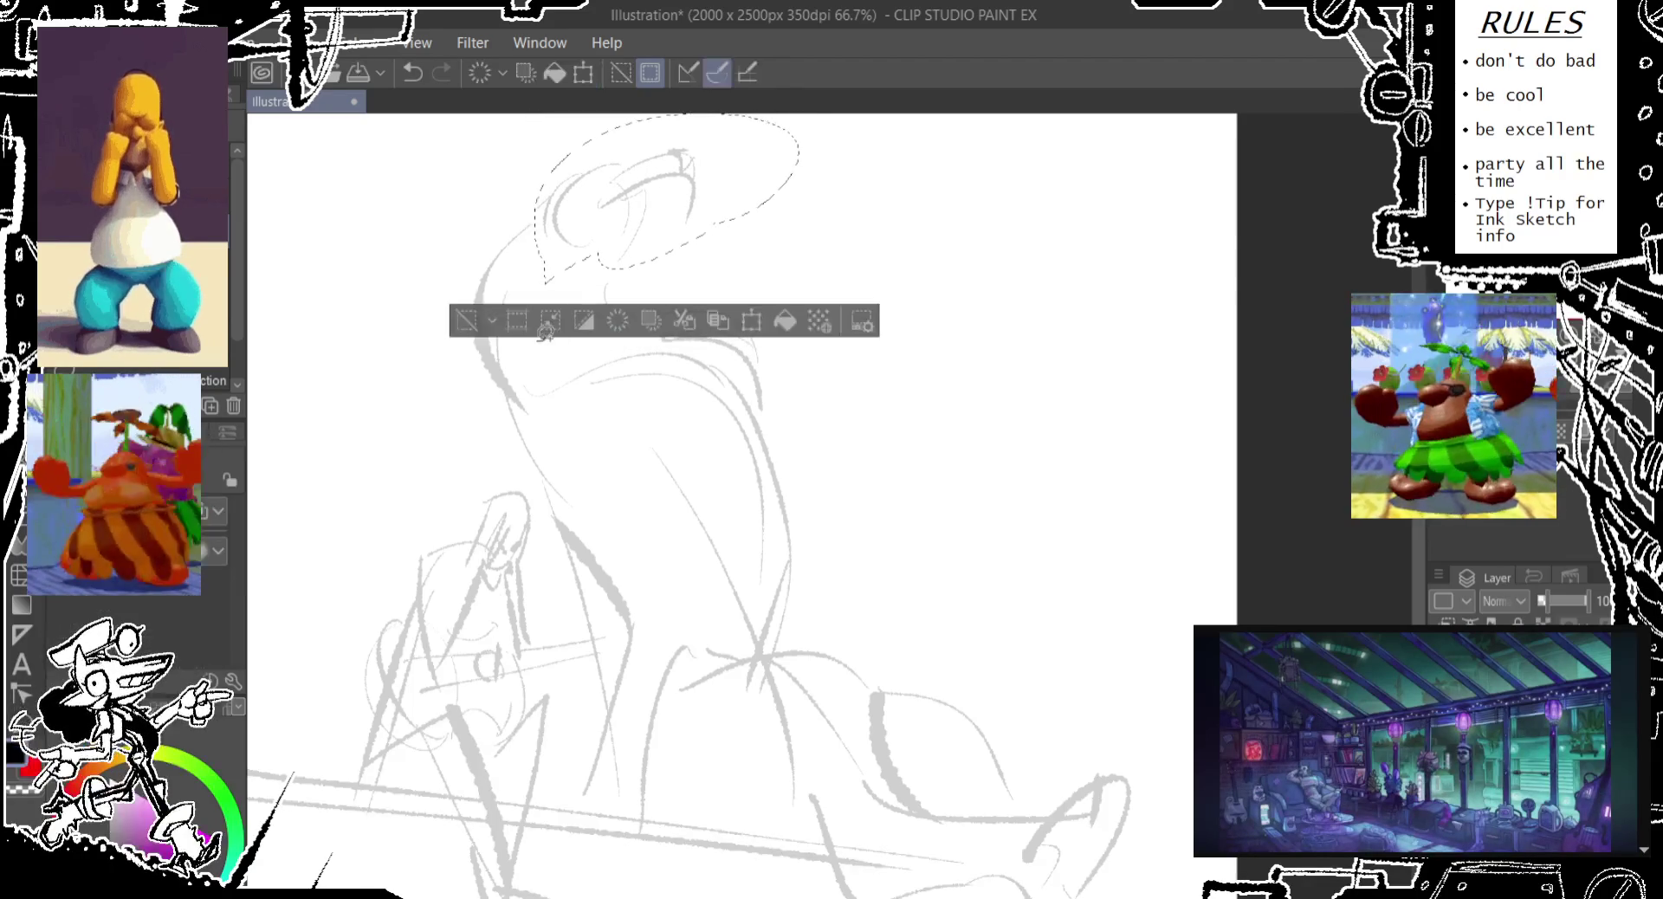
left_click(466, 320)
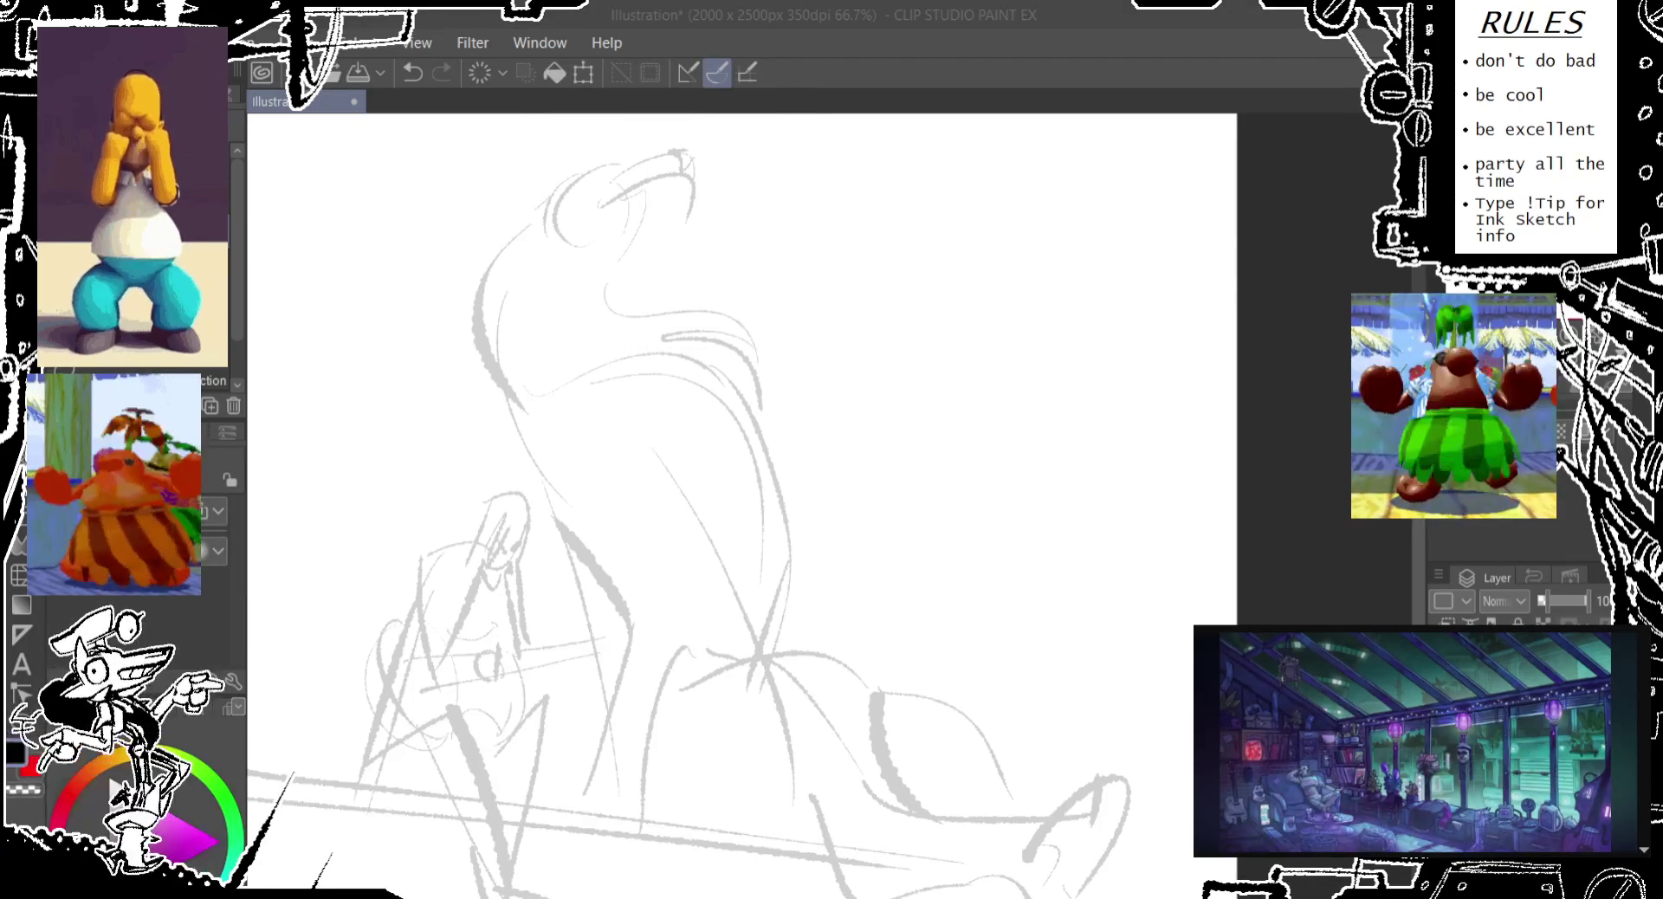
Draw an oval near the top of the creature's head
key("u")
mouse_move(592, 263)
left_mouse_down()
mouse_move(650, 166)
mouse_move(696, 173)
mouse_move(696, 198)
left_mouse_up()
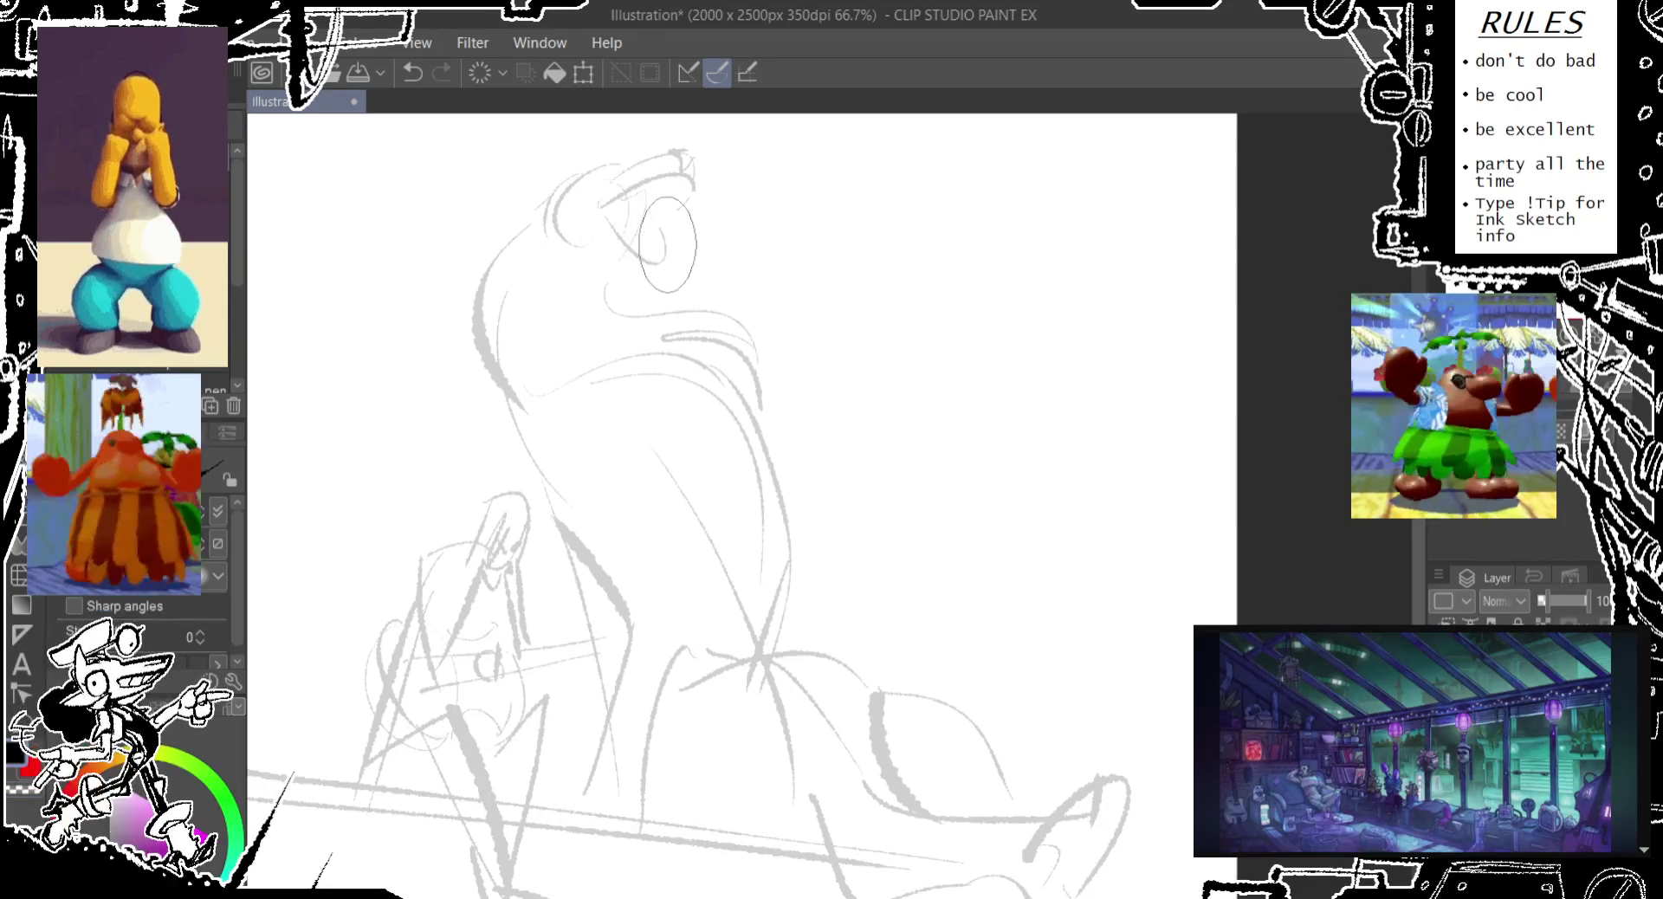
mouse_move(696, 197)
left_mouse_down()
mouse_move(699, 213)
mouse_move(624, 237)
mouse_move(601, 176)
left_mouse_up()
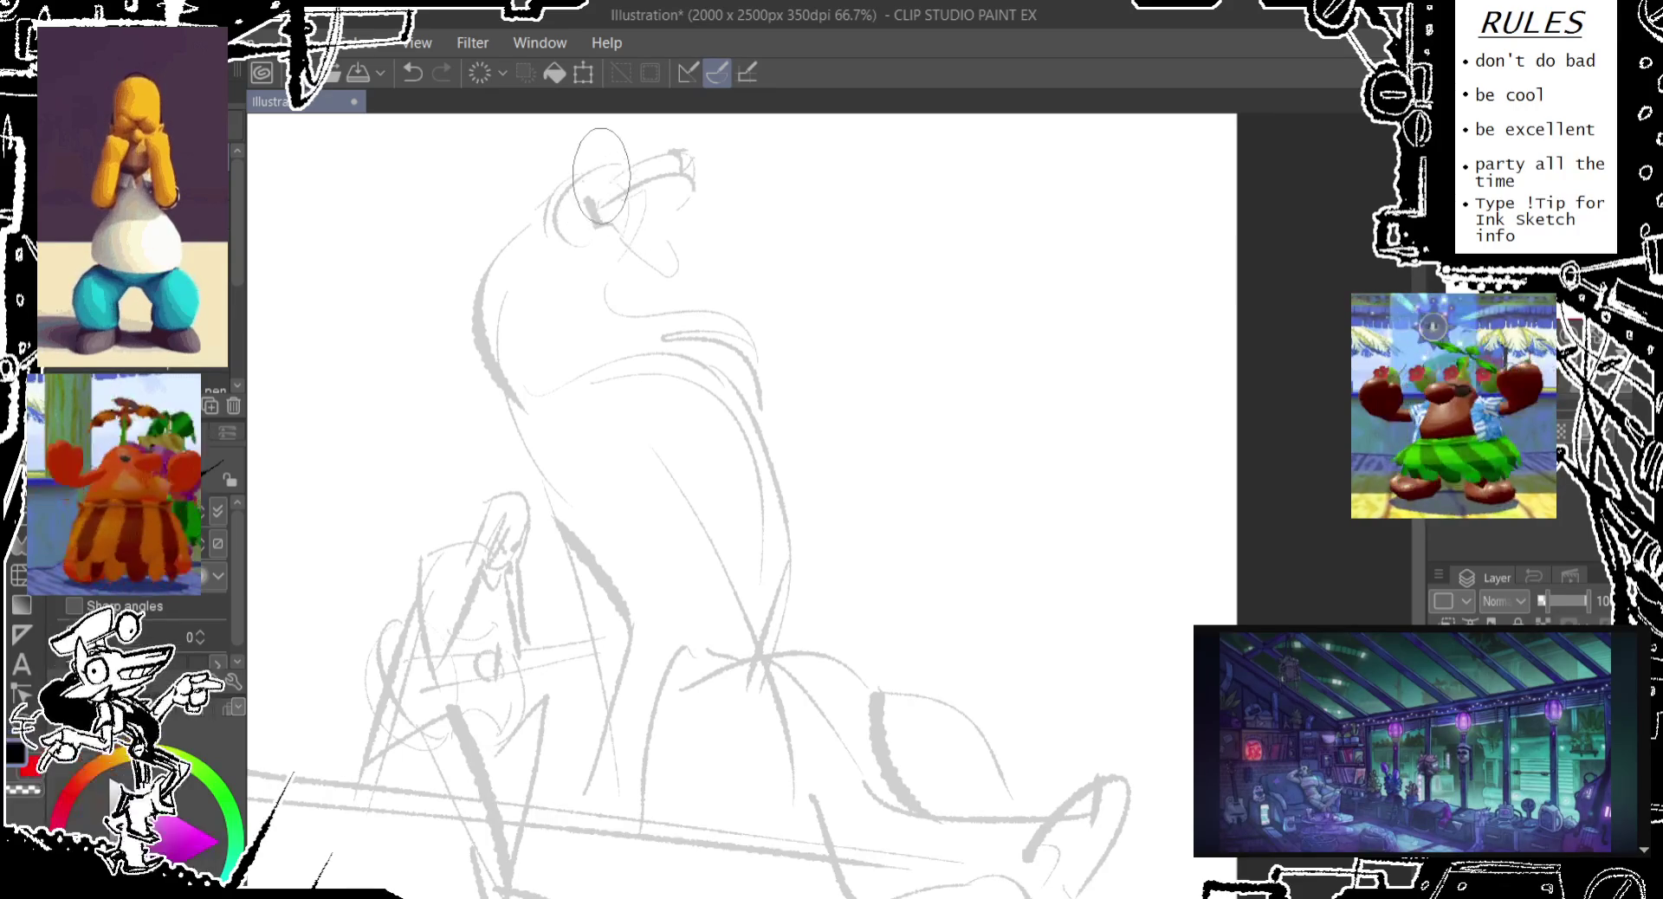
Undo the trial head ellipse and snout stroke, then erase the creature's head and neck
key("ctrl+z")
mouse_move(602, 186)
left_mouse_down()
mouse_move(618, 168)
mouse_move(584, 178)
mouse_move(697, 218)
mouse_move(641, 143)
left_mouse_up()
key("ctrl+z")
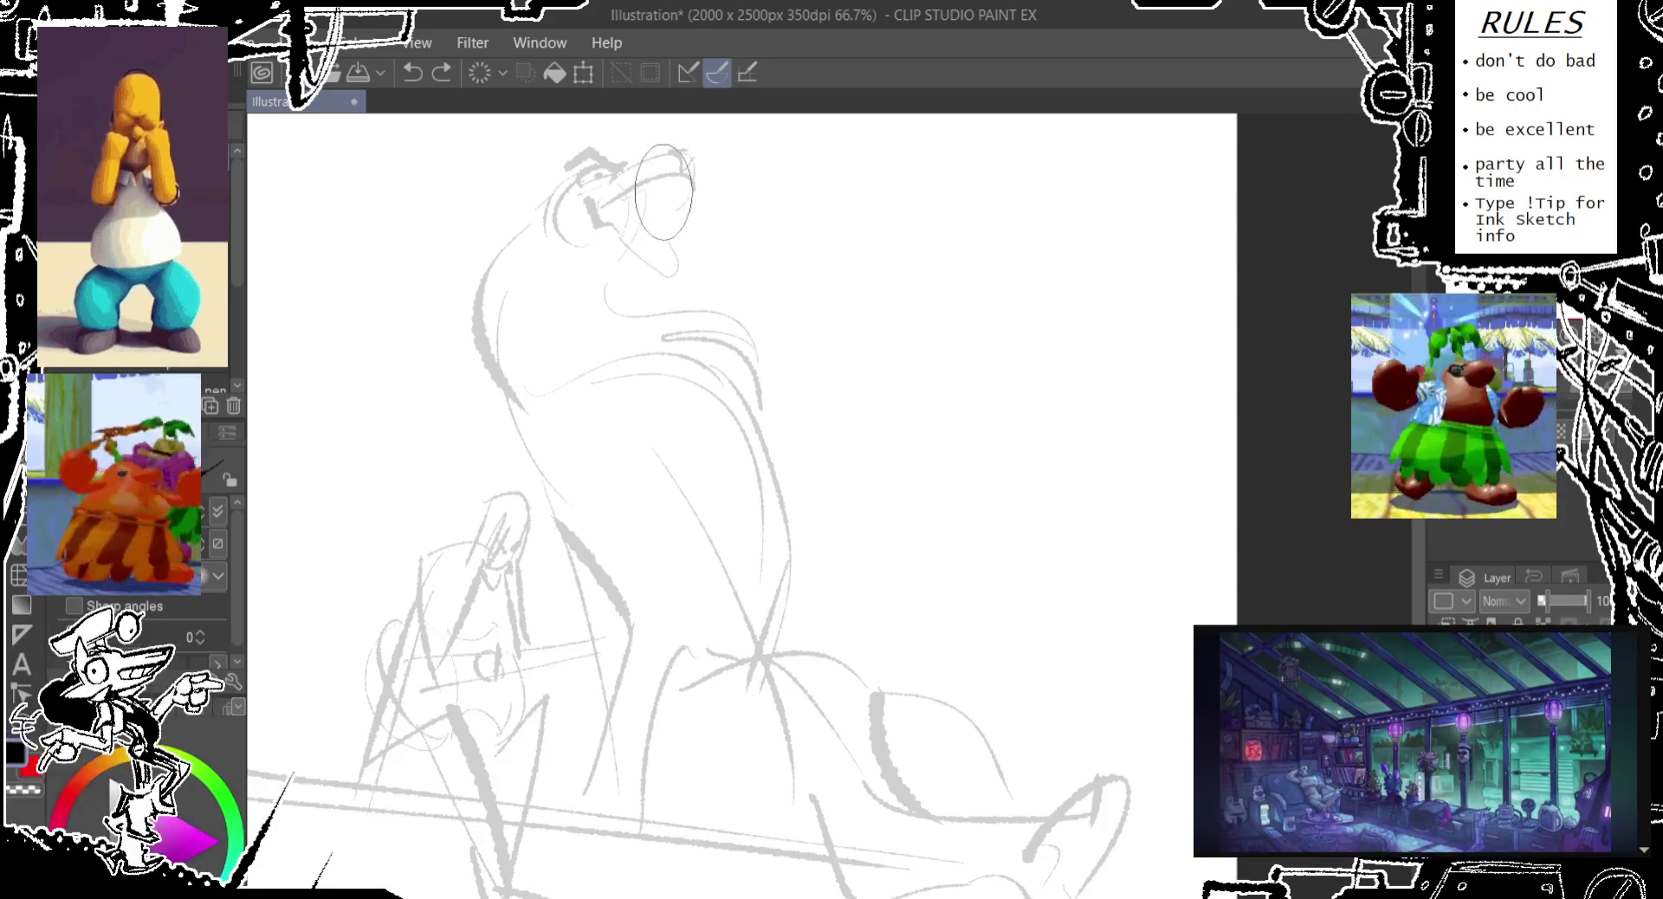
left_click_drag(684, 156, 697, 213)
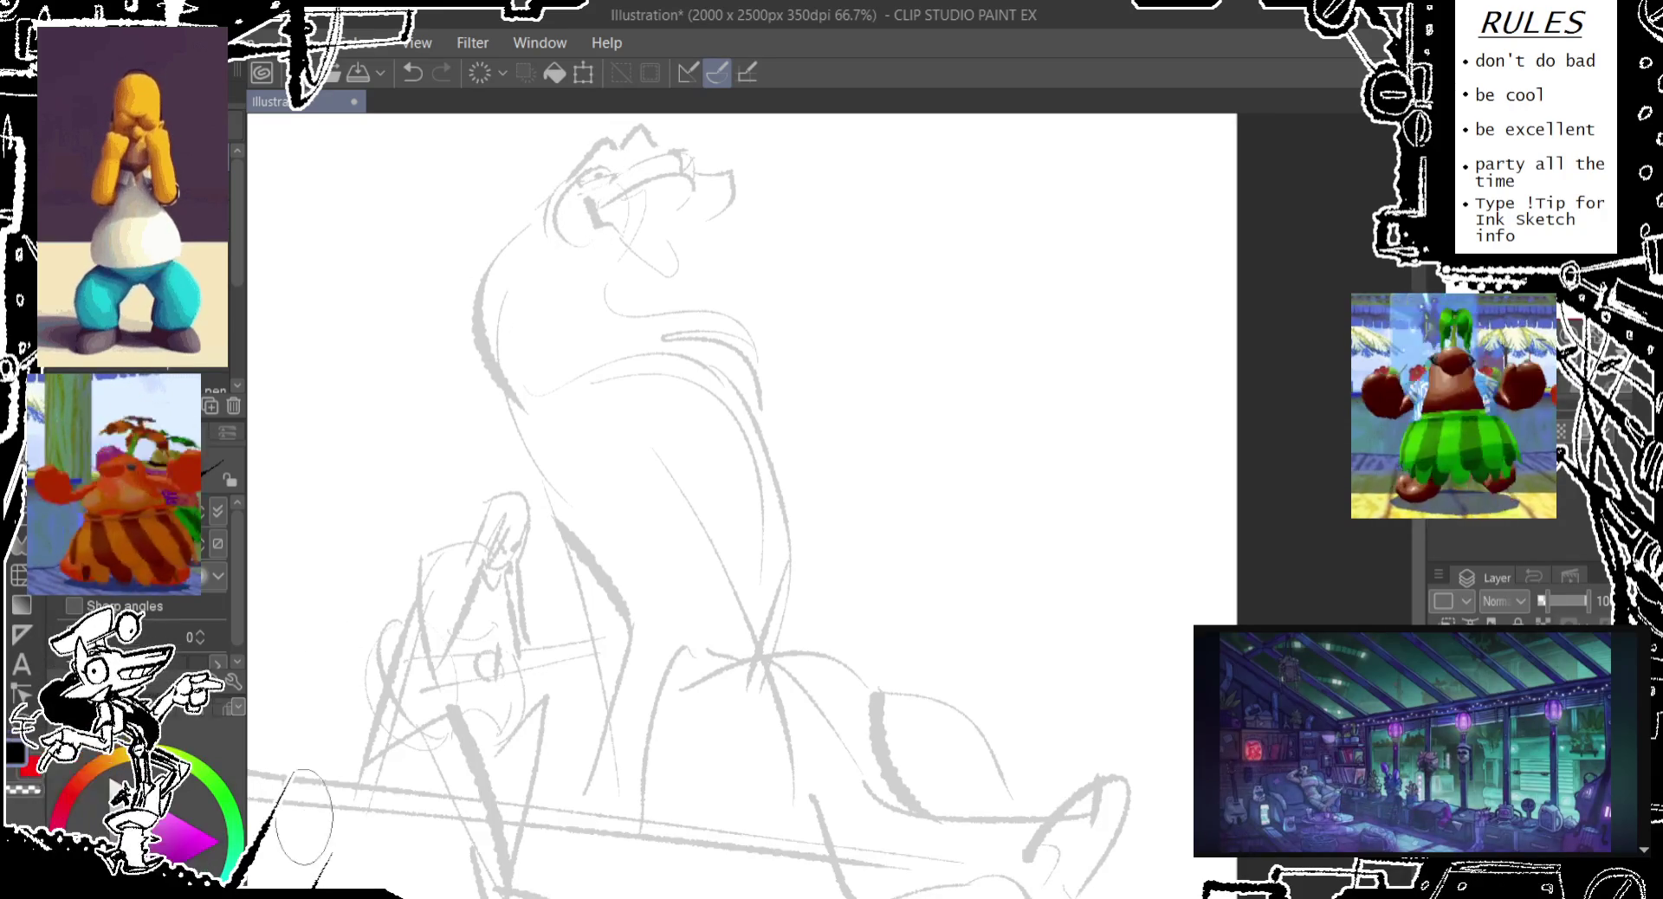
key("ctrl+z")
mouse_move(584, 197)
left_mouse_down()
mouse_move(686, 148)
mouse_move(639, 249)
mouse_move(522, 324)
left_mouse_up()
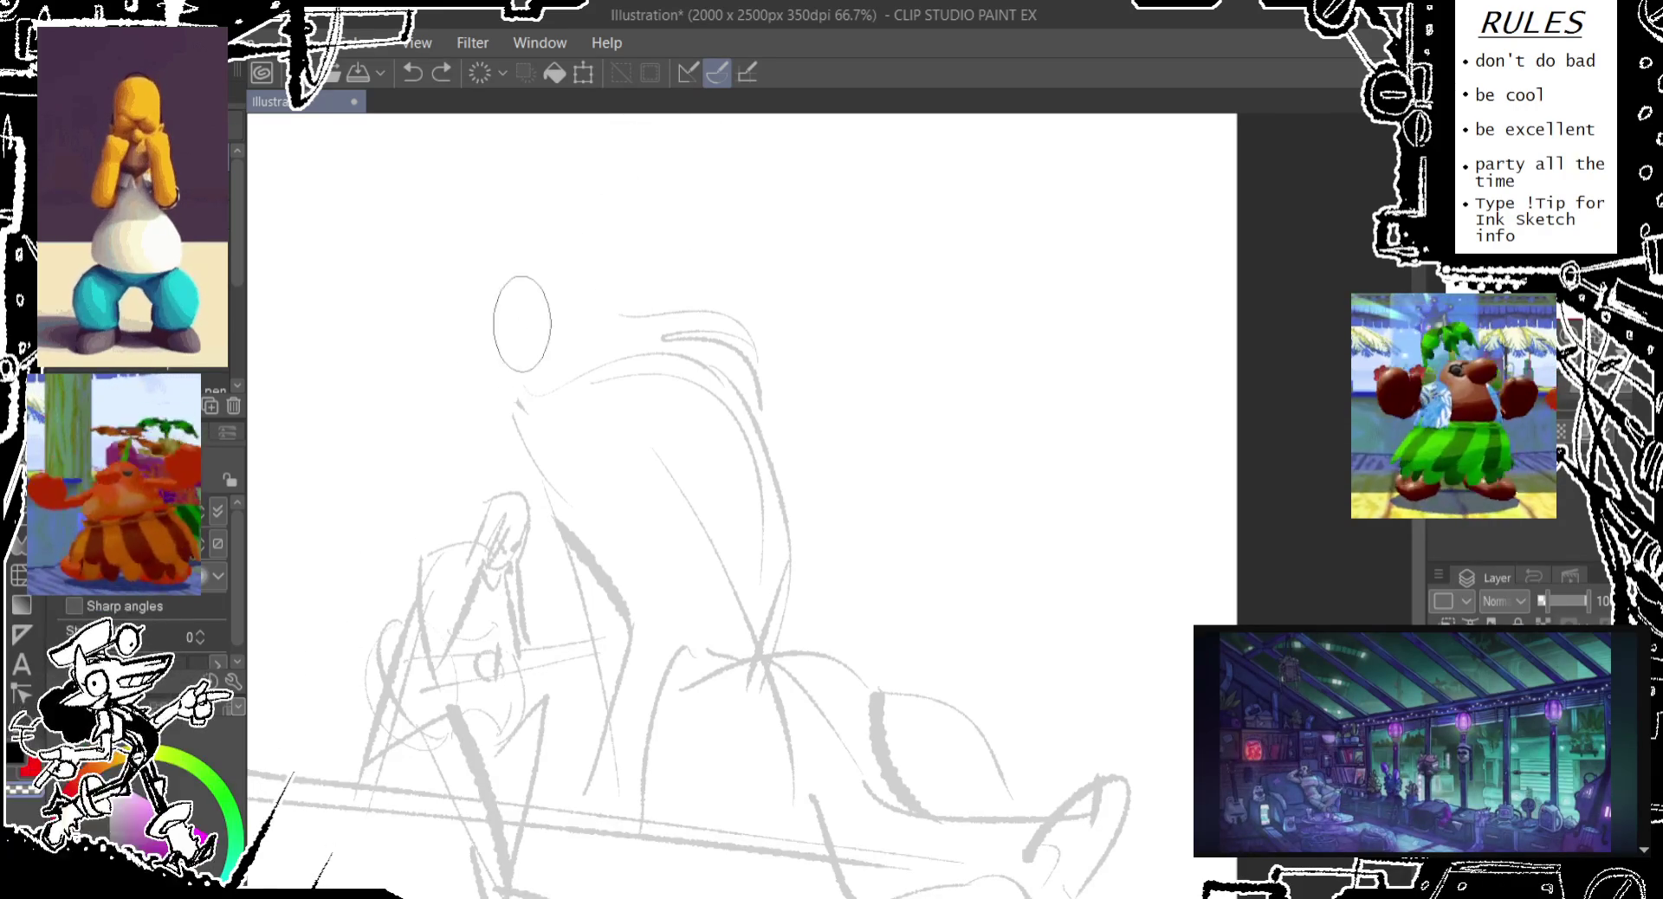
Erase the remaining upper strokes and draw a long back arc over the seated figure
mouse_move(653, 326)
left_mouse_down()
mouse_move(753, 476)
mouse_move(758, 606)
left_mouse_up()
mouse_move(574, 379)
left_mouse_down()
mouse_move(635, 540)
mouse_move(561, 524)
mouse_move(629, 554)
mouse_move(585, 538)
left_mouse_up()
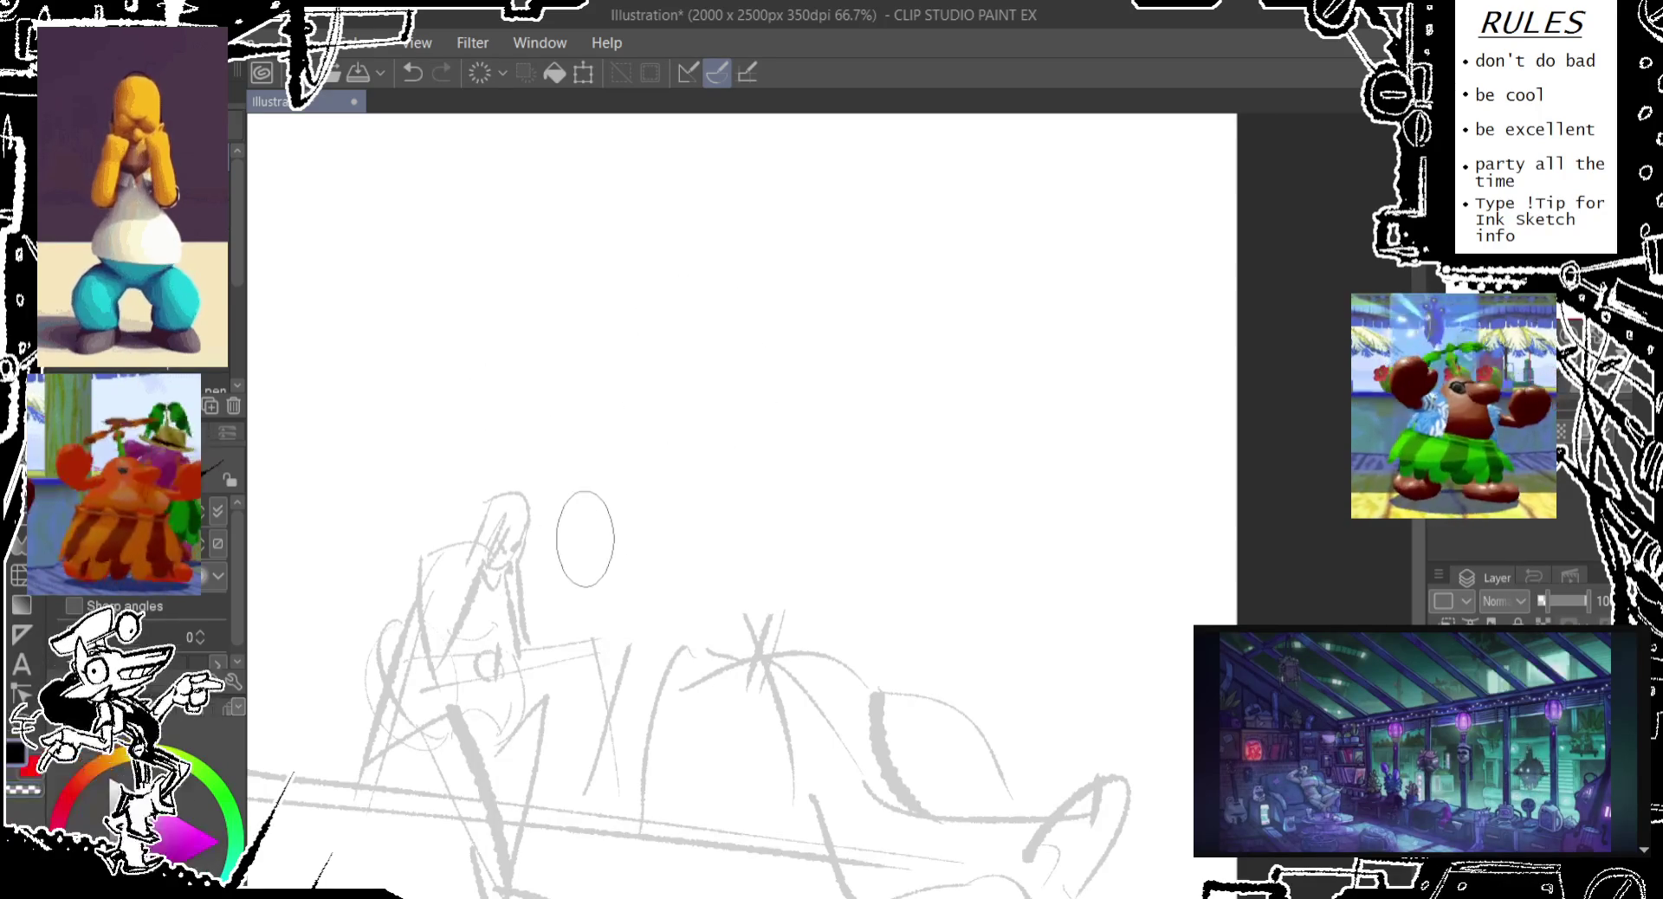
left_click_drag(550, 260, 636, 606)
left_click_drag(549, 259, 253, 671)
mouse_move(511, 338)
left_mouse_down()
mouse_move(631, 269)
mouse_move(760, 230)
left_mouse_up()
key("ctrl+z")
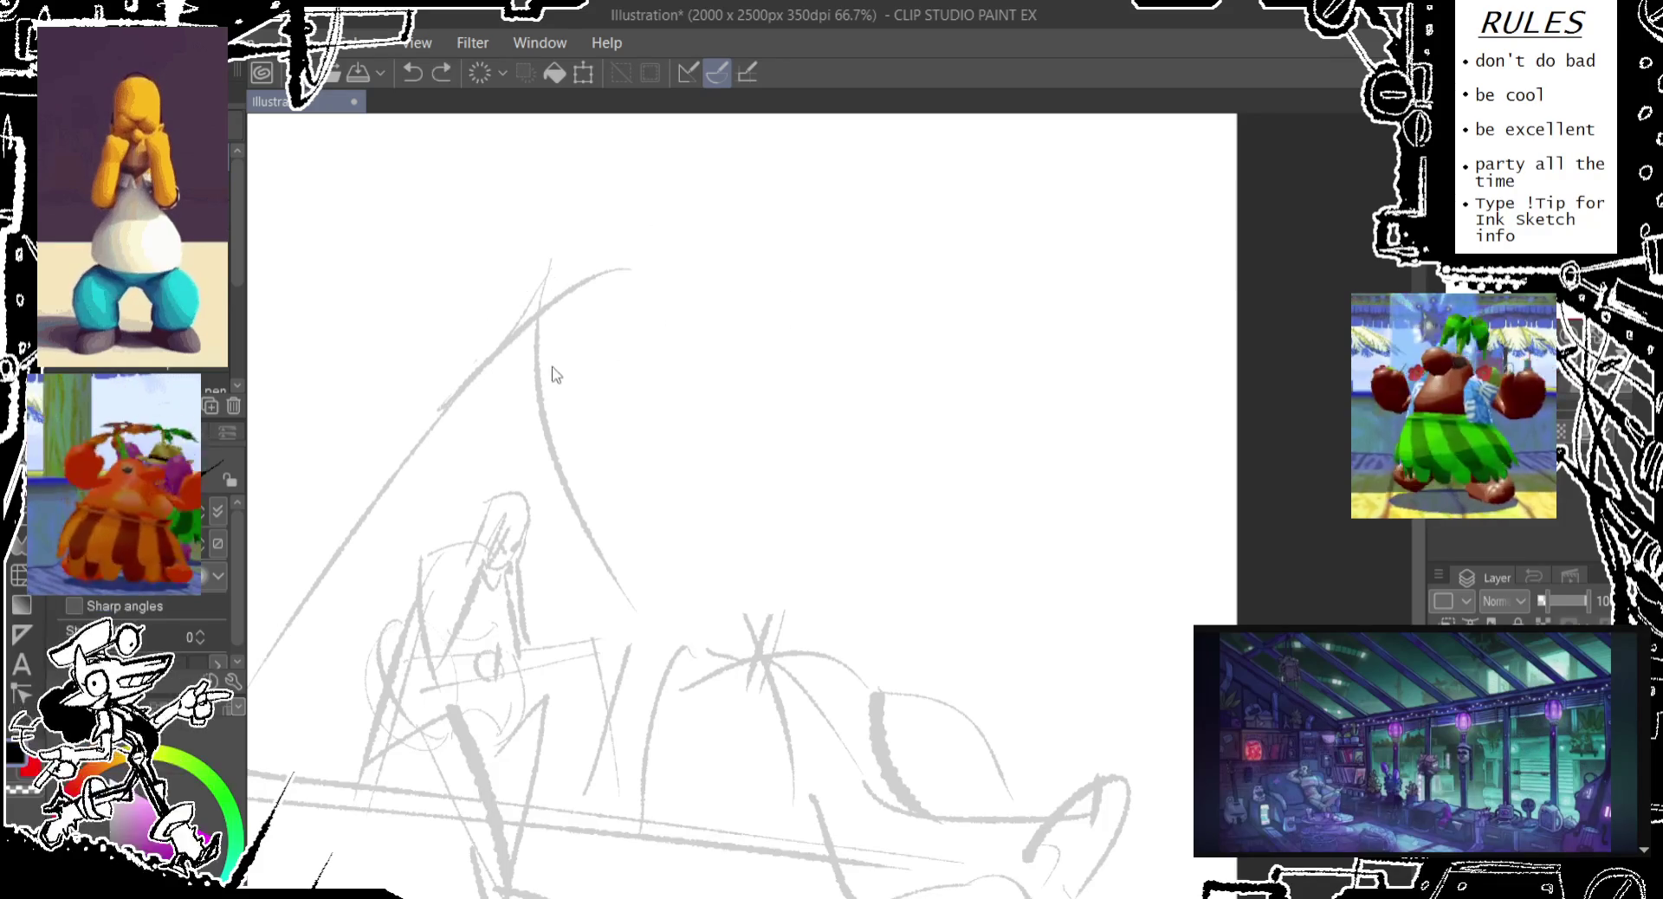
left_click_drag(554, 285, 606, 260)
key("ctrl+z")
key("ctrl+z")
key("ctrl+z")
left_click_drag(366, 519, 887, 314)
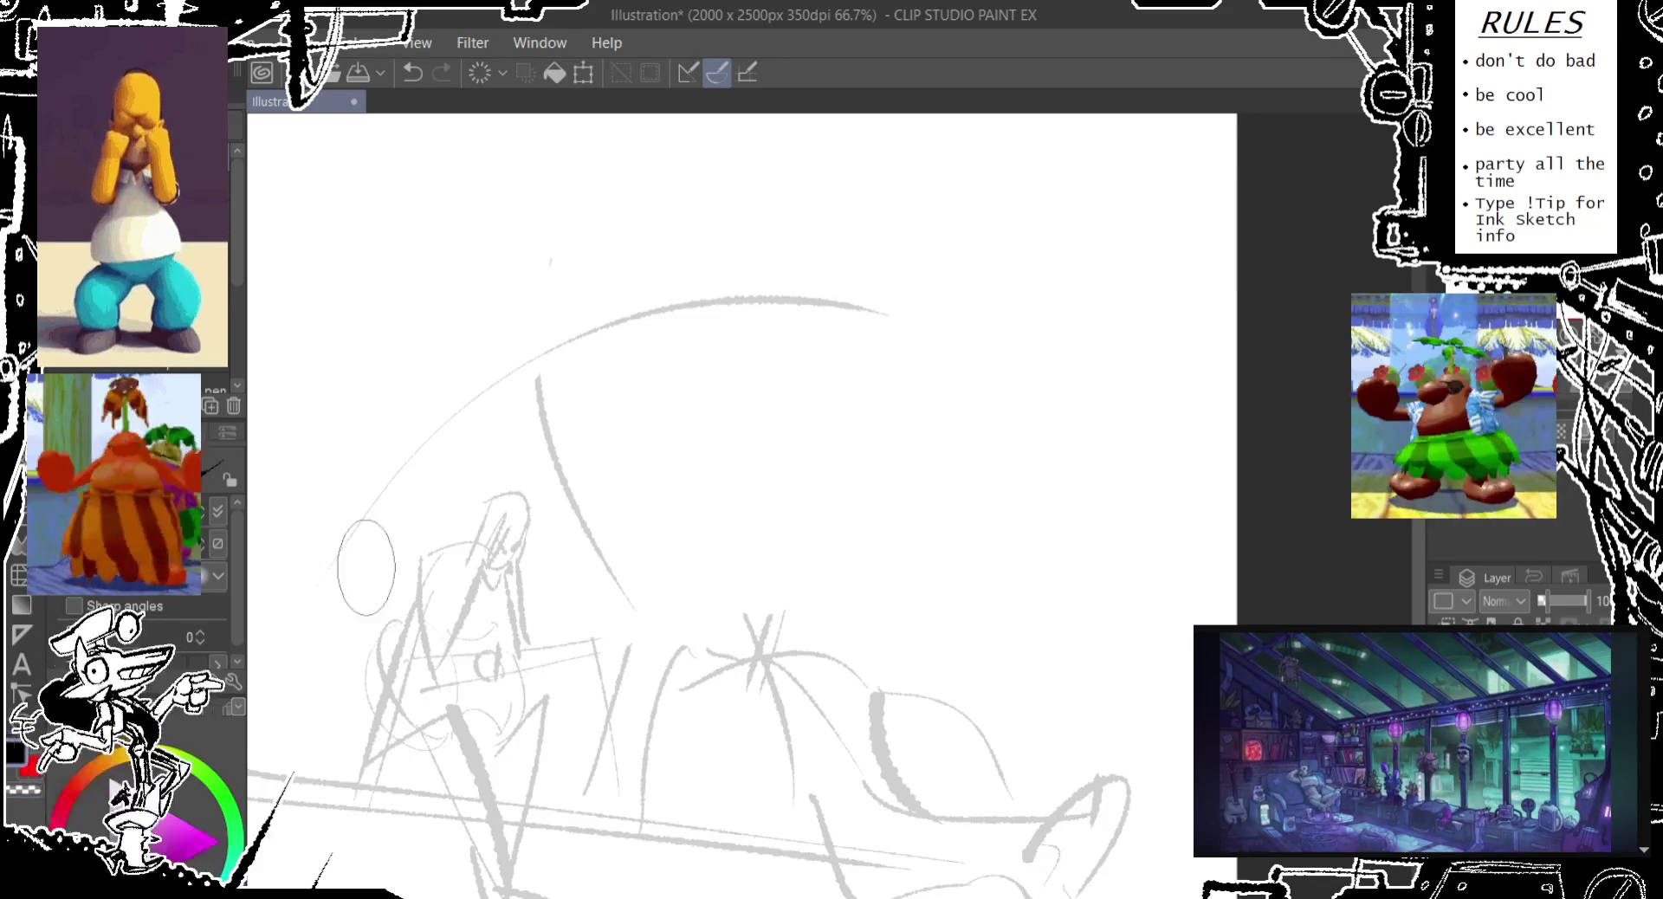
Sketch the top of the creature's head leaning forward over the figure
left_click_drag(546, 381, 816, 334)
mouse_move(693, 459)
left_mouse_down()
mouse_move(688, 275)
mouse_move(793, 394)
mouse_move(749, 448)
left_mouse_up()
key("ctrl+z")
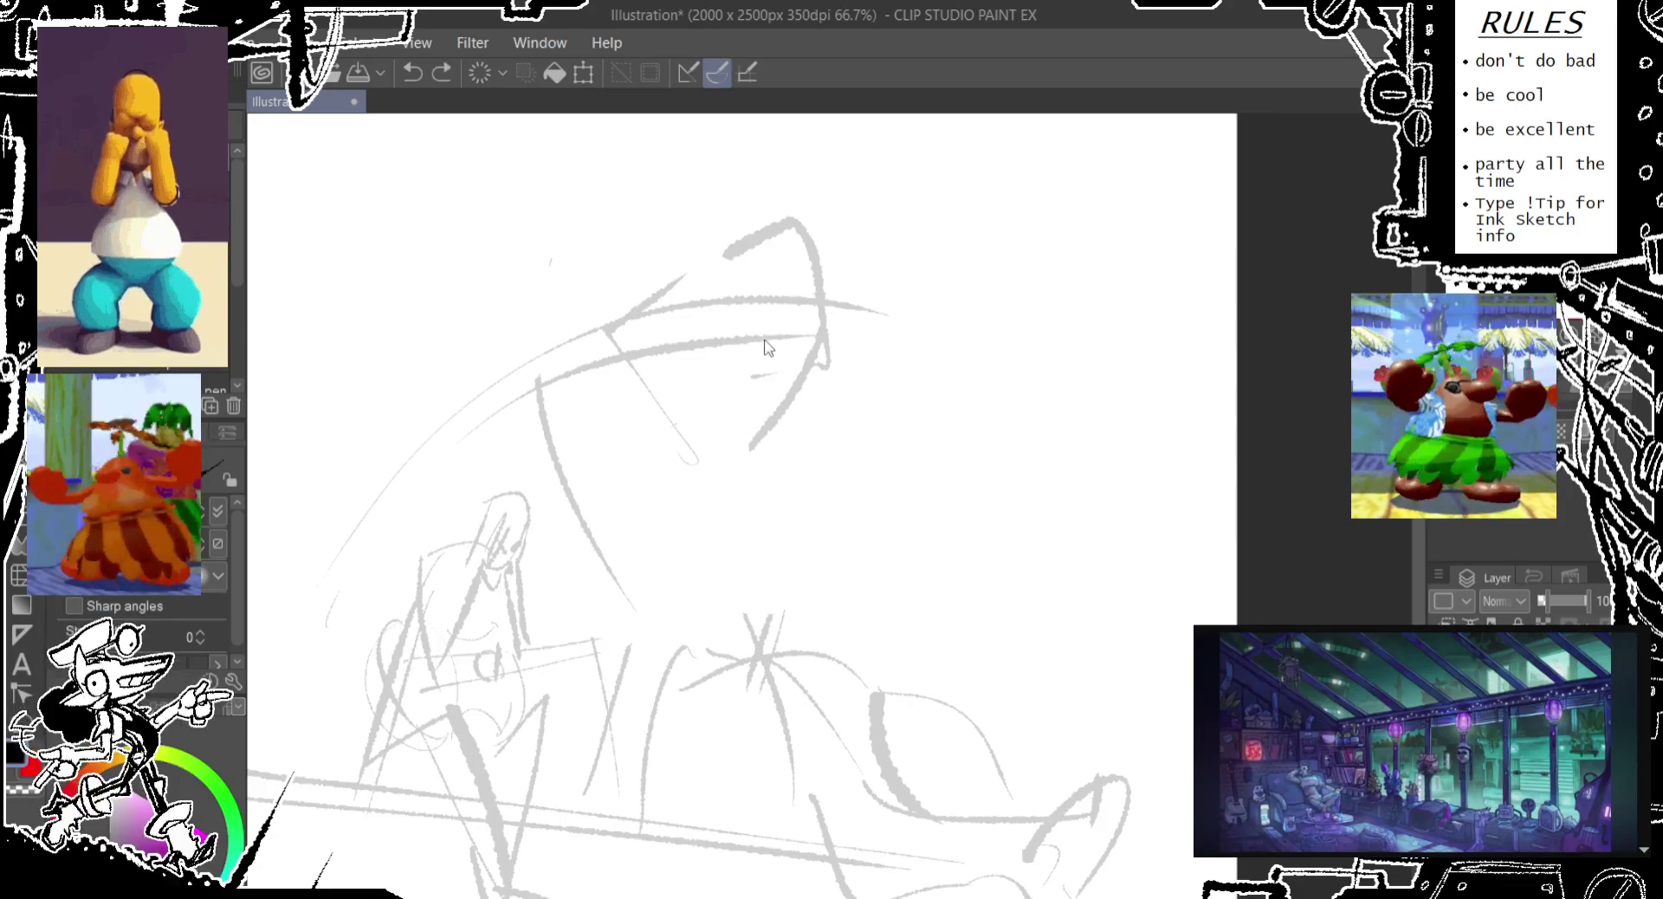
key("ctrl+z")
mouse_move(820, 333)
left_mouse_down()
mouse_move(693, 405)
mouse_move(736, 255)
left_mouse_up()
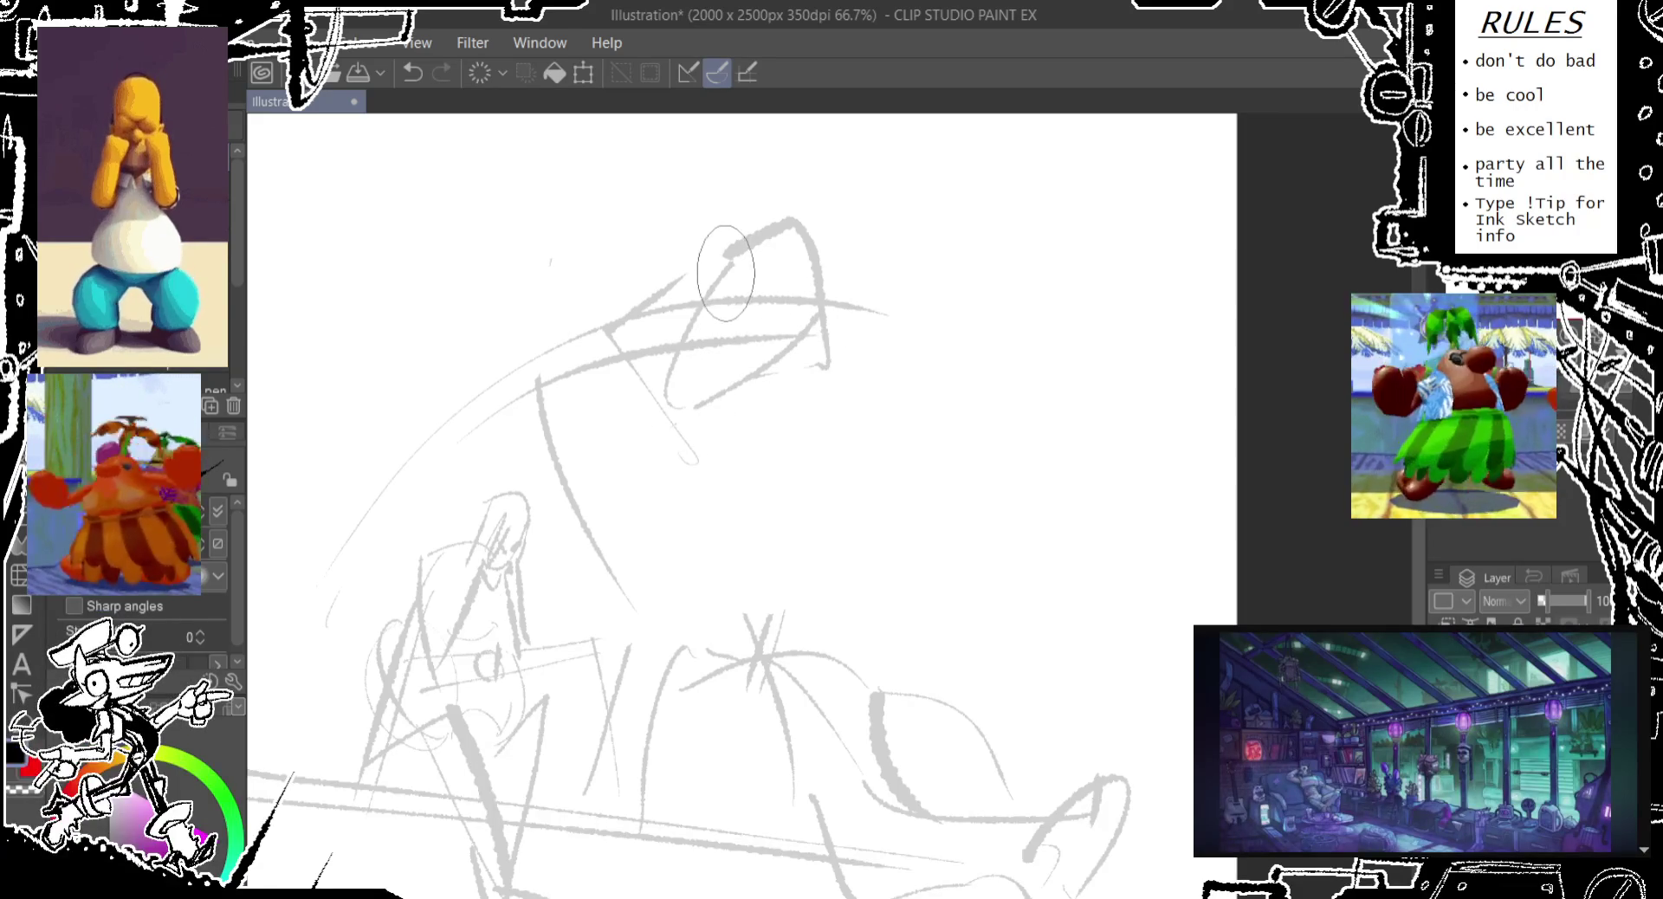
key("ctrl+z")
Add an eye, a brow line and an open jaw to the creature's face
left_click_drag(775, 314, 784, 342)
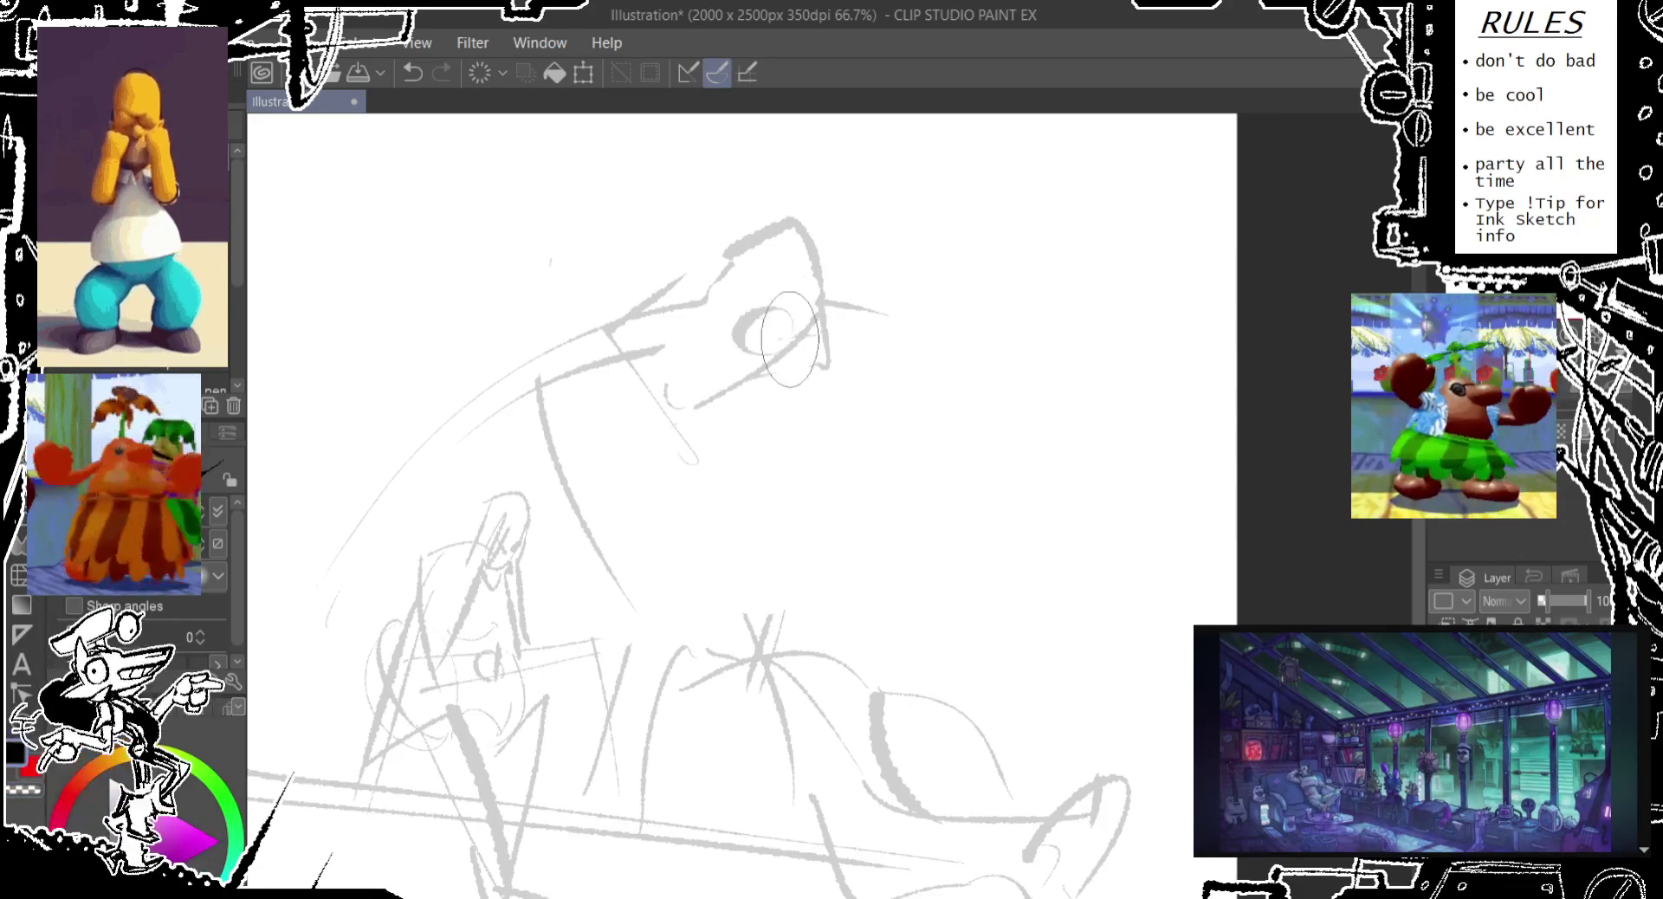
left_click_drag(716, 275, 779, 307)
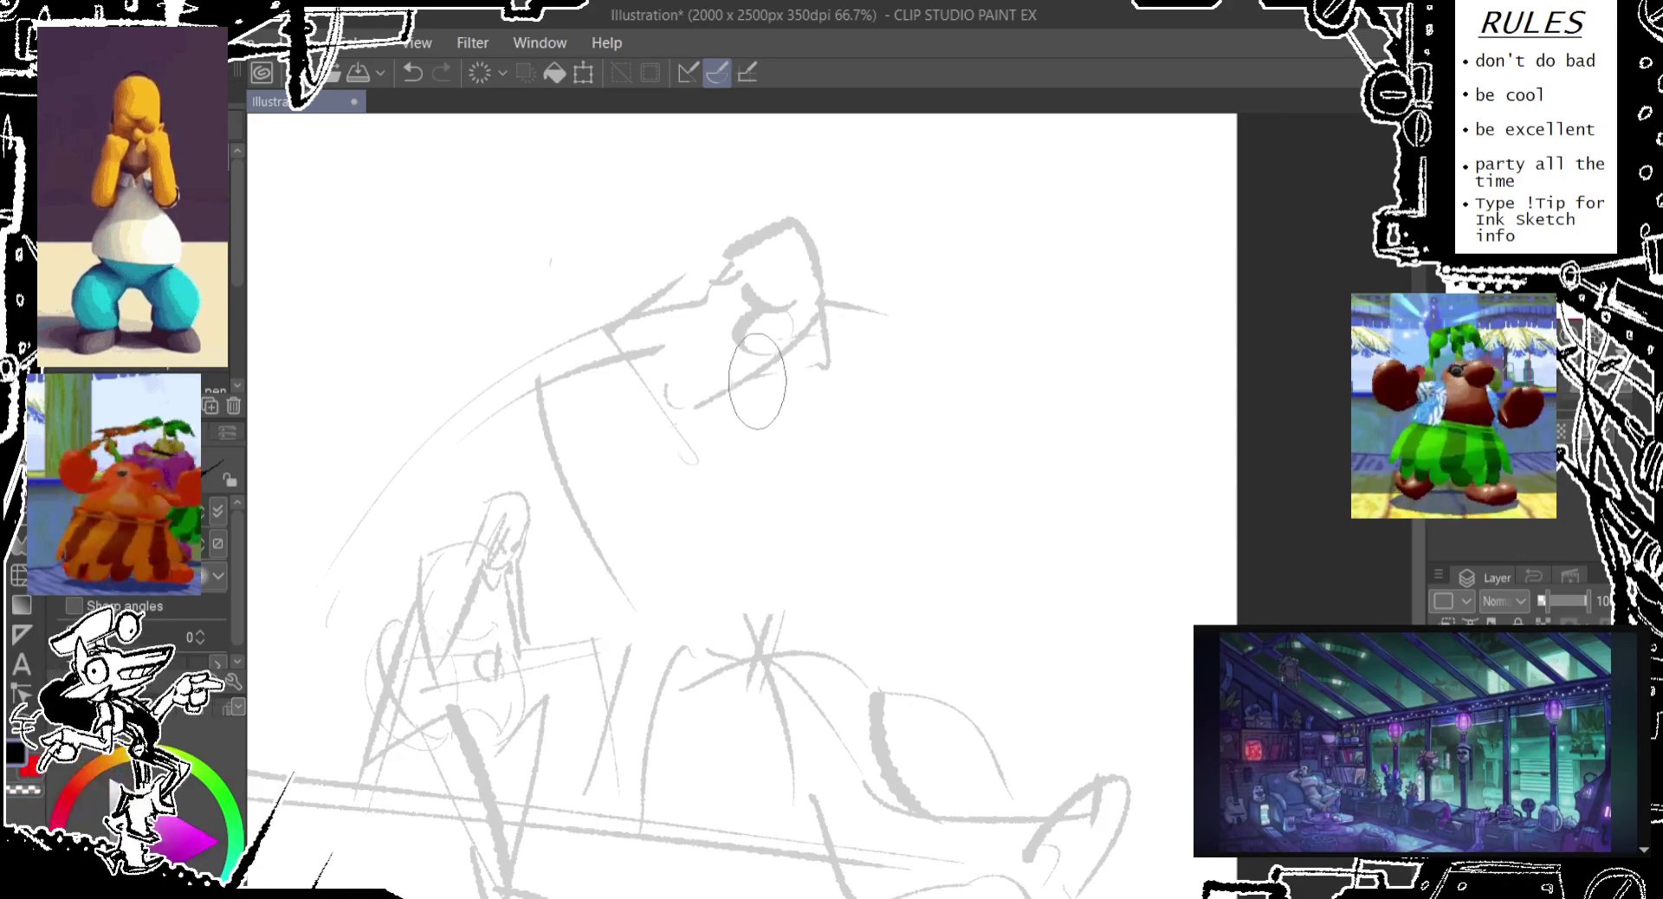
mouse_move(652, 368)
left_mouse_down()
mouse_move(734, 391)
mouse_move(743, 458)
left_mouse_up()
mouse_move(741, 290)
left_mouse_down()
mouse_move(784, 338)
mouse_move(751, 346)
left_mouse_up()
key("ctrl+z")
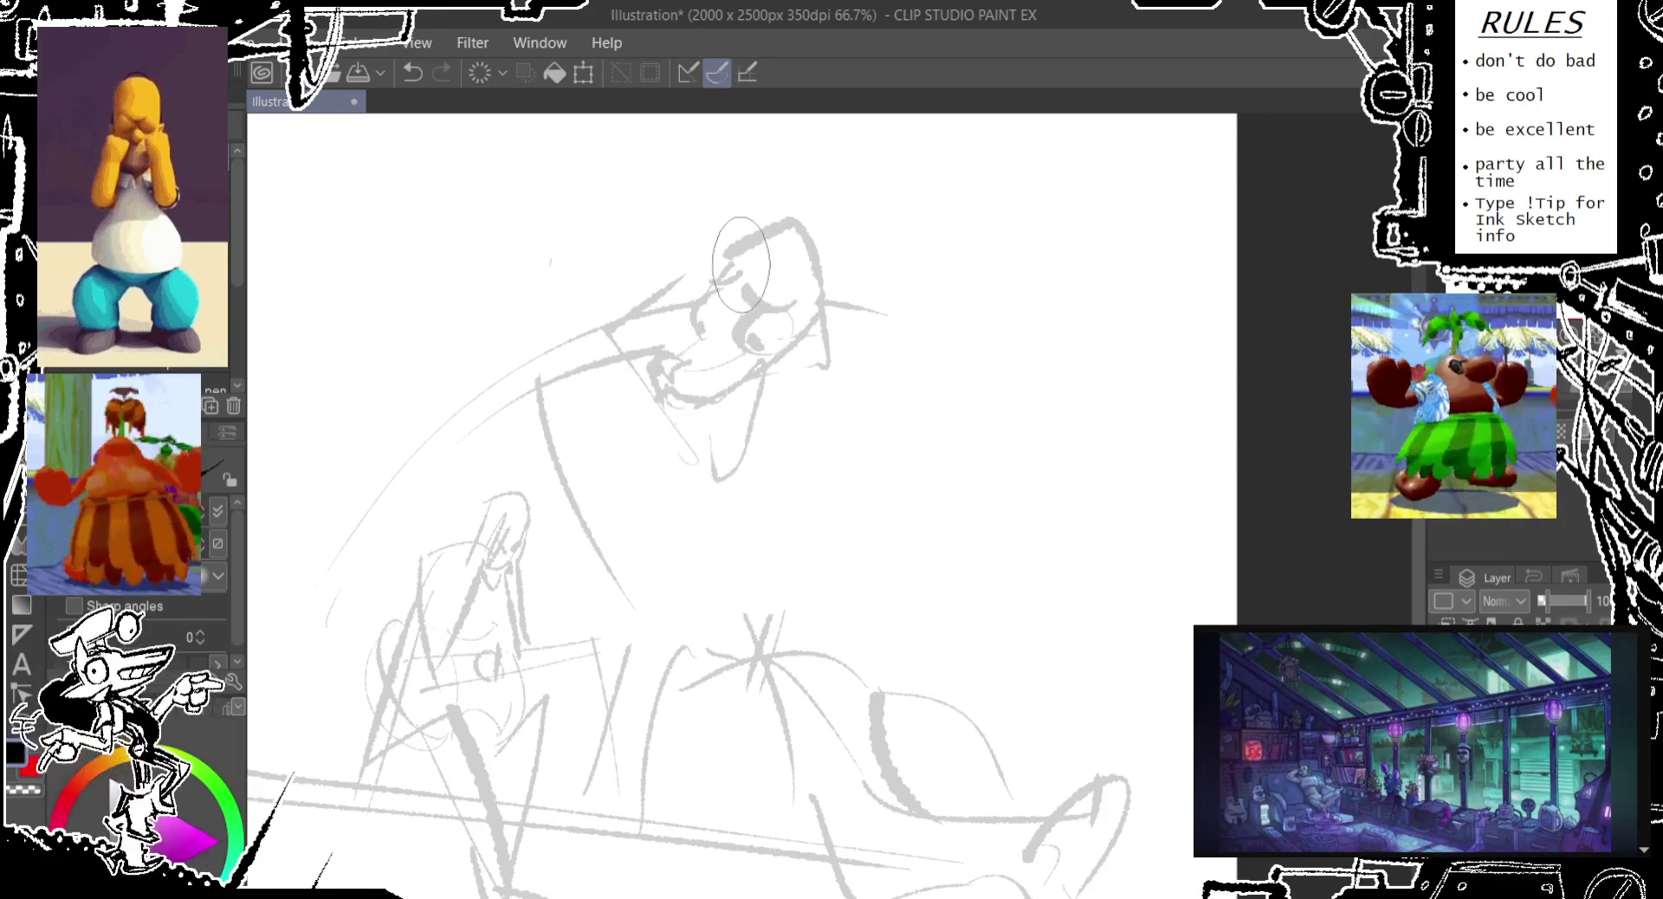
key("ctrl+z")
left_click_drag(745, 251, 788, 130)
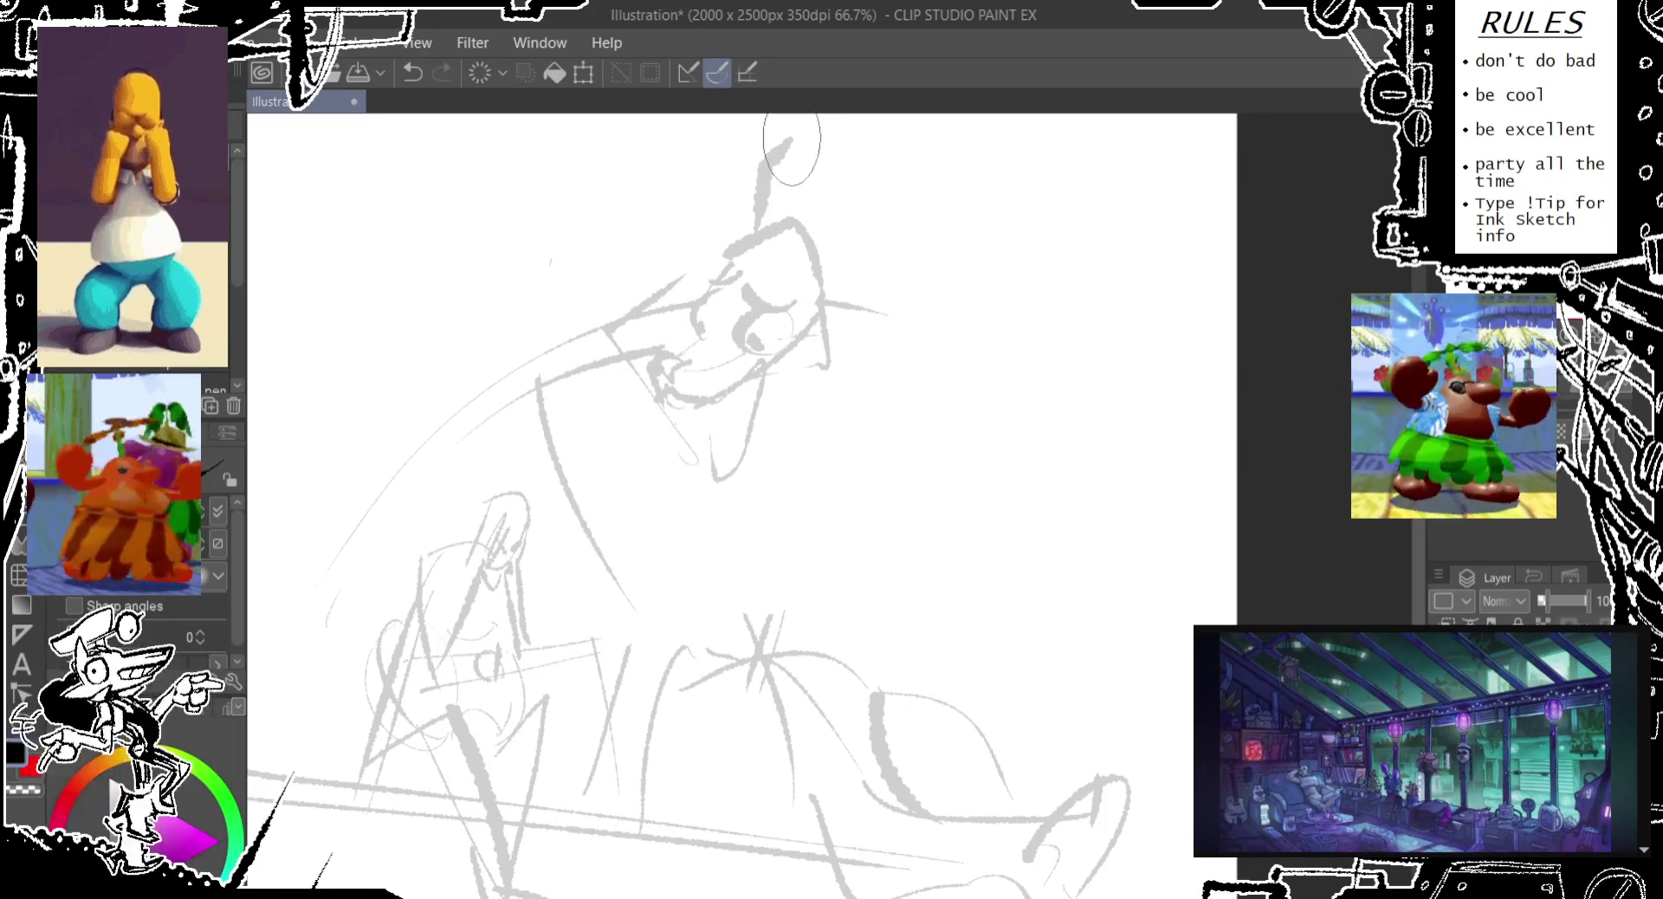
left_click_drag(766, 377, 848, 256)
scroll(853, 302, "up", 2)
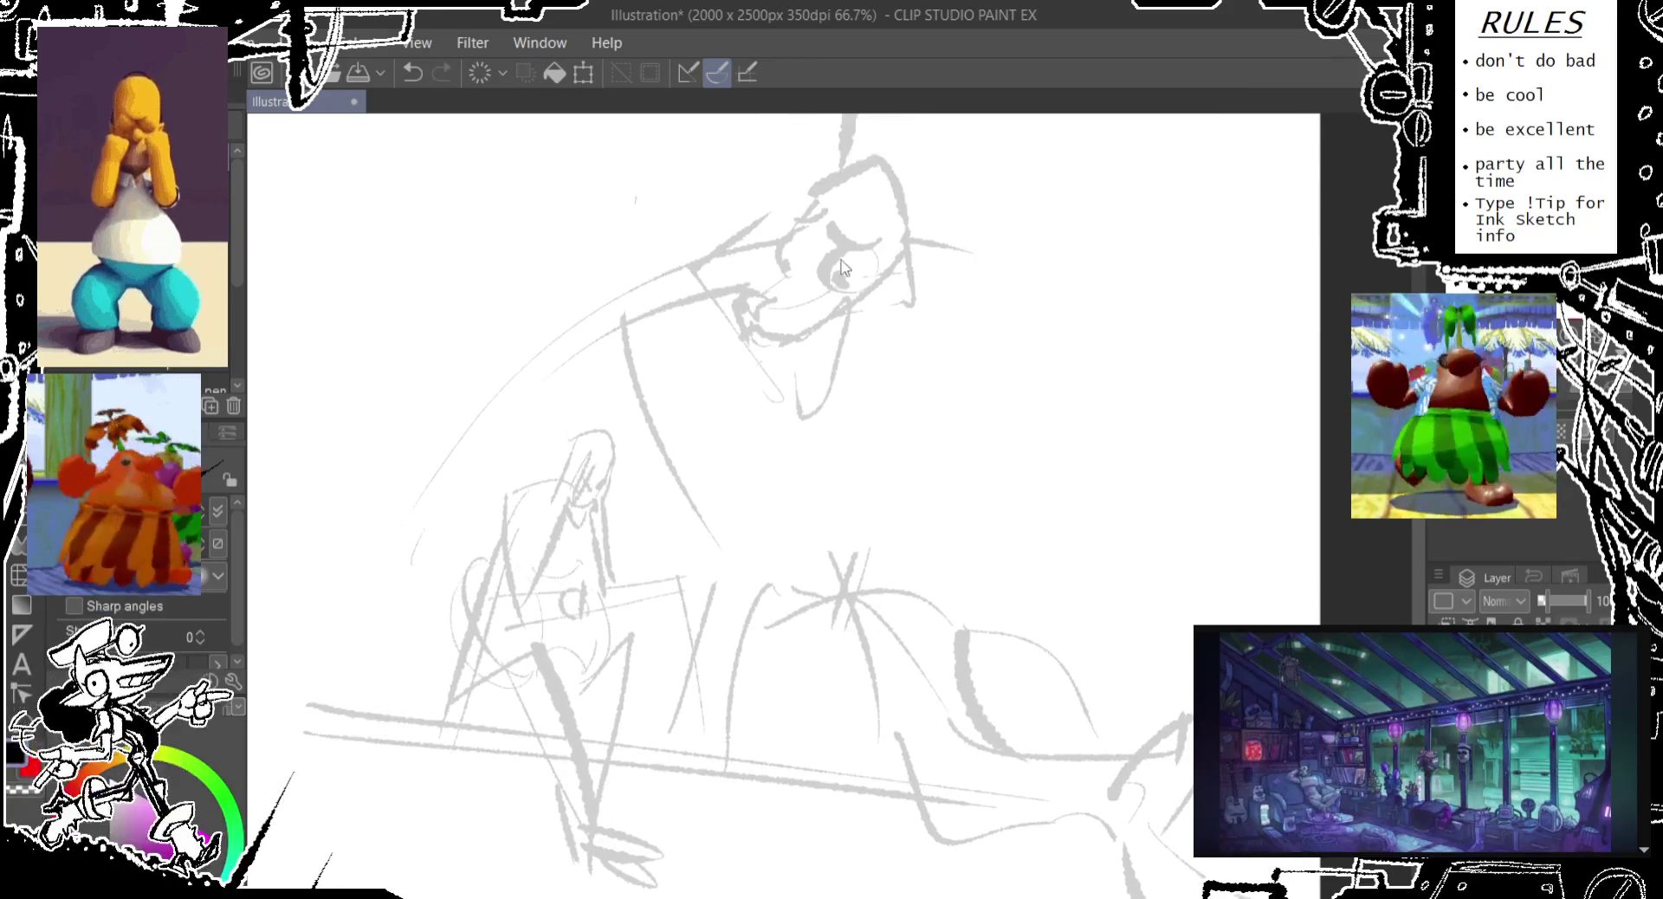
Draw the creature's chest curving down from the head and the underside of its belly
scroll(866, 300, "up", 1)
left_click_drag(897, 299, 1042, 485)
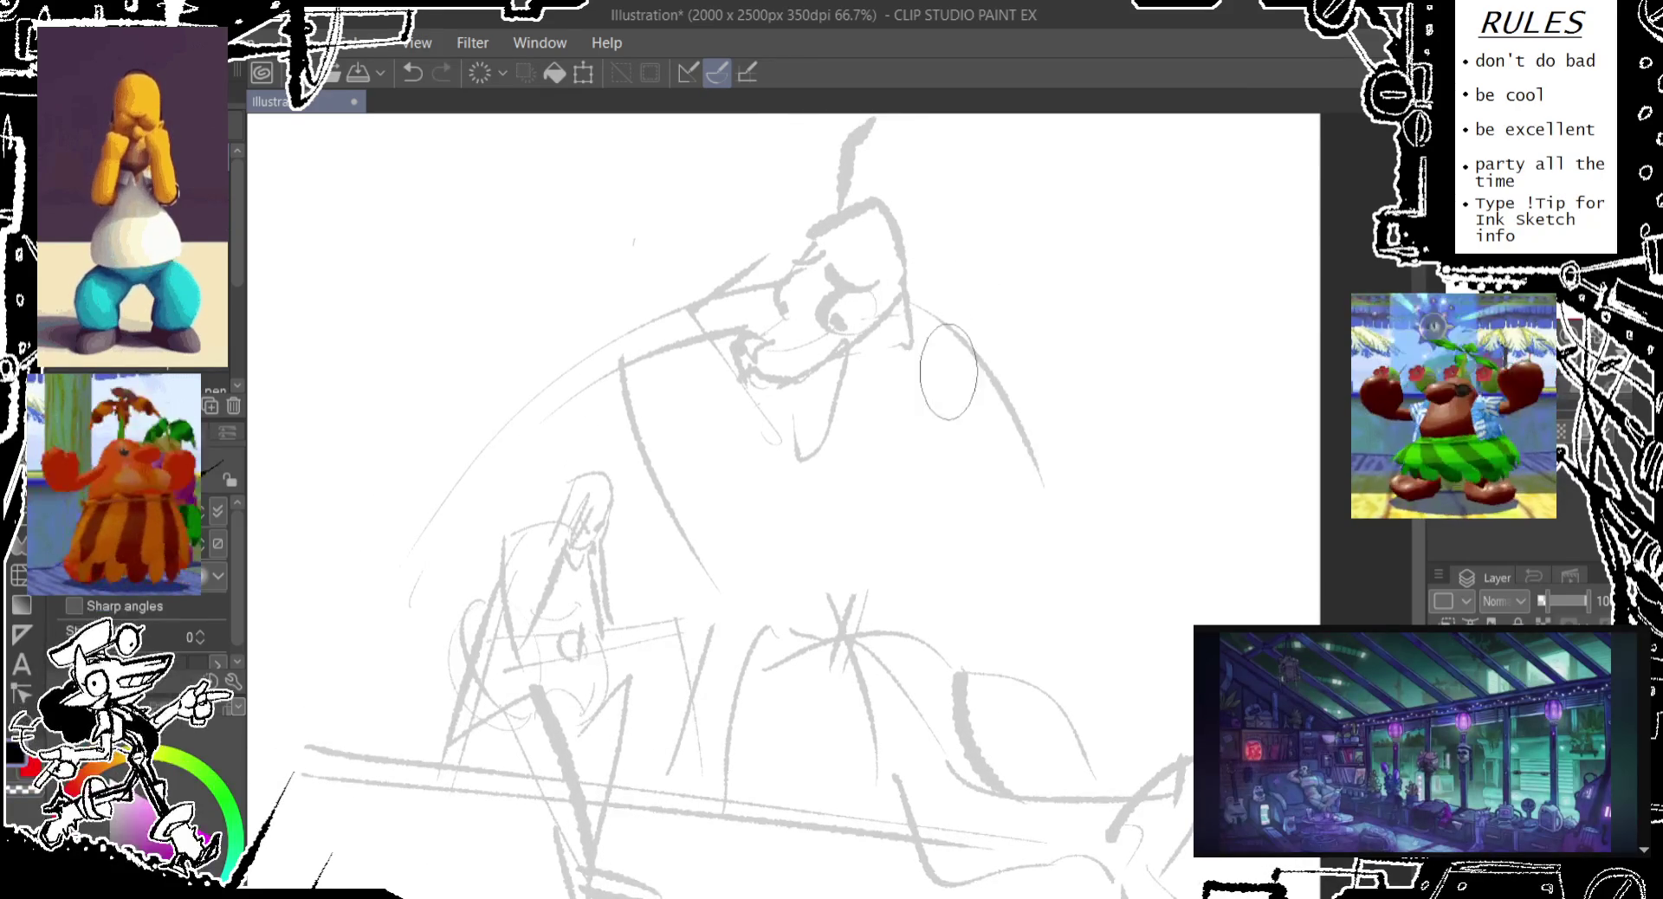
left_click_drag(925, 512, 897, 559)
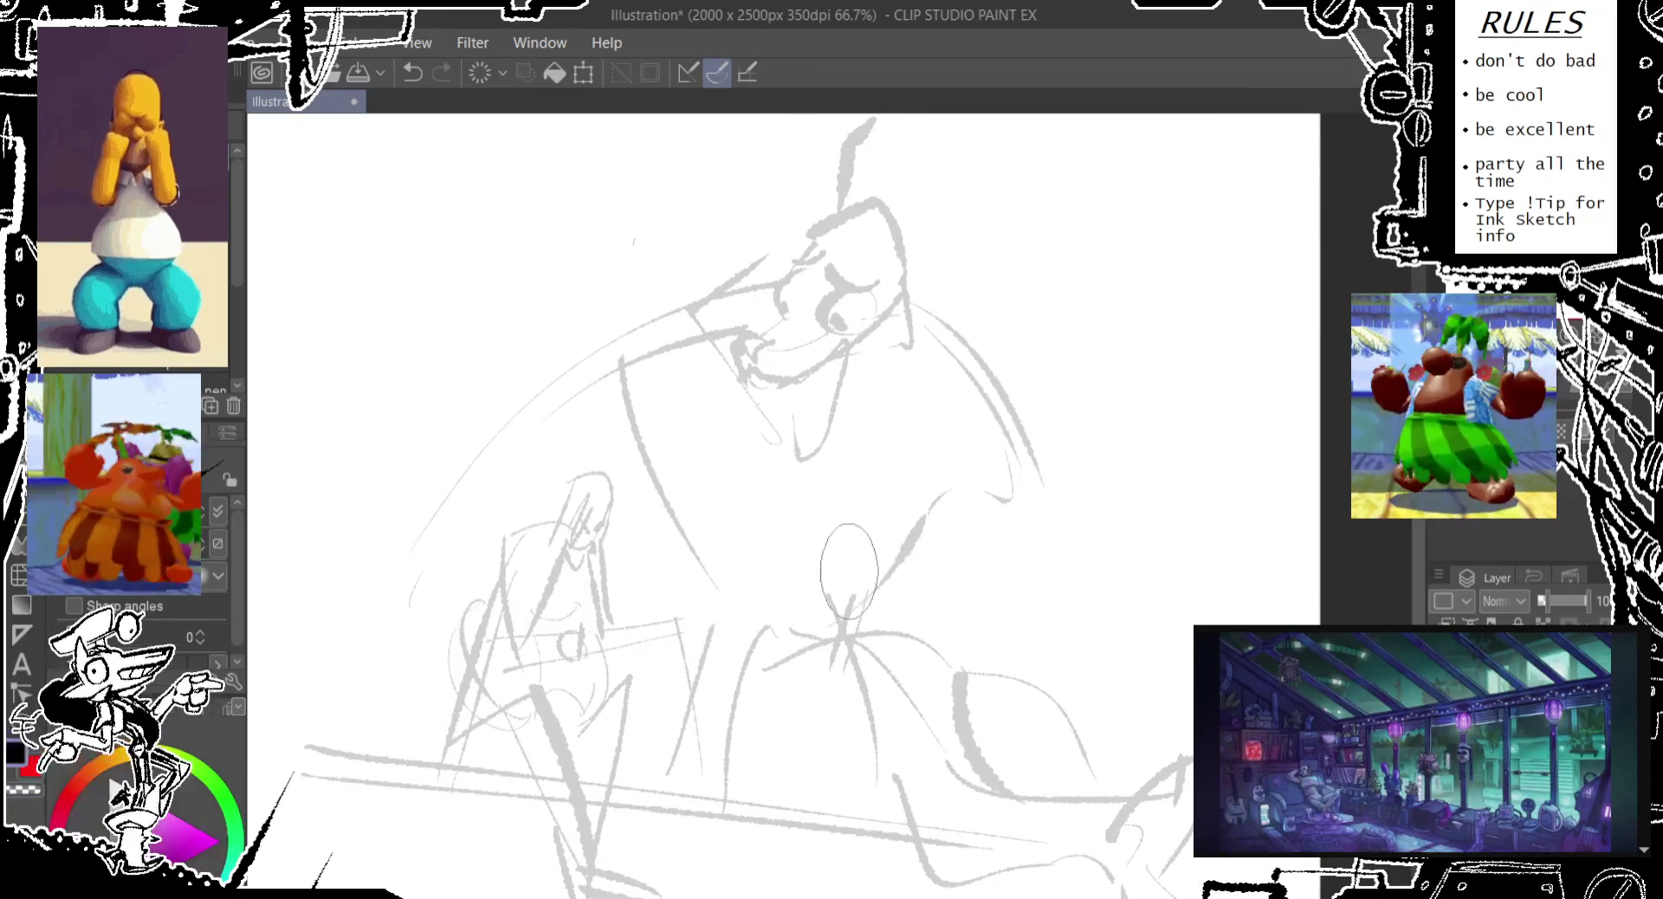
left_click_drag(1008, 498, 905, 530)
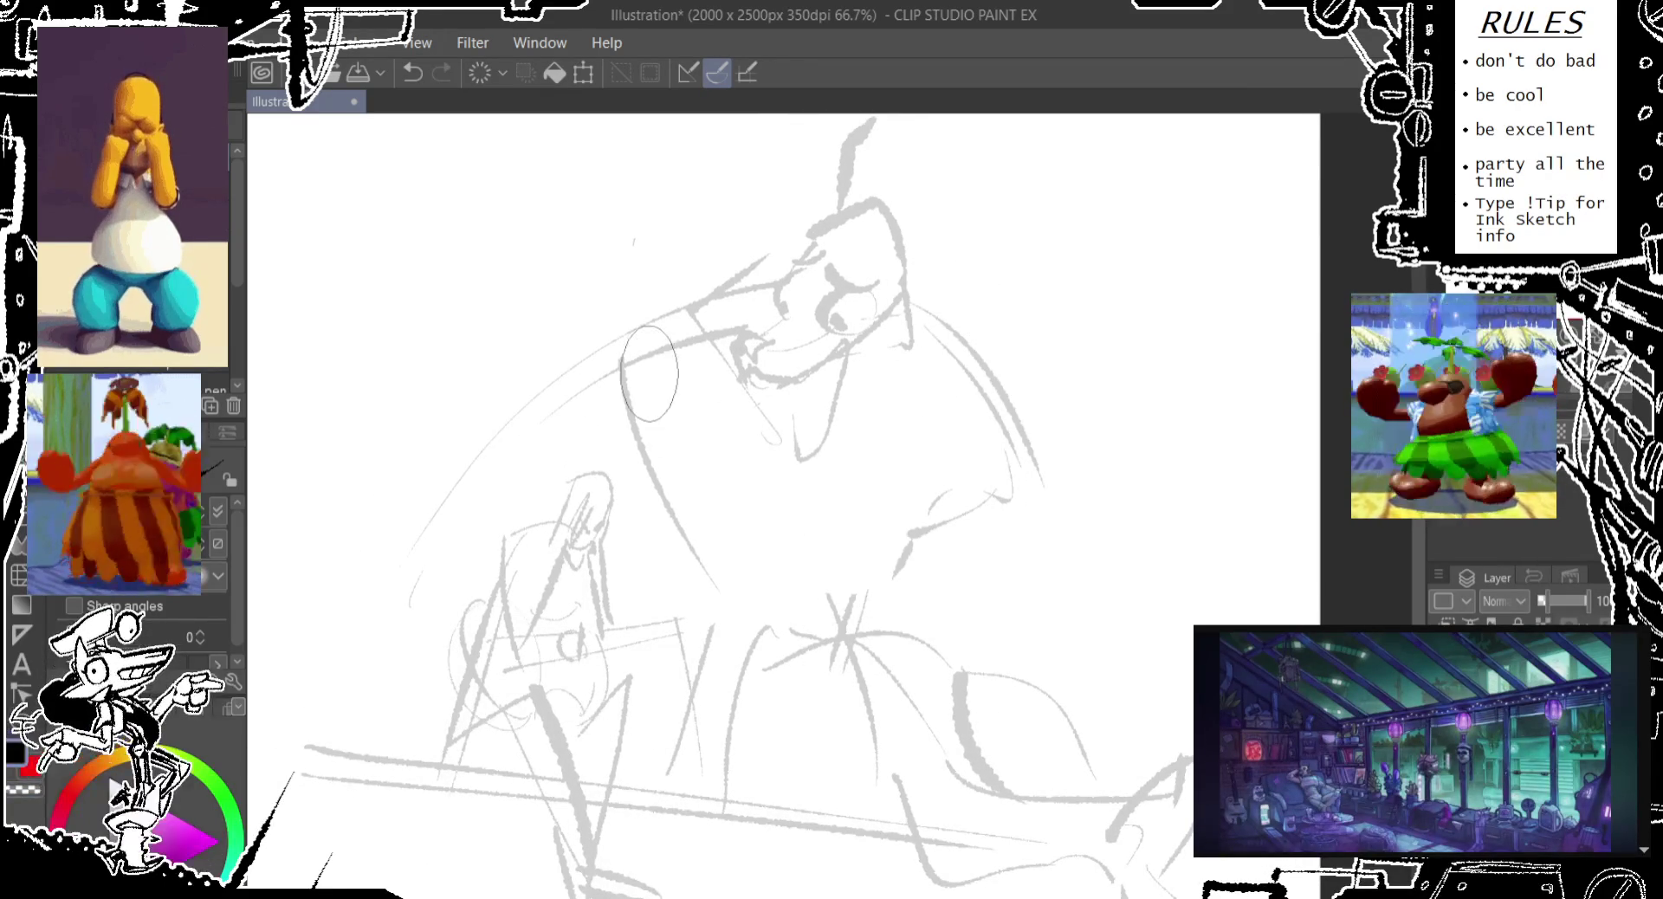
mouse_move(884, 191)
left_mouse_down()
mouse_move(996, 134)
mouse_move(1039, 176)
left_mouse_up()
key("ctrl+z")
key("ctrl+z")
Sketch hair strokes and antler-like branches across the top of the creature's head
left_click_drag(917, 286, 935, 154)
left_click_drag(758, 184, 819, 160)
left_click_drag(662, 169, 814, 168)
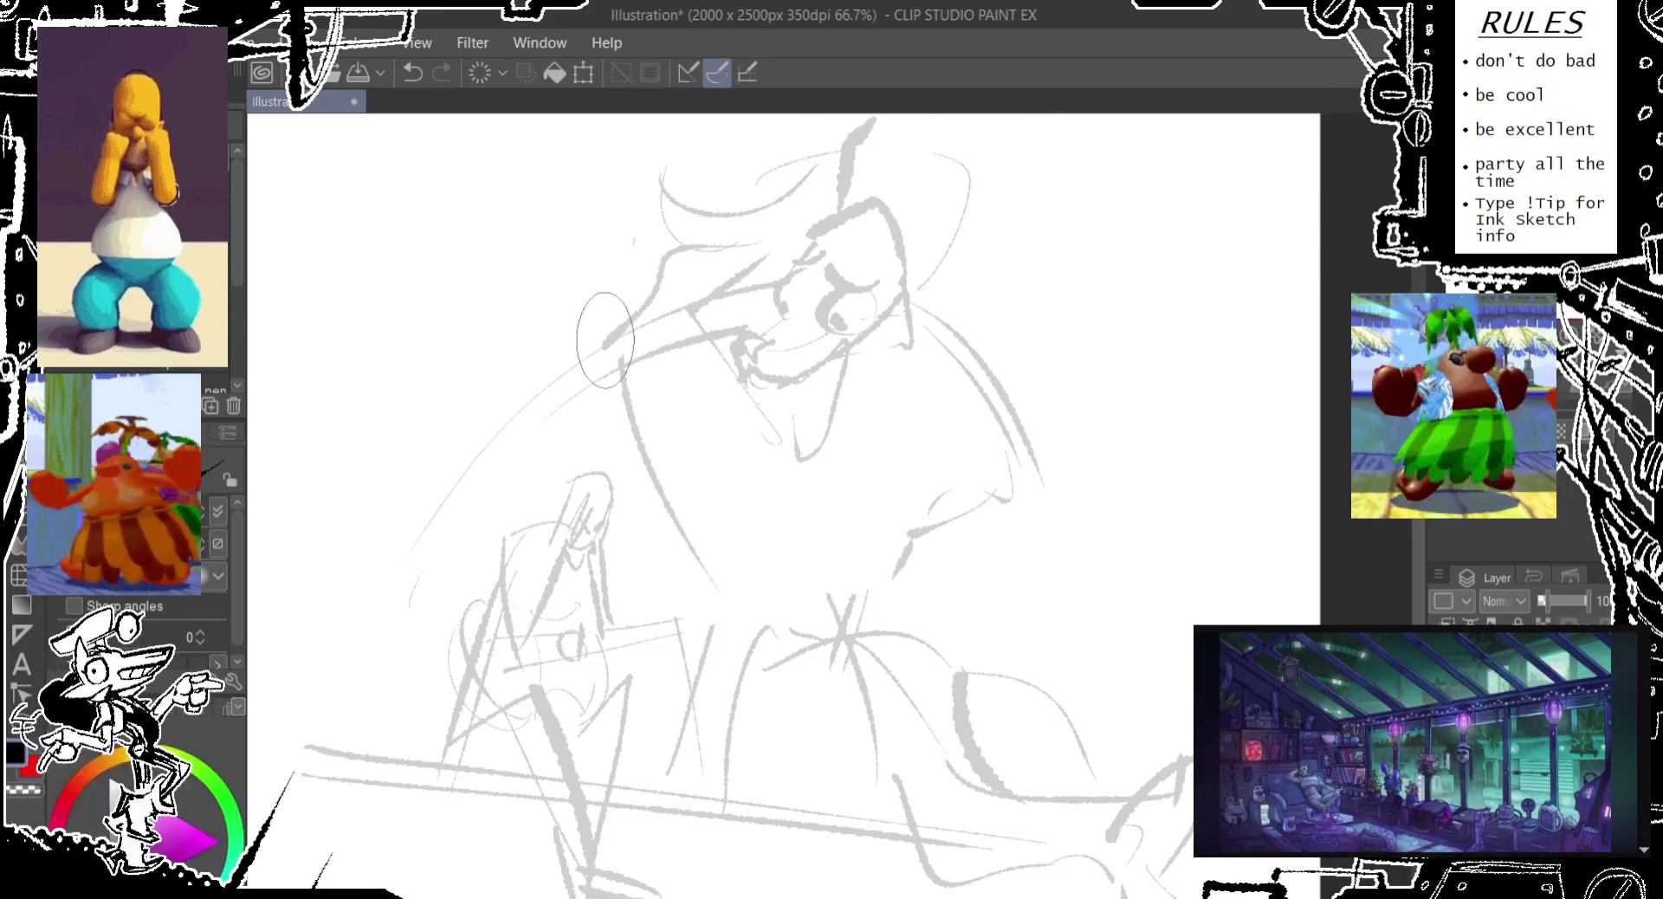
mouse_move(970, 177)
left_mouse_down()
mouse_move(762, 160)
mouse_move(609, 242)
left_mouse_up()
key("ctrl+z")
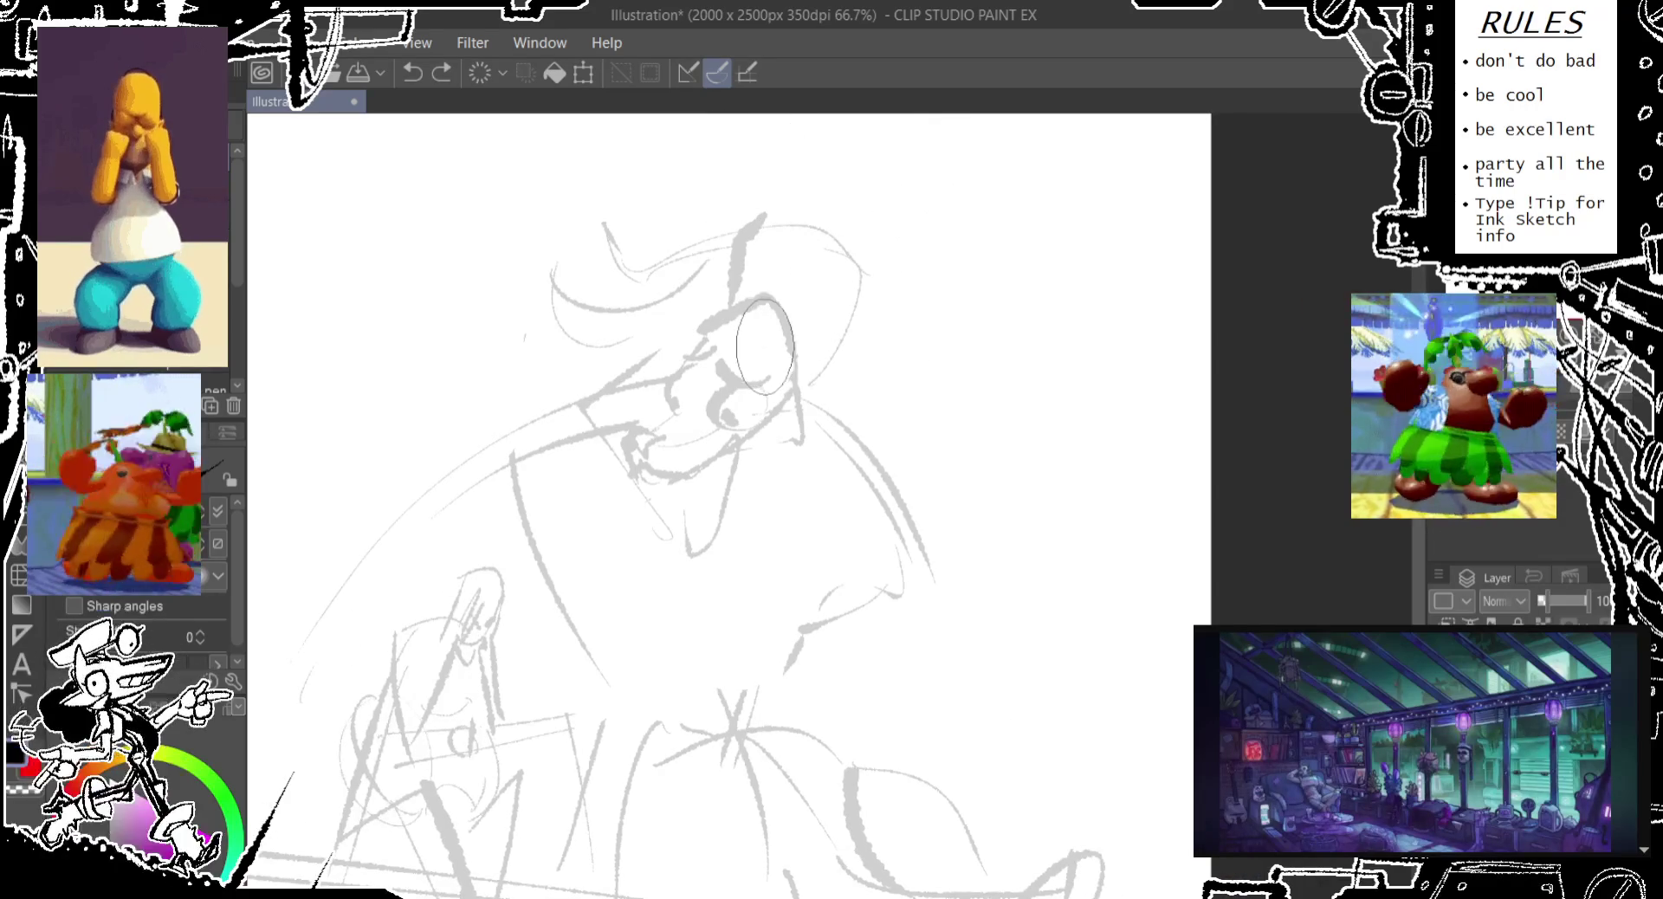
mouse_move(847, 236)
left_mouse_down()
mouse_move(801, 275)
mouse_move(916, 208)
mouse_move(862, 279)
left_mouse_up()
key("ctrl+z")
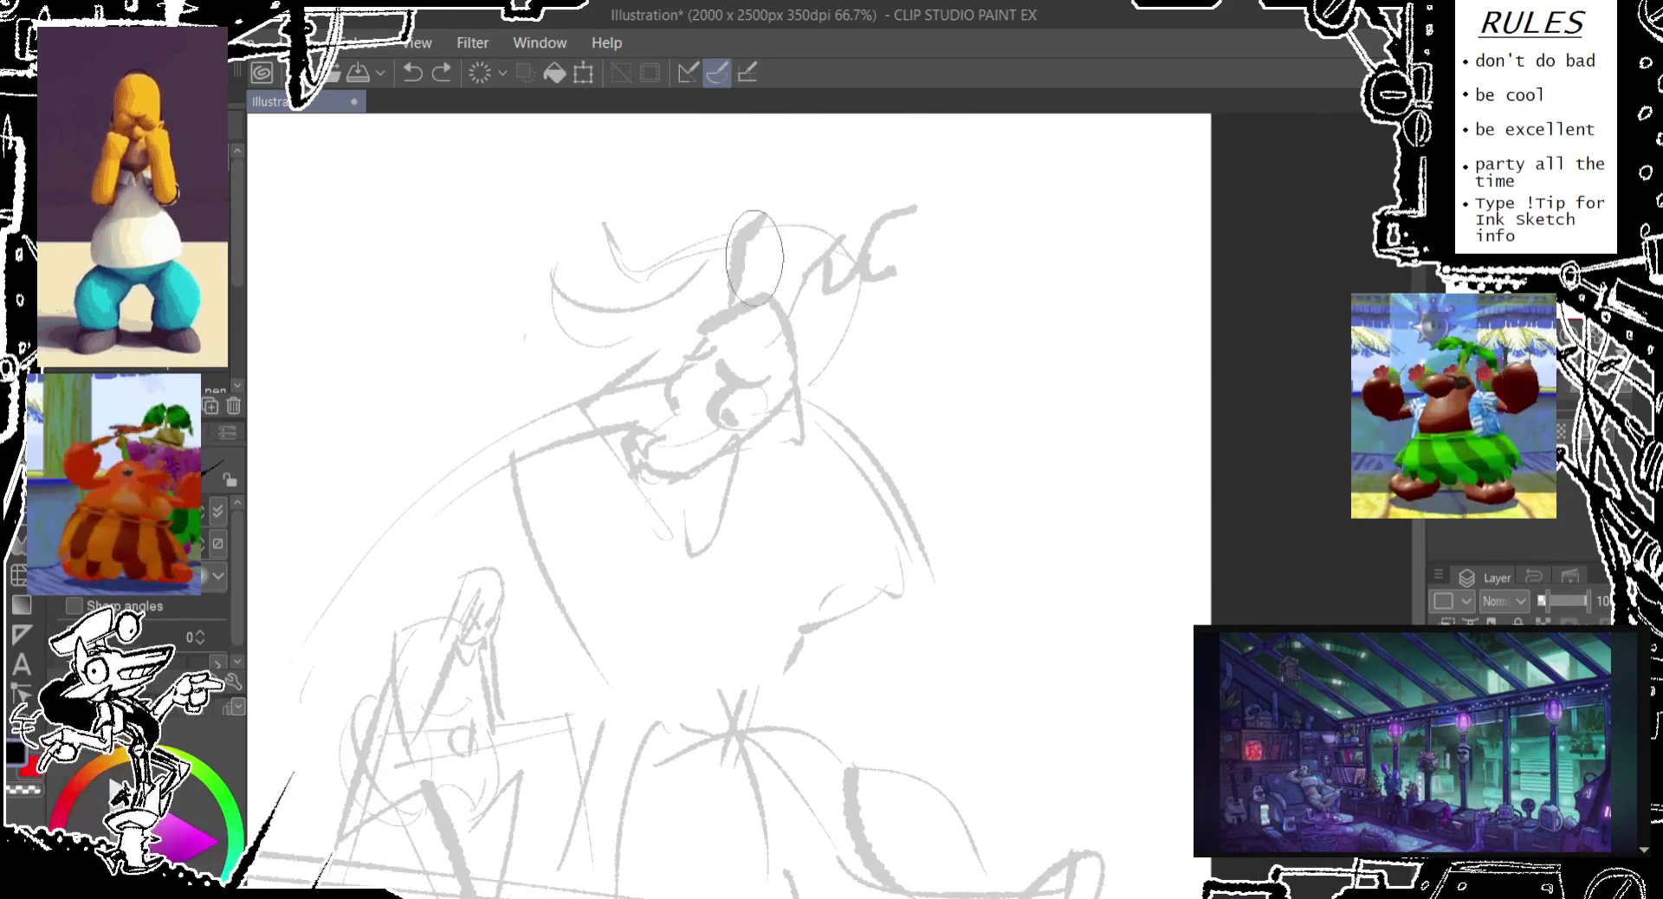
left_click_drag(801, 186, 766, 229)
key("ctrl+z")
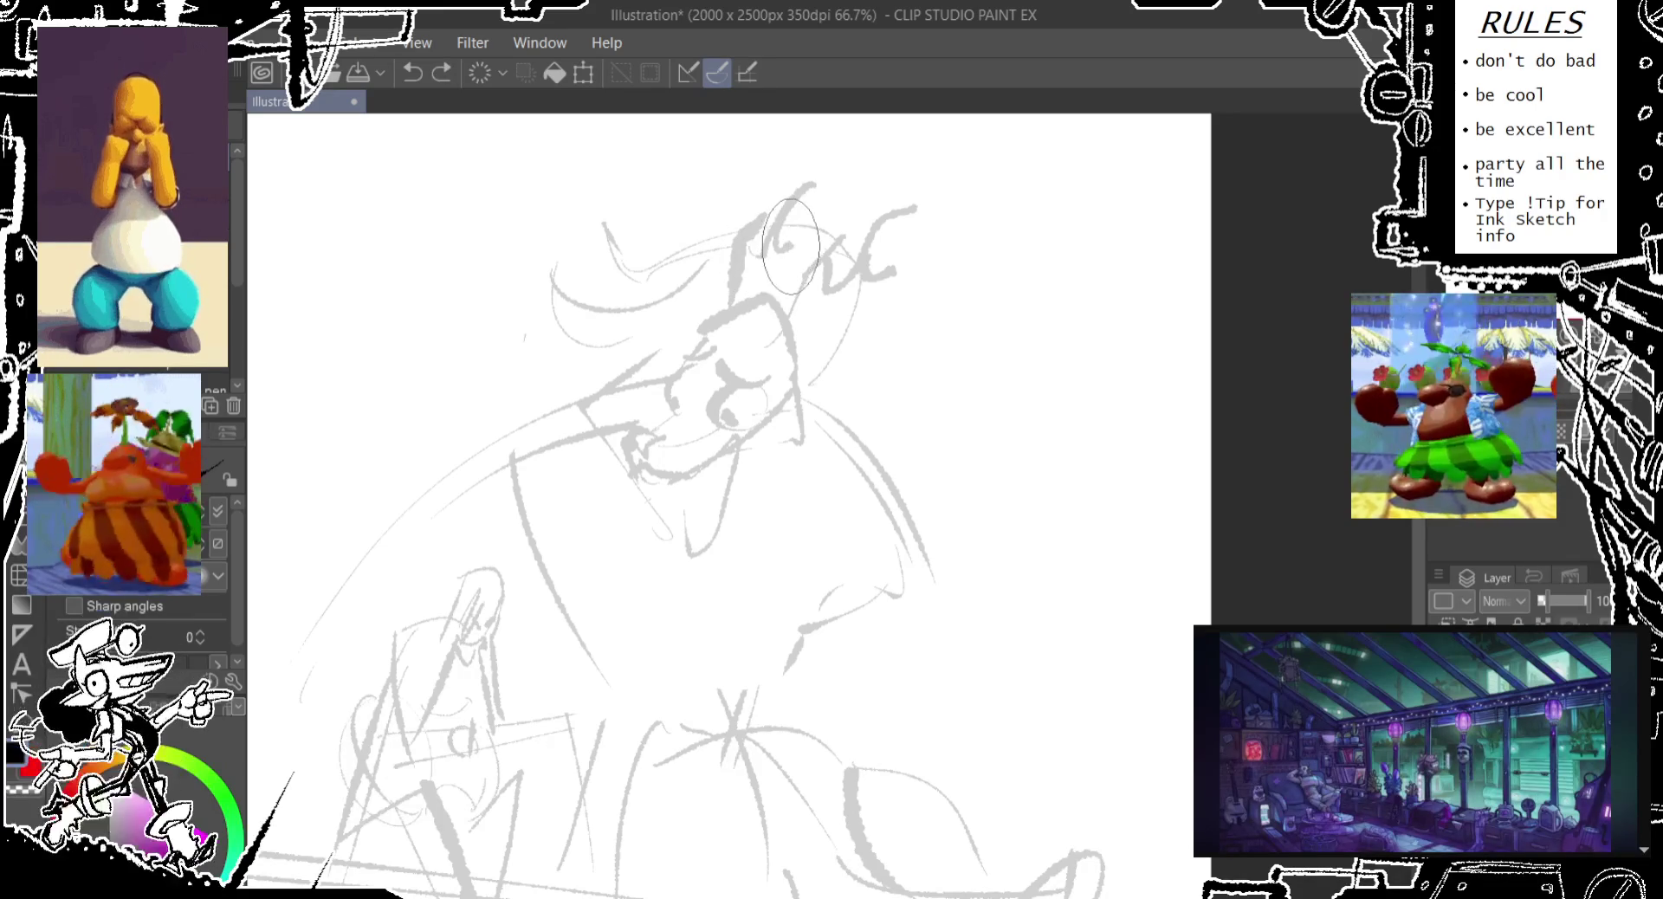
Draw an ear on the right side of the creature's head
scroll(801, 330, "down", 1)
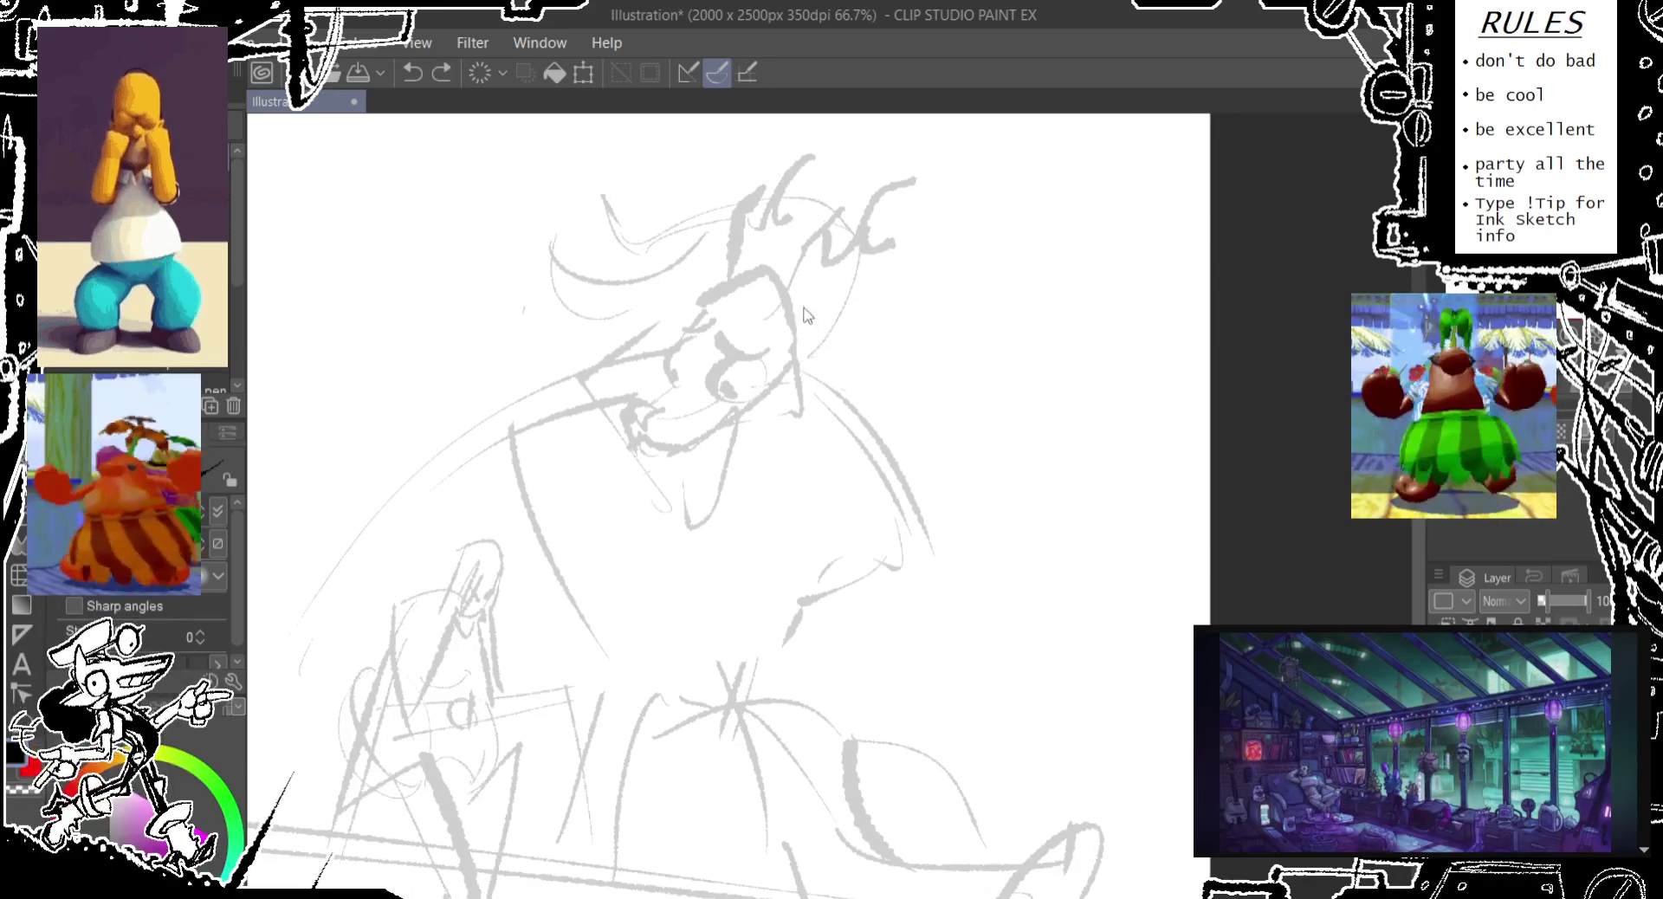
left_click_drag(804, 309, 807, 353)
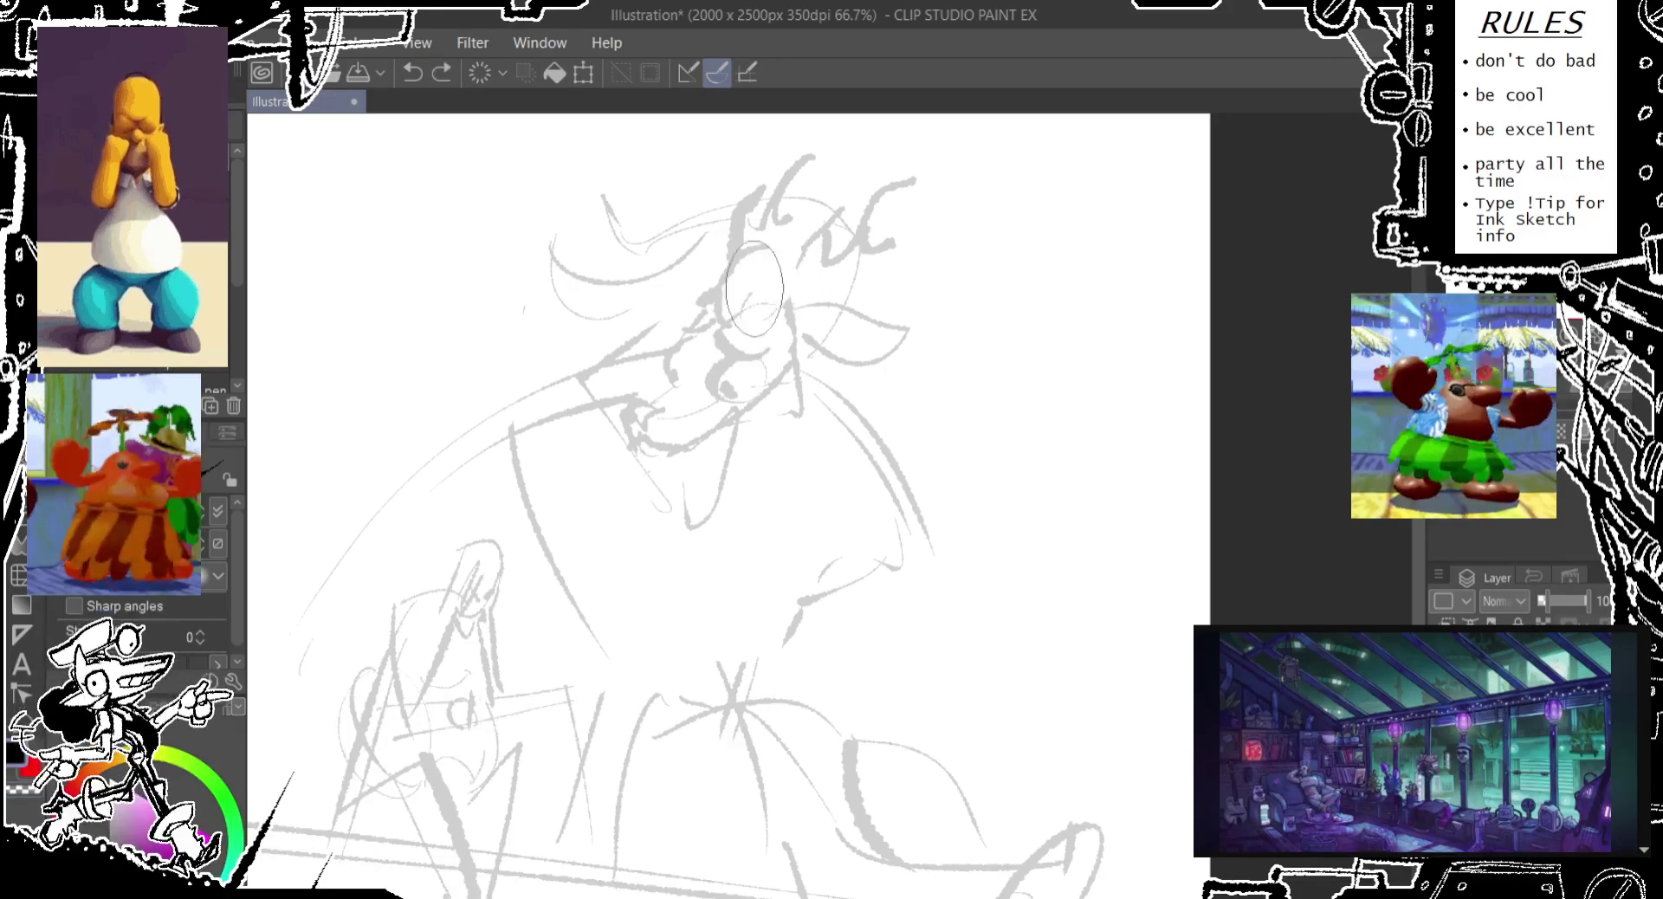
key("ctrl+z")
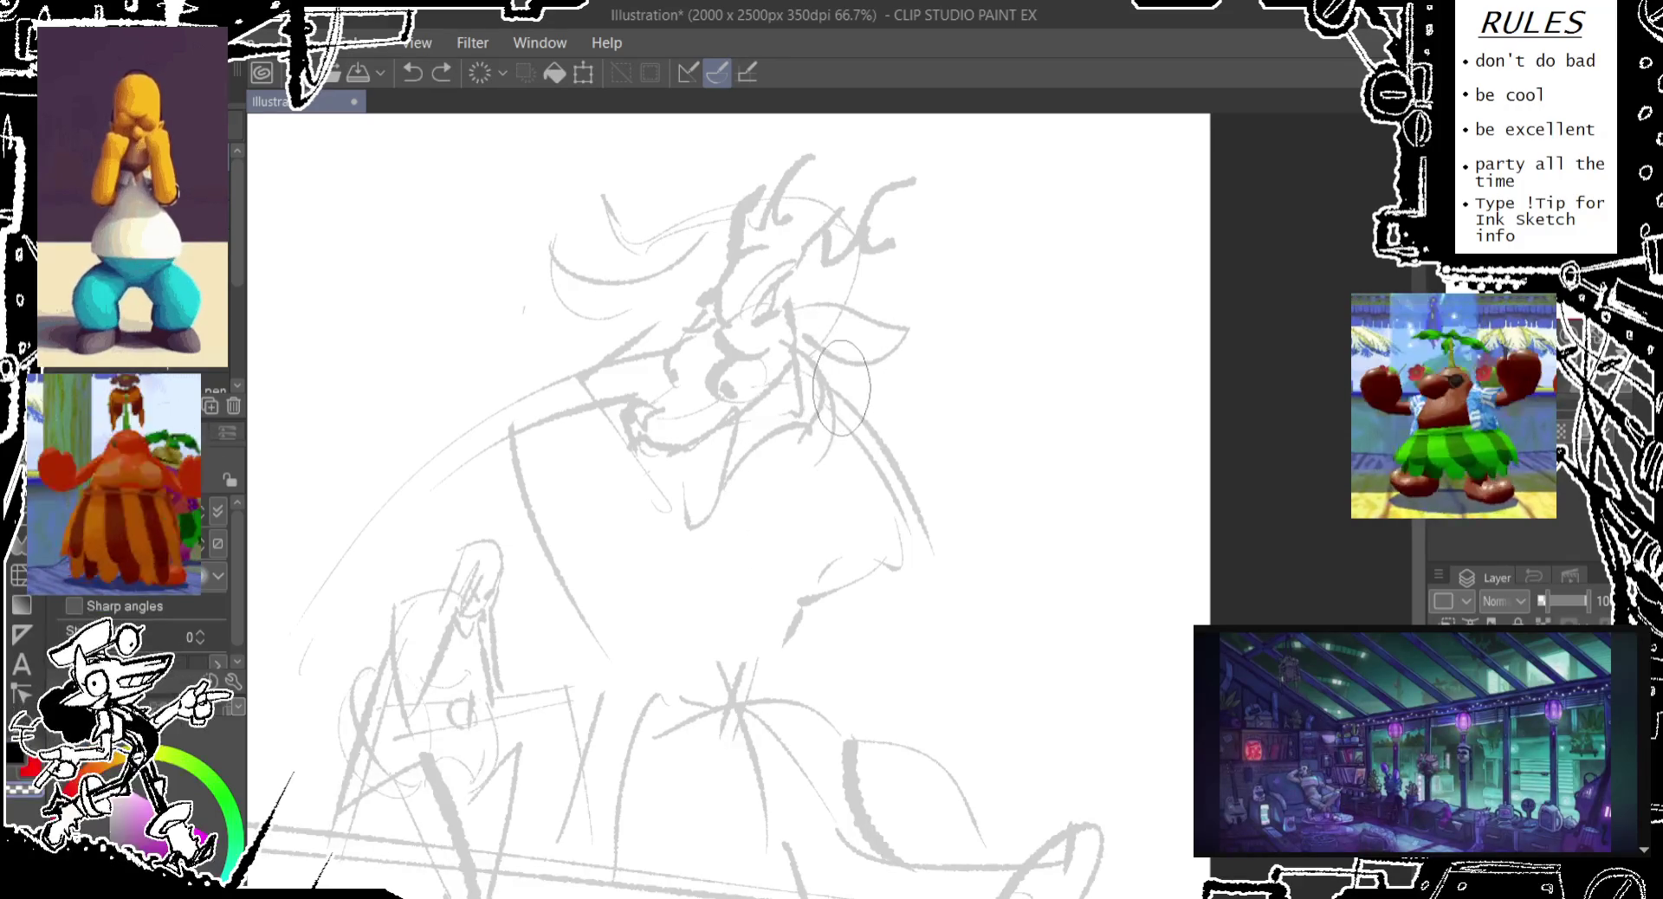
left_click_drag(872, 398, 777, 485)
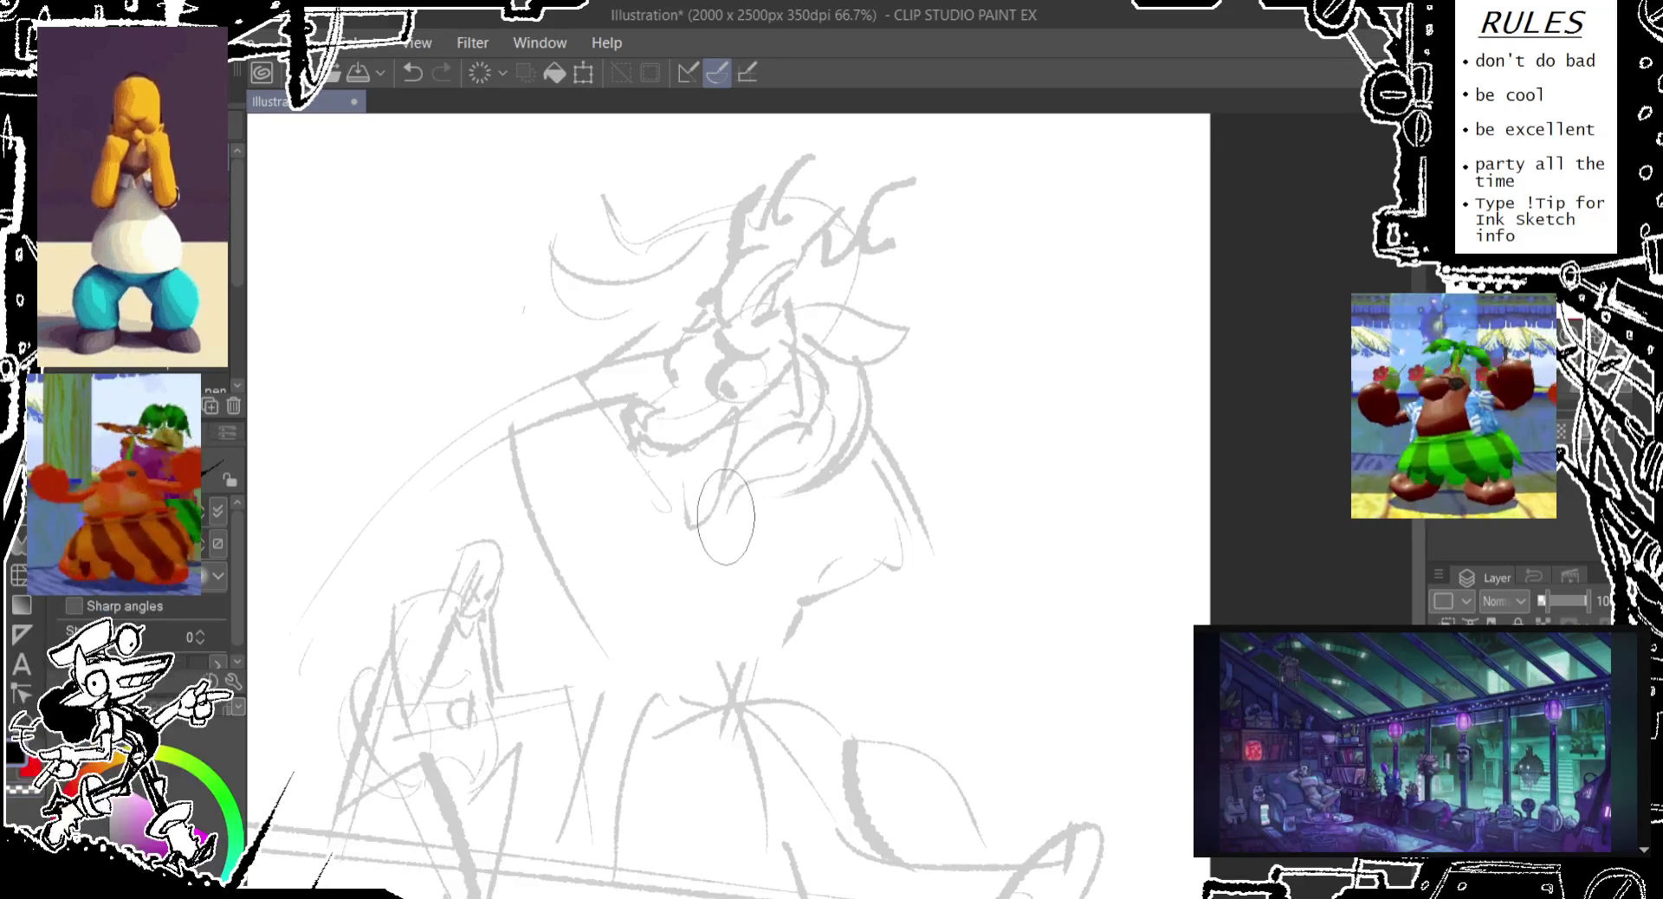
key("ctrl+z")
left_click_drag(587, 411, 736, 218)
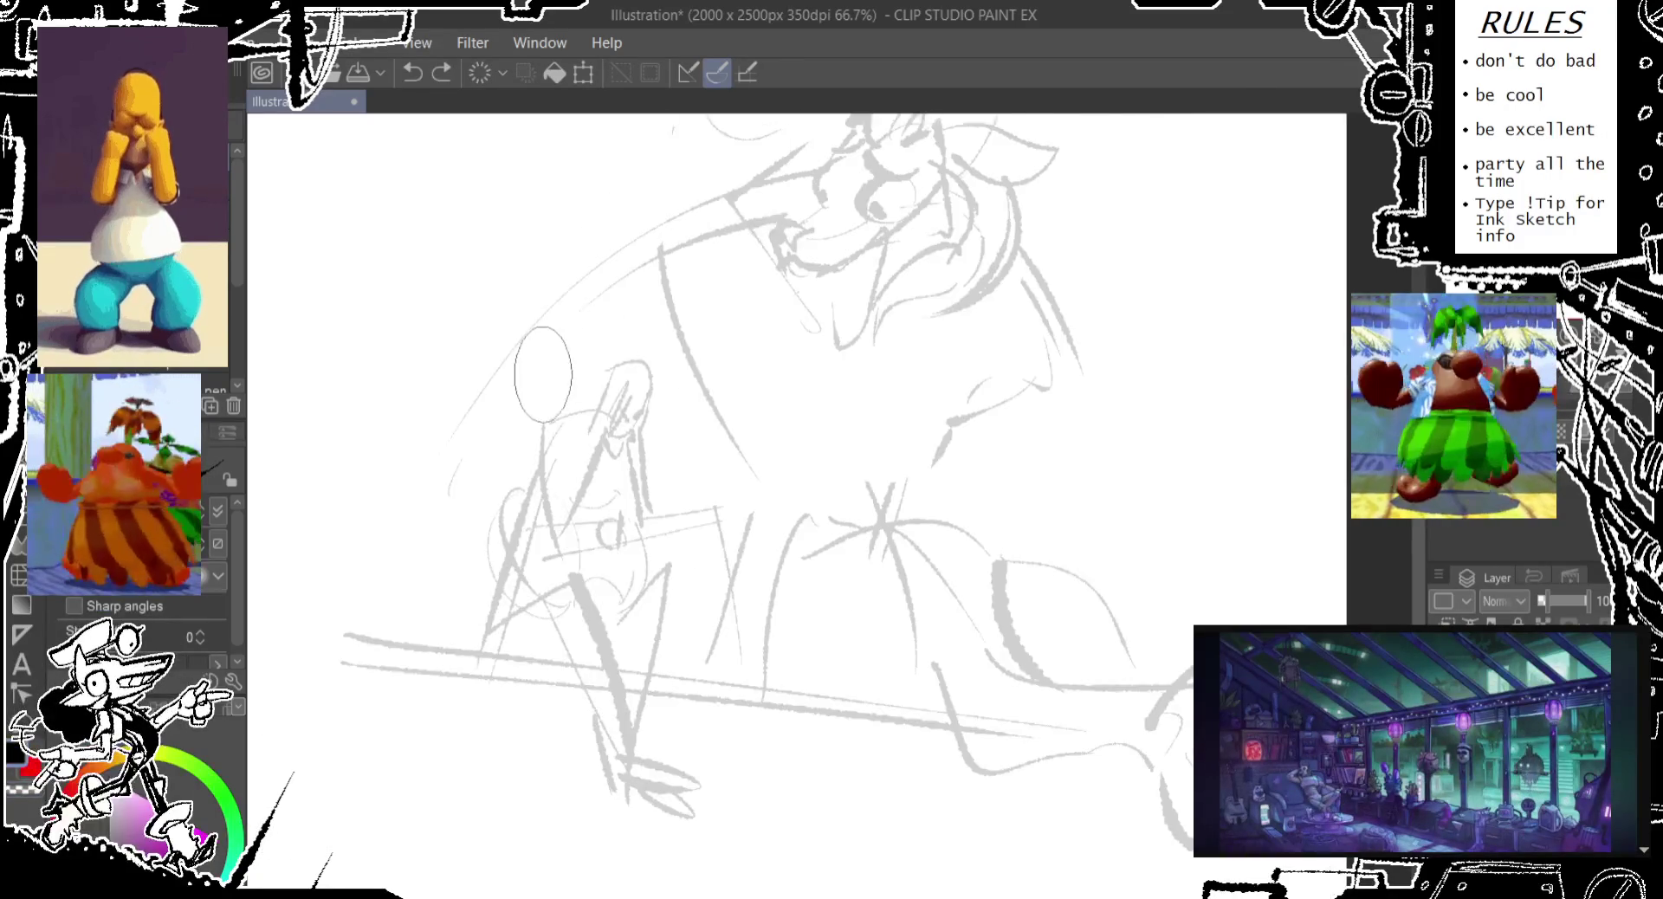
Draw a jagged claw at the left end of the creature's arm beside the seated figure
left_click_drag(543, 374, 661, 302)
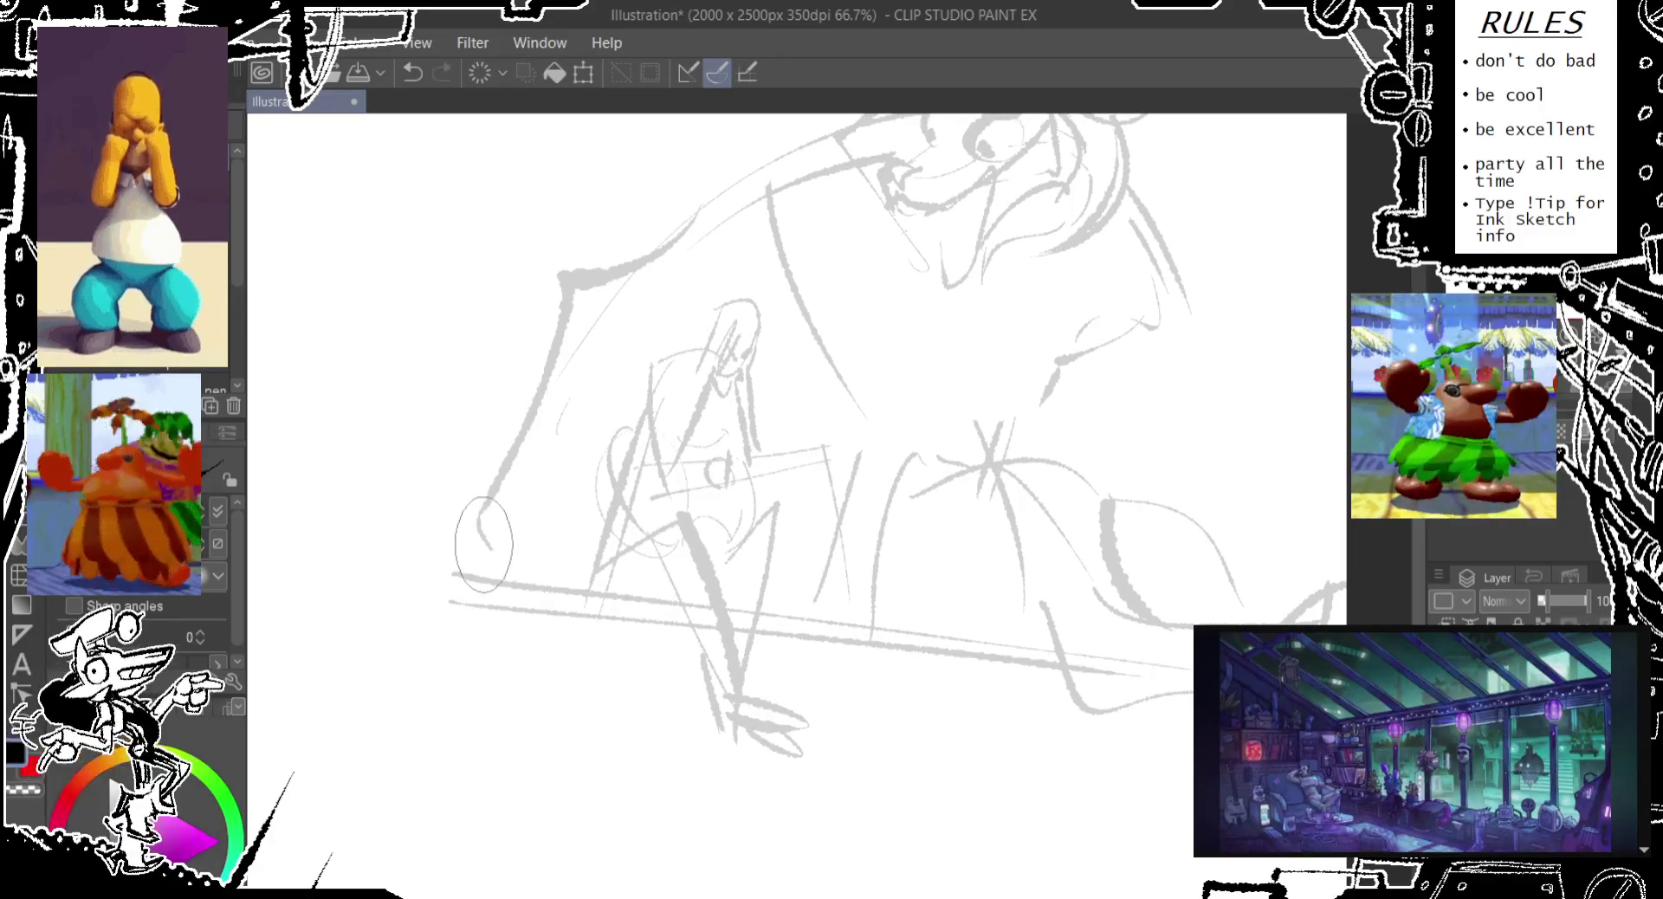
mouse_move(469, 510)
left_mouse_down()
mouse_move(532, 442)
mouse_move(602, 528)
mouse_move(588, 615)
left_mouse_up()
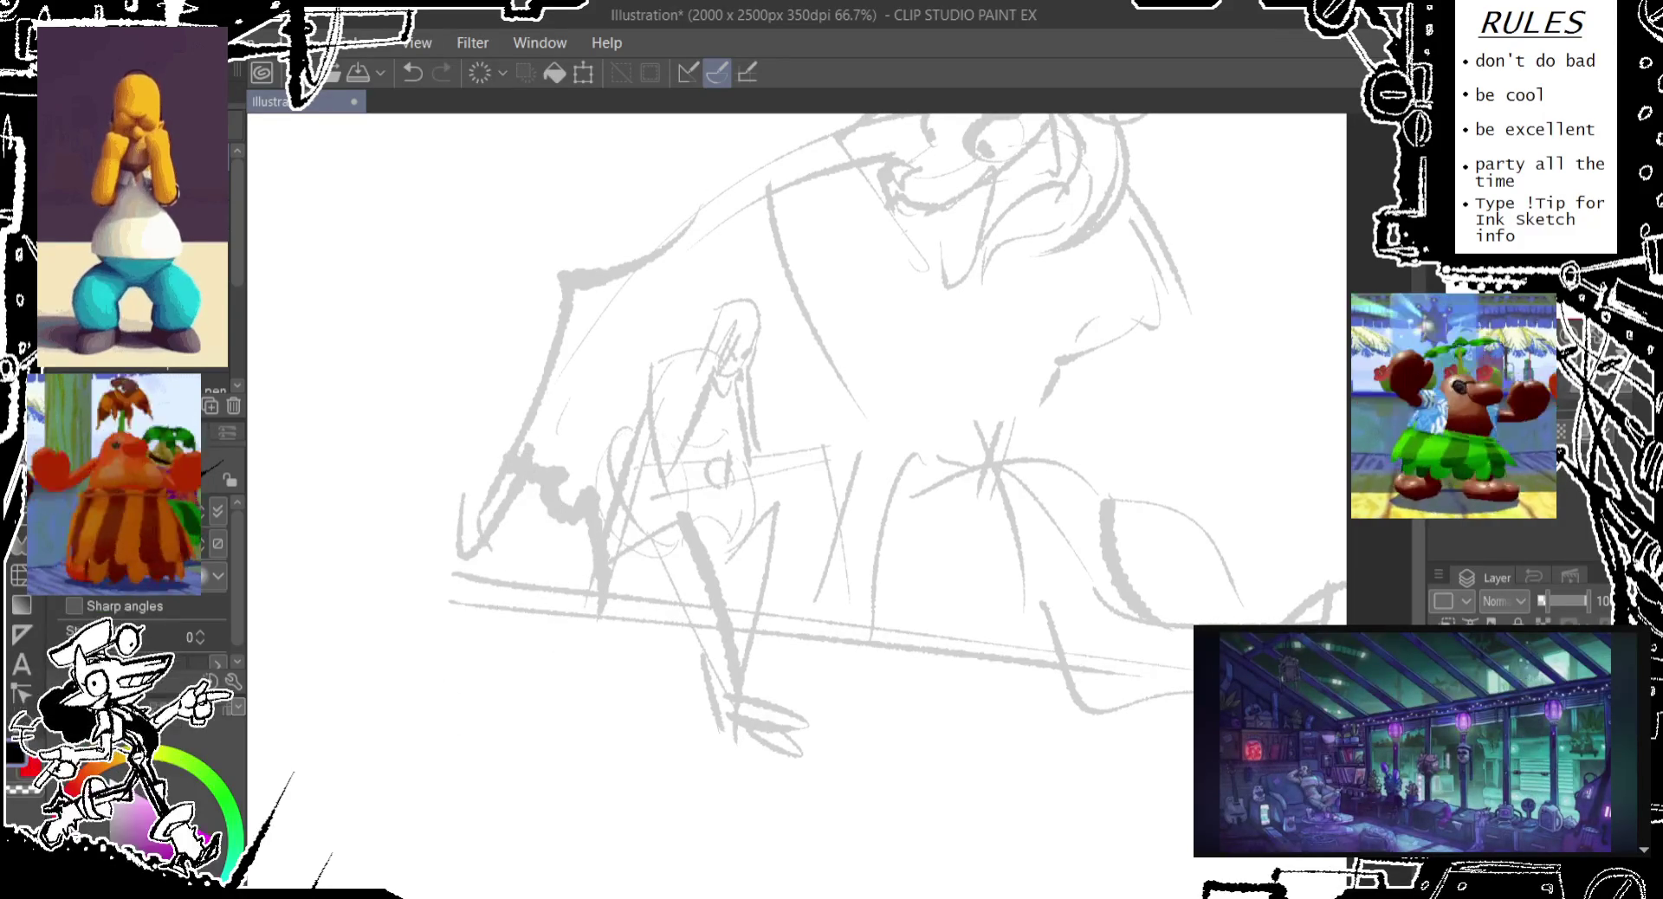